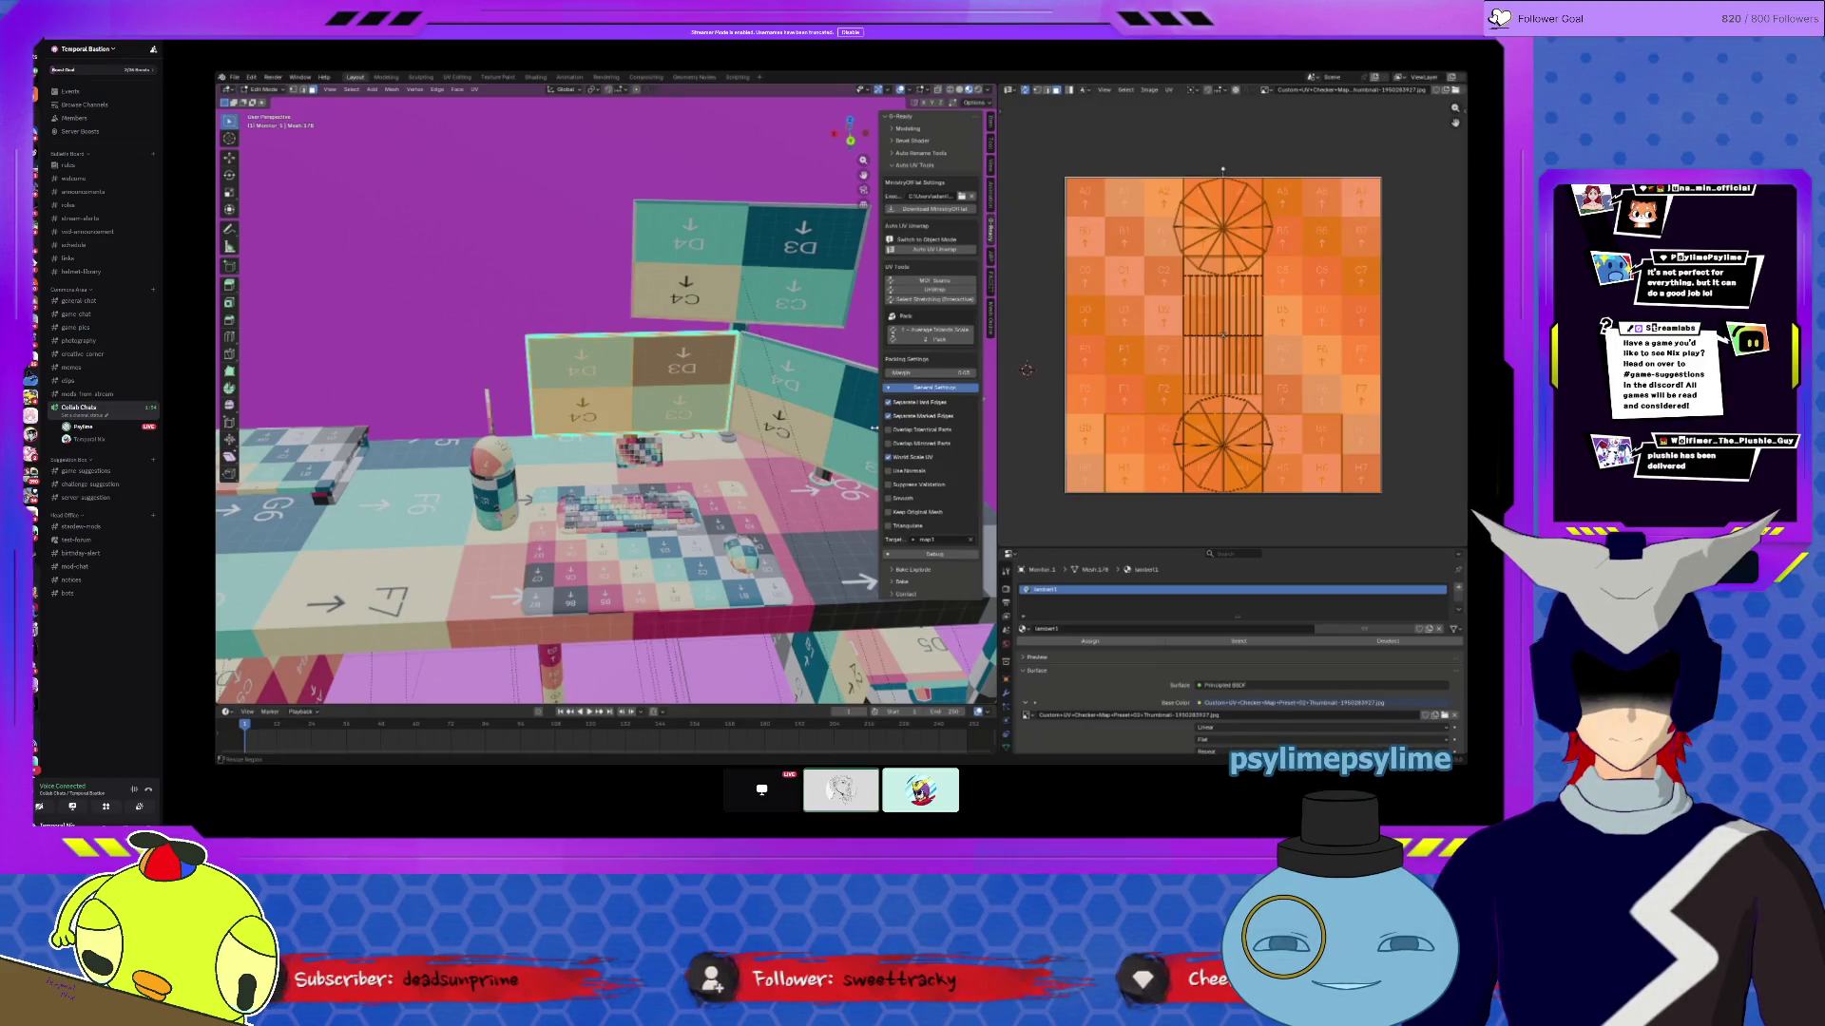
# Step: Isolate the sign in local view, select all its geometry and apply Auto UV Unwrap
pyautogui.moveTo(873, 427); pyautogui.dragTo(746, 394, button='middle')
pyautogui.press('KP_Divide')
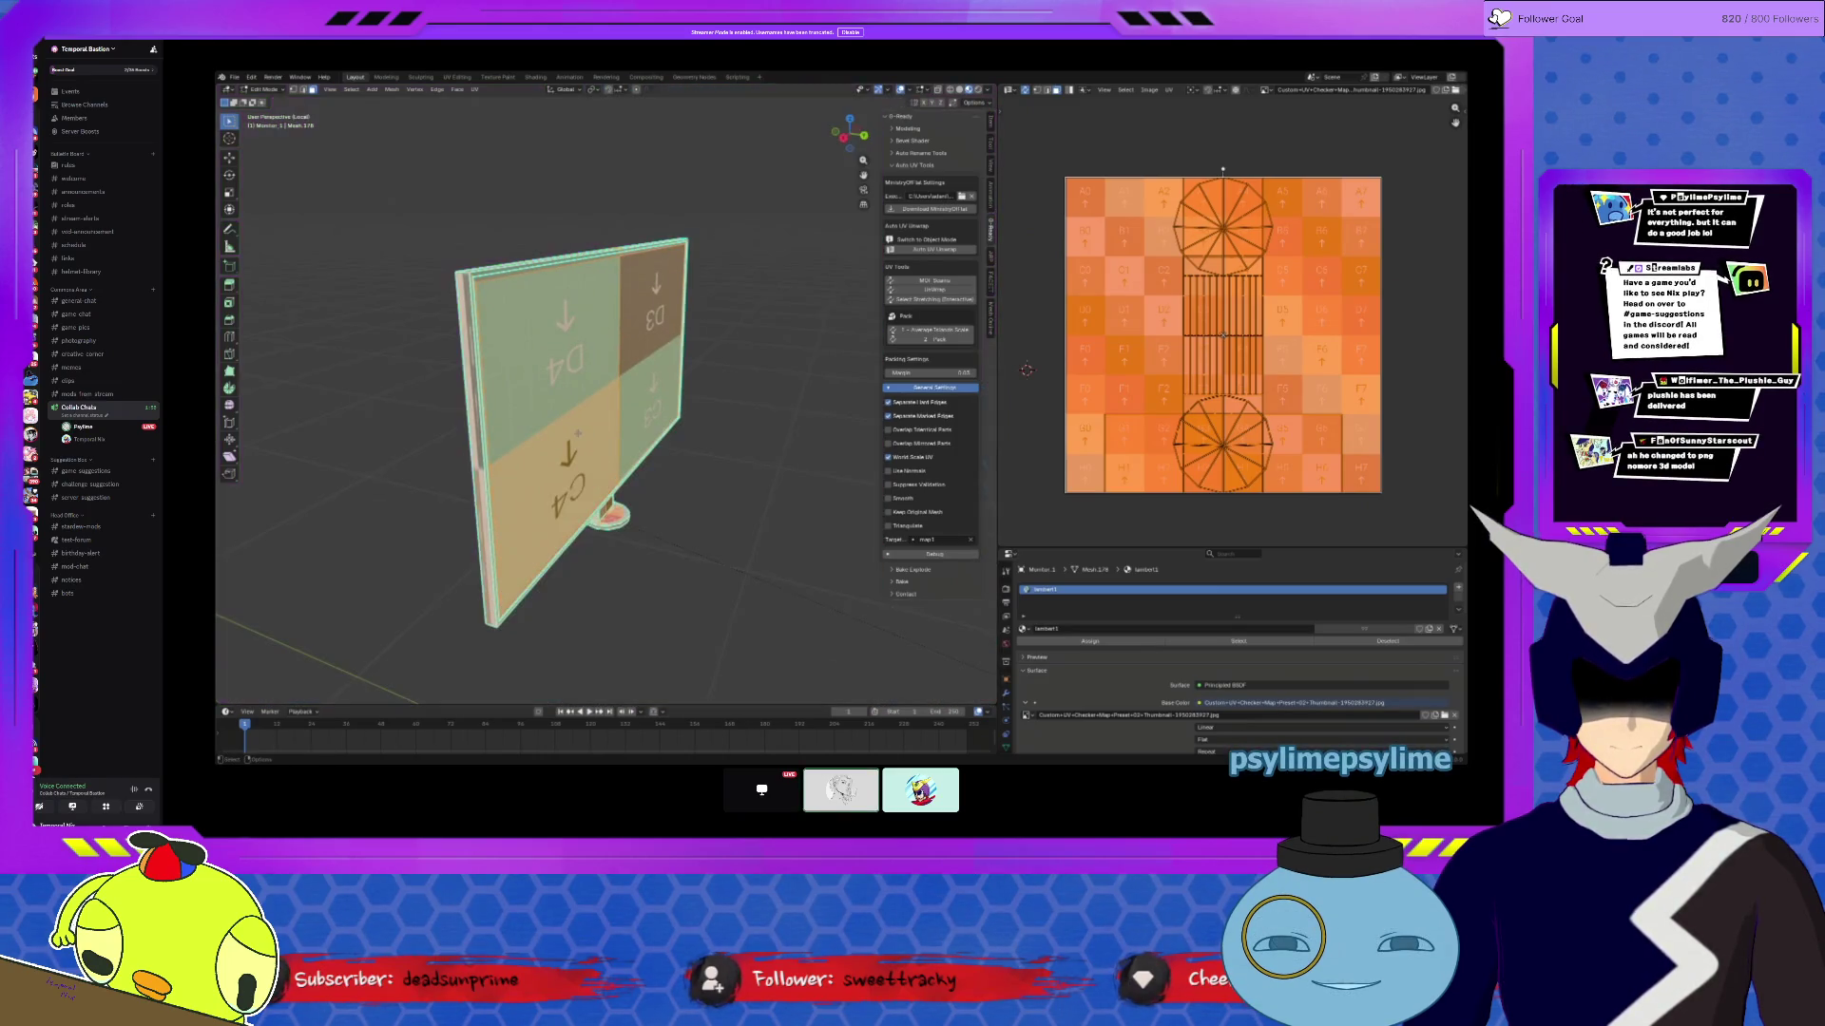
pyautogui.moveTo(578, 435)
pyautogui.mouseDown(button='middle')
pyautogui.moveTo(657, 390)
pyautogui.moveTo(733, 538)
pyautogui.moveTo(616, 591)
pyautogui.moveTo(694, 513)
pyautogui.mouseUp(button='middle')
pyautogui.press('a')
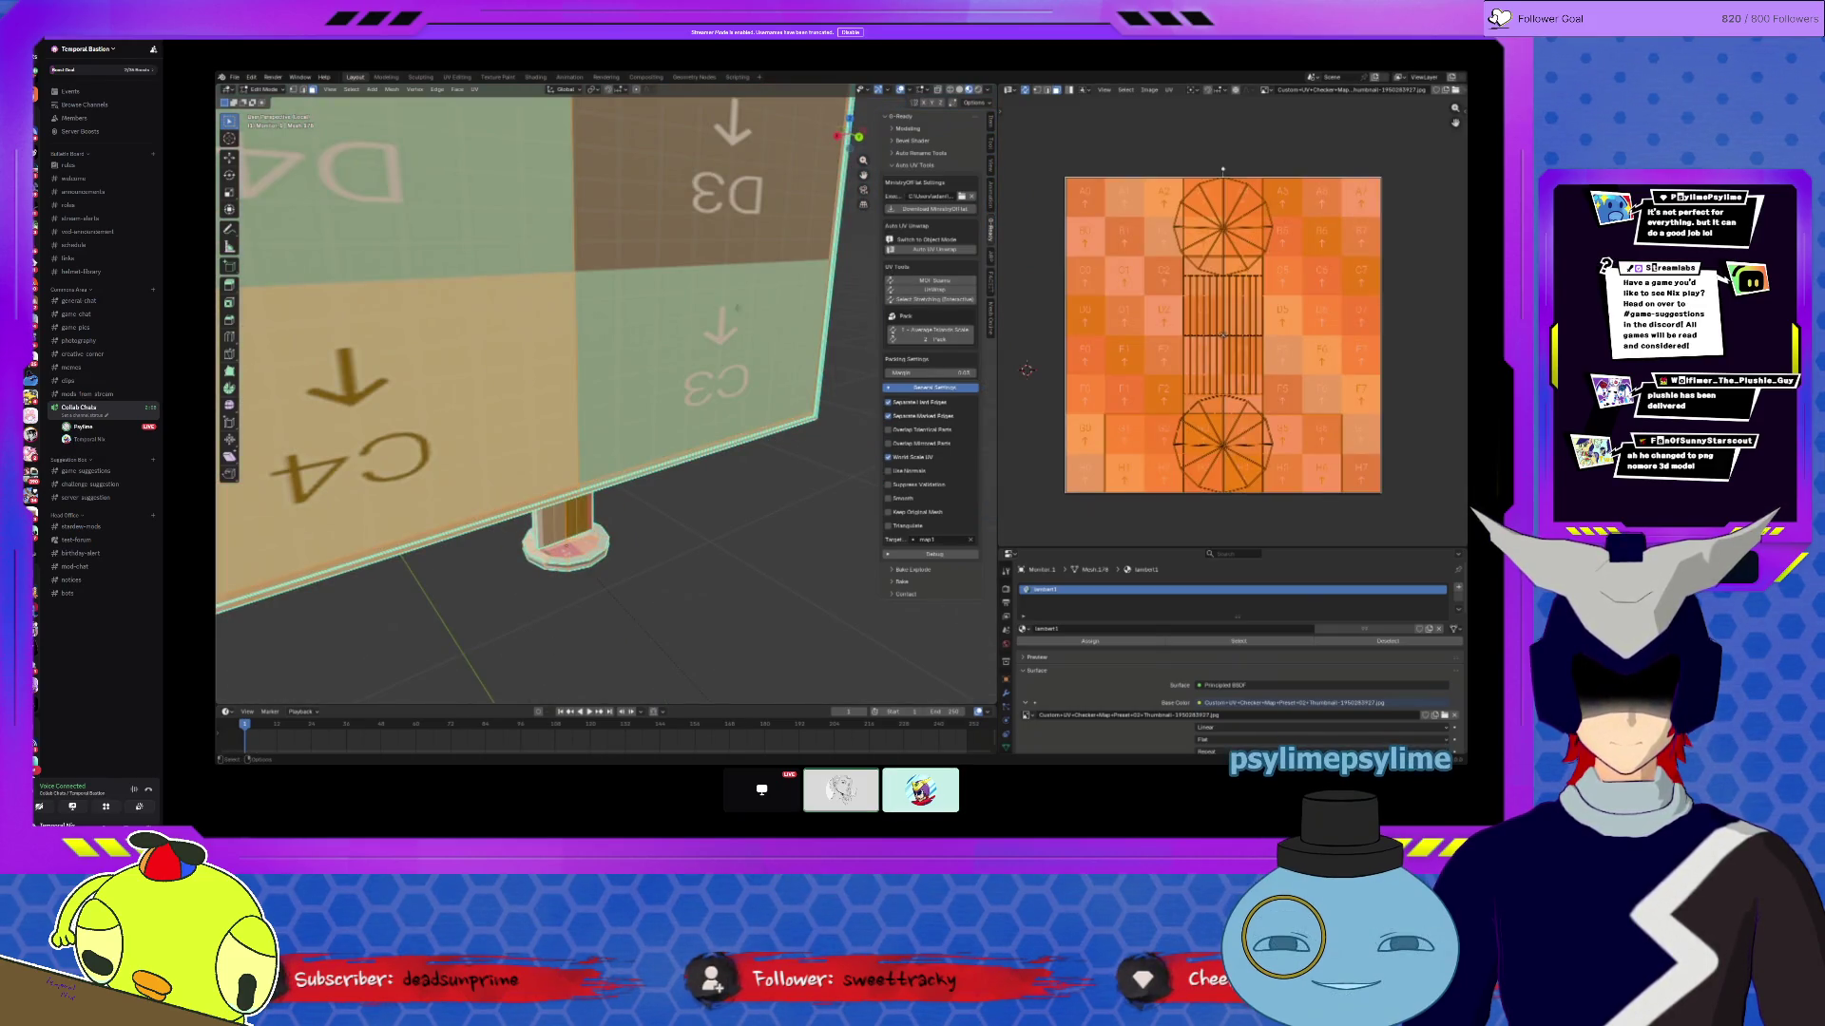
pyautogui.click(934, 249)
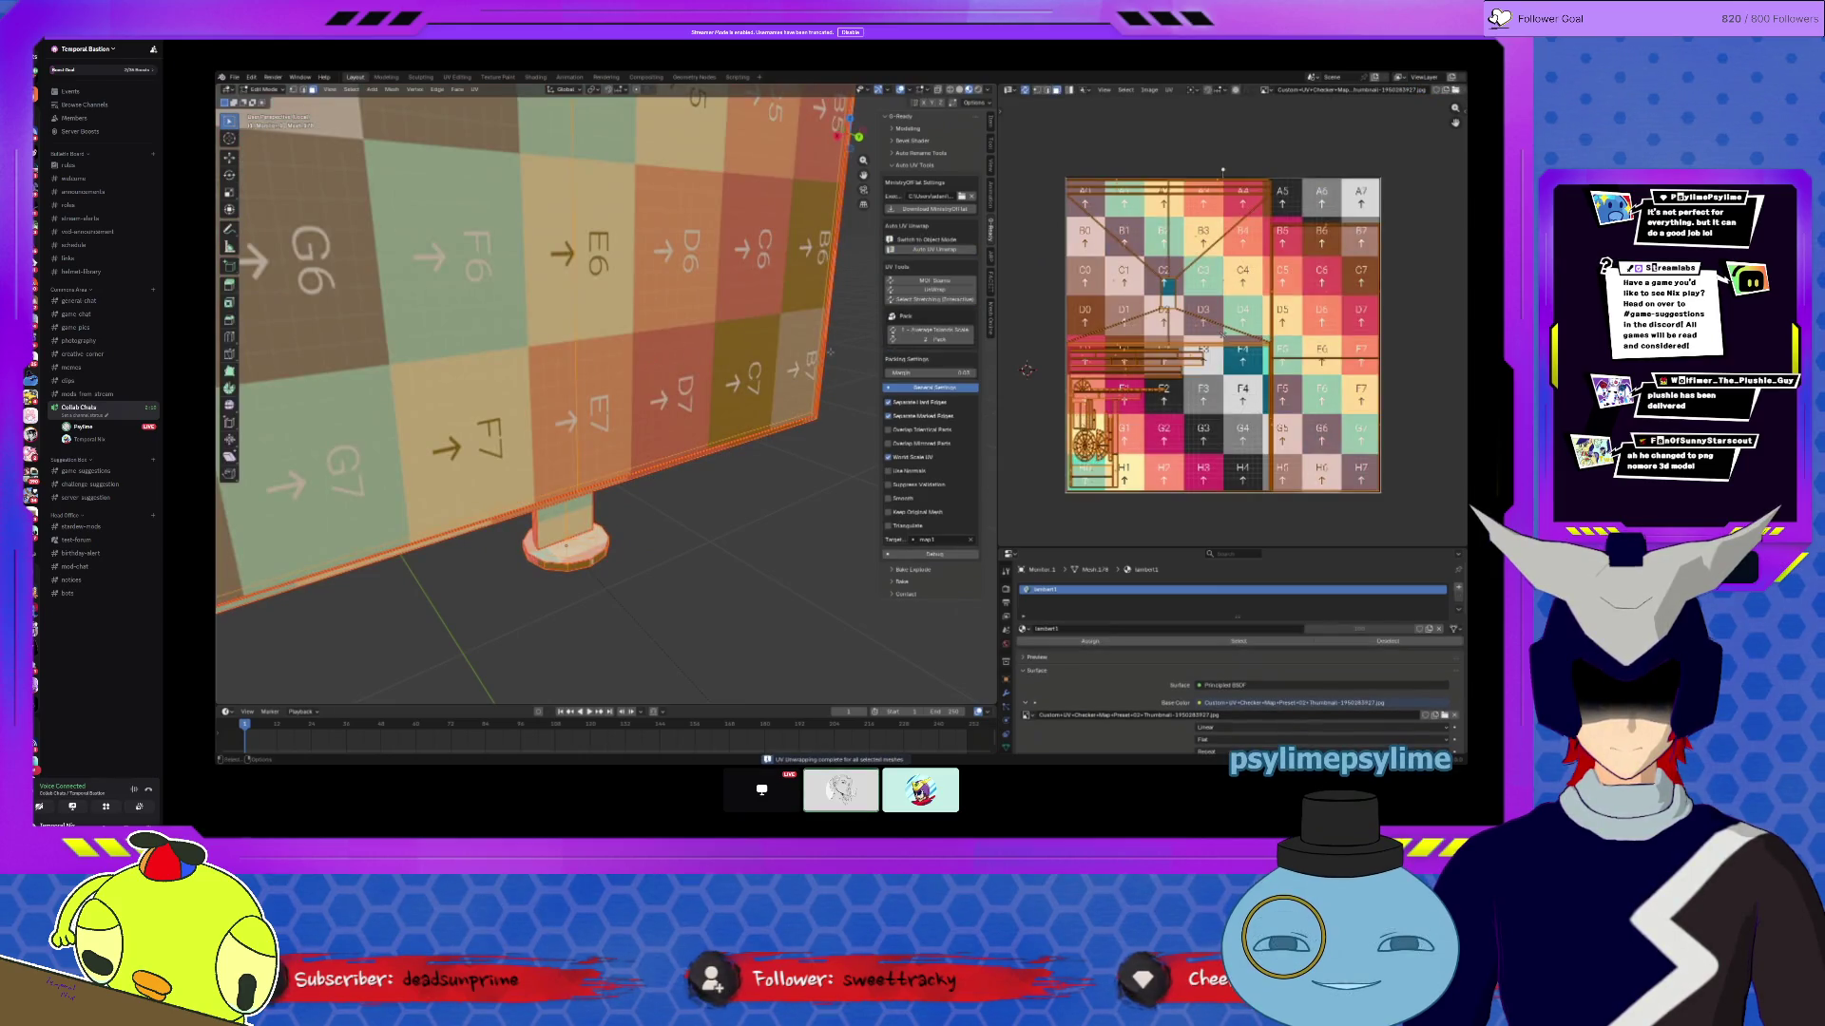
# Step: Deselect, then pick the top-edge island and the large sign-face island with L
pyautogui.click(1154, 164)
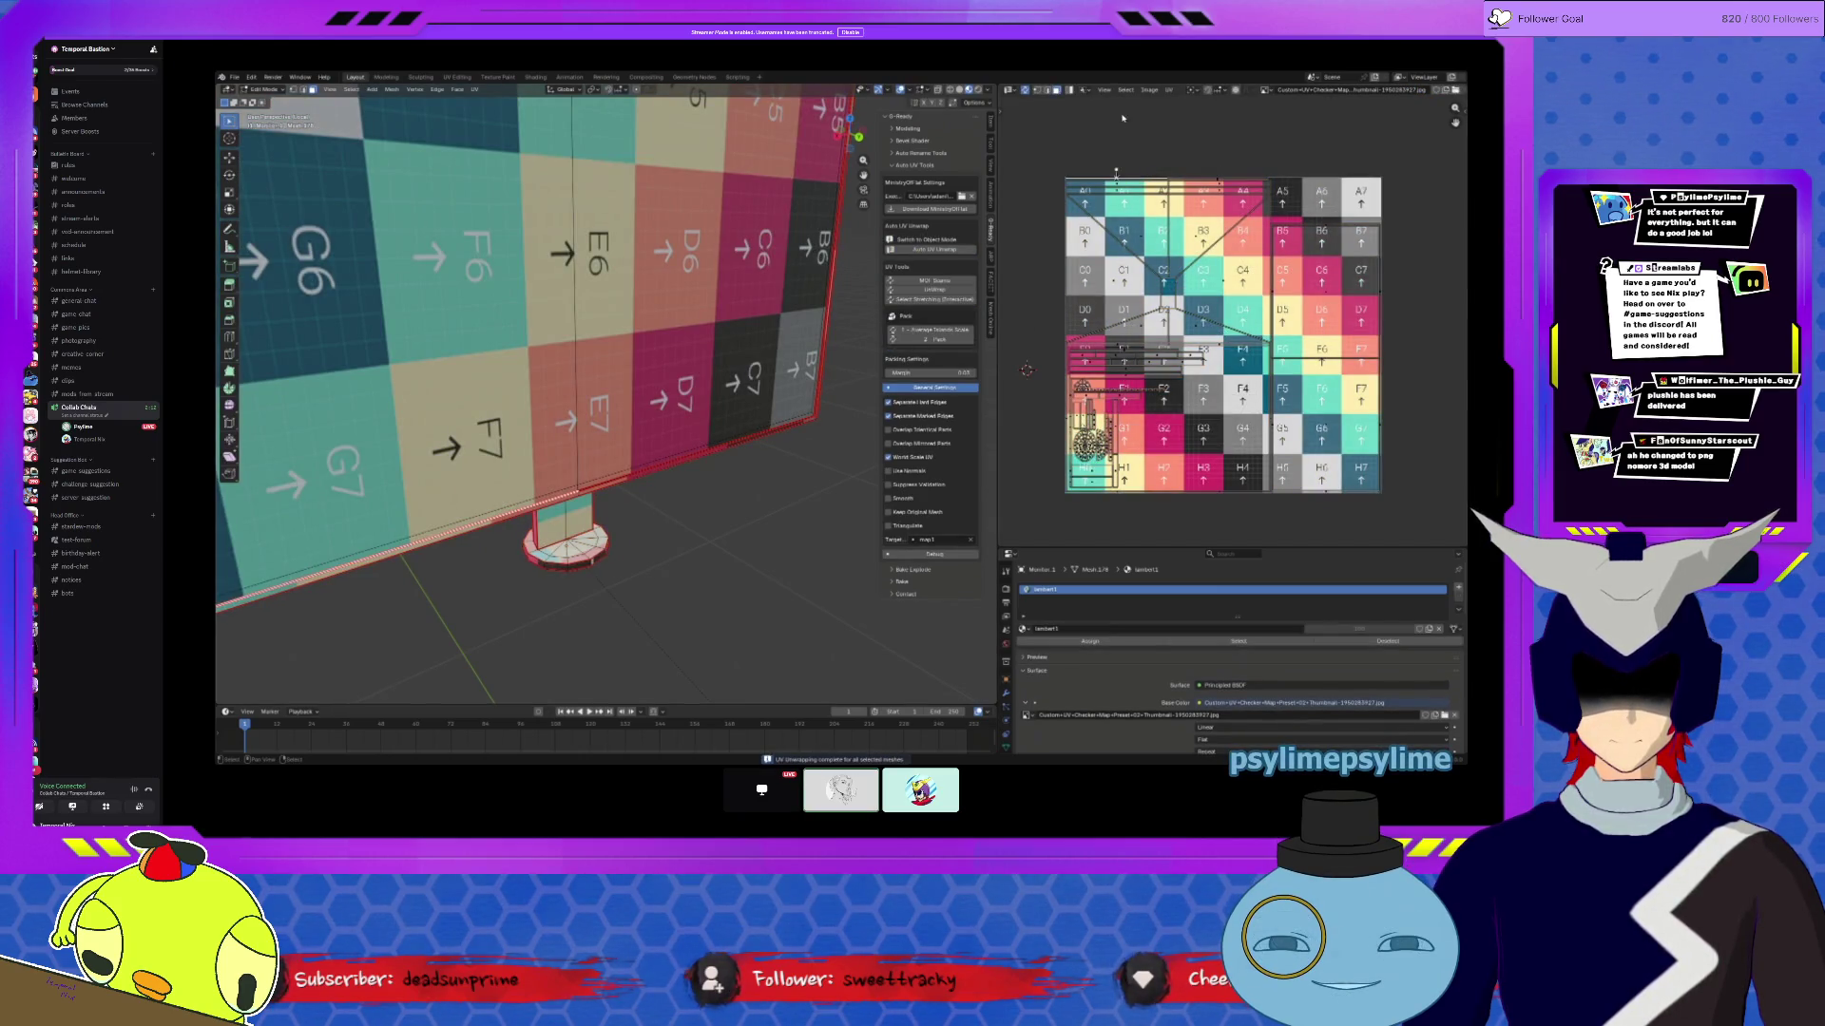
pyautogui.press('l')
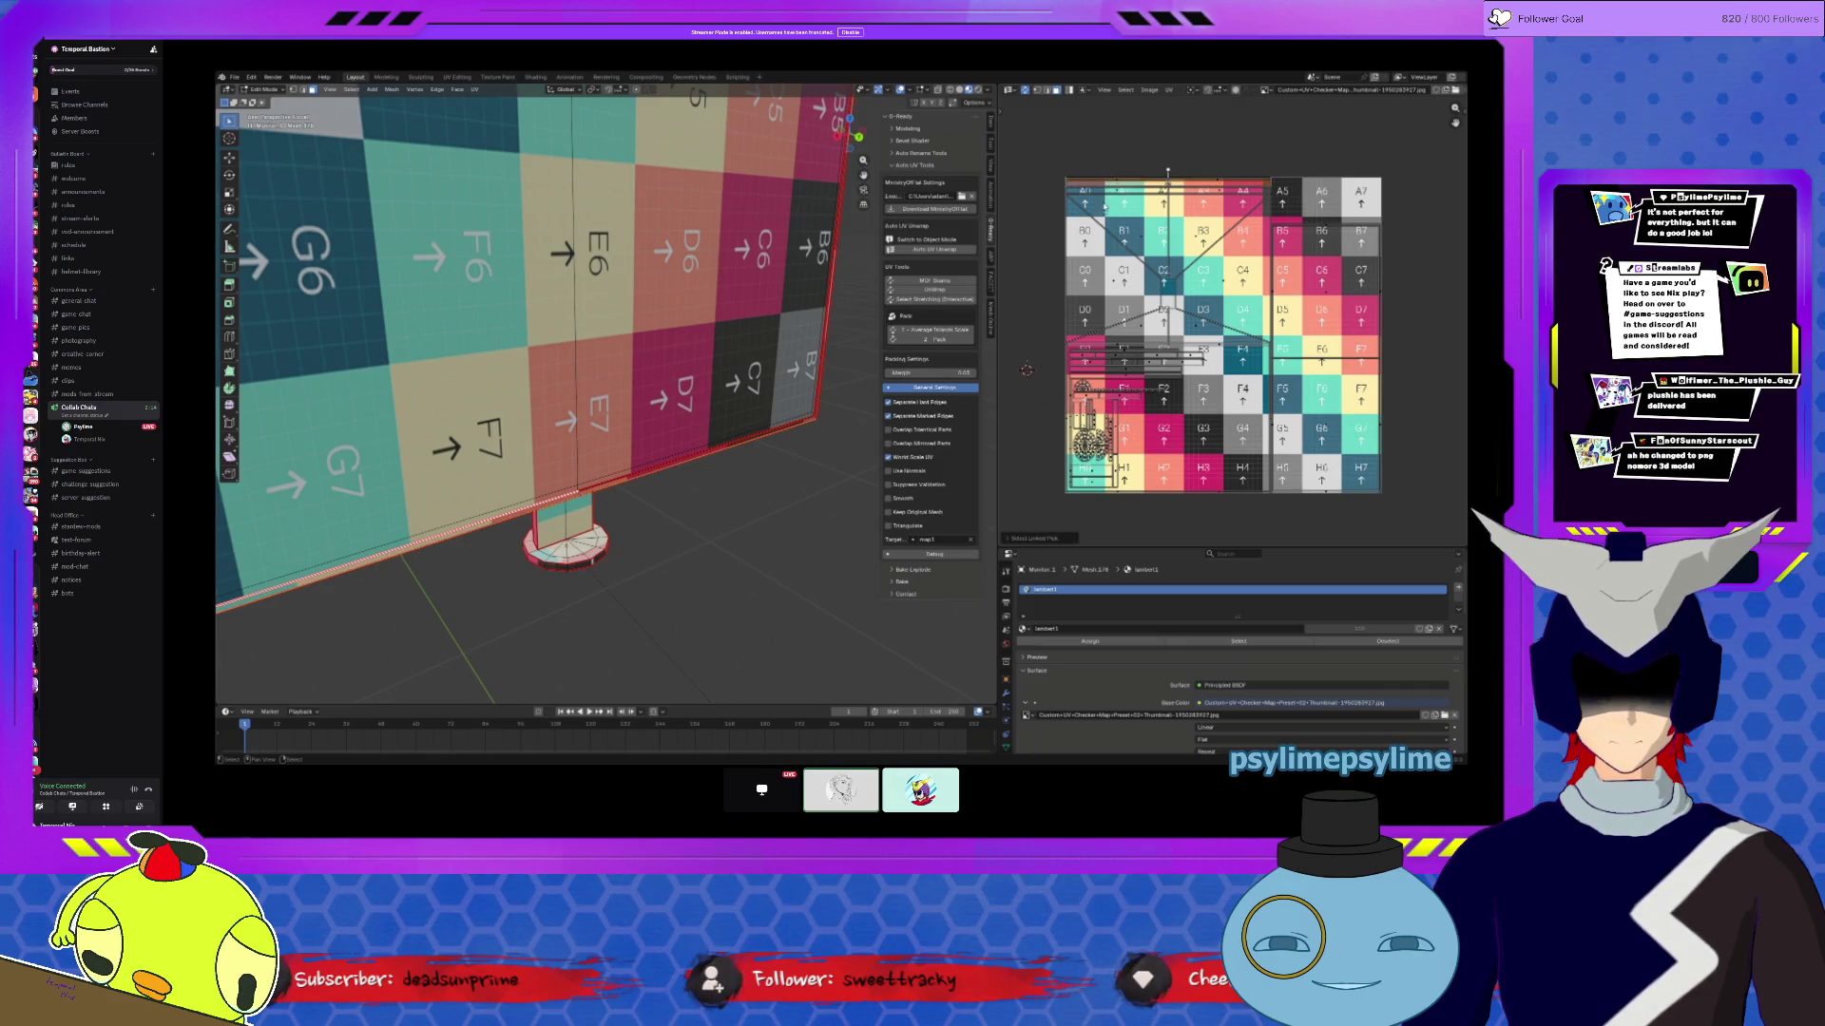
pyautogui.press('l')
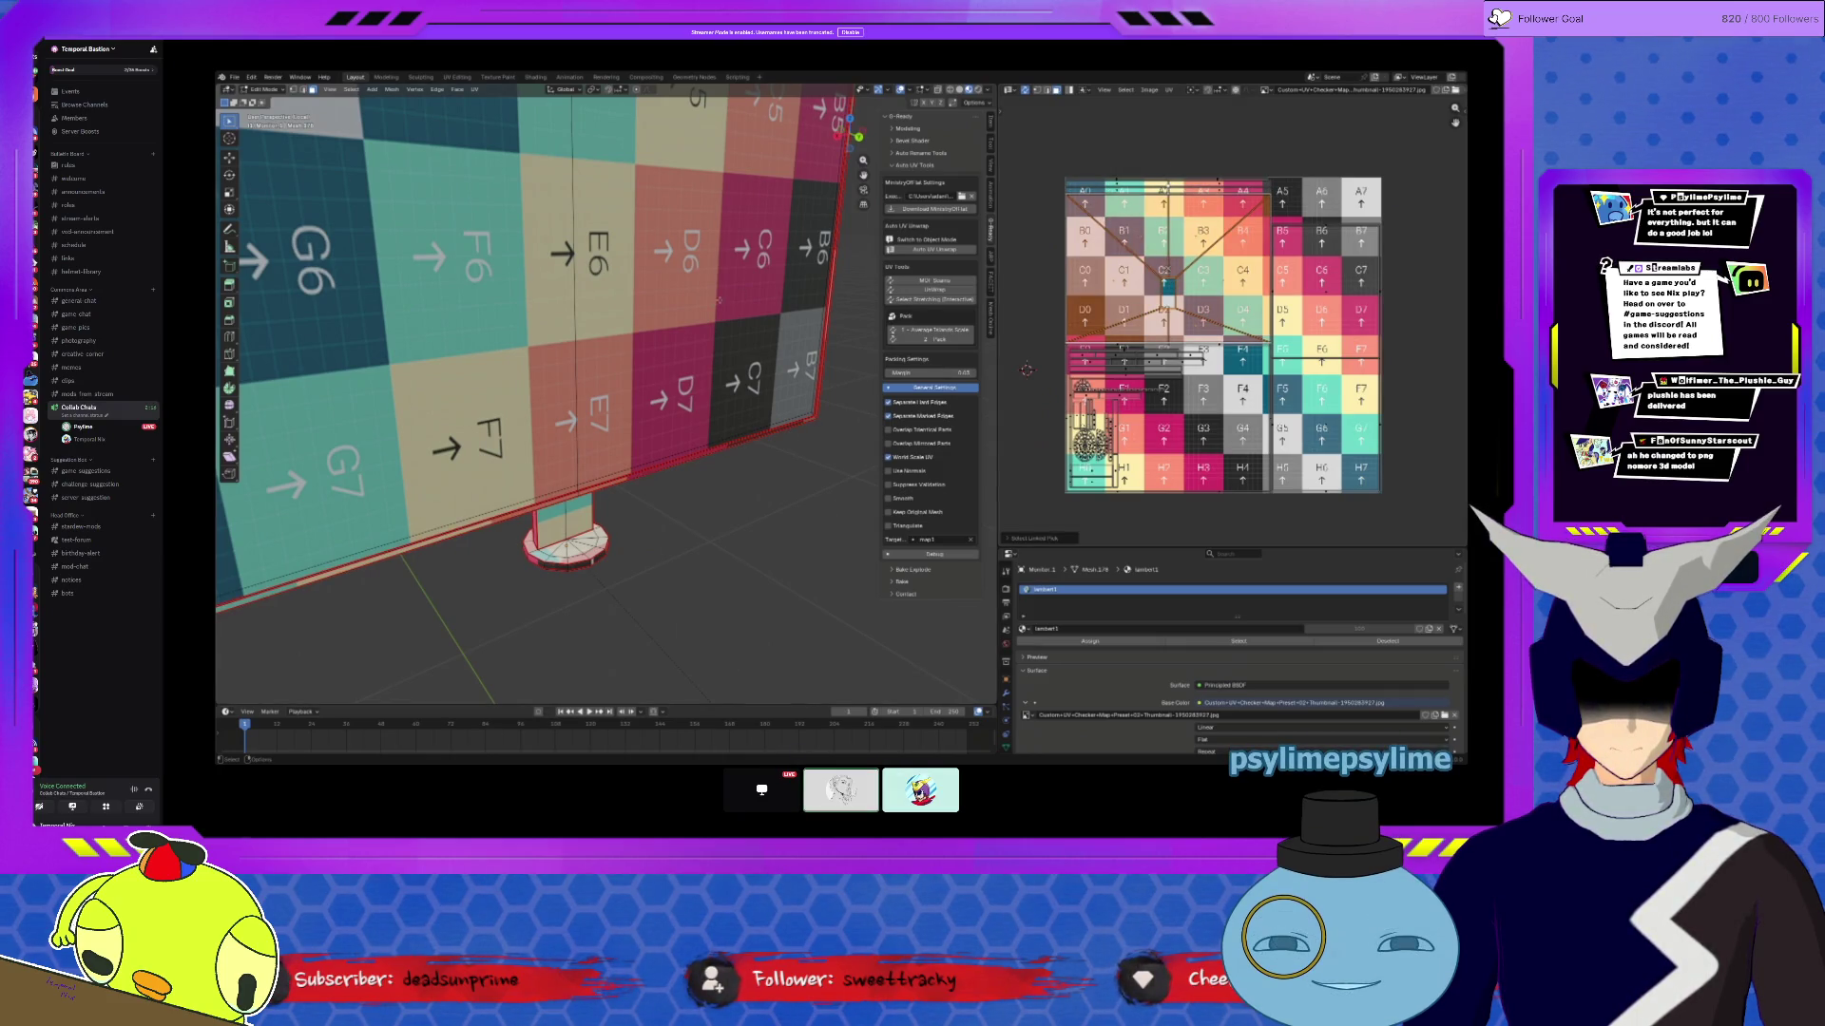
pyautogui.scroll(-5, 720, 301)
pyautogui.moveTo(719, 301)
pyautogui.mouseDown(button='middle')
pyautogui.moveTo(526, 486)
pyautogui.moveTo(763, 459)
pyautogui.mouseUp(button='middle')
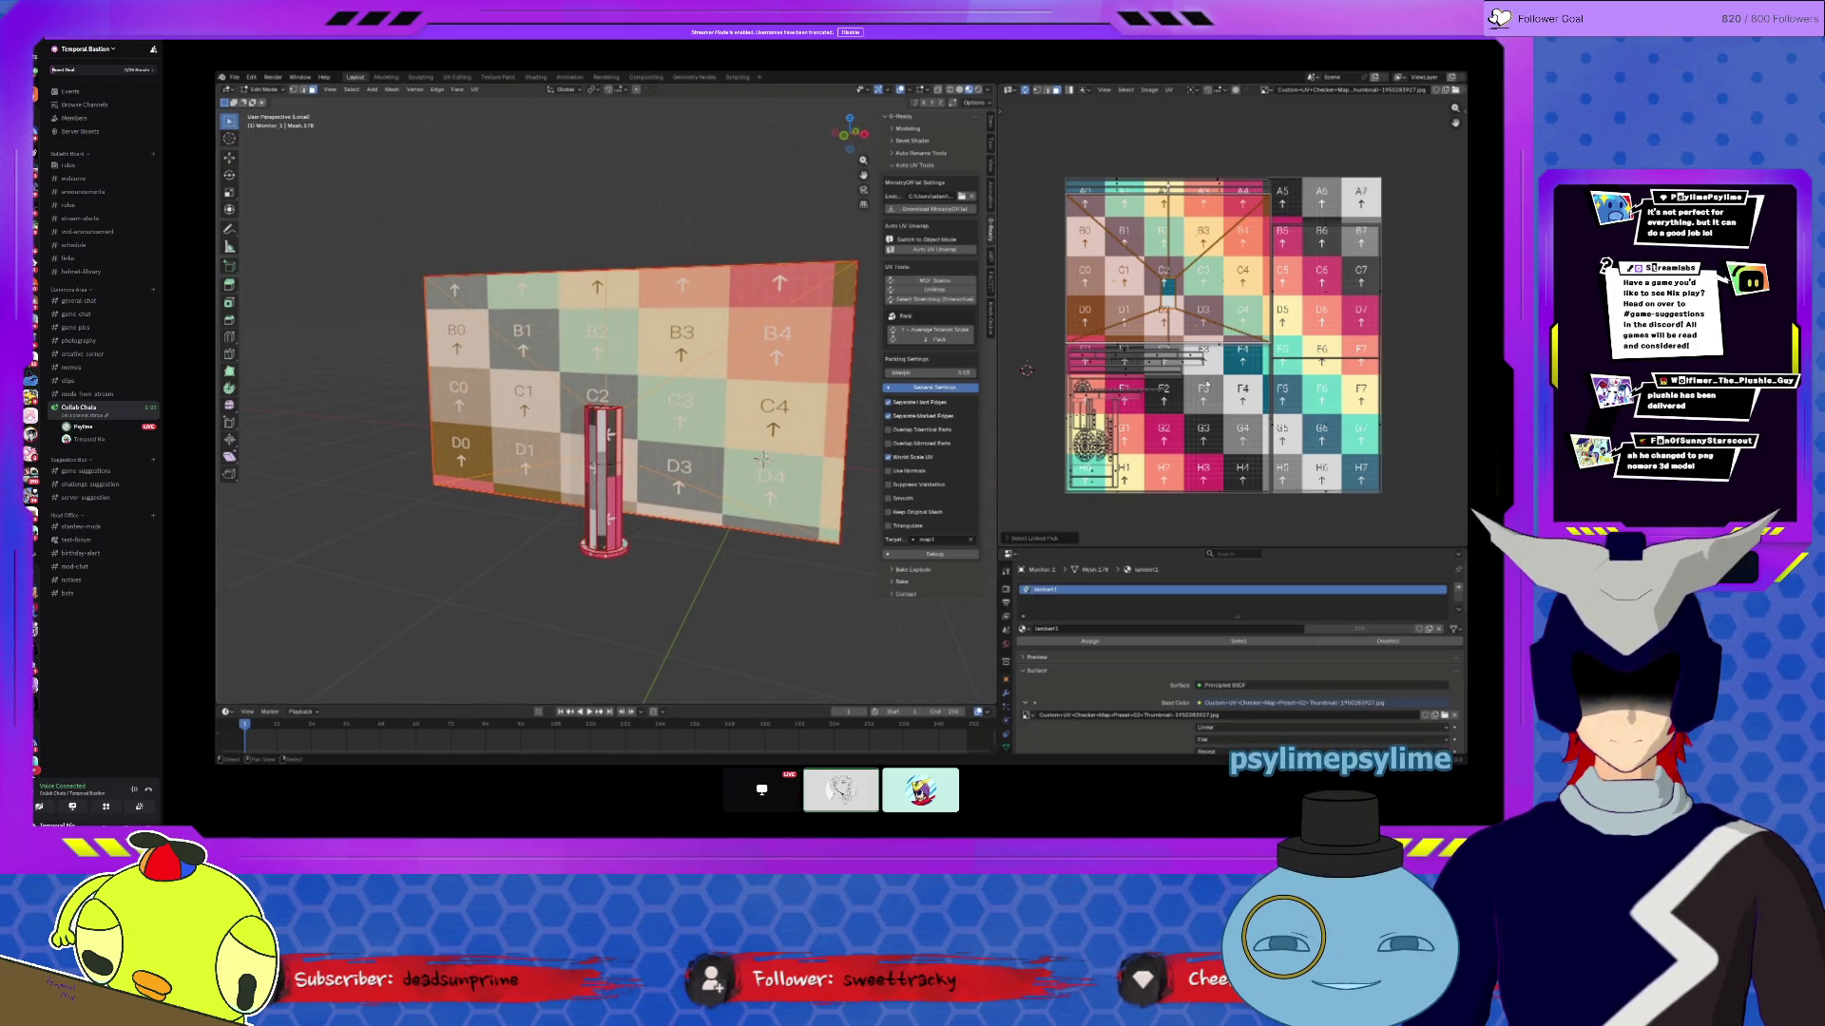
# Step: Select the pole along with the panel and apply all transforms to the sign
pyautogui.press('a')
pyautogui.moveTo(763, 459); pyautogui.dragTo(574, 429, button='middle')
pyautogui.press('Tab')
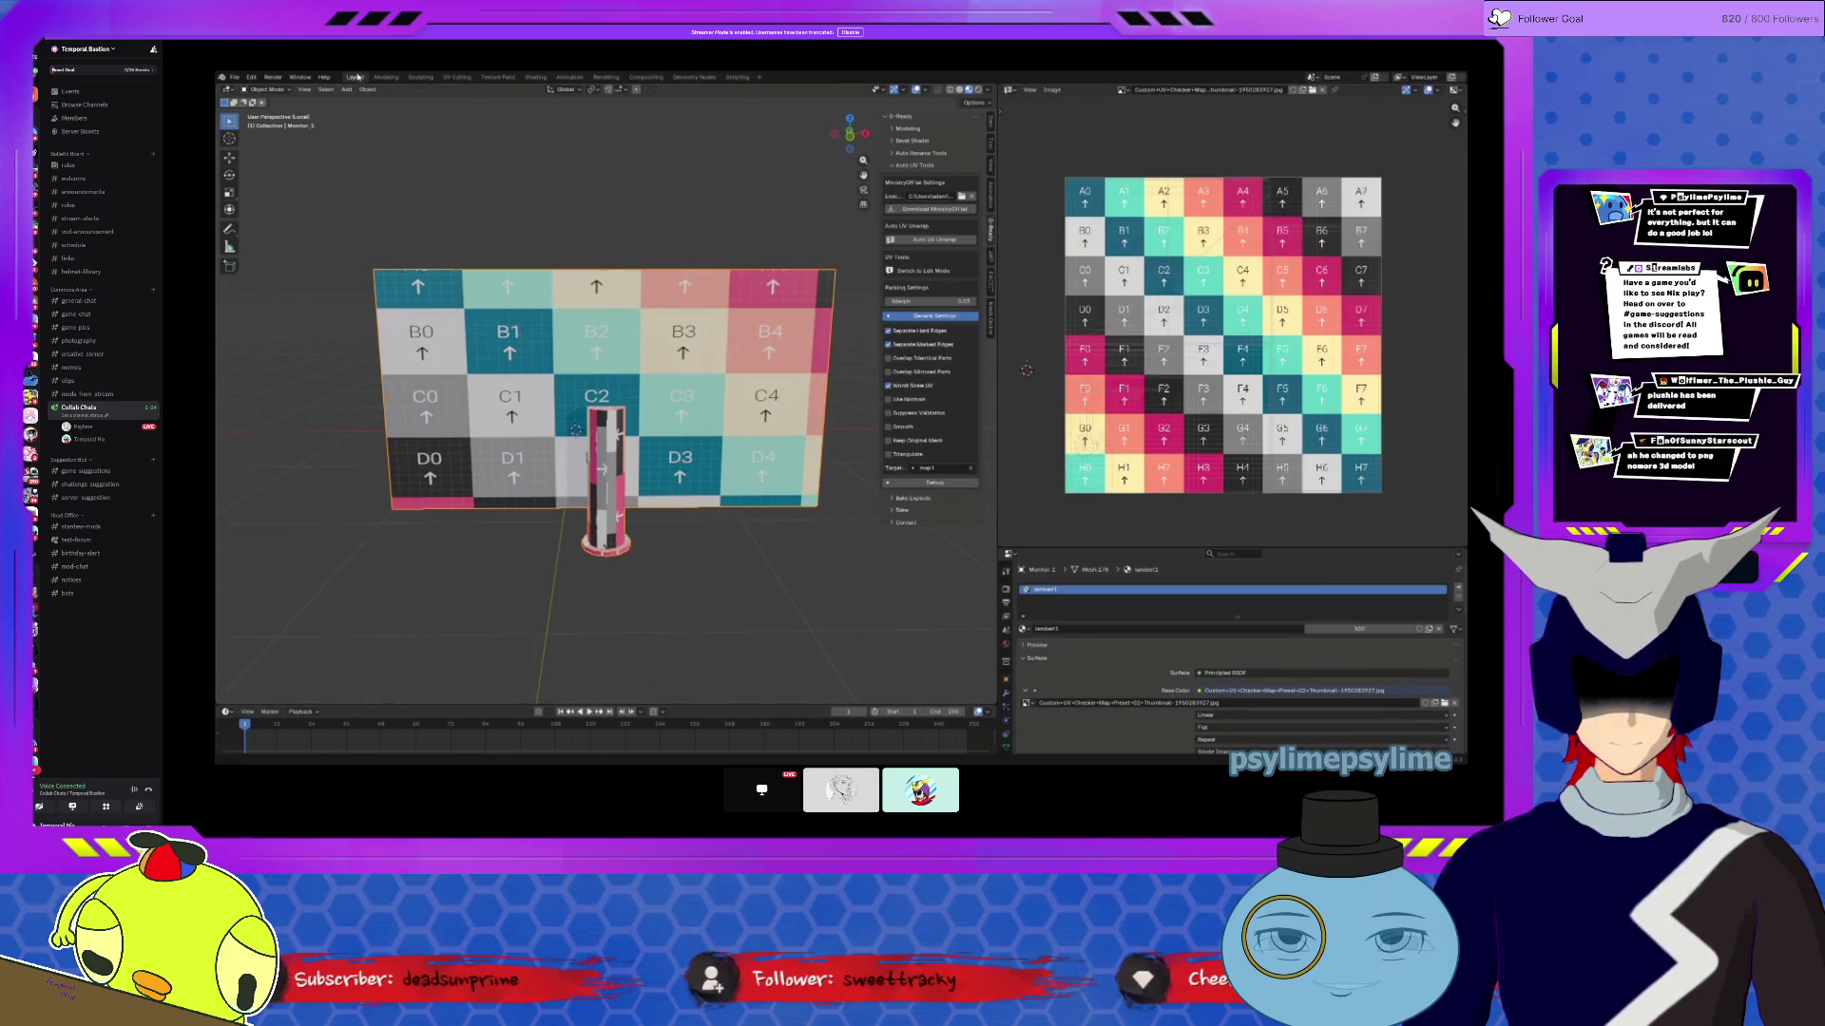
pyautogui.click(368, 89)
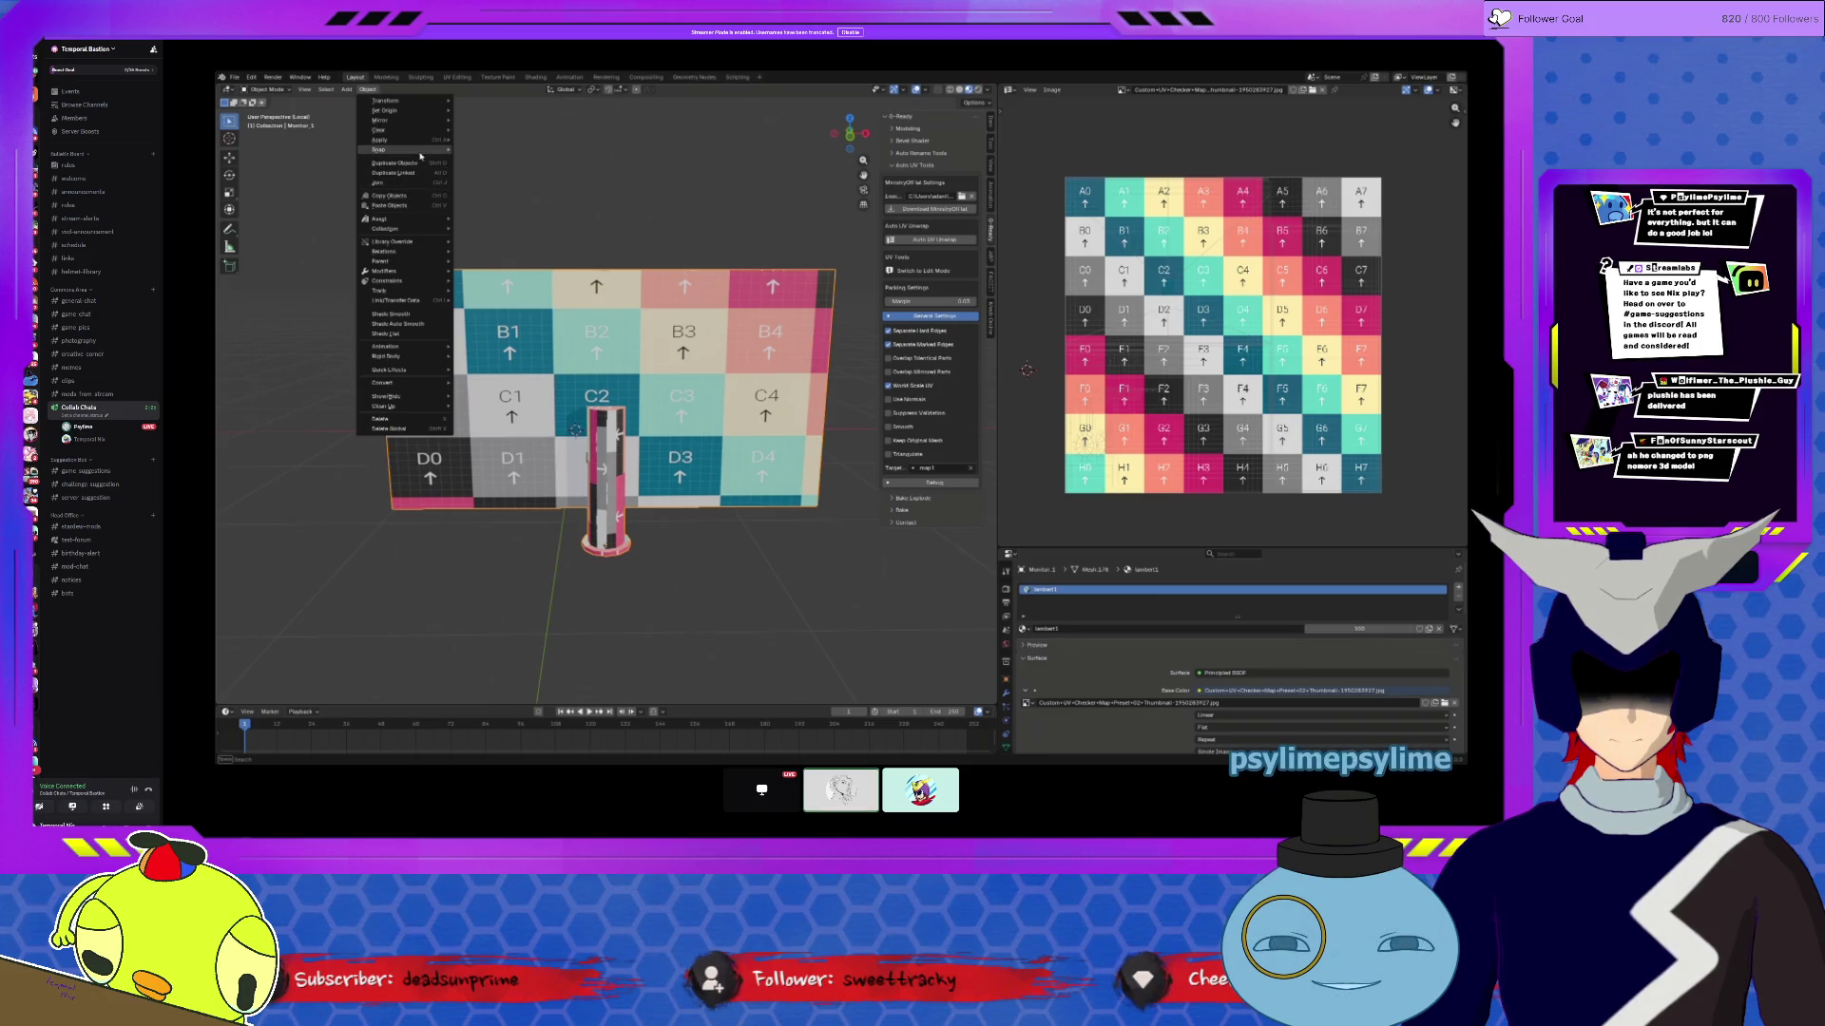
pyautogui.moveTo(409, 140)
pyautogui.click(486, 174)
# Step: Re-unwrap the sign with Auto UV Unwrap, reload the checker image and select the whole mesh
pyautogui.press('Tab')
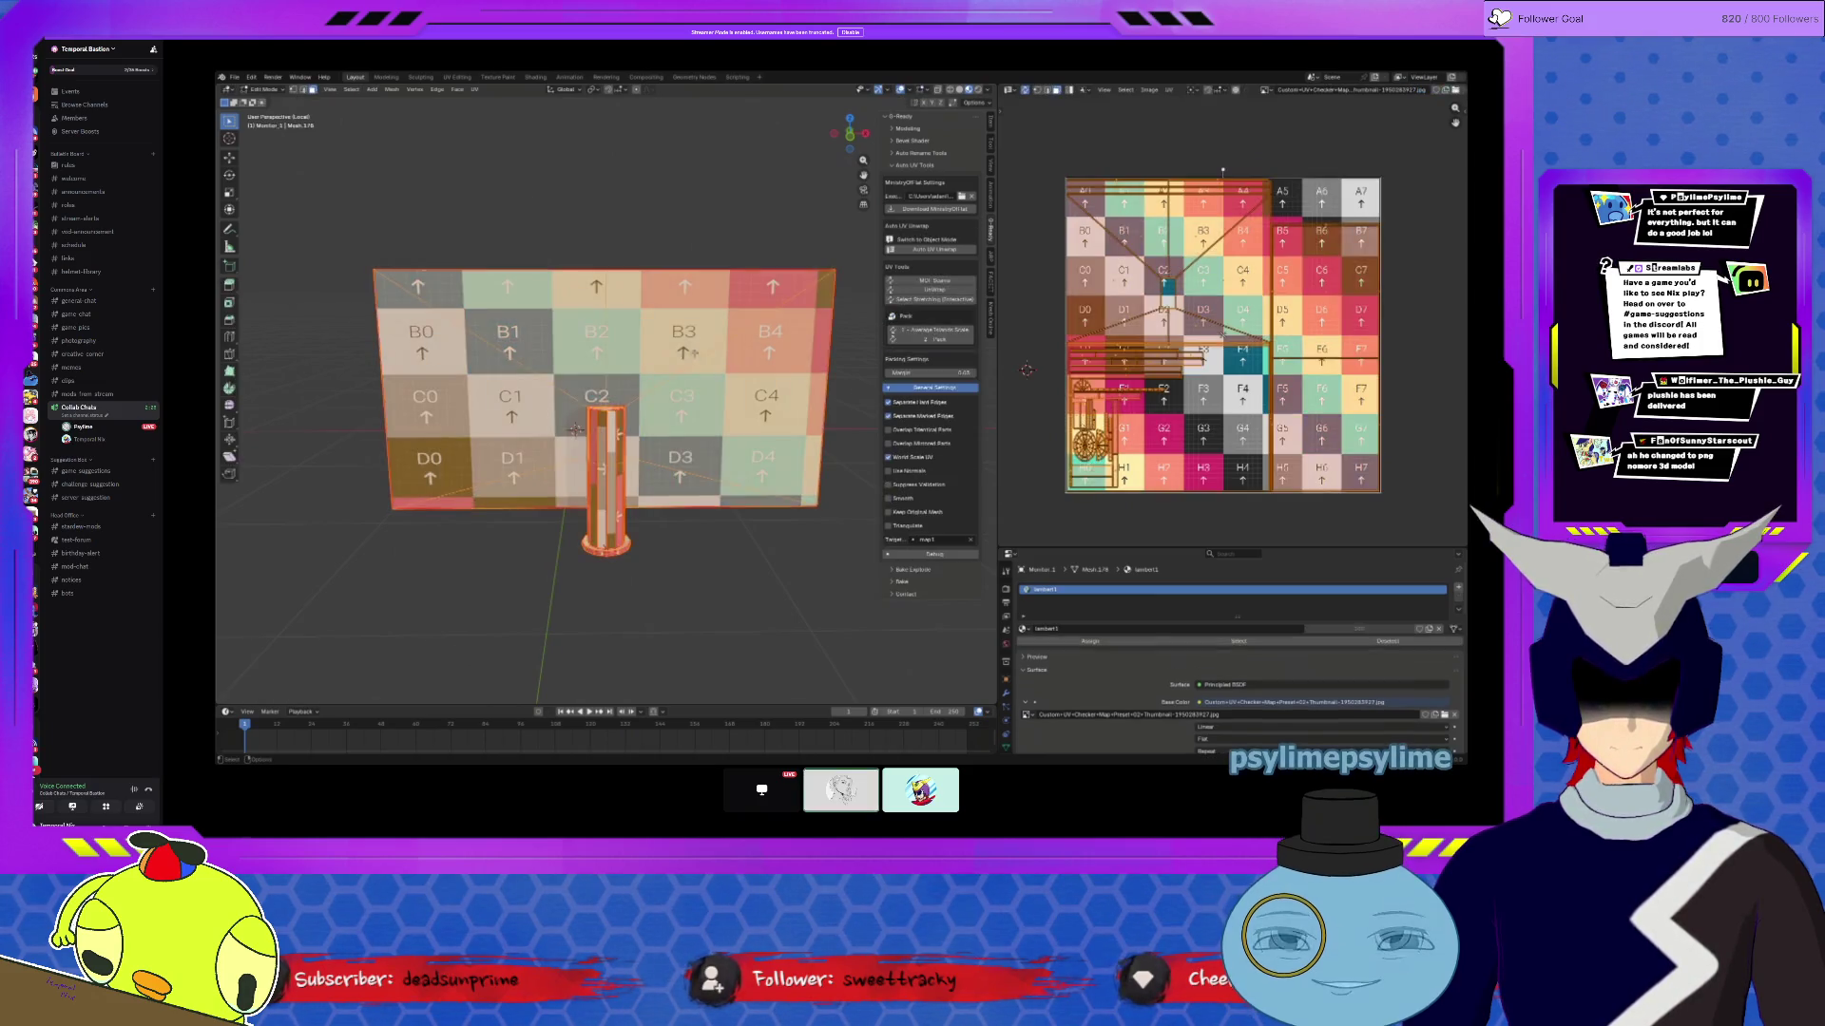
pyautogui.click(929, 250)
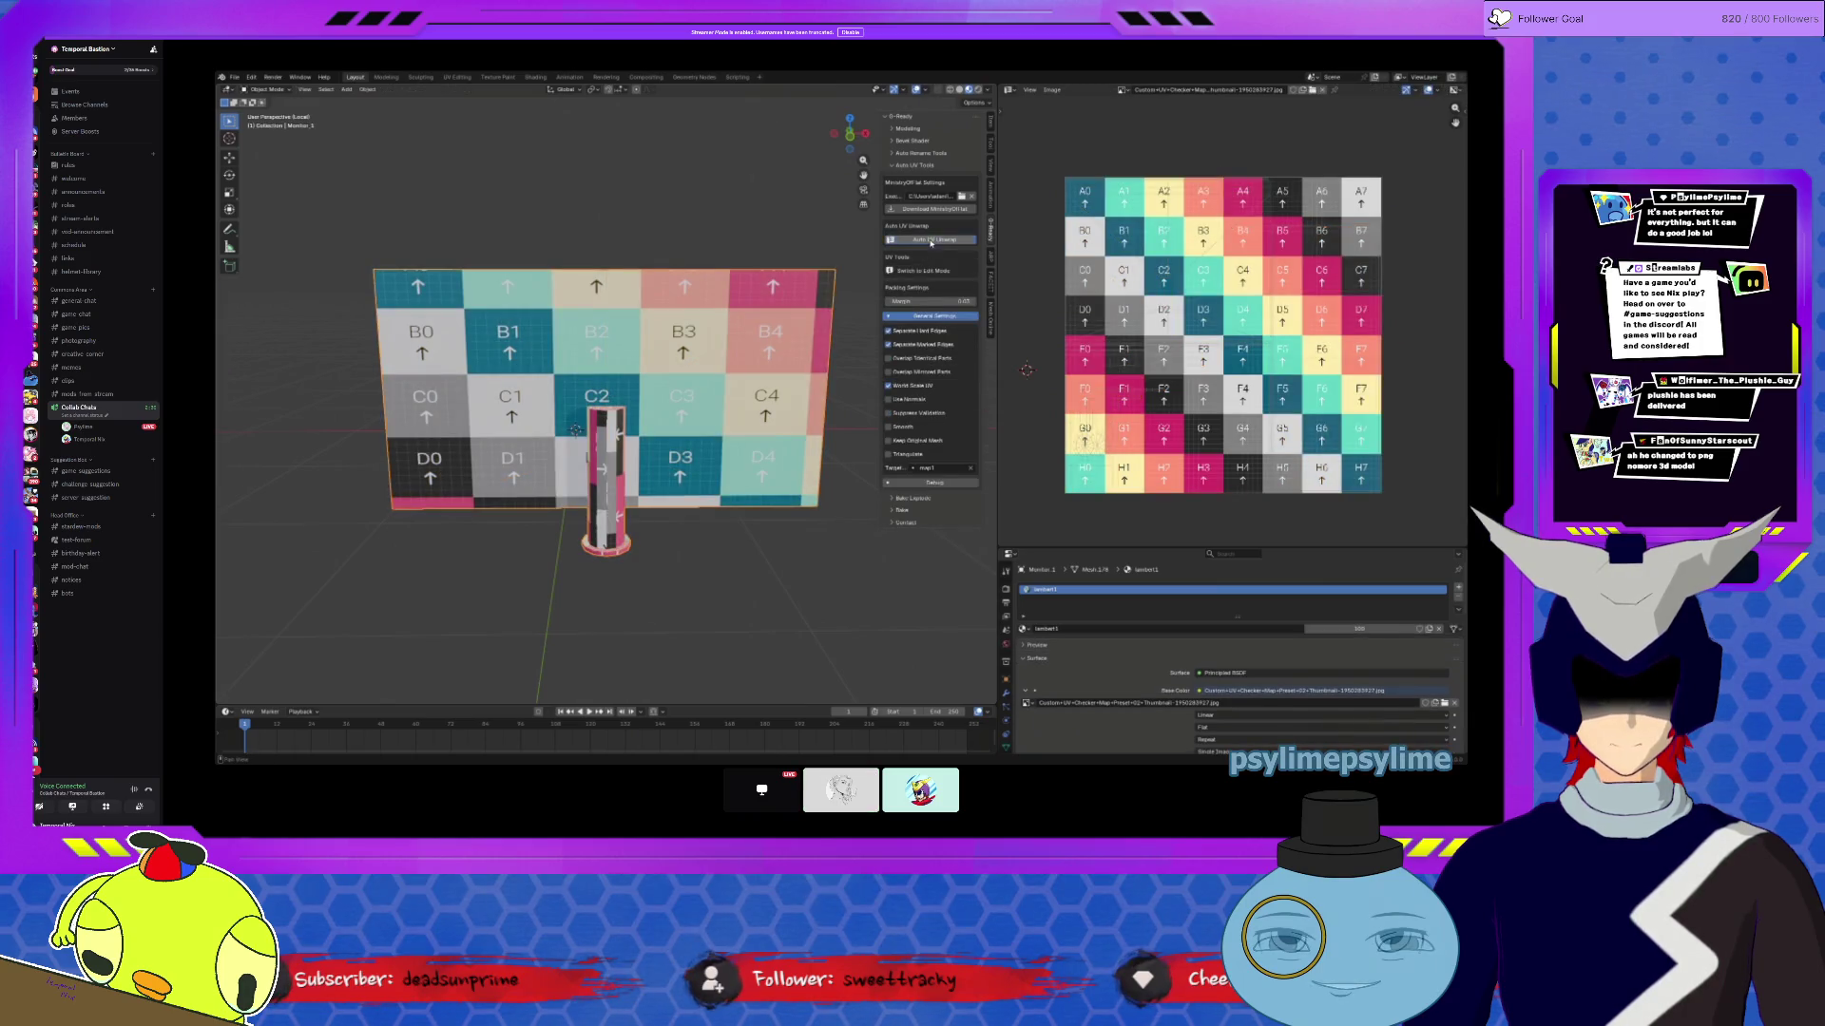
pyautogui.scroll(3, 1164, 228)
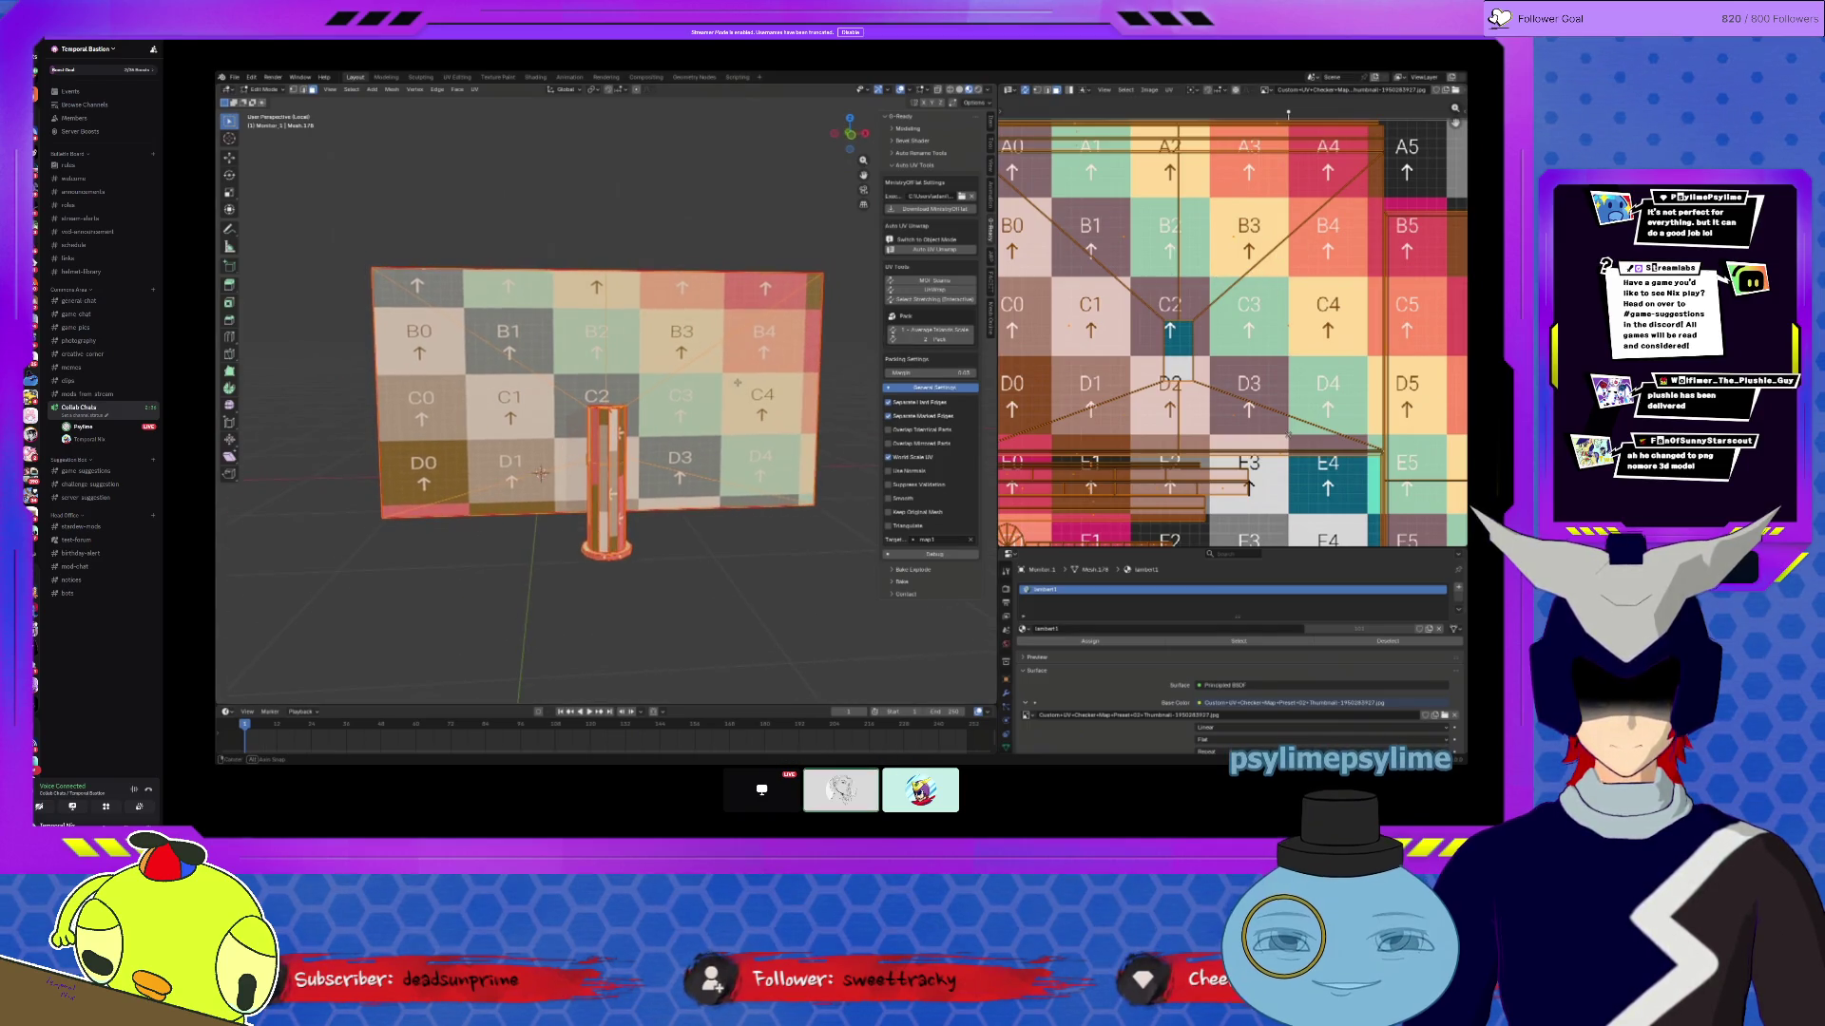
pyautogui.scroll(-4, 1060, 407)
pyautogui.moveTo(1060, 408); pyautogui.dragTo(1005, 370, button='middle')
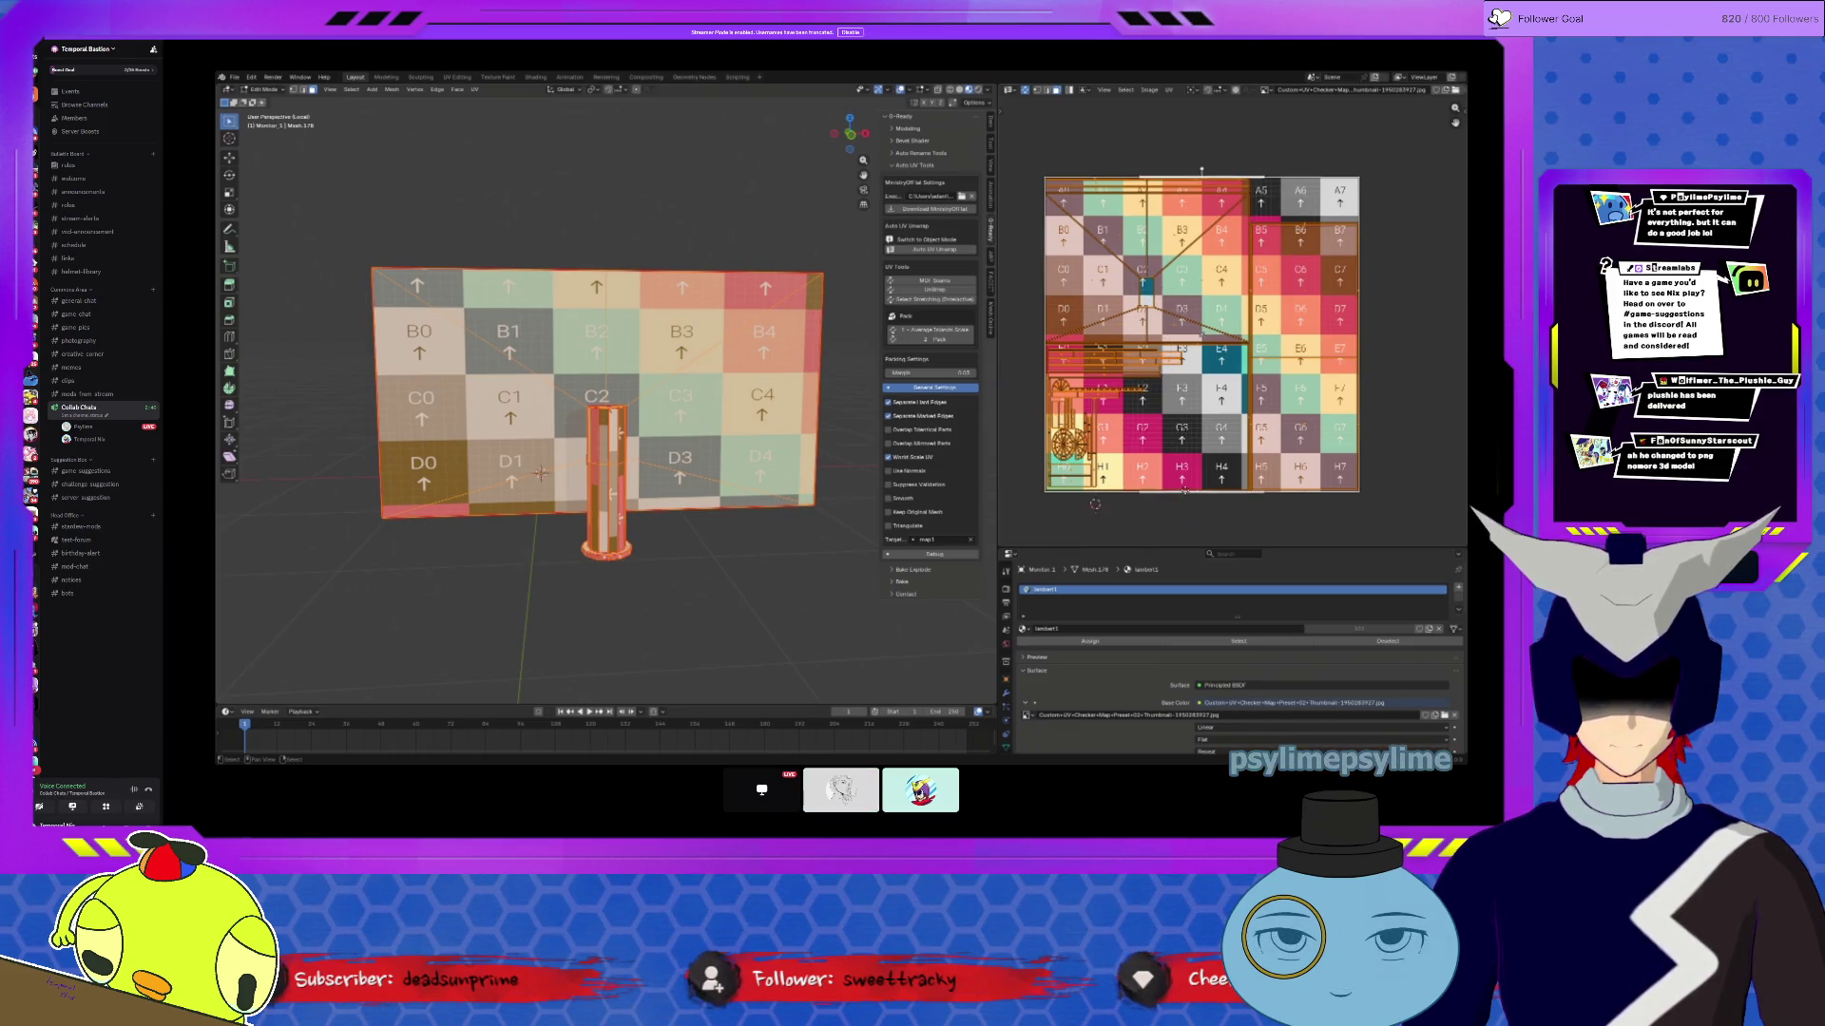
pyautogui.hotkey('alt', 'r')
pyautogui.press('a')
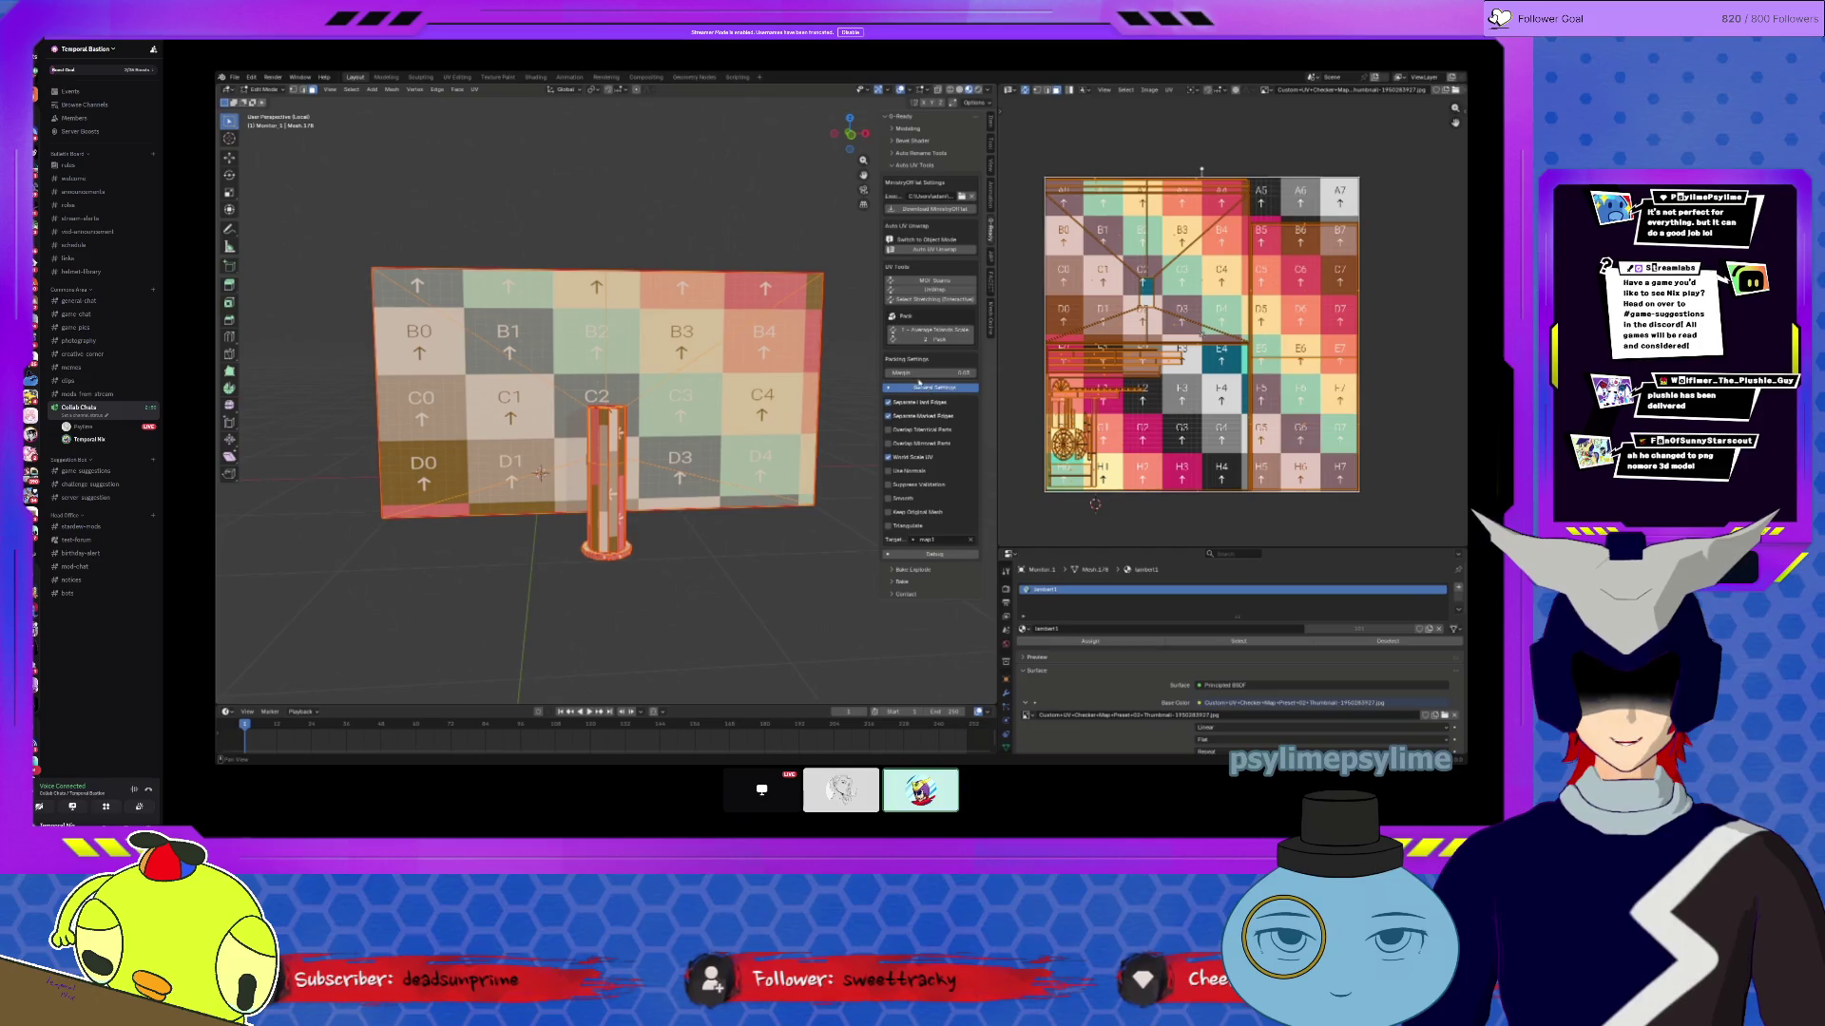
pyautogui.moveTo(1098, 411); pyautogui.dragTo(1179, 329, button='middle')
# Step: Clear the selection and drag the pole's UV strip to a new spot on the checker
pyautogui.hotkey('alt', 'a')
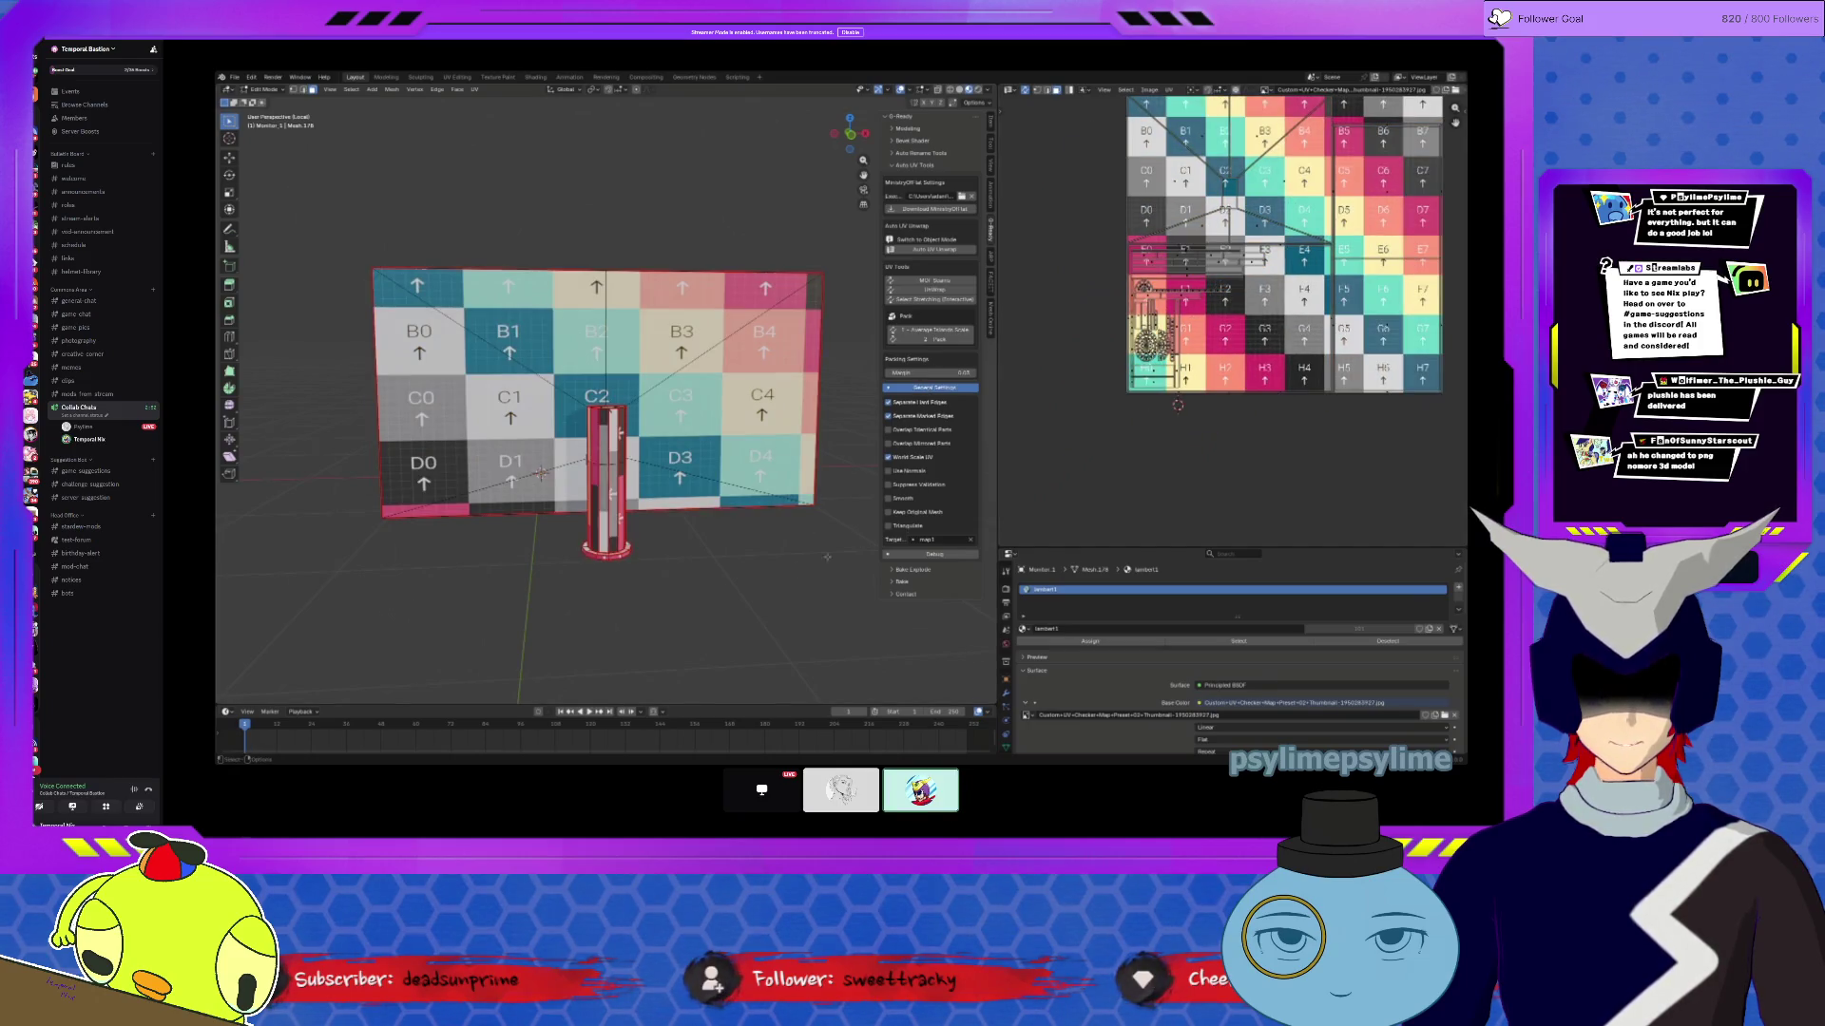
pyautogui.scroll(3, 535, 478)
pyautogui.moveTo(535, 478); pyautogui.dragTo(352, 490, button='middle')
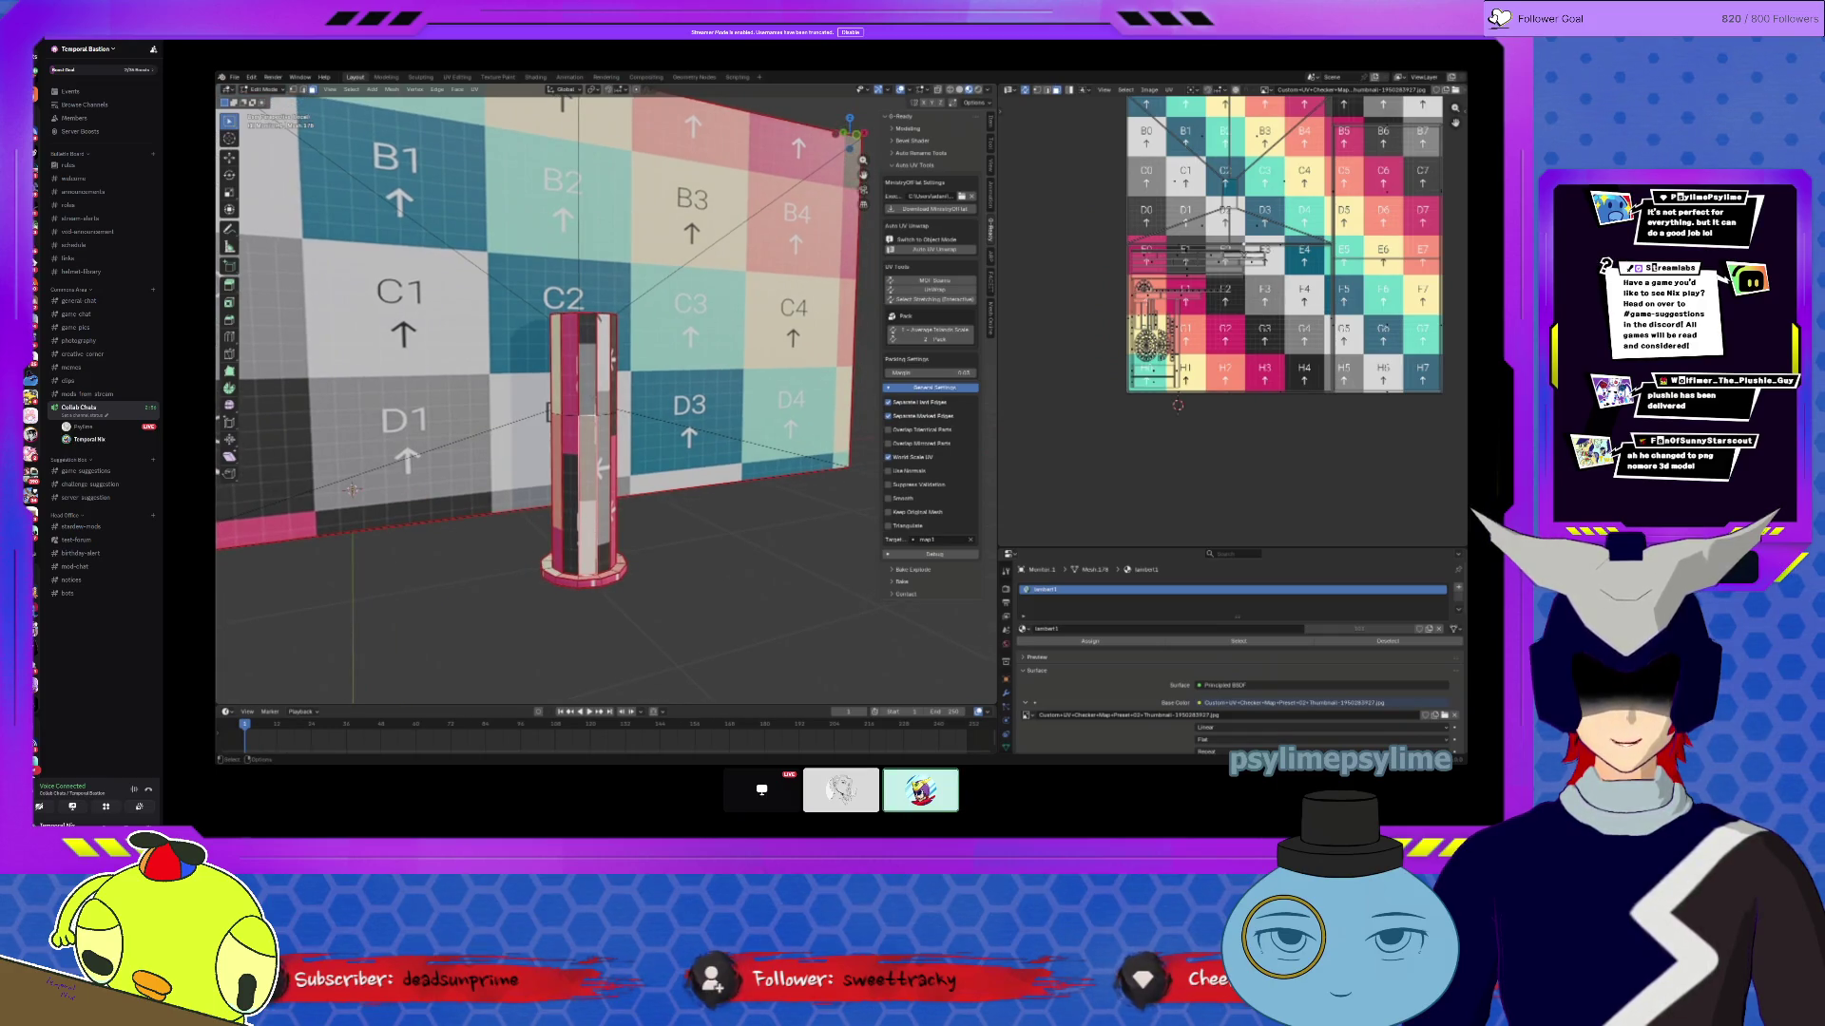
pyautogui.scroll(3, 1221, 244)
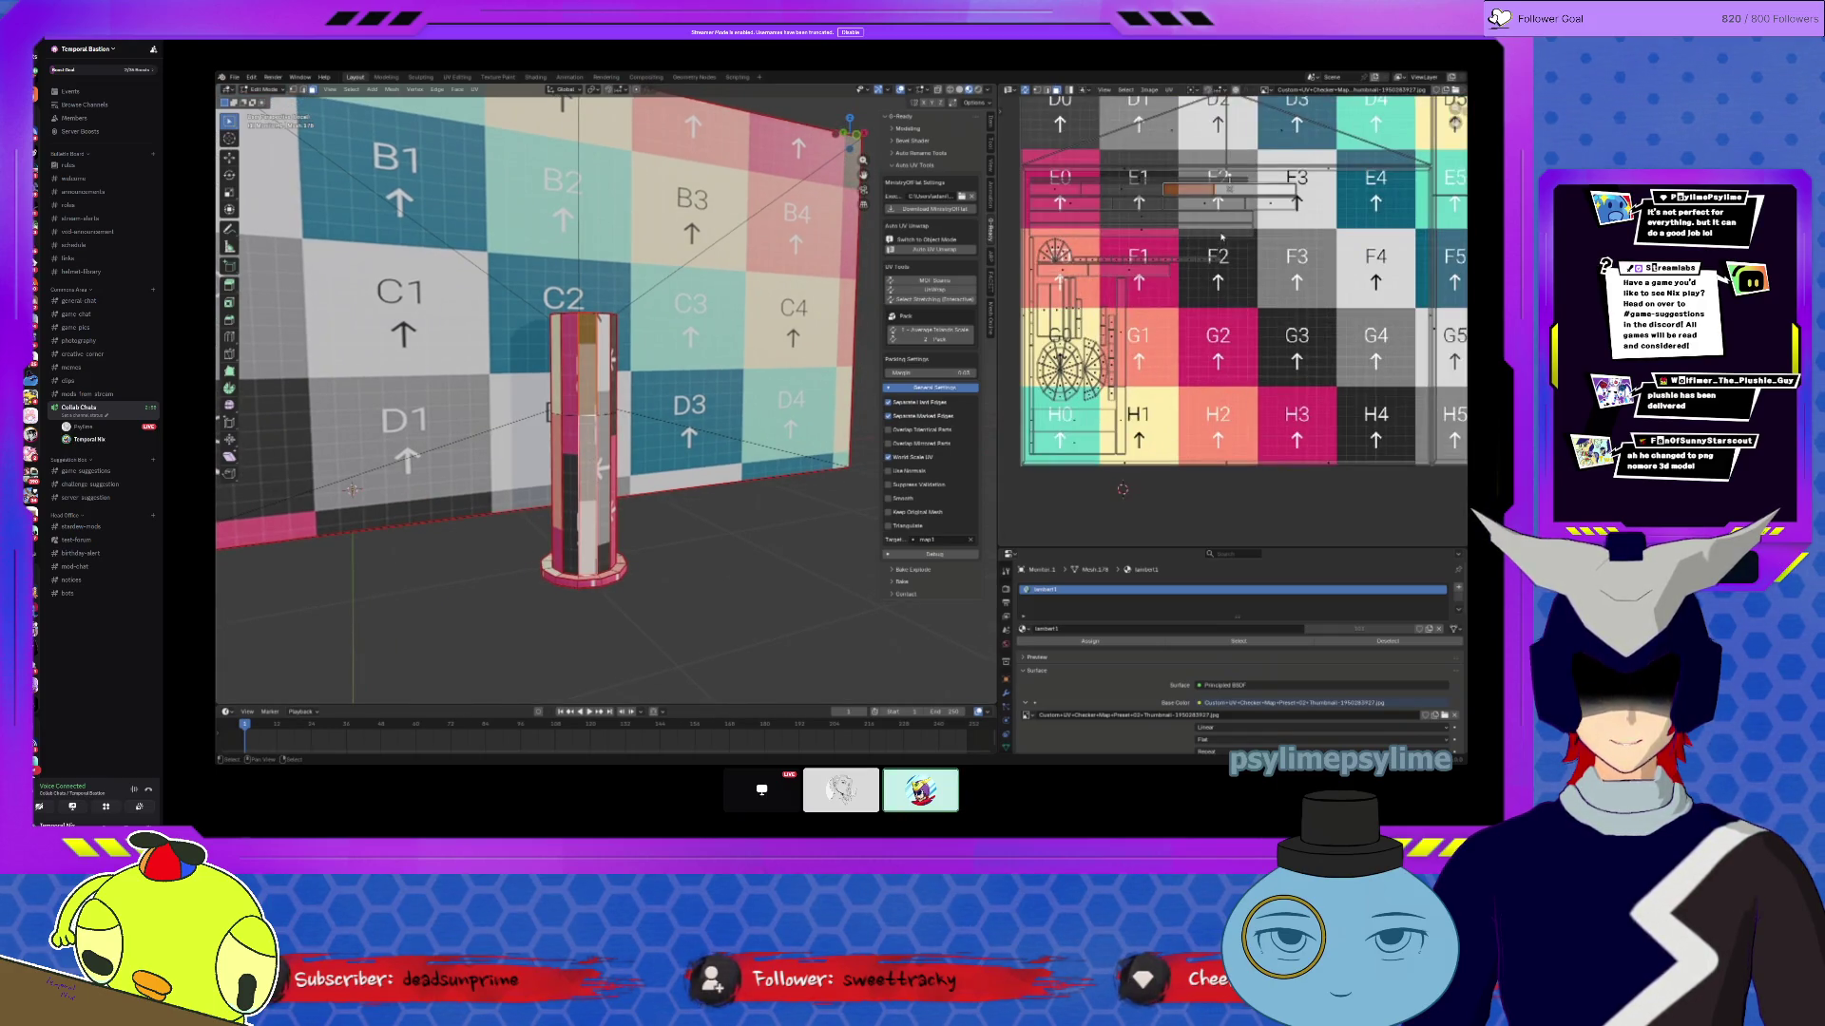
pyautogui.moveTo(1221, 236); pyautogui.dragTo(1229, 307, button='middle')
pyautogui.moveTo(723, 485); pyautogui.dragTo(552, 468, button='middle')
pyautogui.scroll(3, 615, 483)
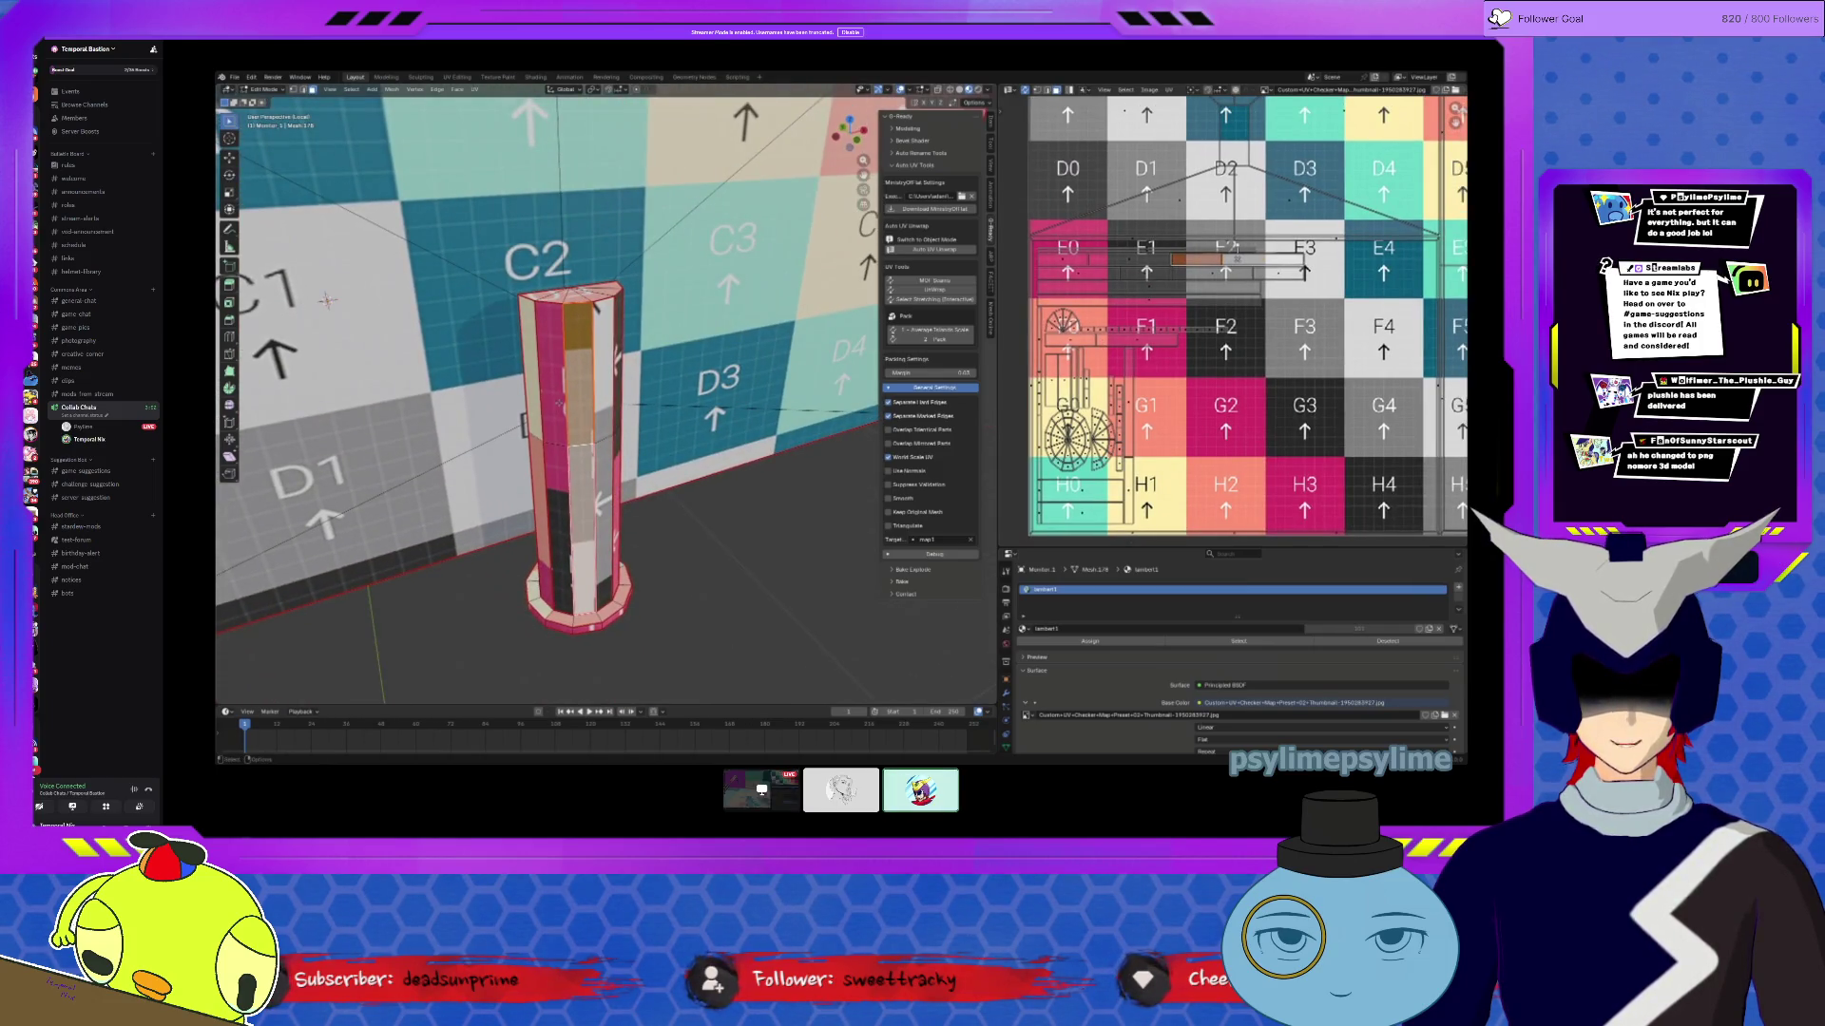
pyautogui.moveTo(558, 403)
pyautogui.mouseDown(button='middle')
pyautogui.moveTo(568, 354)
pyautogui.moveTo(595, 378)
pyautogui.moveTo(532, 385)
pyautogui.moveTo(570, 382)
pyautogui.moveTo(541, 371)
pyautogui.mouseUp(button='middle')
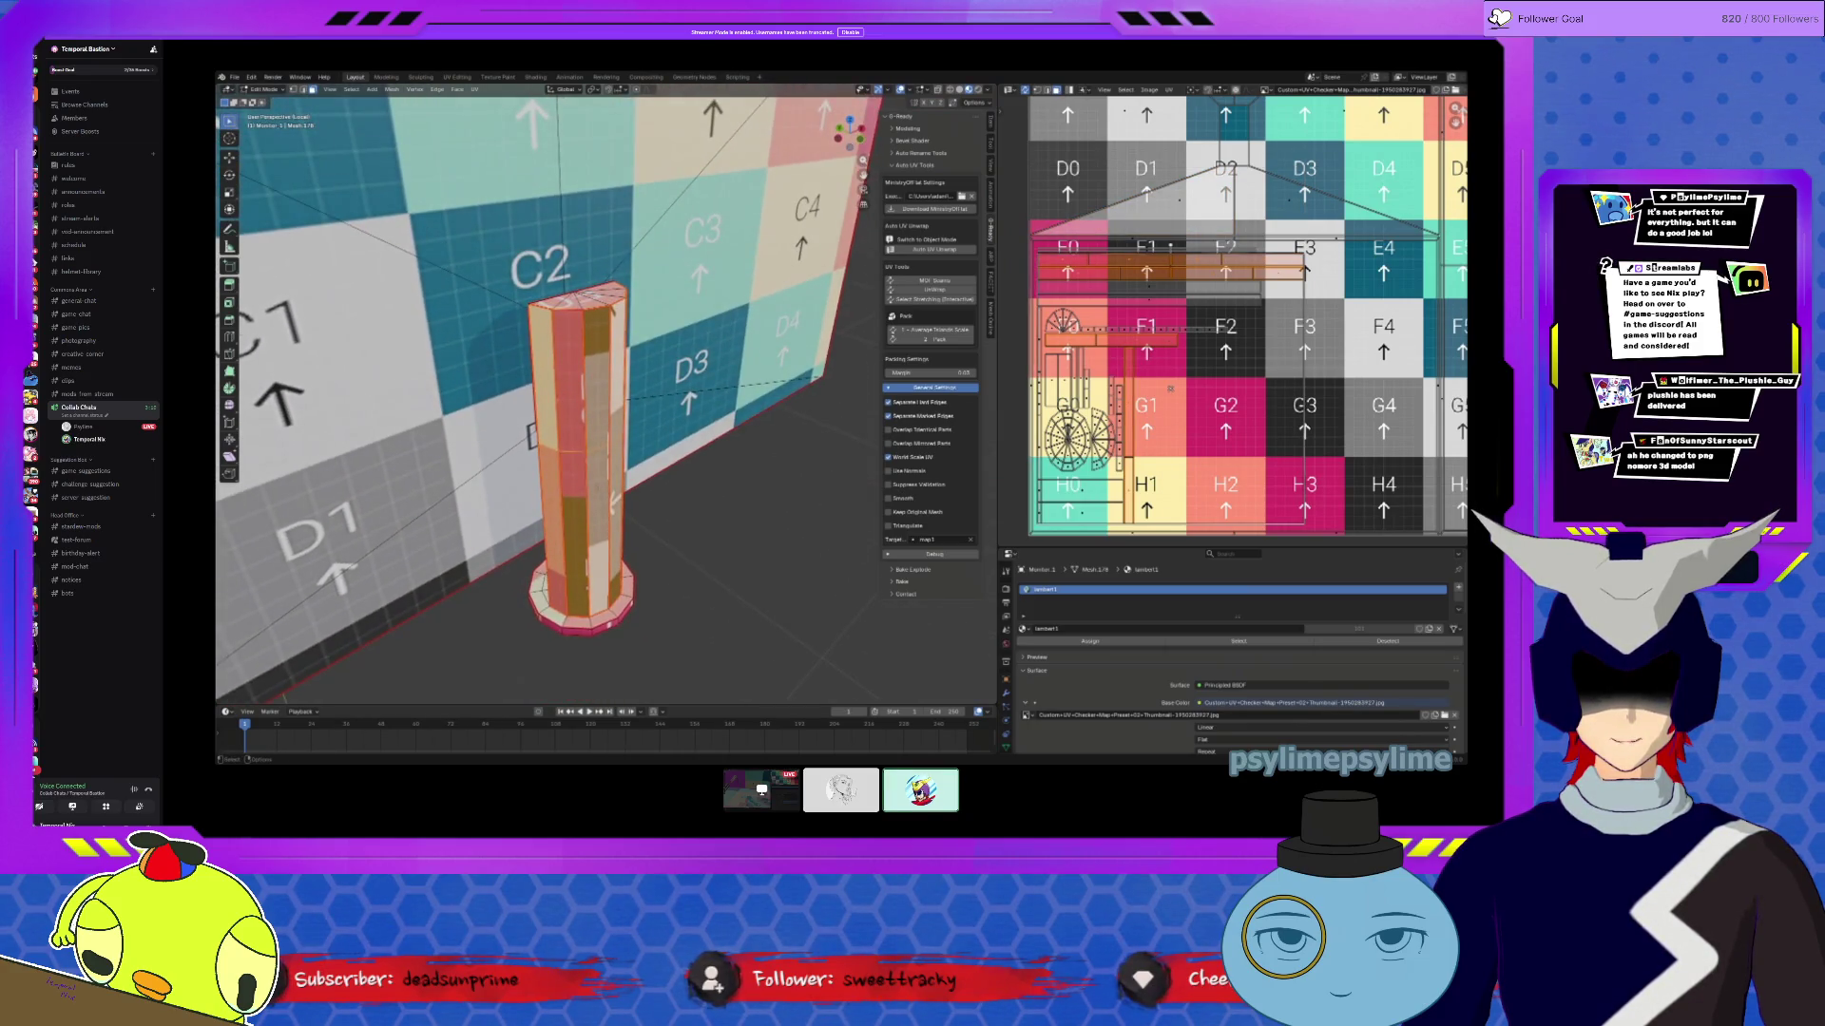
# Step: Toggle between Object and Edit Mode to check the pole's new texture against its UV islands
pyautogui.moveTo(613, 502)
pyautogui.mouseDown(button='middle')
pyautogui.moveTo(257, 508)
pyautogui.moveTo(294, 523)
pyautogui.moveTo(342, 589)
pyautogui.mouseUp(button='middle')
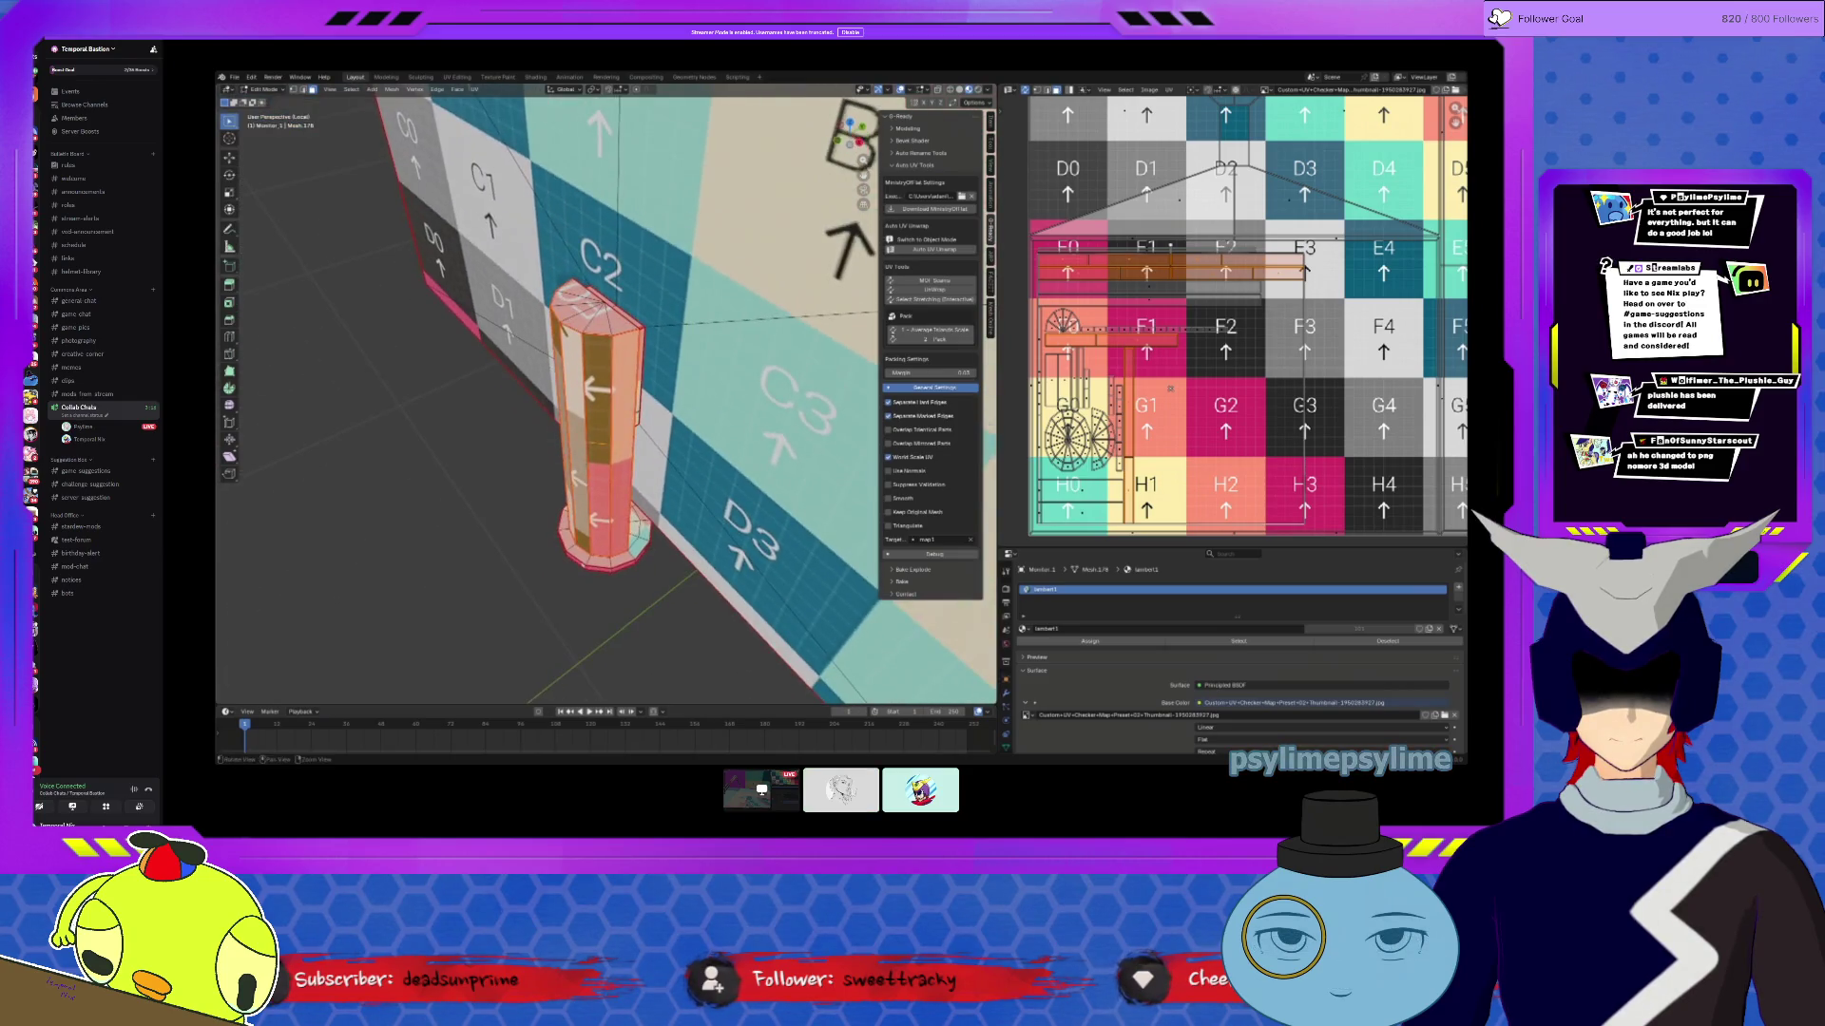
pyautogui.press('Tab')
pyautogui.moveTo(581, 482)
pyautogui.mouseDown(button='middle')
pyautogui.moveTo(608, 456)
pyautogui.moveTo(532, 409)
pyautogui.moveTo(348, 311)
pyautogui.moveTo(306, 334)
pyautogui.mouseUp(button='middle')
pyautogui.press('Tab')
pyautogui.scroll(2, 618, 437)
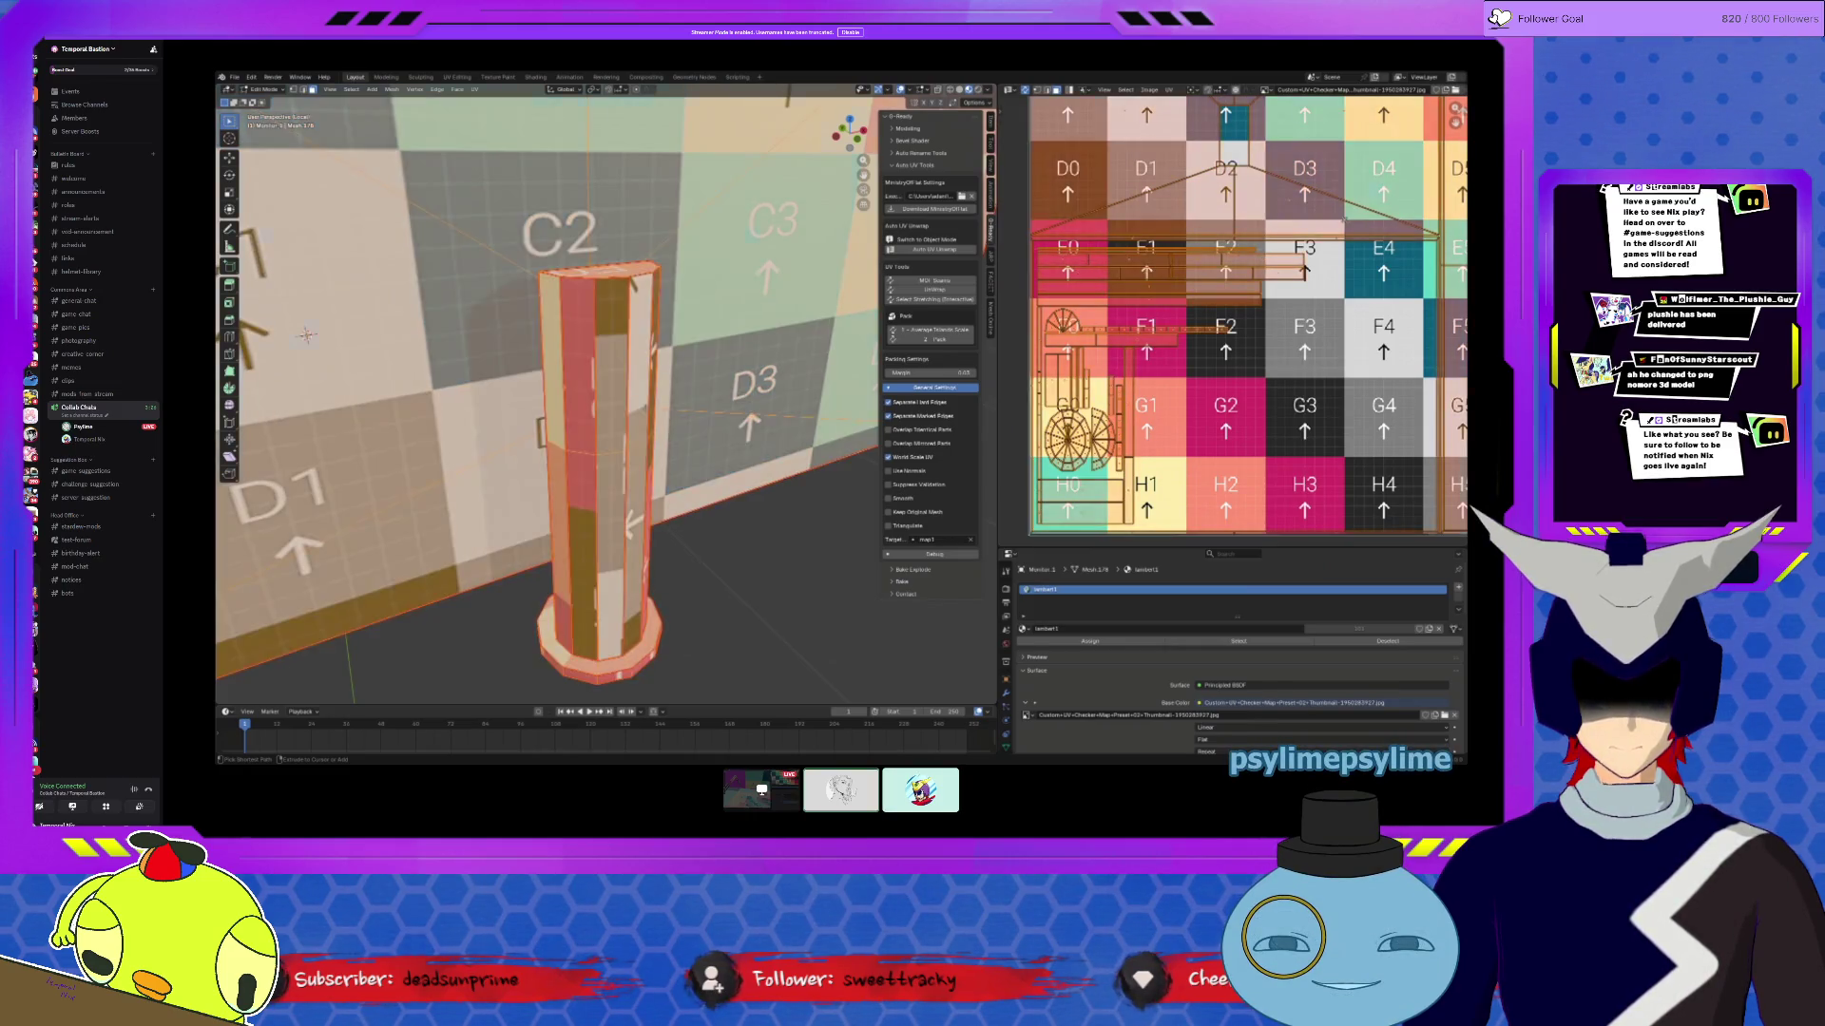
pyautogui.press('Tab')
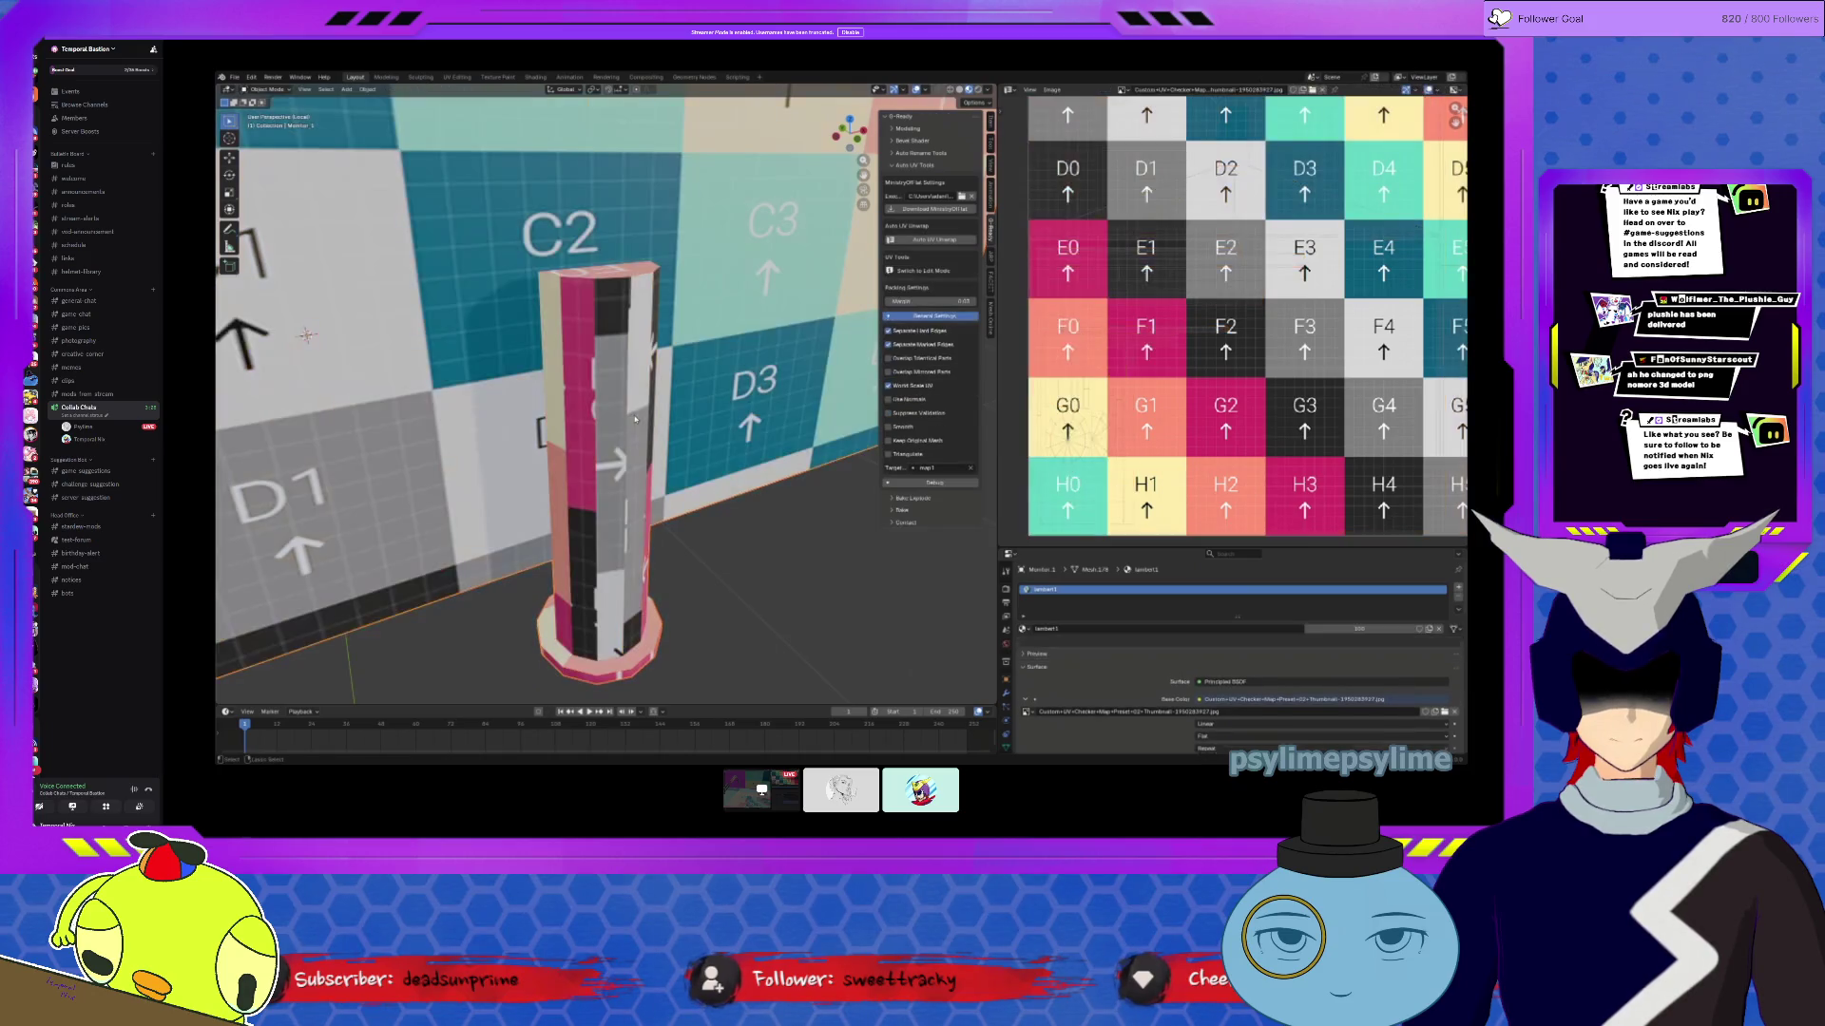
pyautogui.press('Tab')
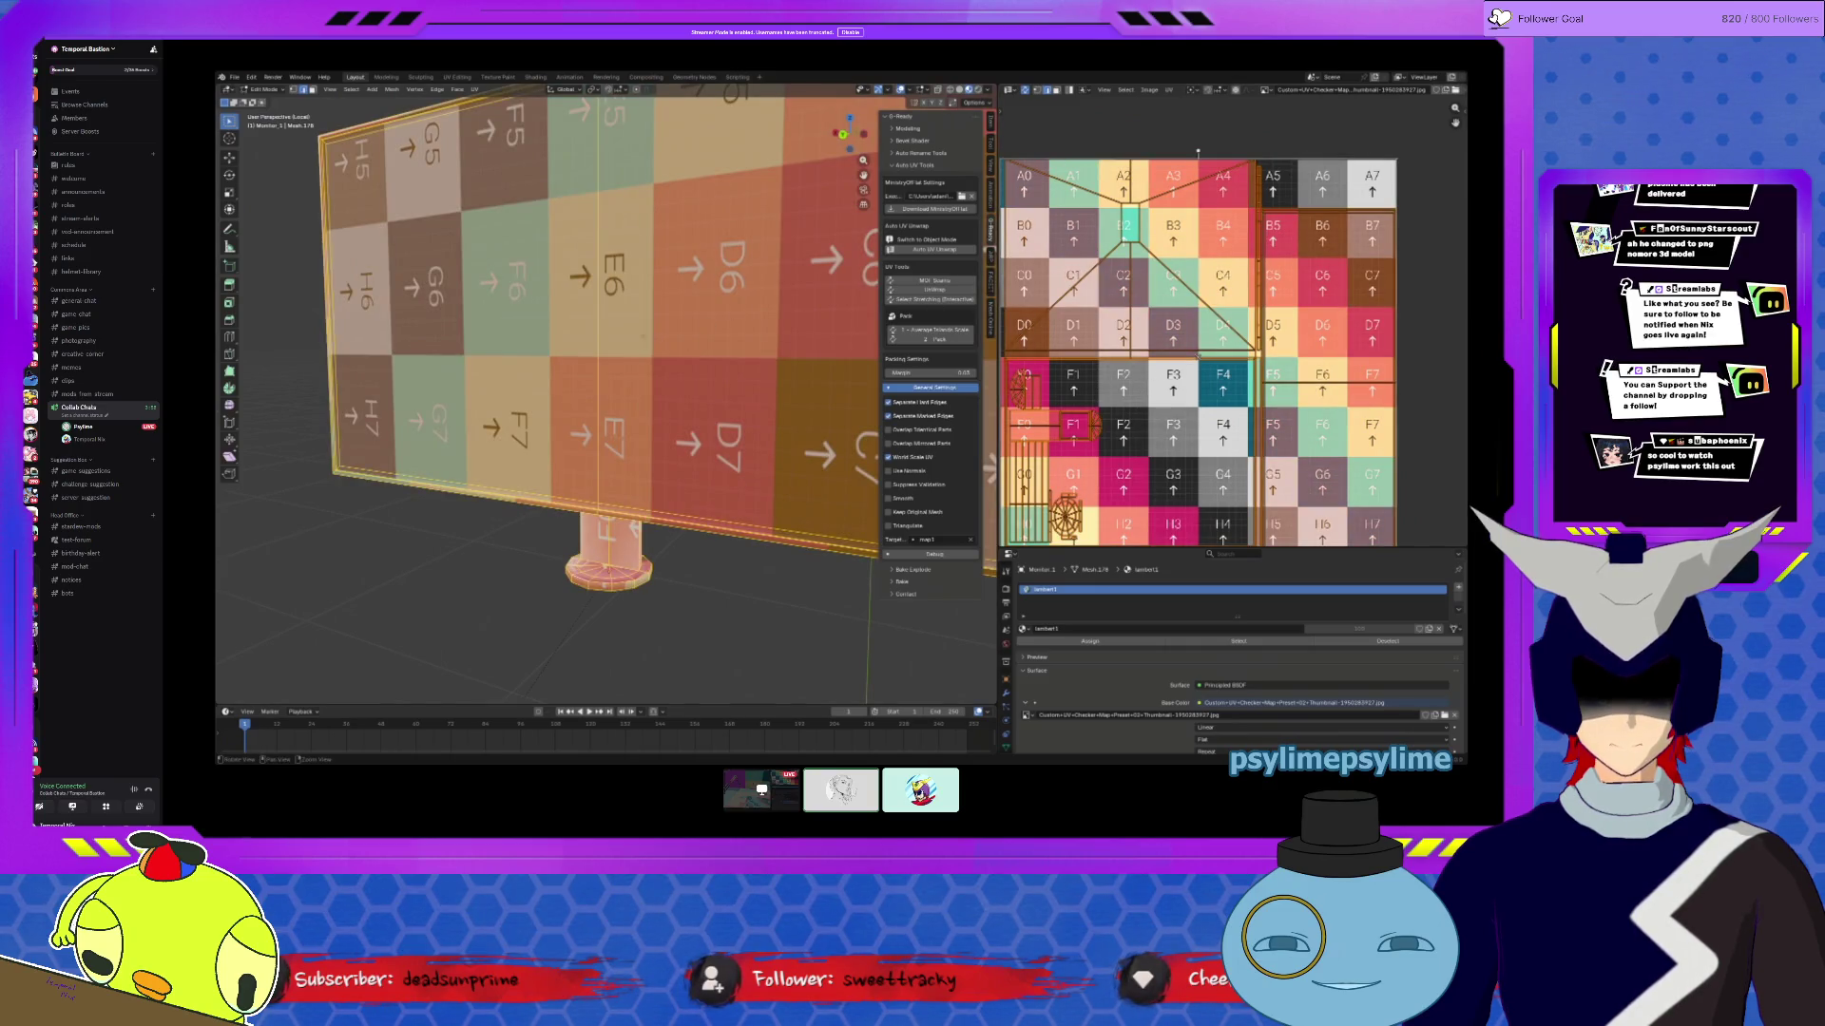
# Step: Turn off World Scale UV in packing settings and re-unwrap the sign
pyautogui.click(889, 458)
pyautogui.click(932, 241)
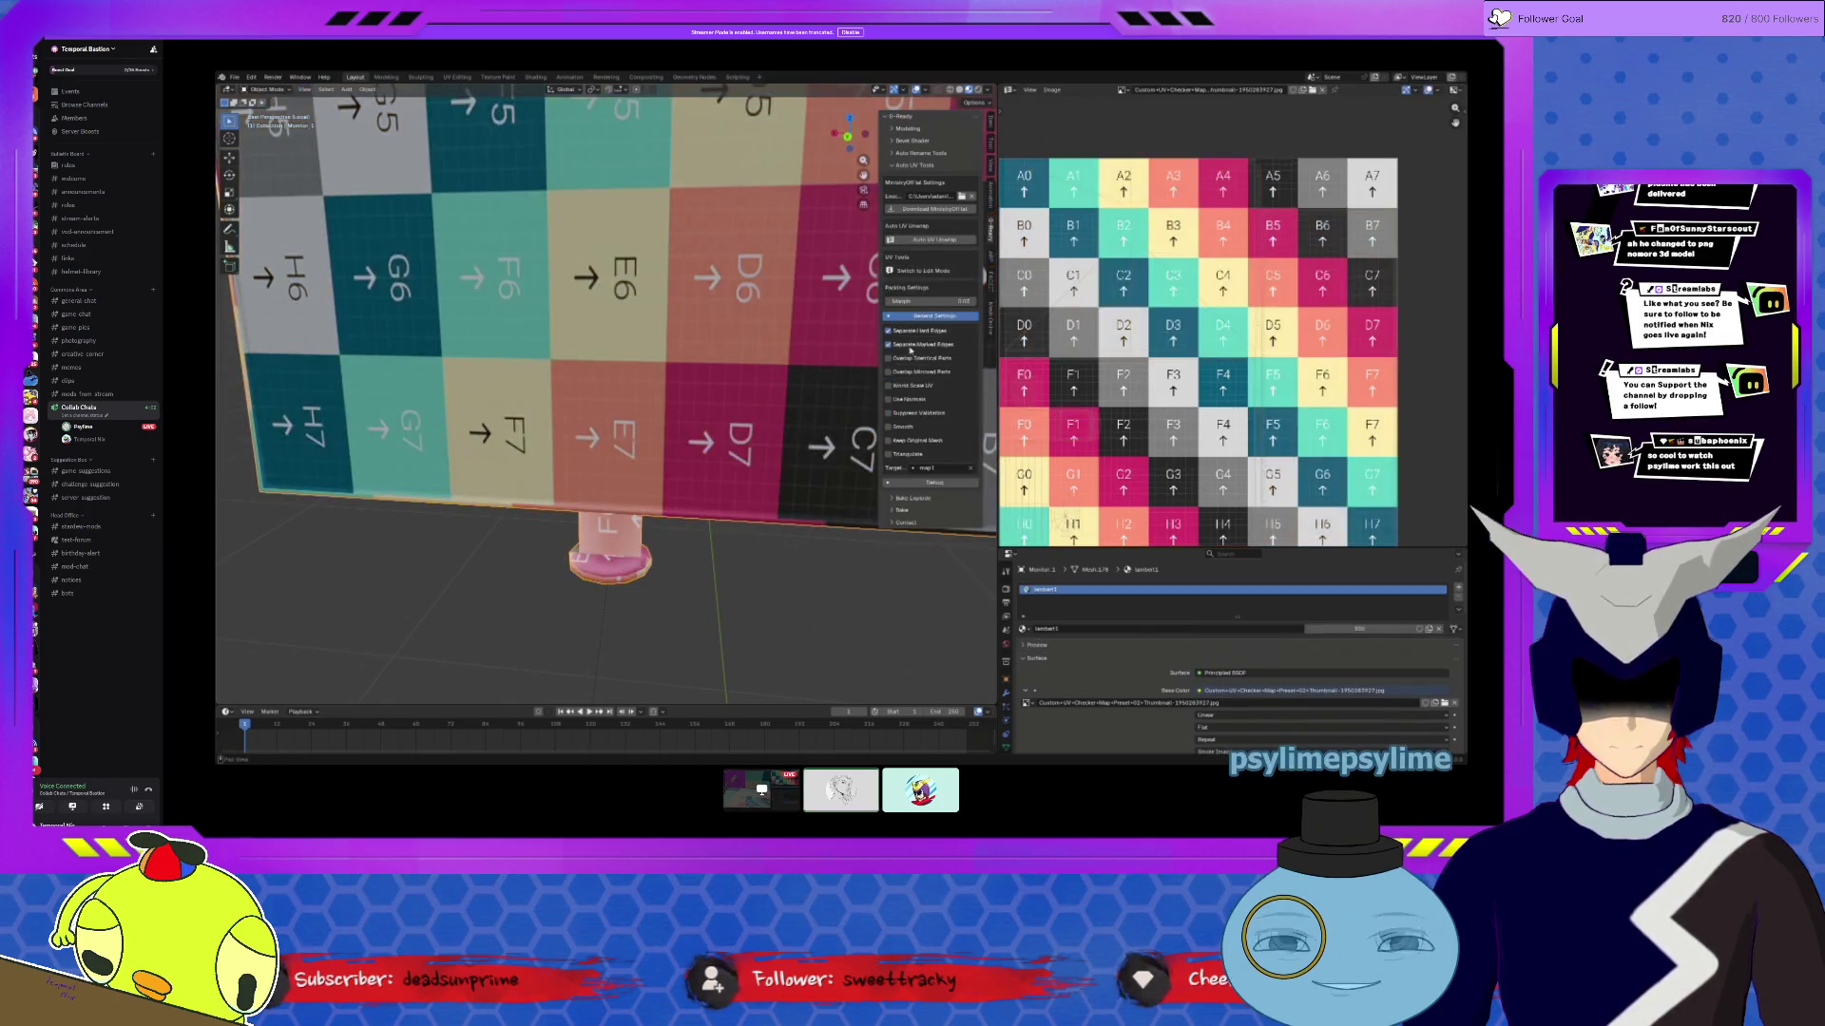
pyautogui.click(931, 240)
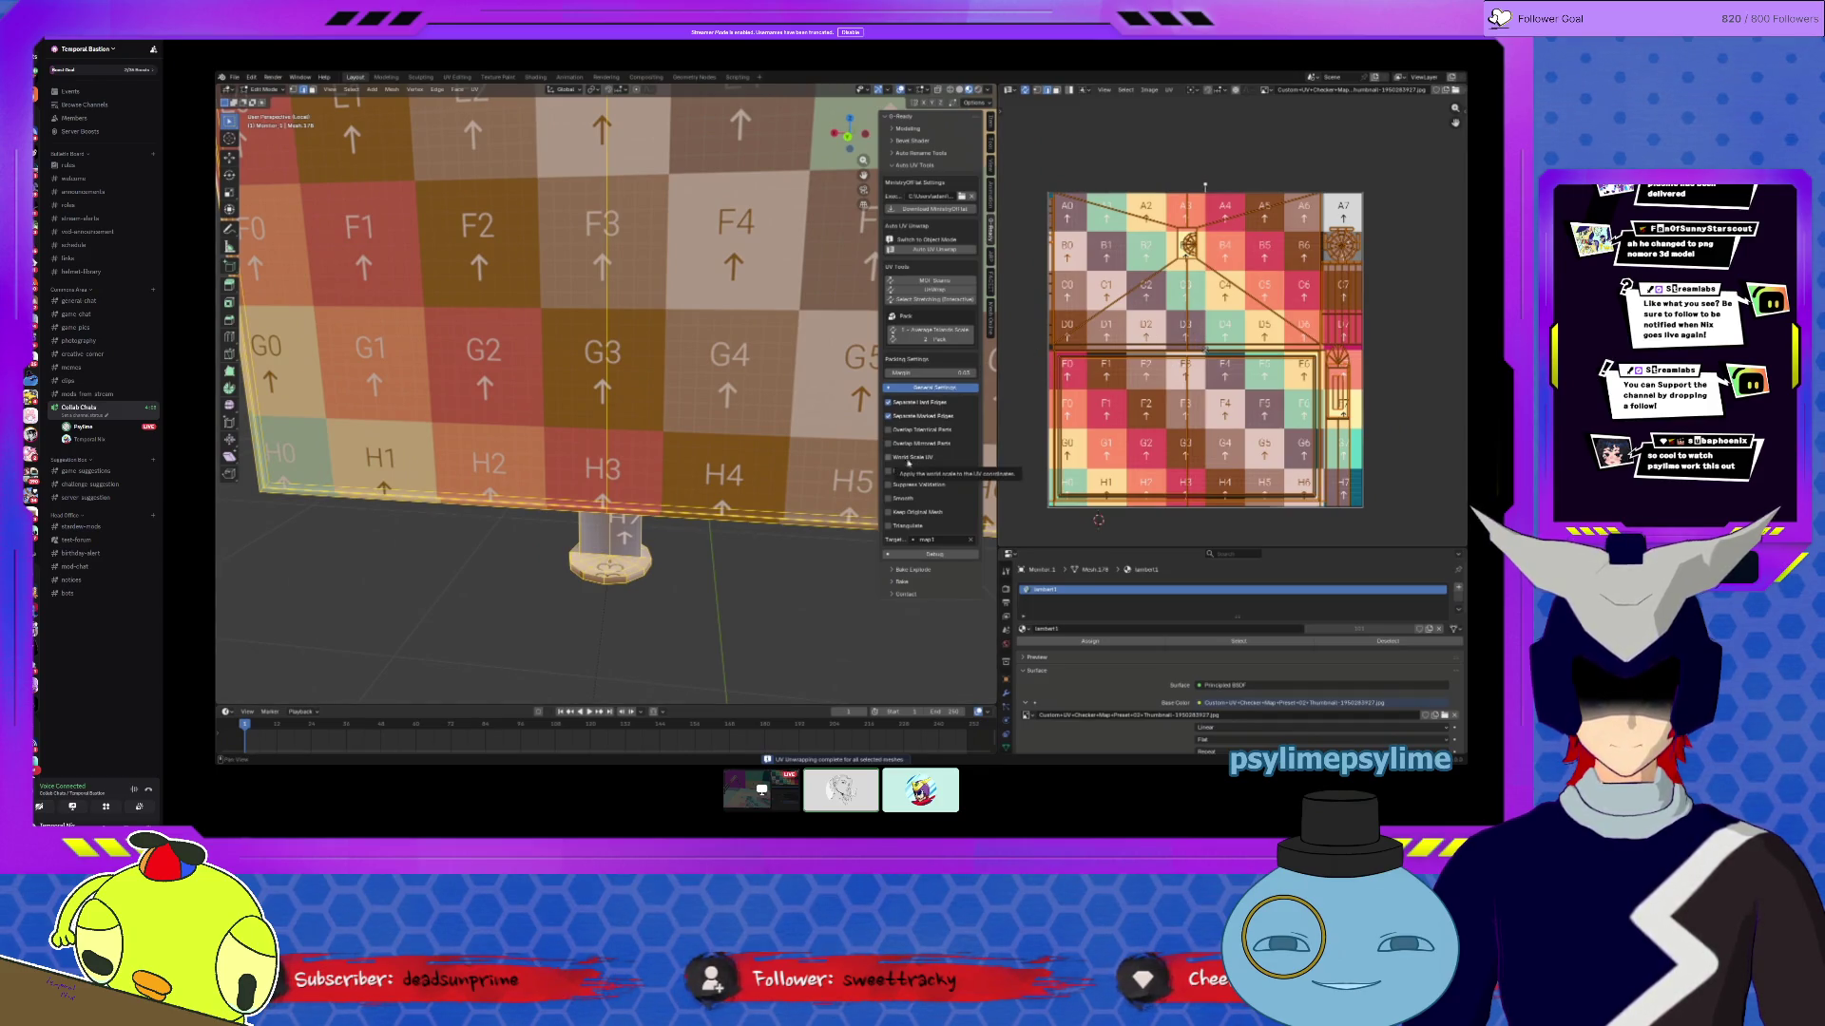
# Step: Select the base's UV island with L and frame it in the view
pyautogui.moveTo(1154, 411); pyautogui.dragTo(1118, 402, button='middle')
pyautogui.click(1373, 361)
pyautogui.scroll(5, 1317, 213)
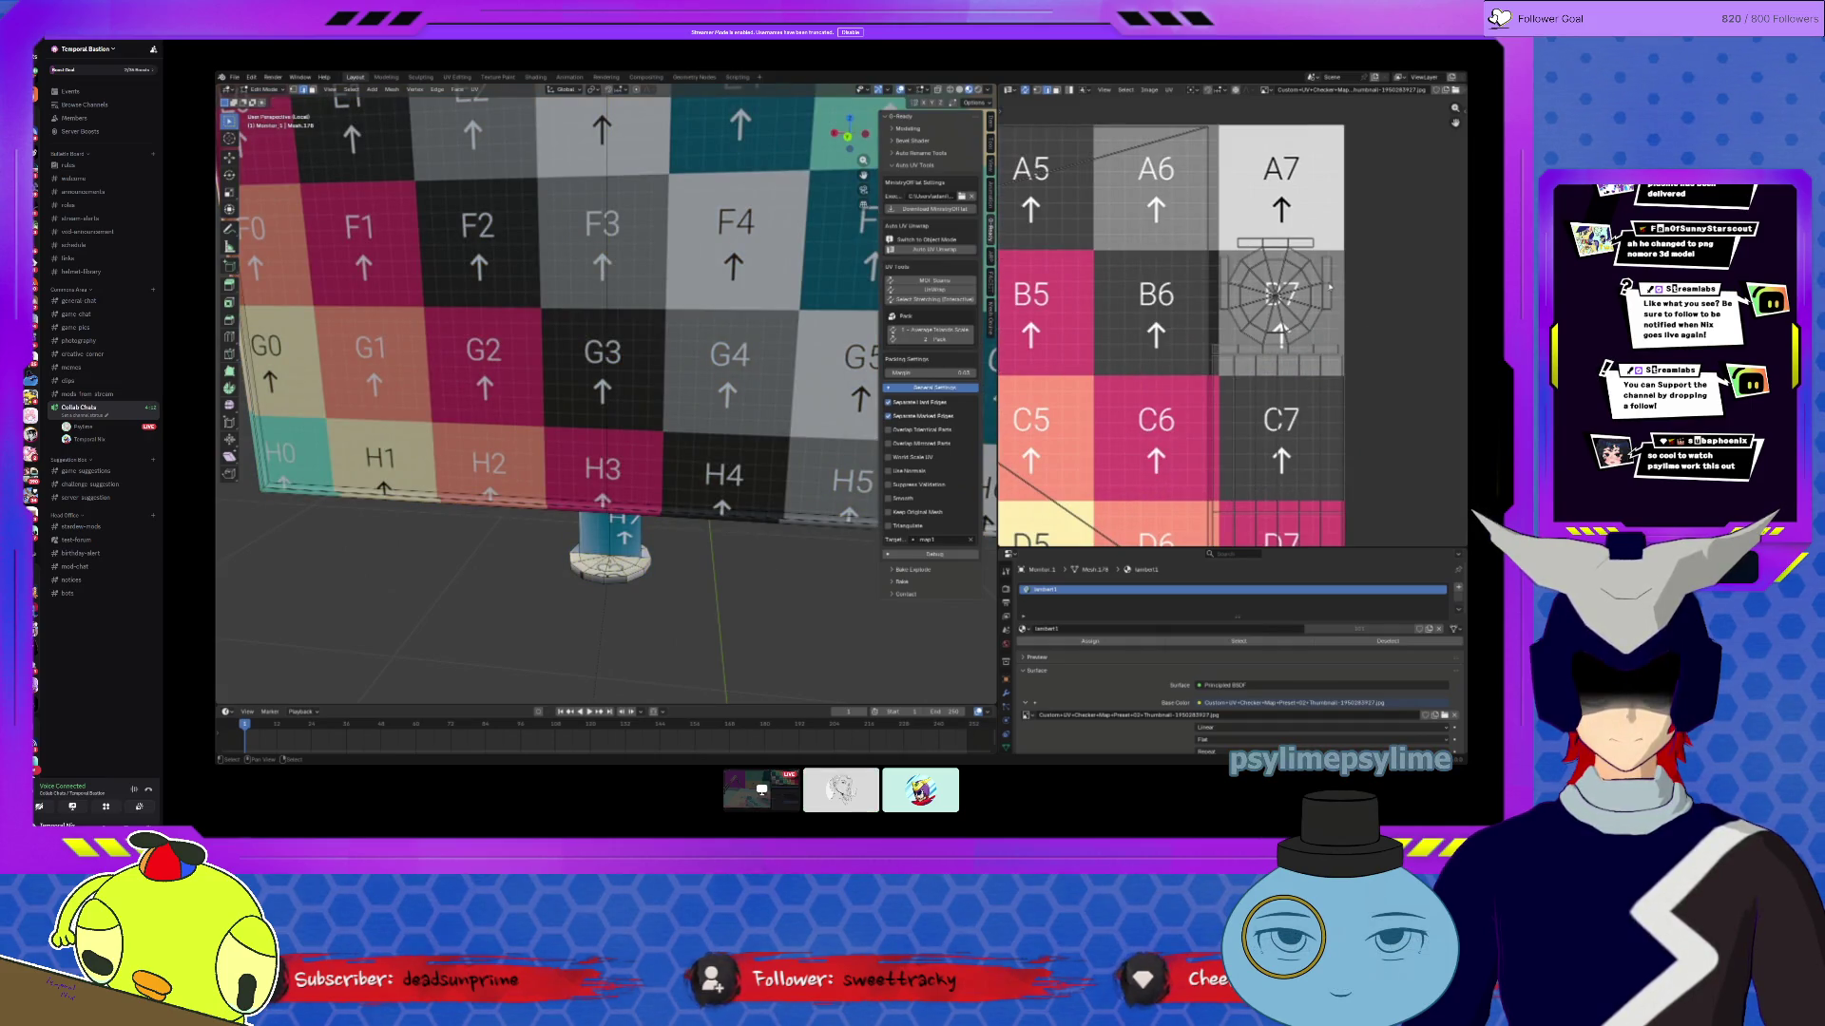
pyautogui.press('l')
pyautogui.press('KP_Decimal')
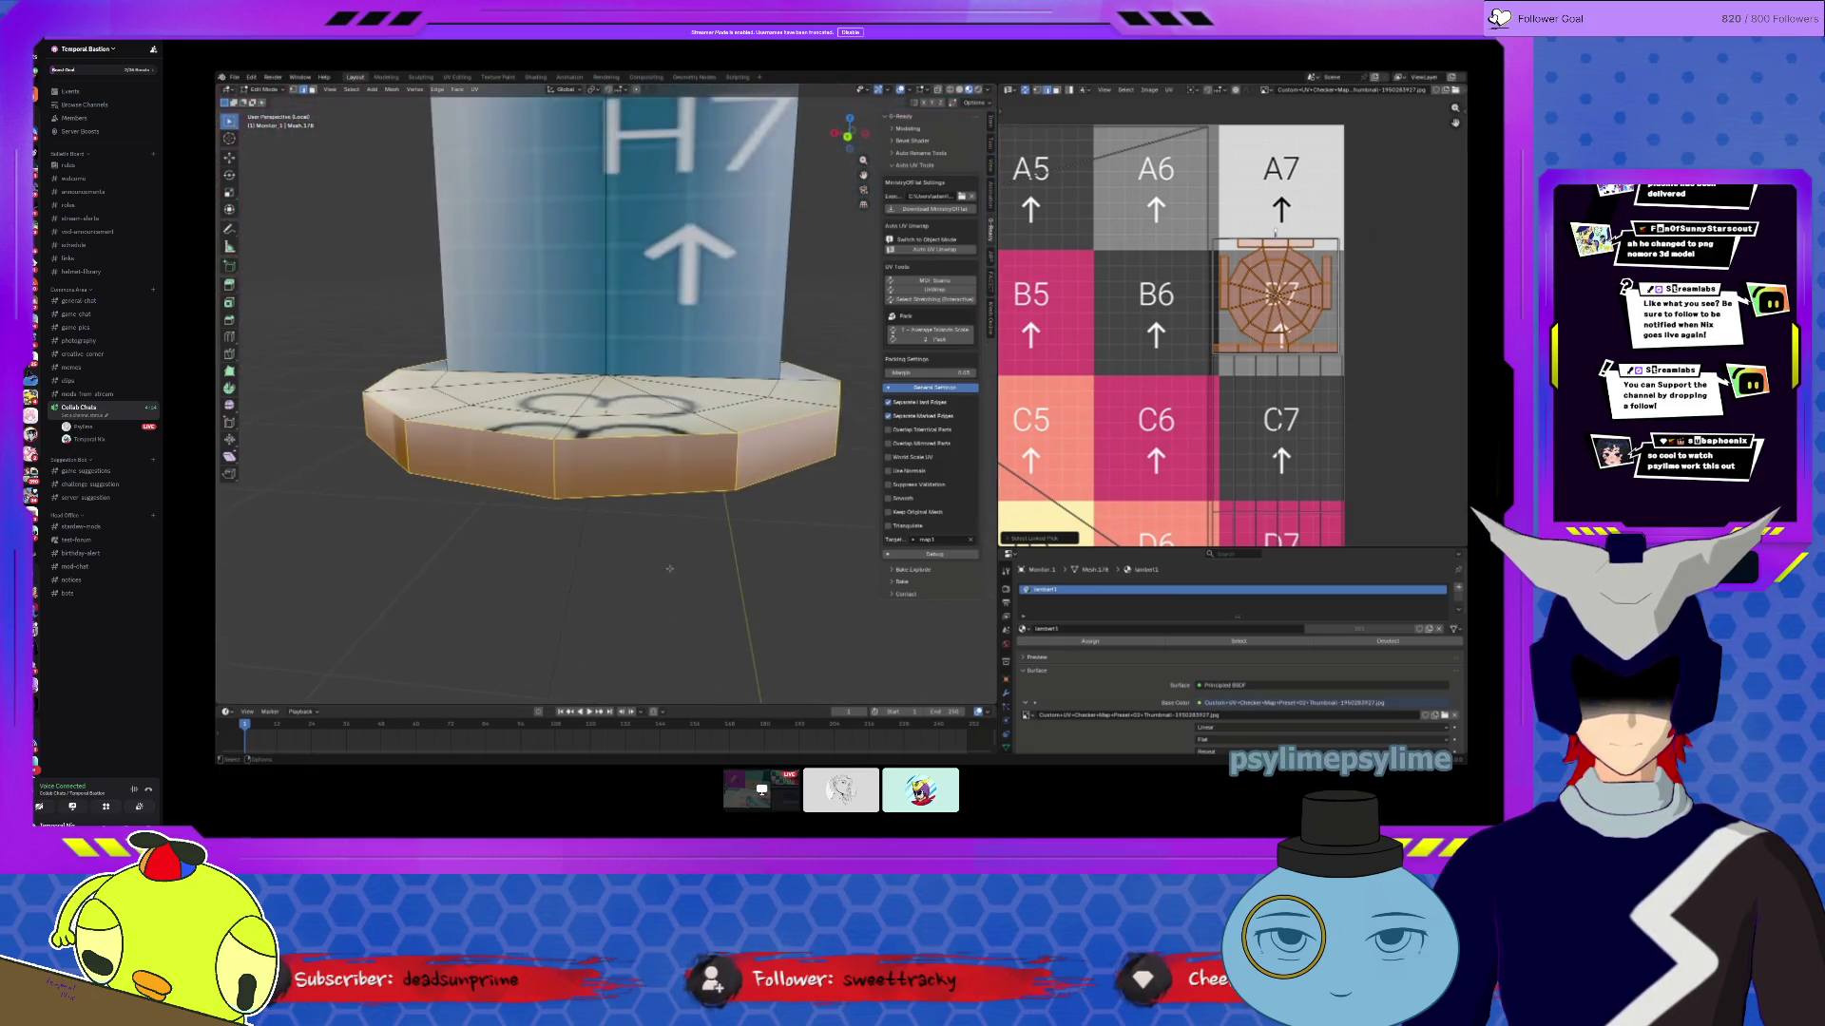
pyautogui.moveTo(613, 529)
pyautogui.mouseDown(button='middle')
pyautogui.moveTo(606, 412)
pyautogui.moveTo(609, 446)
pyautogui.mouseUp(button='middle')
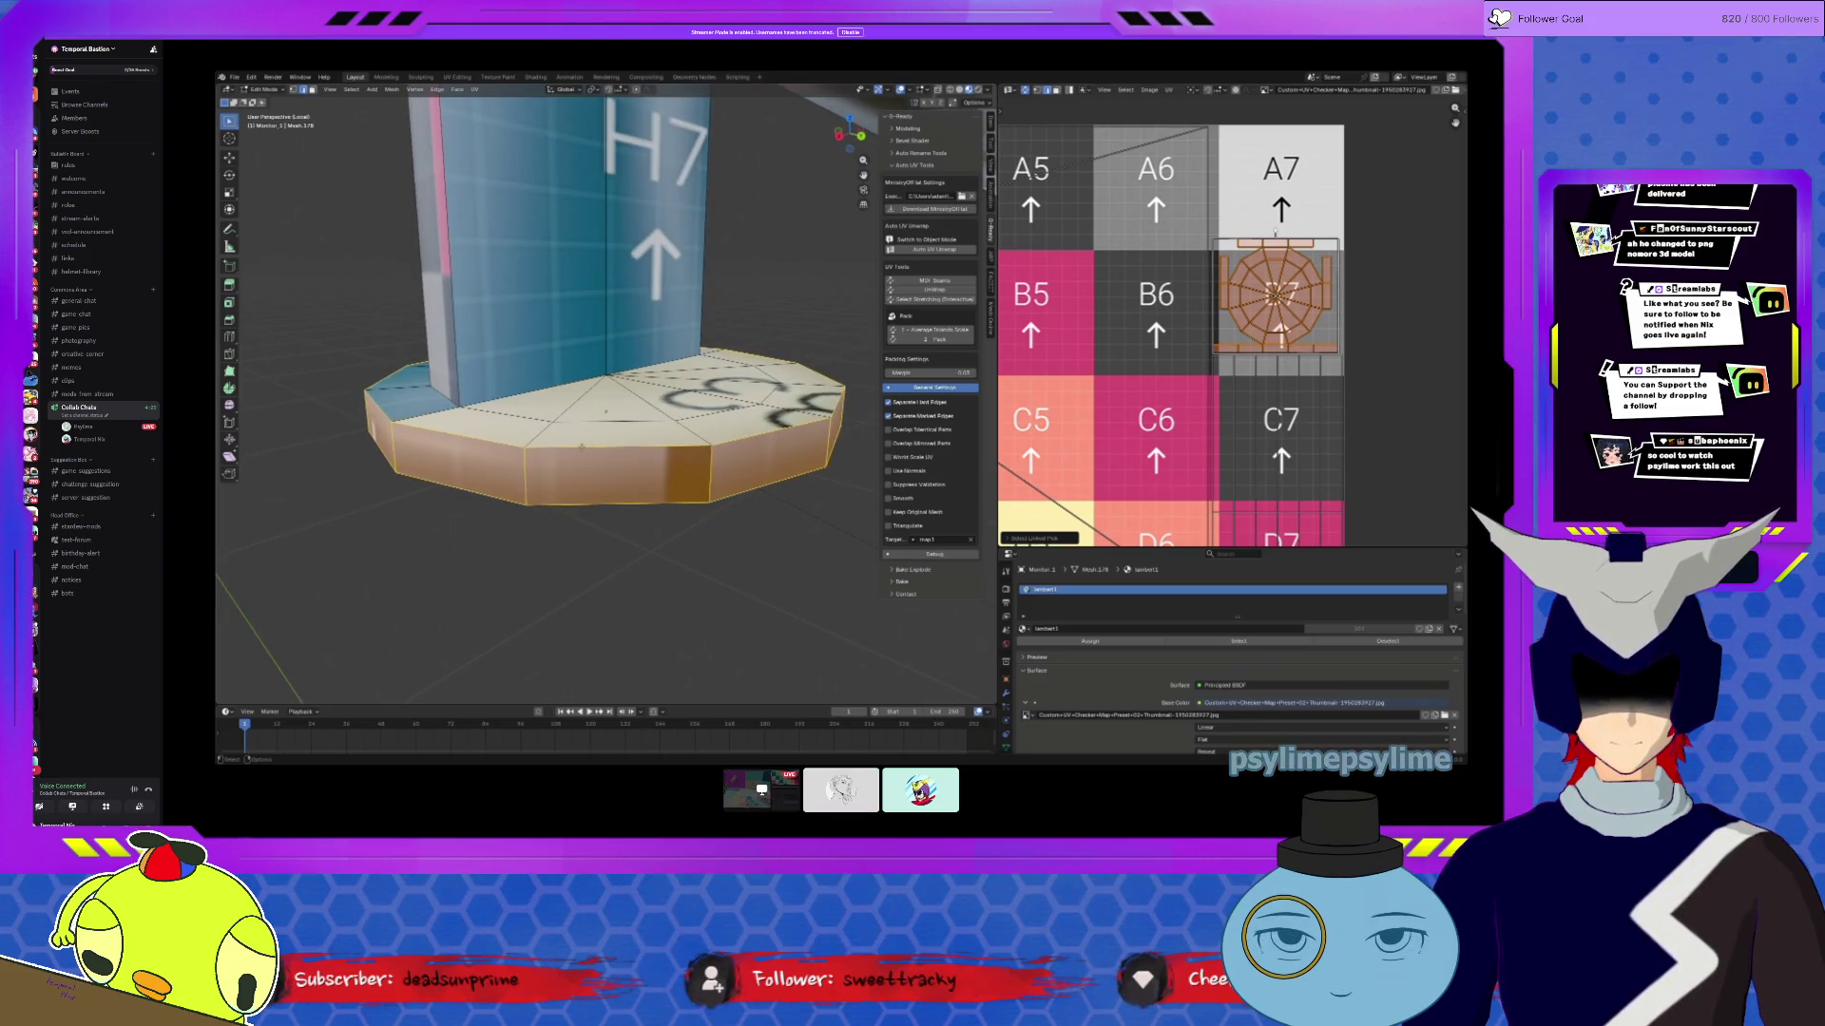
# Step: Mark the base cap's edges as seams and select the linked cap faces delimited by seam
pyautogui.keyDown('alt'); pyautogui.click(572, 498); pyautogui.keyUp('alt')
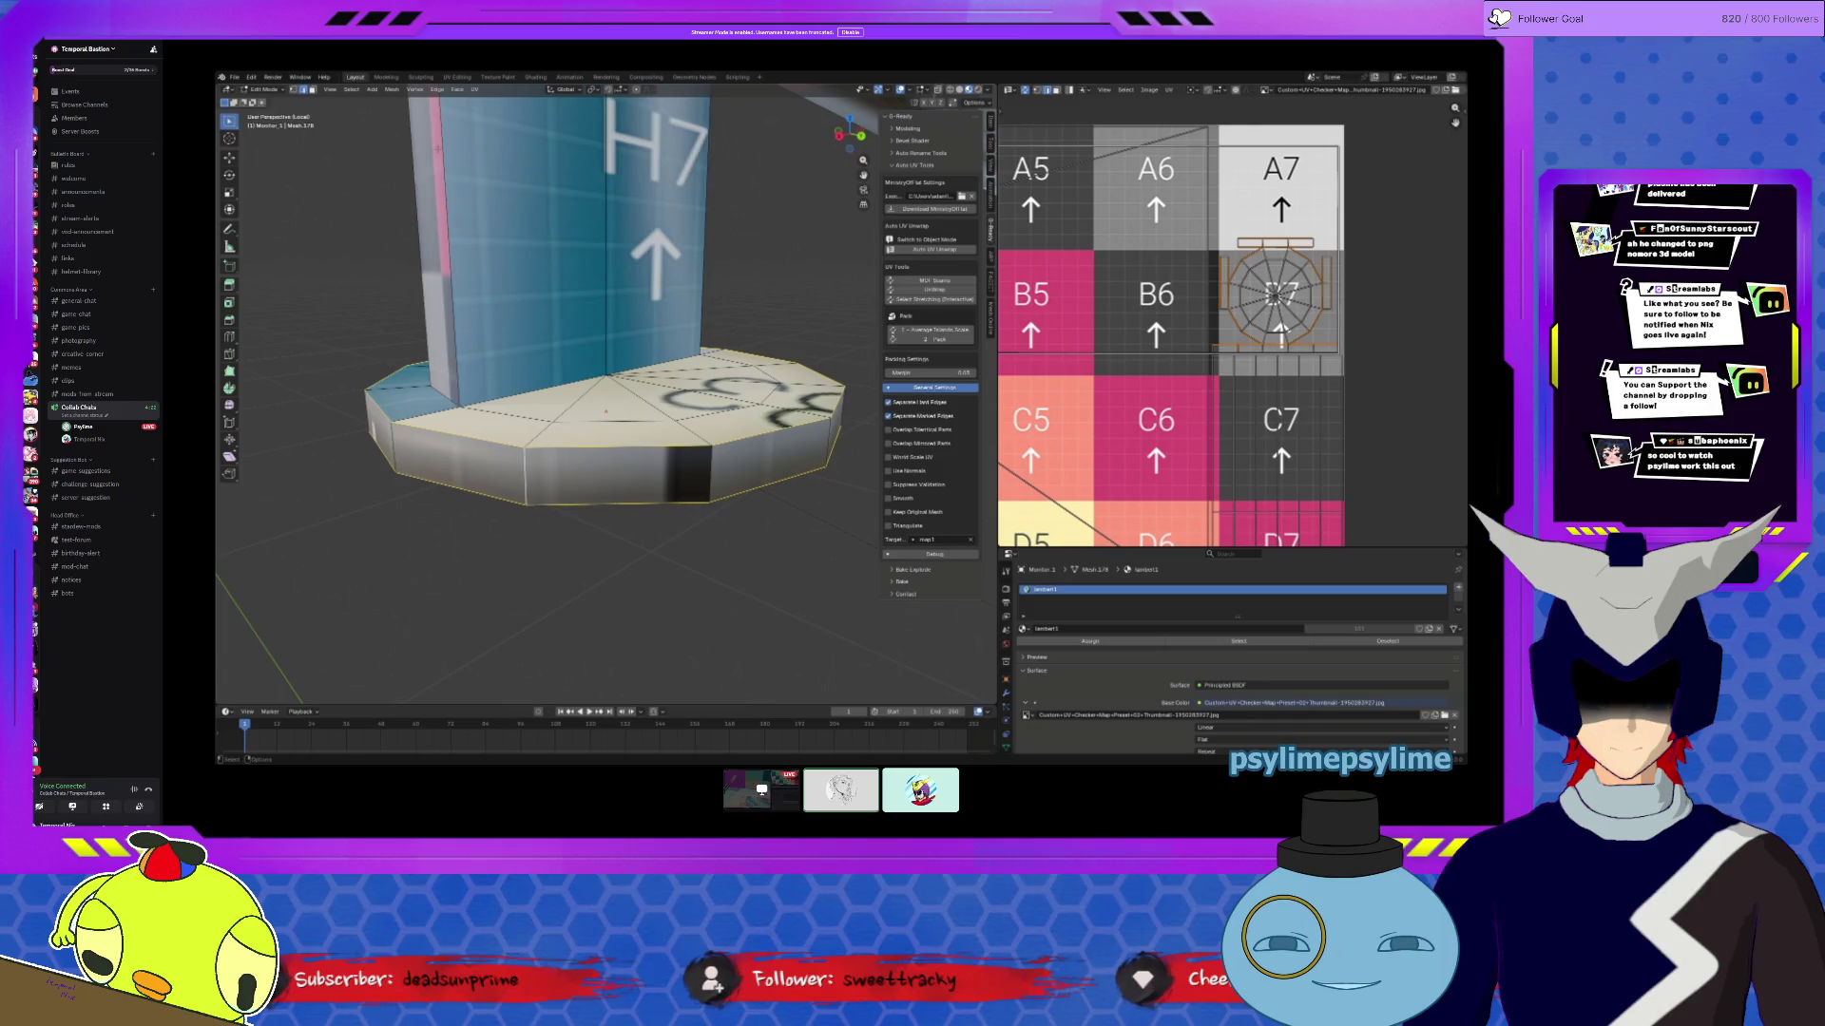
pyautogui.click(437, 89)
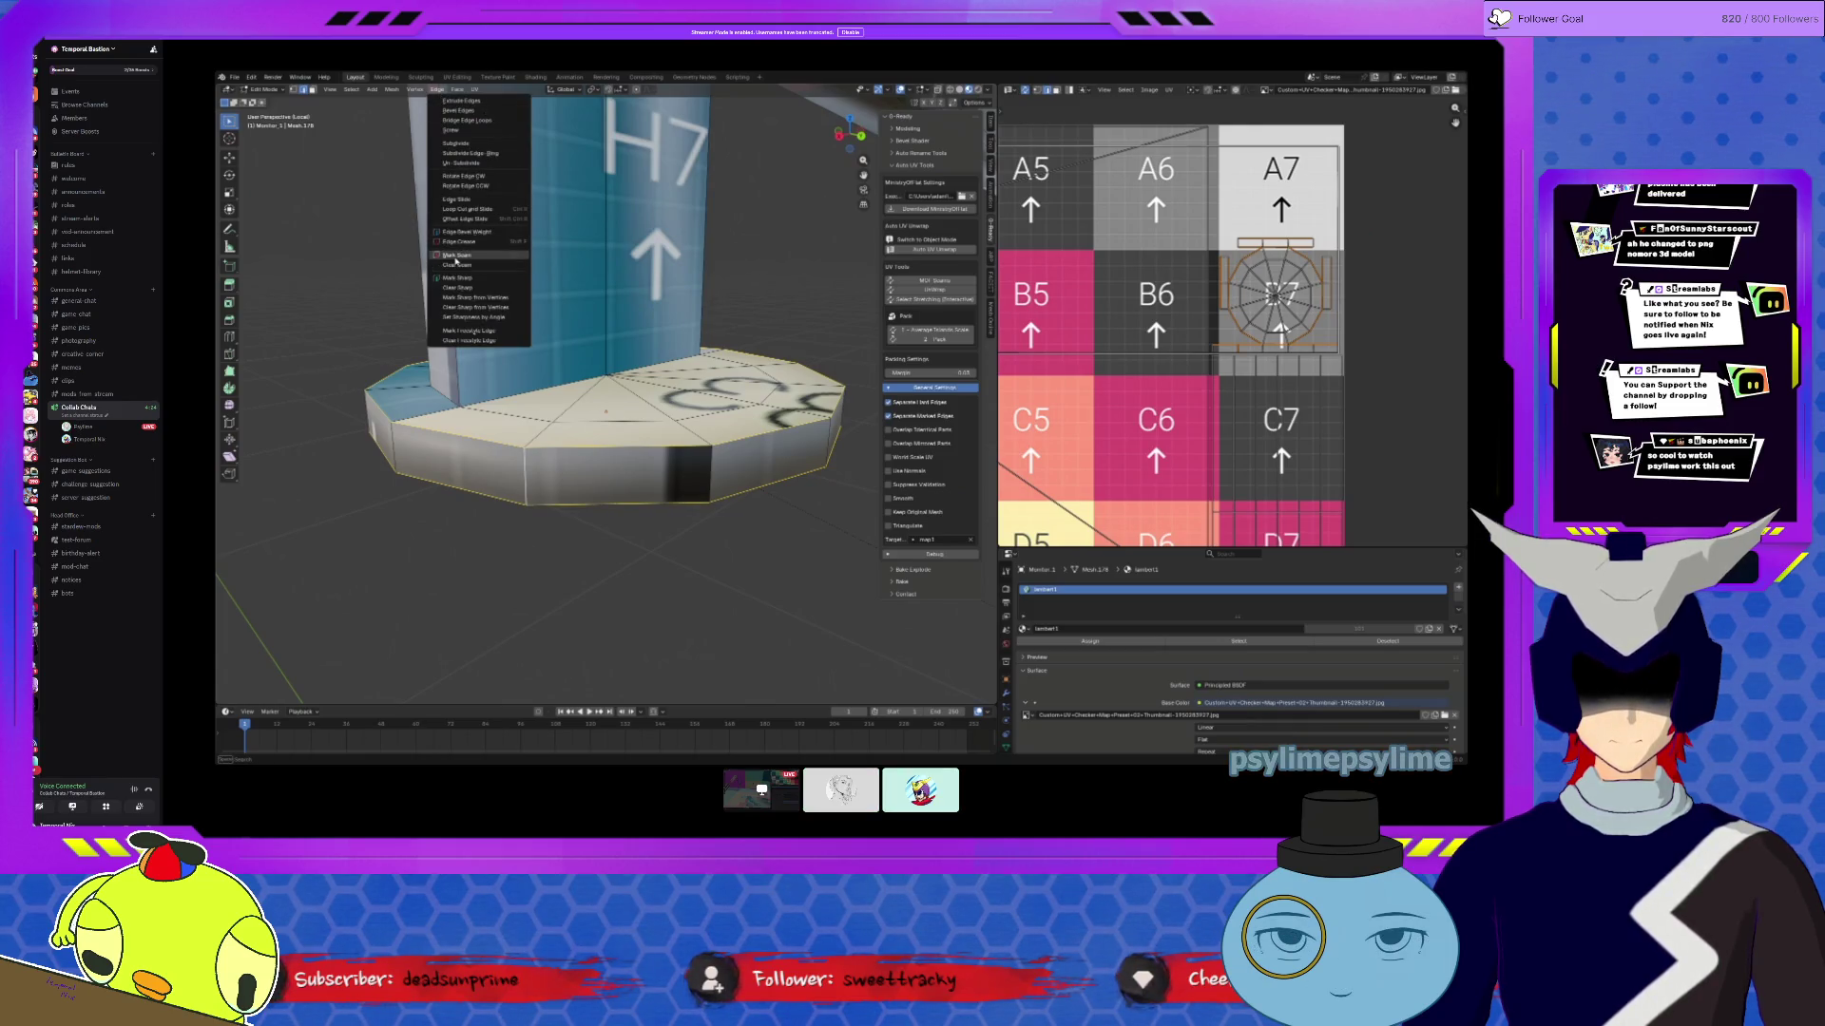
pyautogui.click(456, 257)
pyautogui.hotkey('ctrl', 'l')
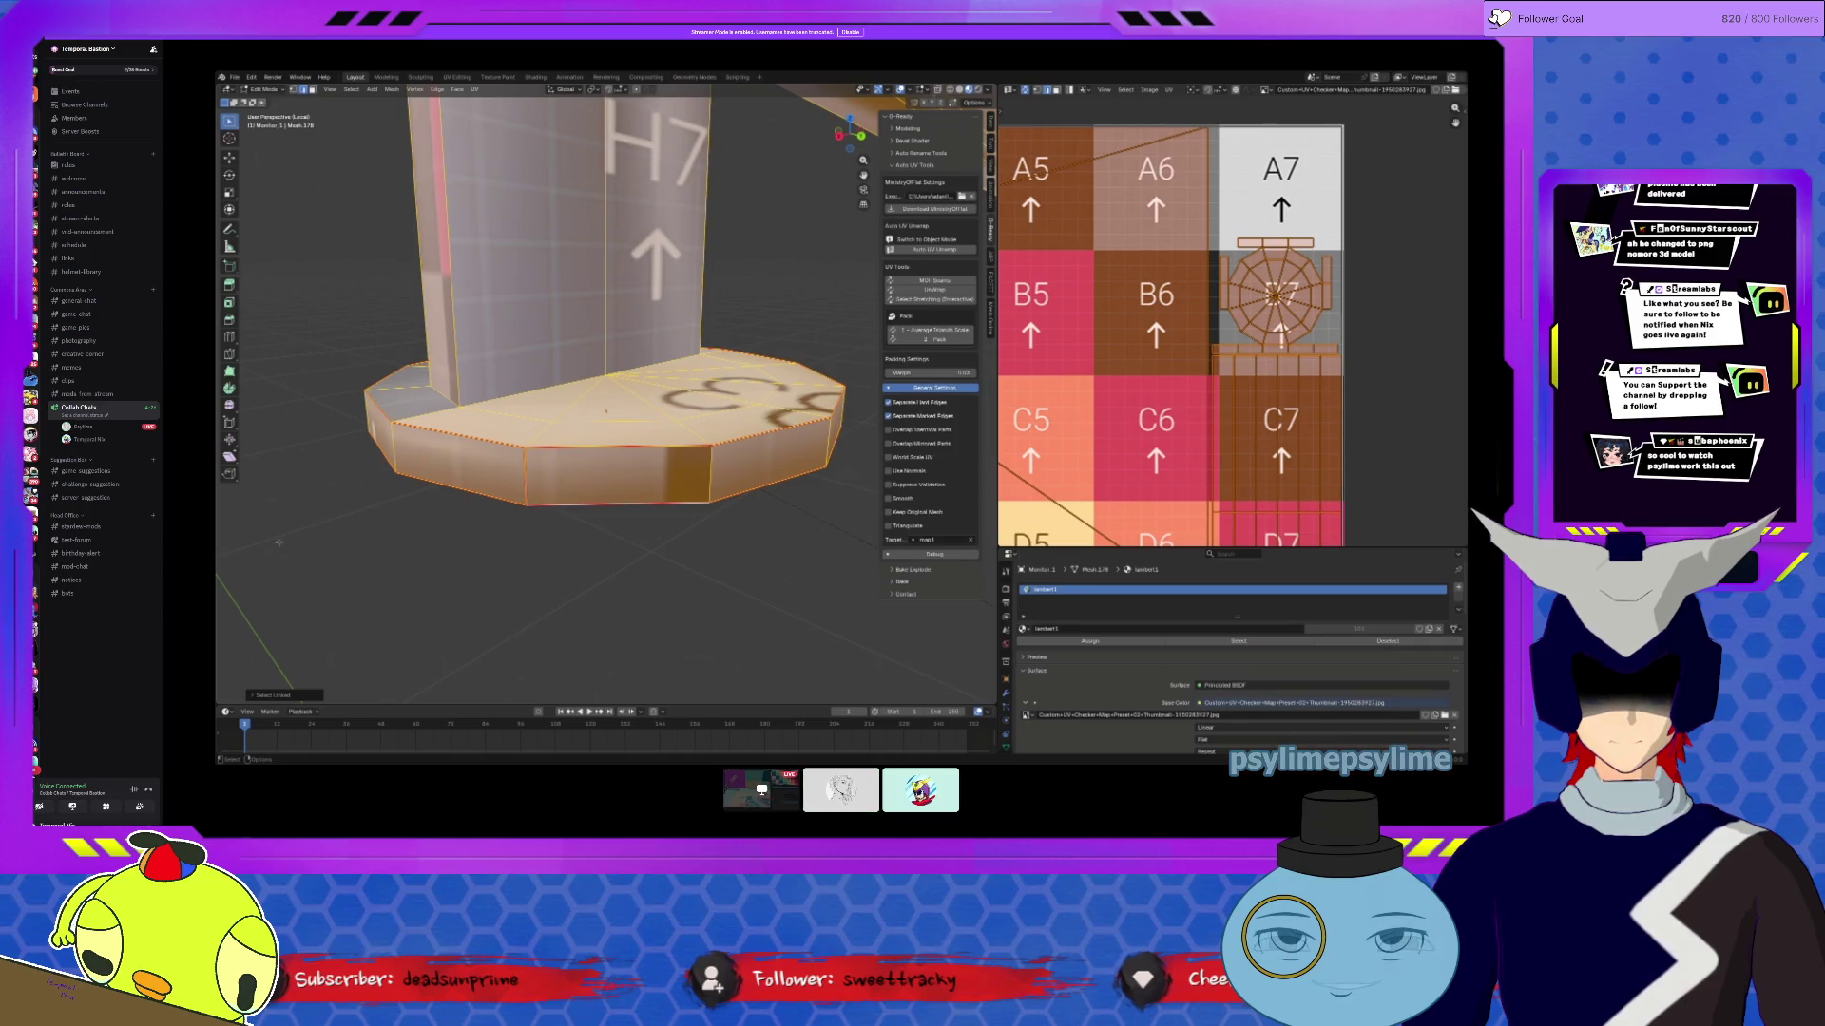
pyautogui.click(270, 700)
pyautogui.click(315, 673)
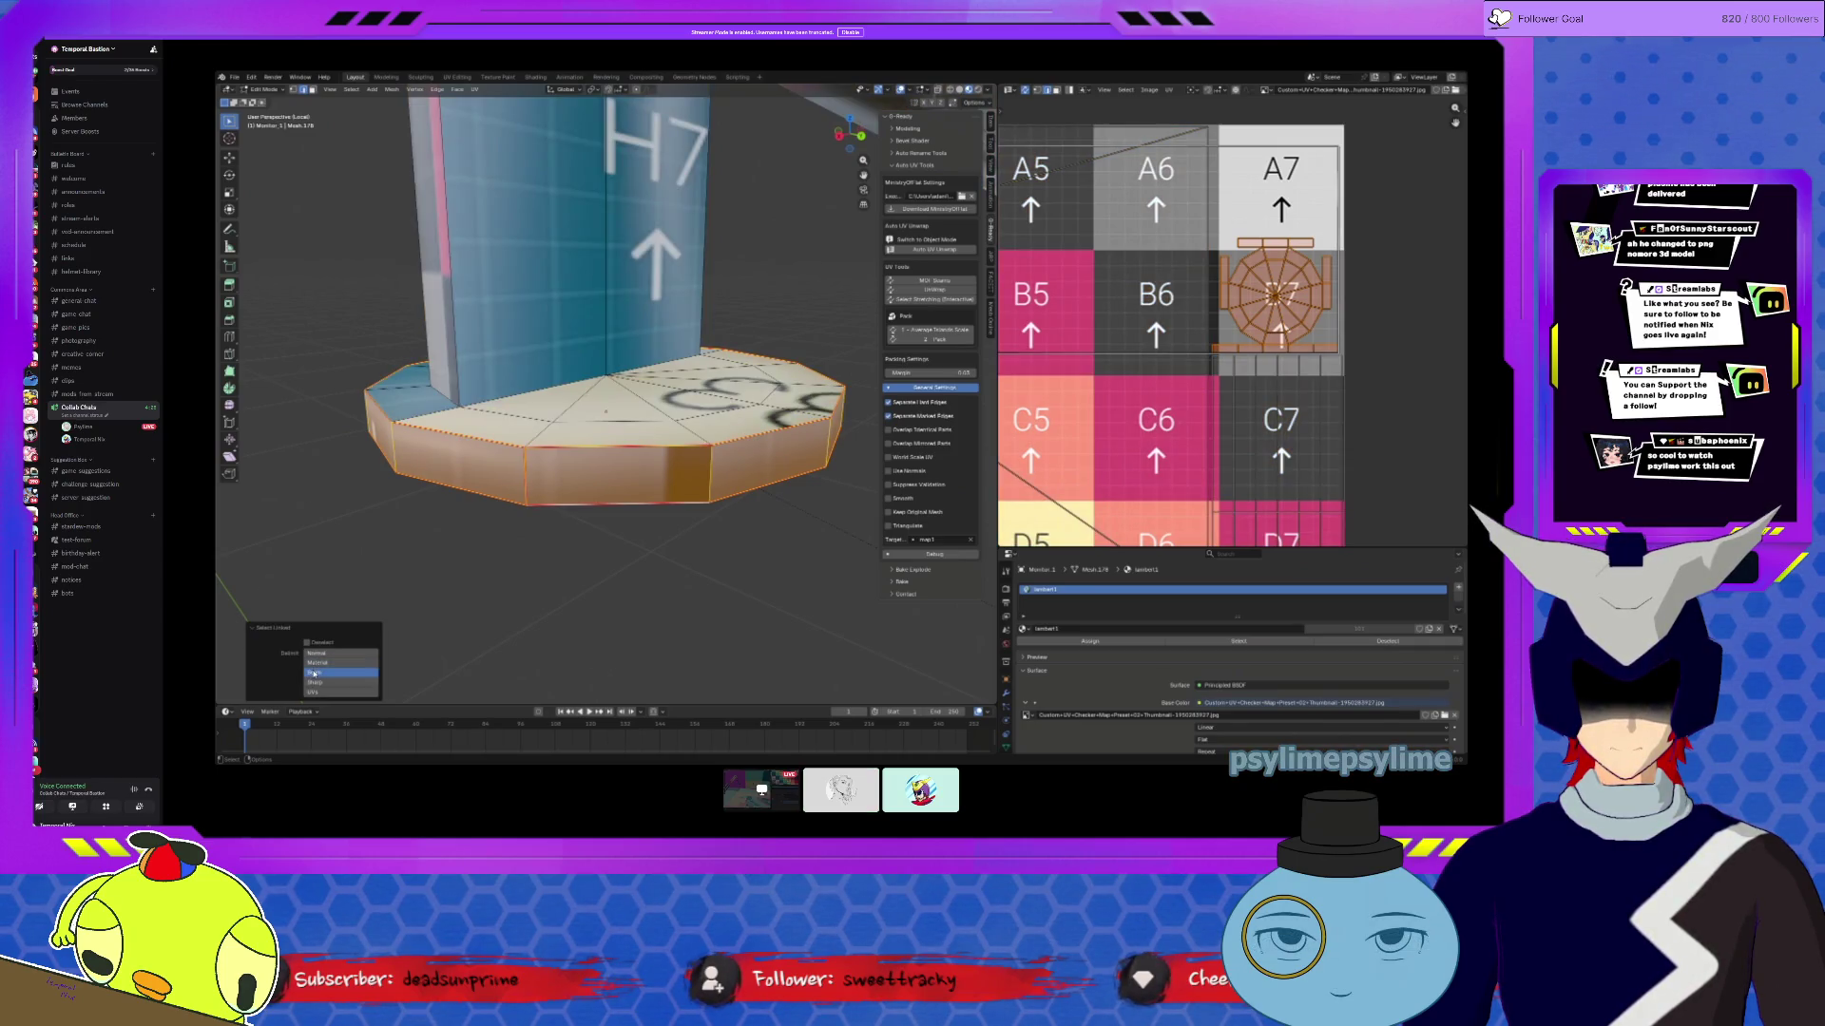
# Step: Unwrap the cap faces and scale the new UV island down
pyautogui.click(474, 90)
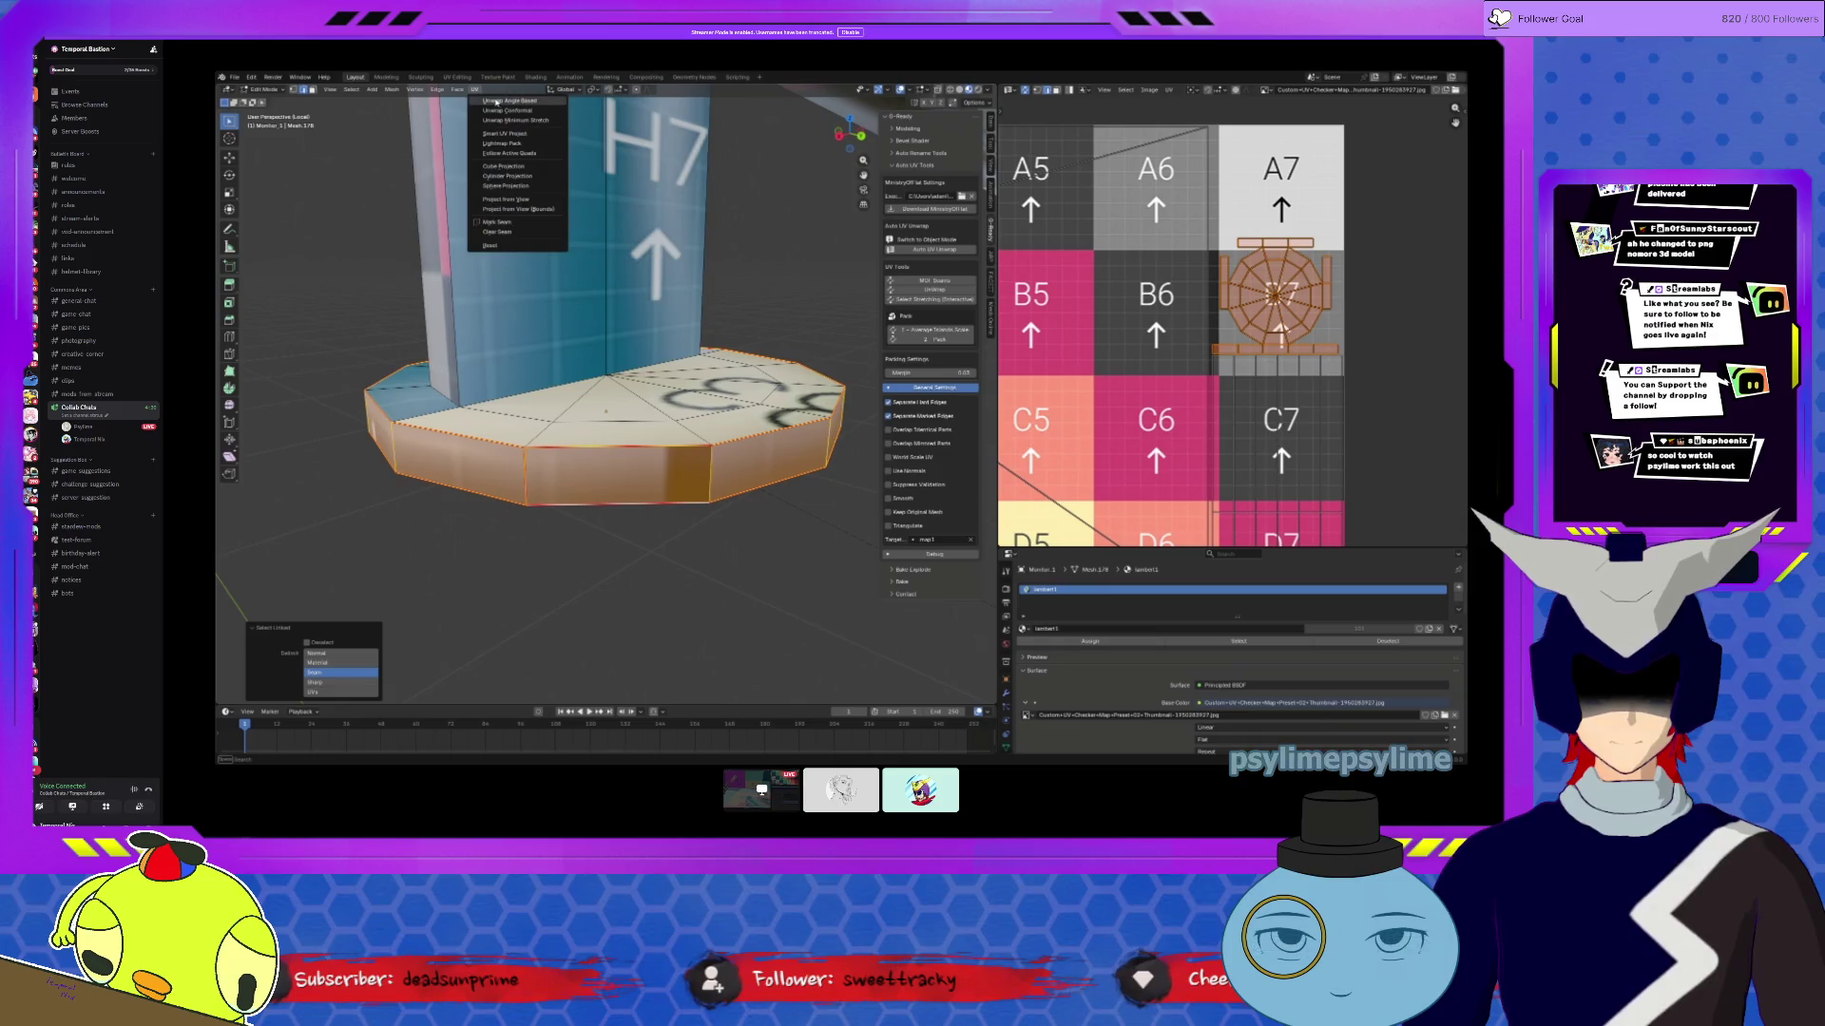
pyautogui.click(494, 100)
pyautogui.scroll(-4, 1283, 290)
pyautogui.scroll(-1, 1283, 290)
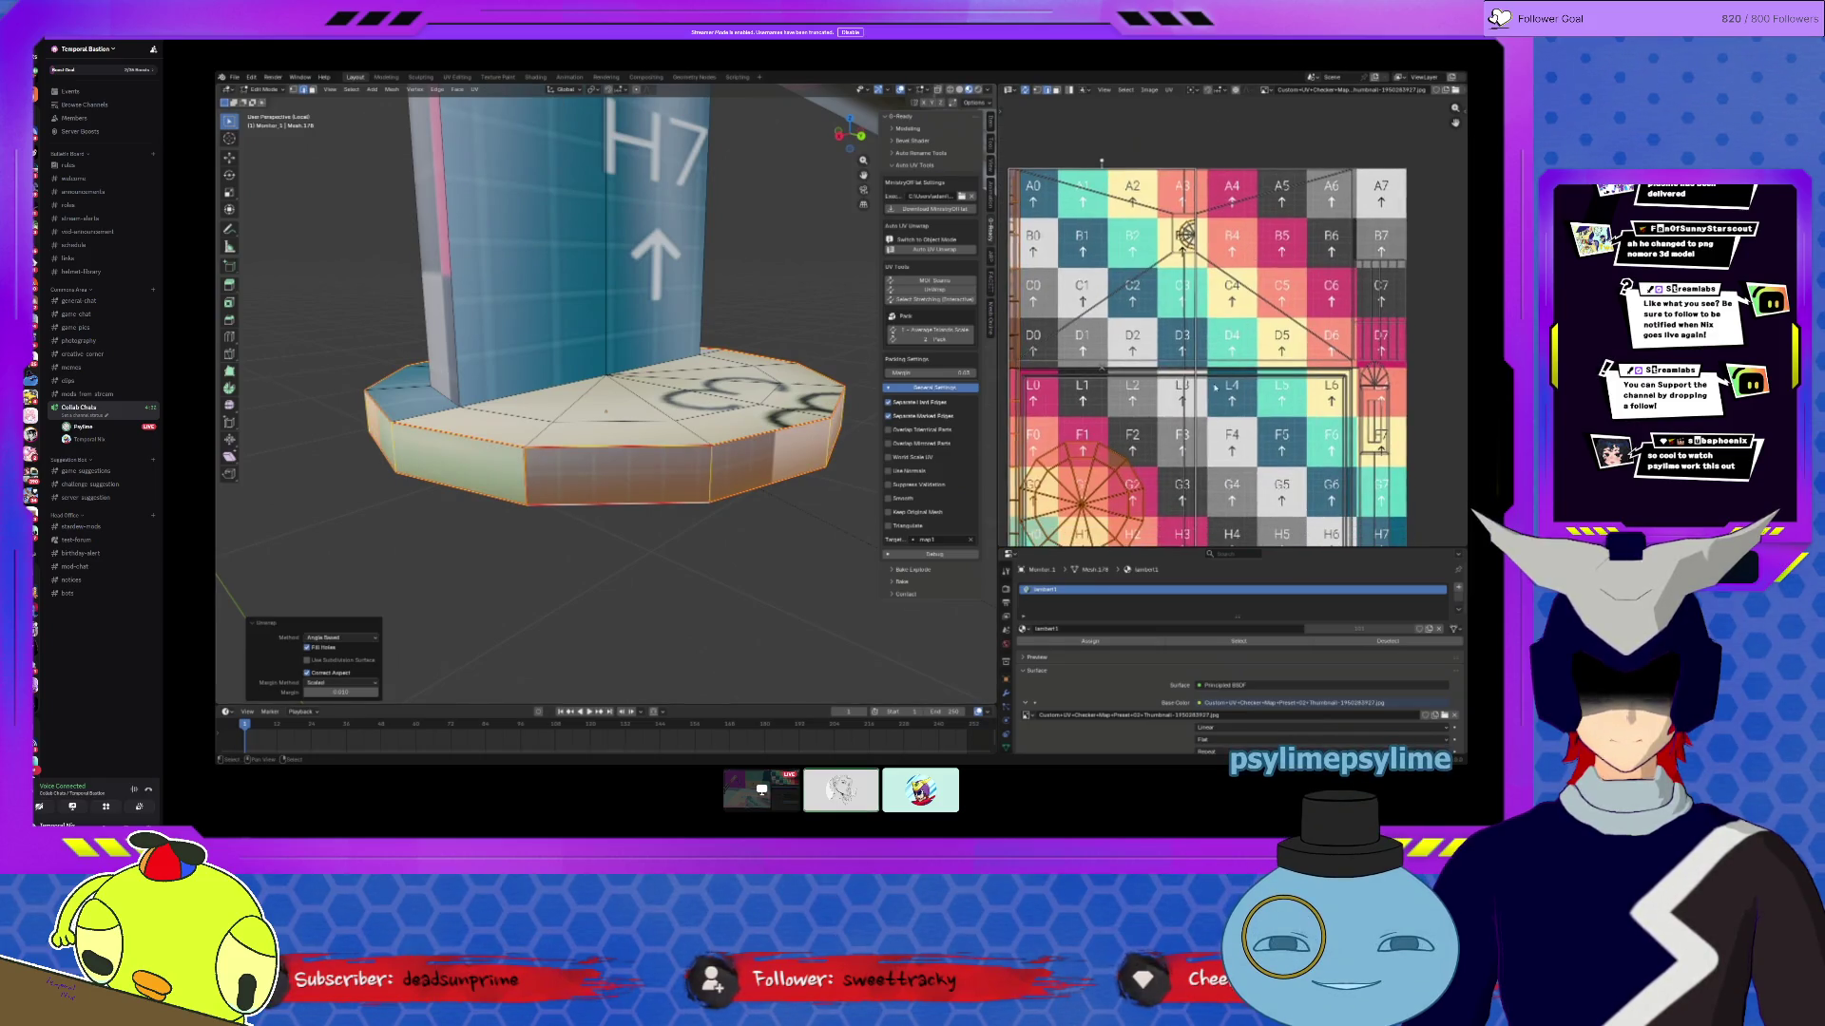
pyautogui.scroll(-1, 1235, 361)
pyautogui.press('s')
pyautogui.click(1159, 432)
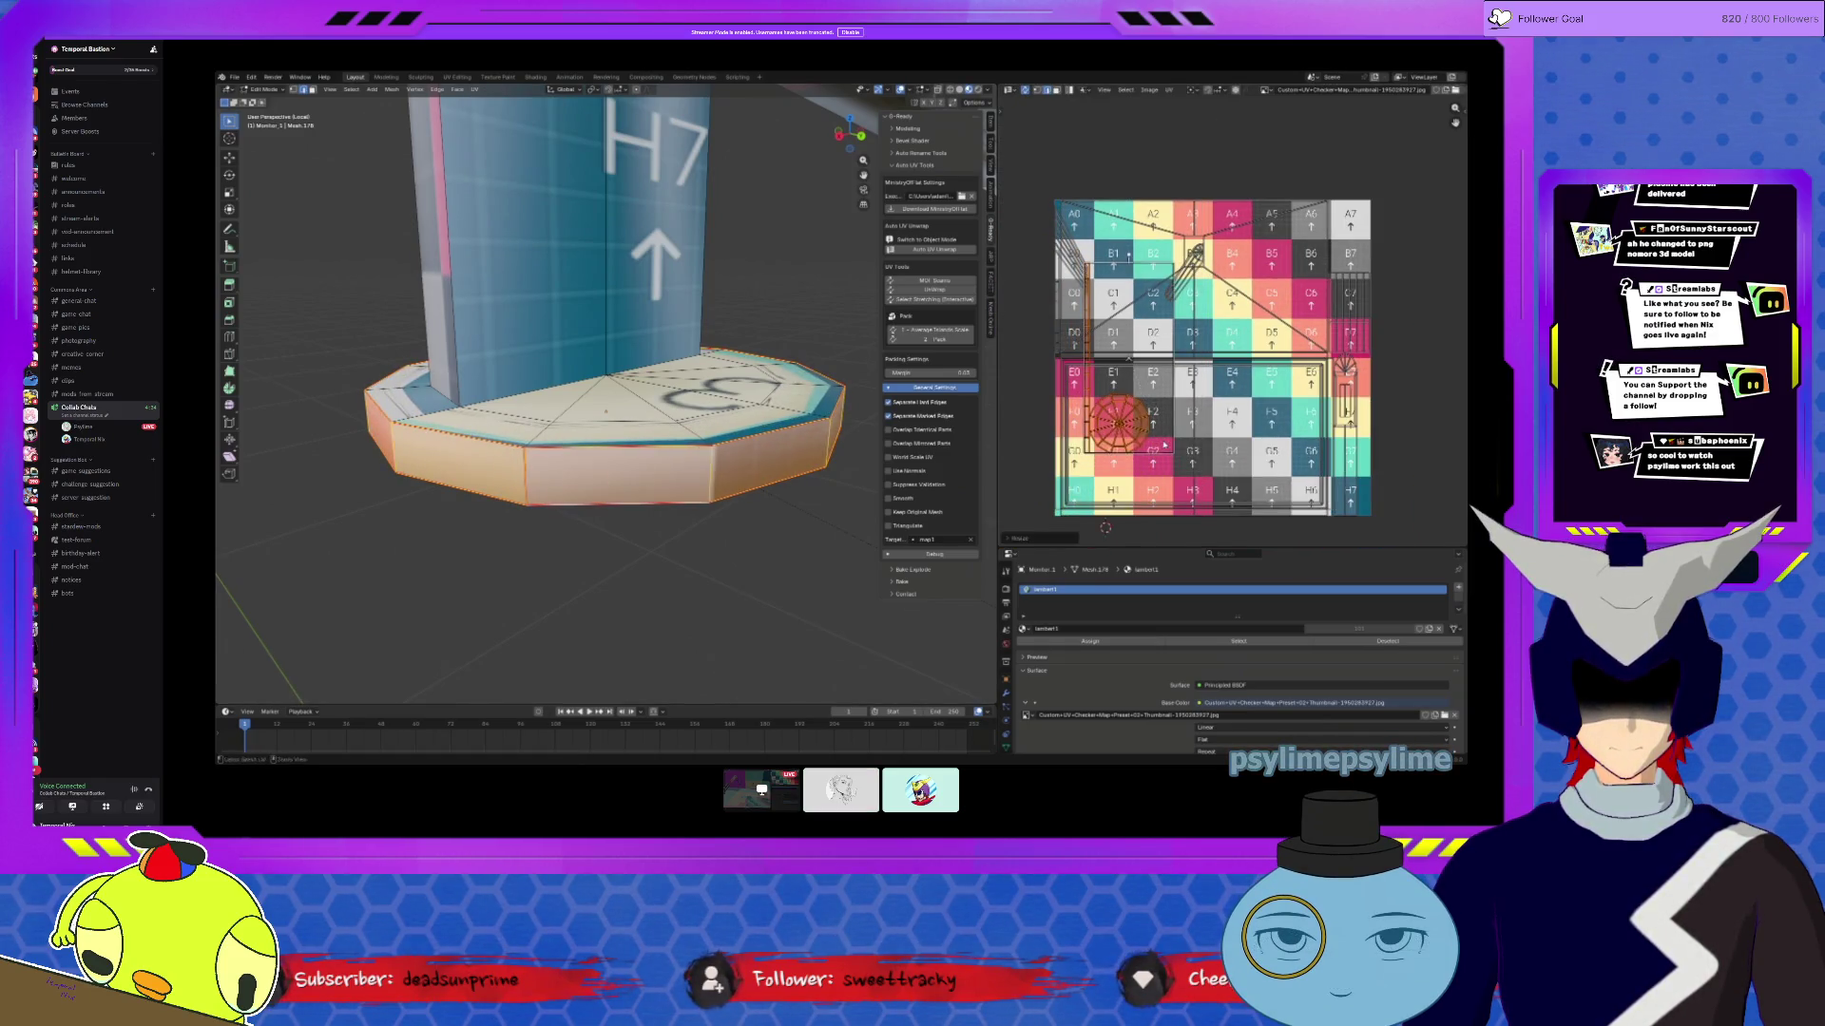
# Step: Select the ring of side faces around the base and return to Object Mode
pyautogui.moveTo(720, 608)
pyautogui.mouseDown(button='middle')
pyautogui.moveTo(716, 504)
pyautogui.moveTo(503, 497)
pyautogui.moveTo(609, 414)
pyautogui.mouseUp(button='middle')
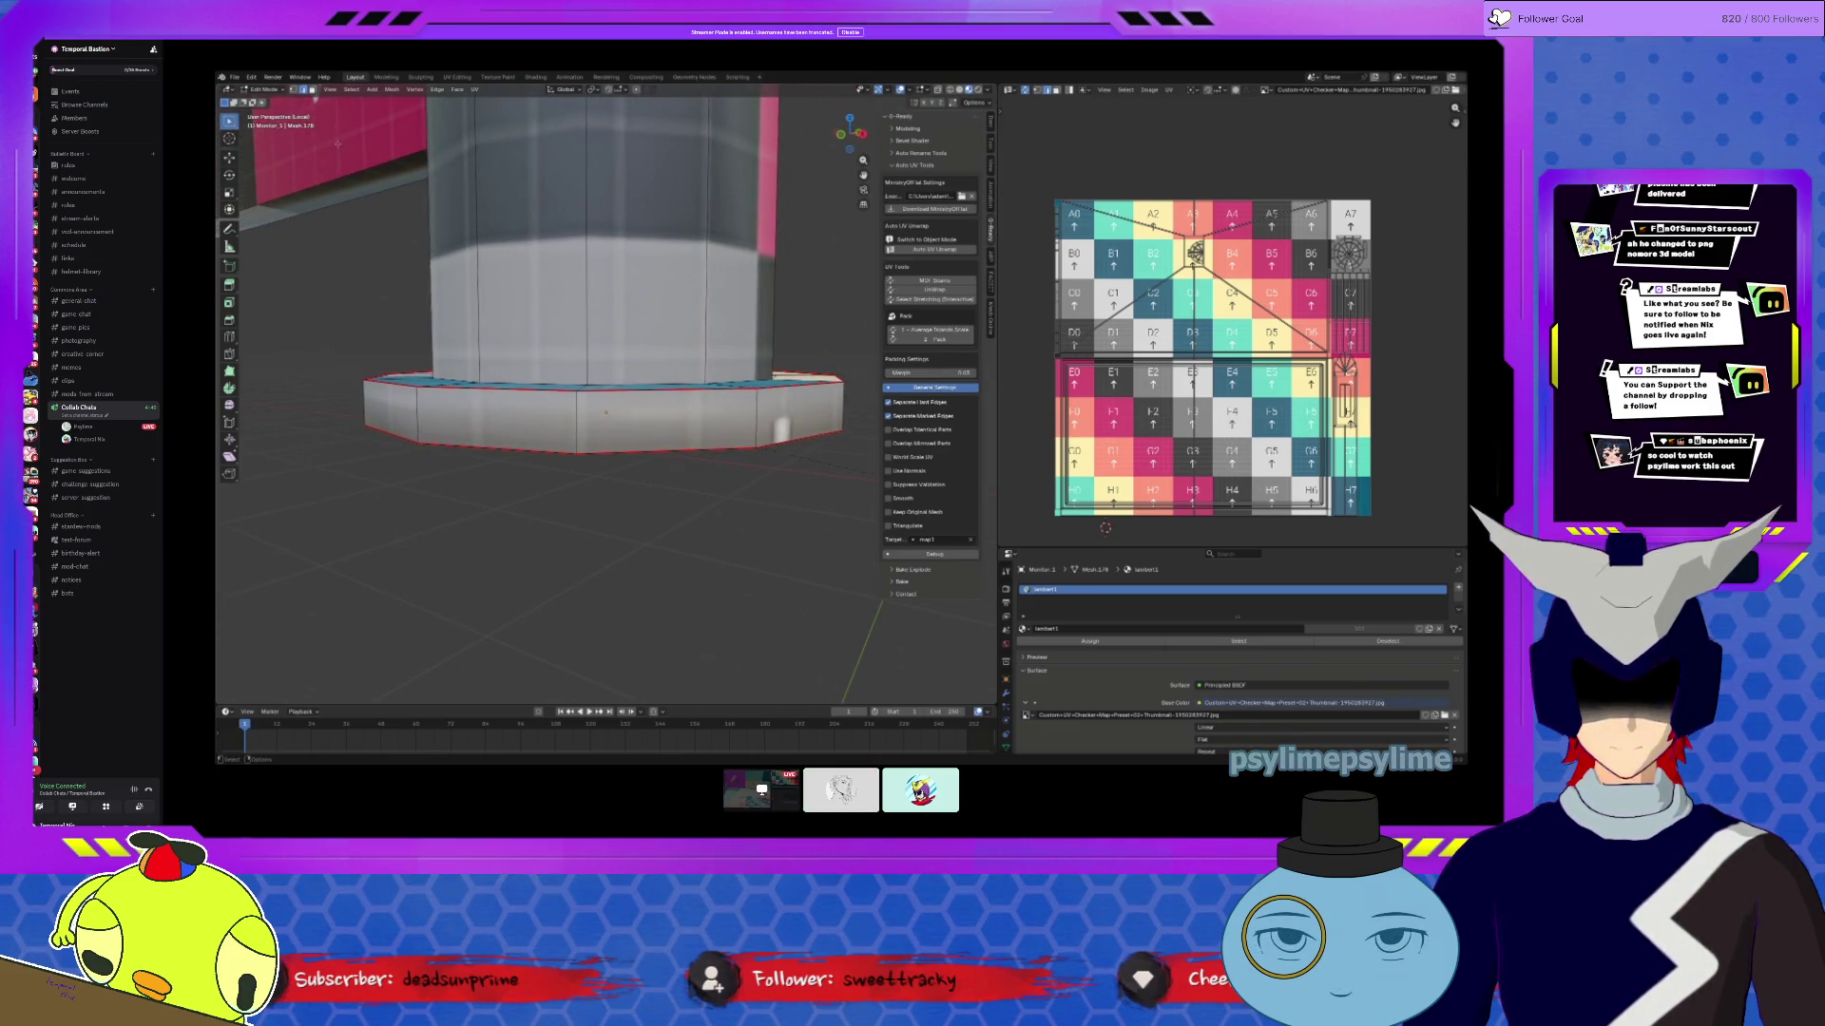
pyautogui.keyDown('alt'); pyautogui.click(585, 421); pyautogui.keyUp('alt')
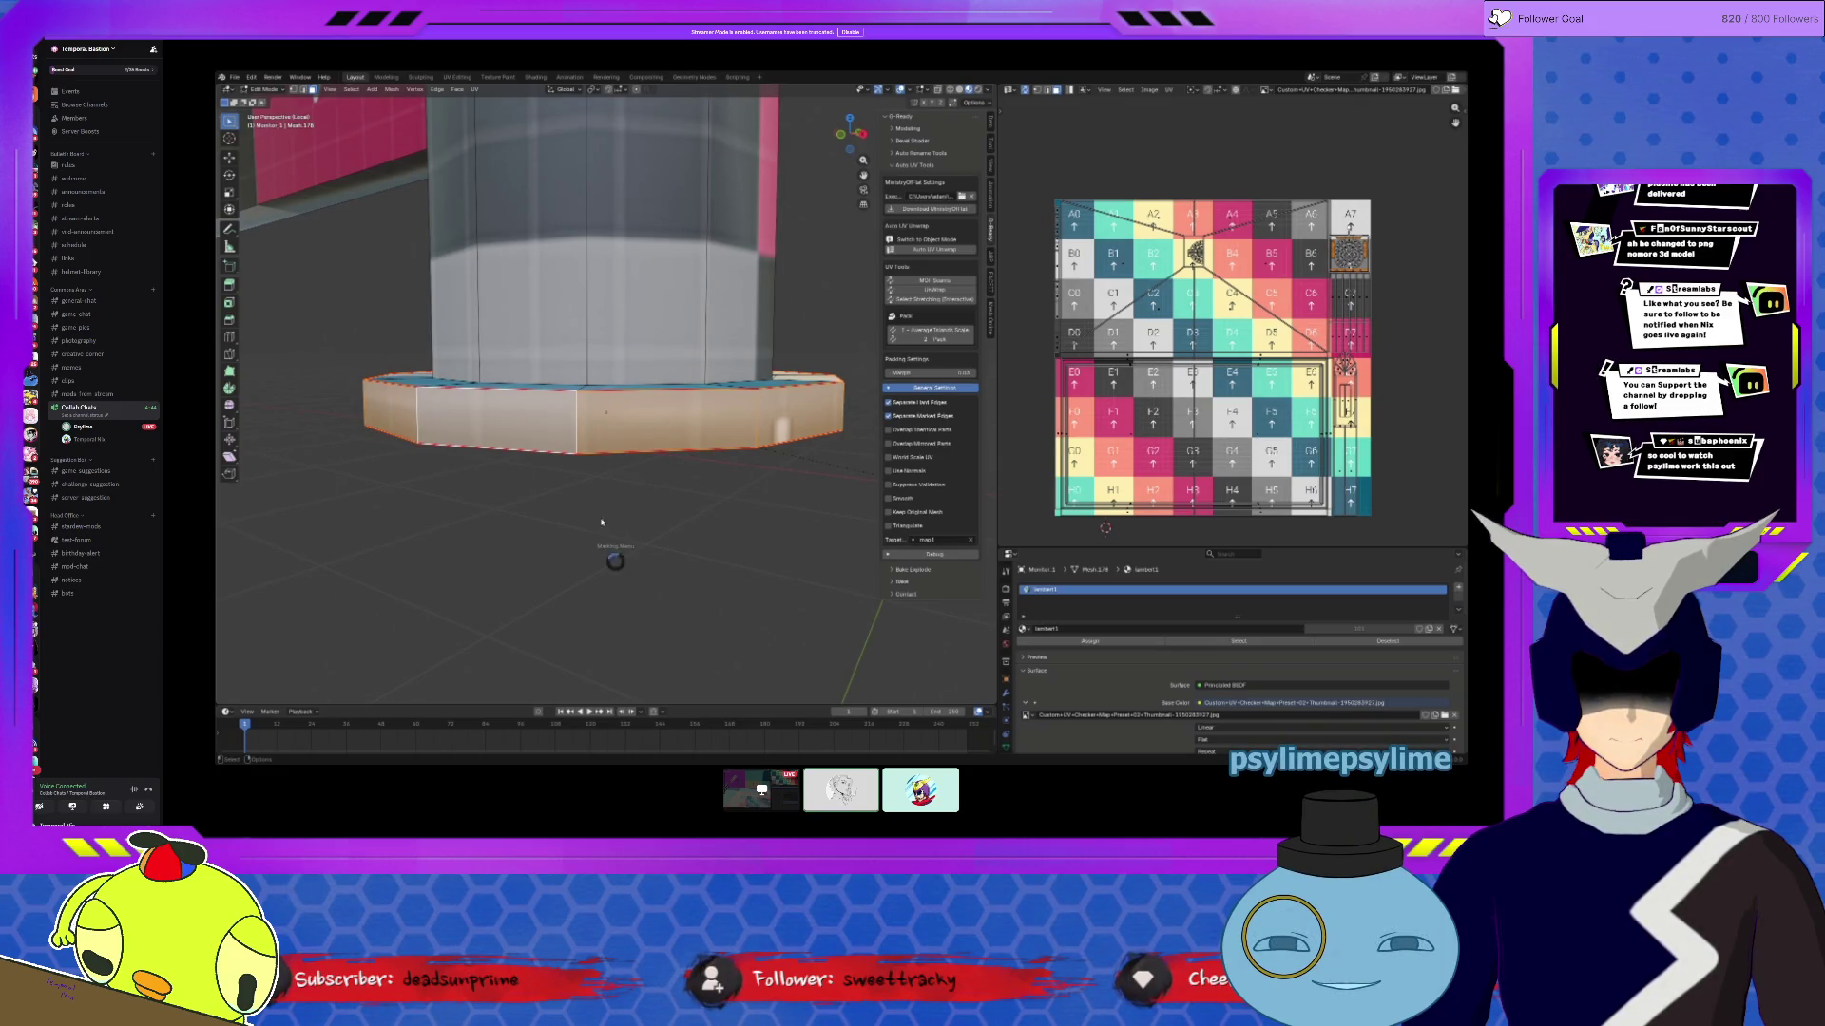
pyautogui.press('`')
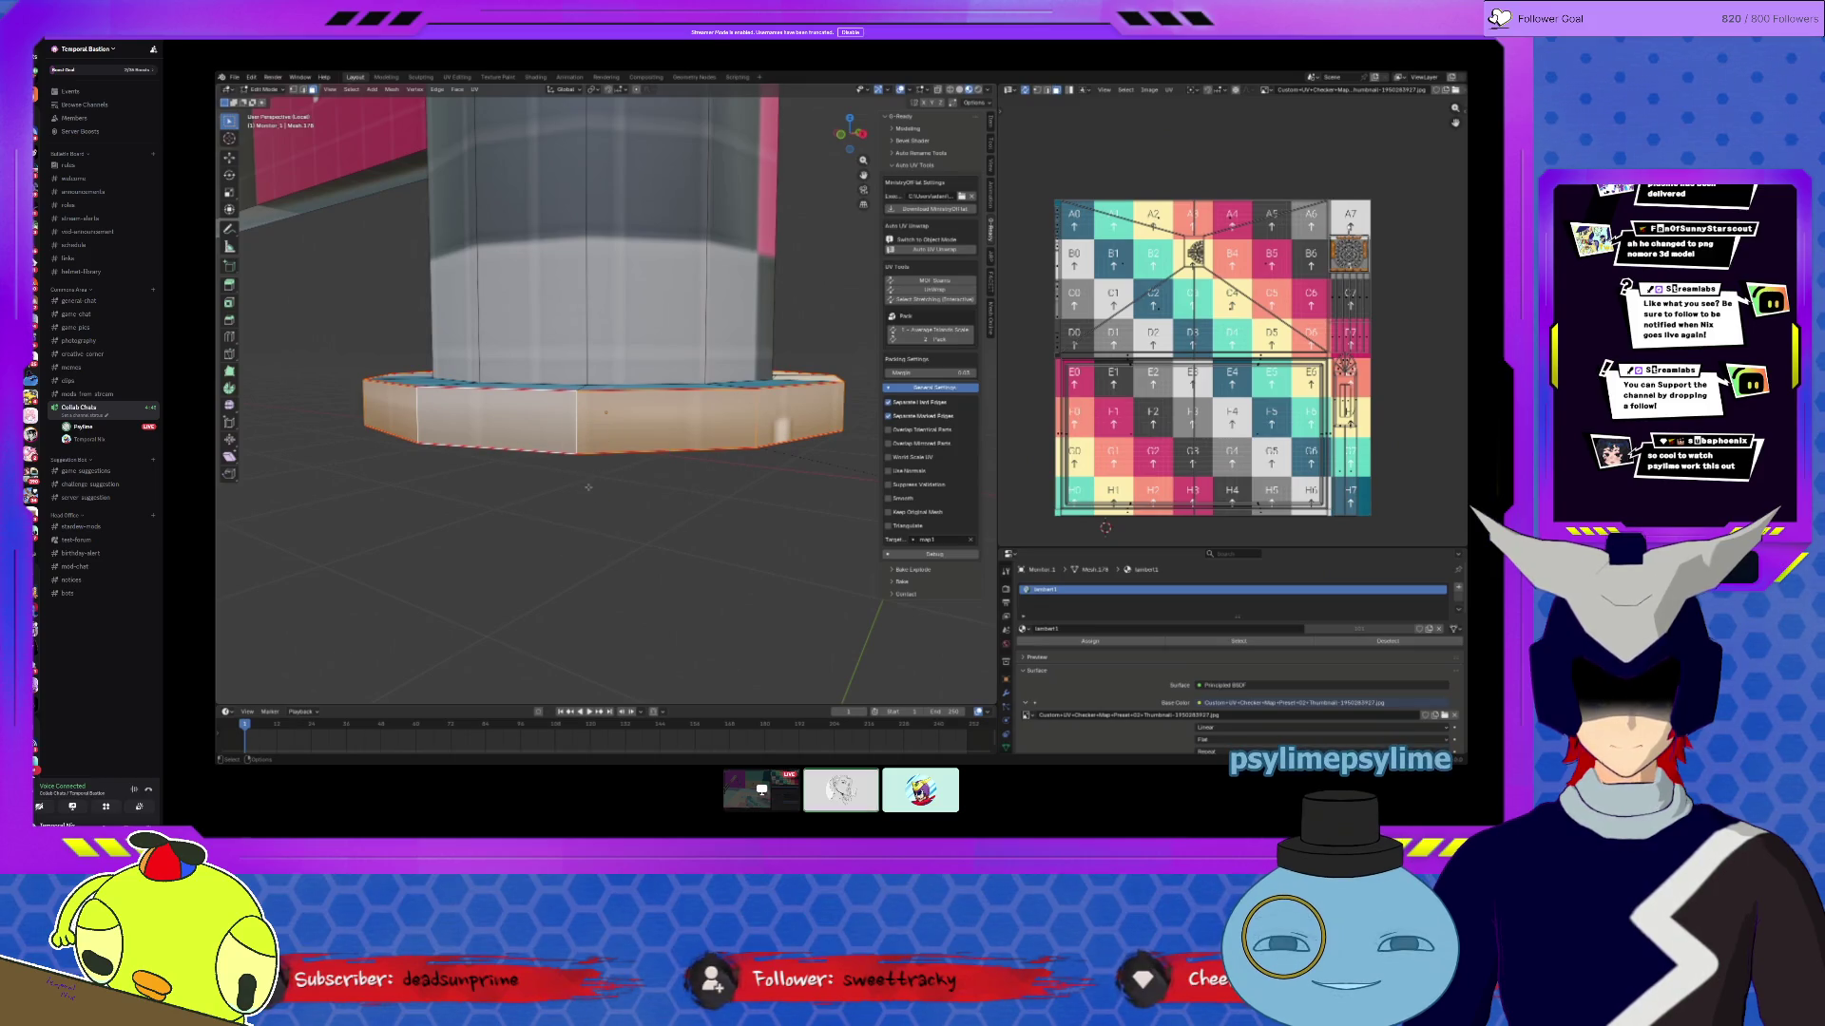
pyautogui.press('Tab')
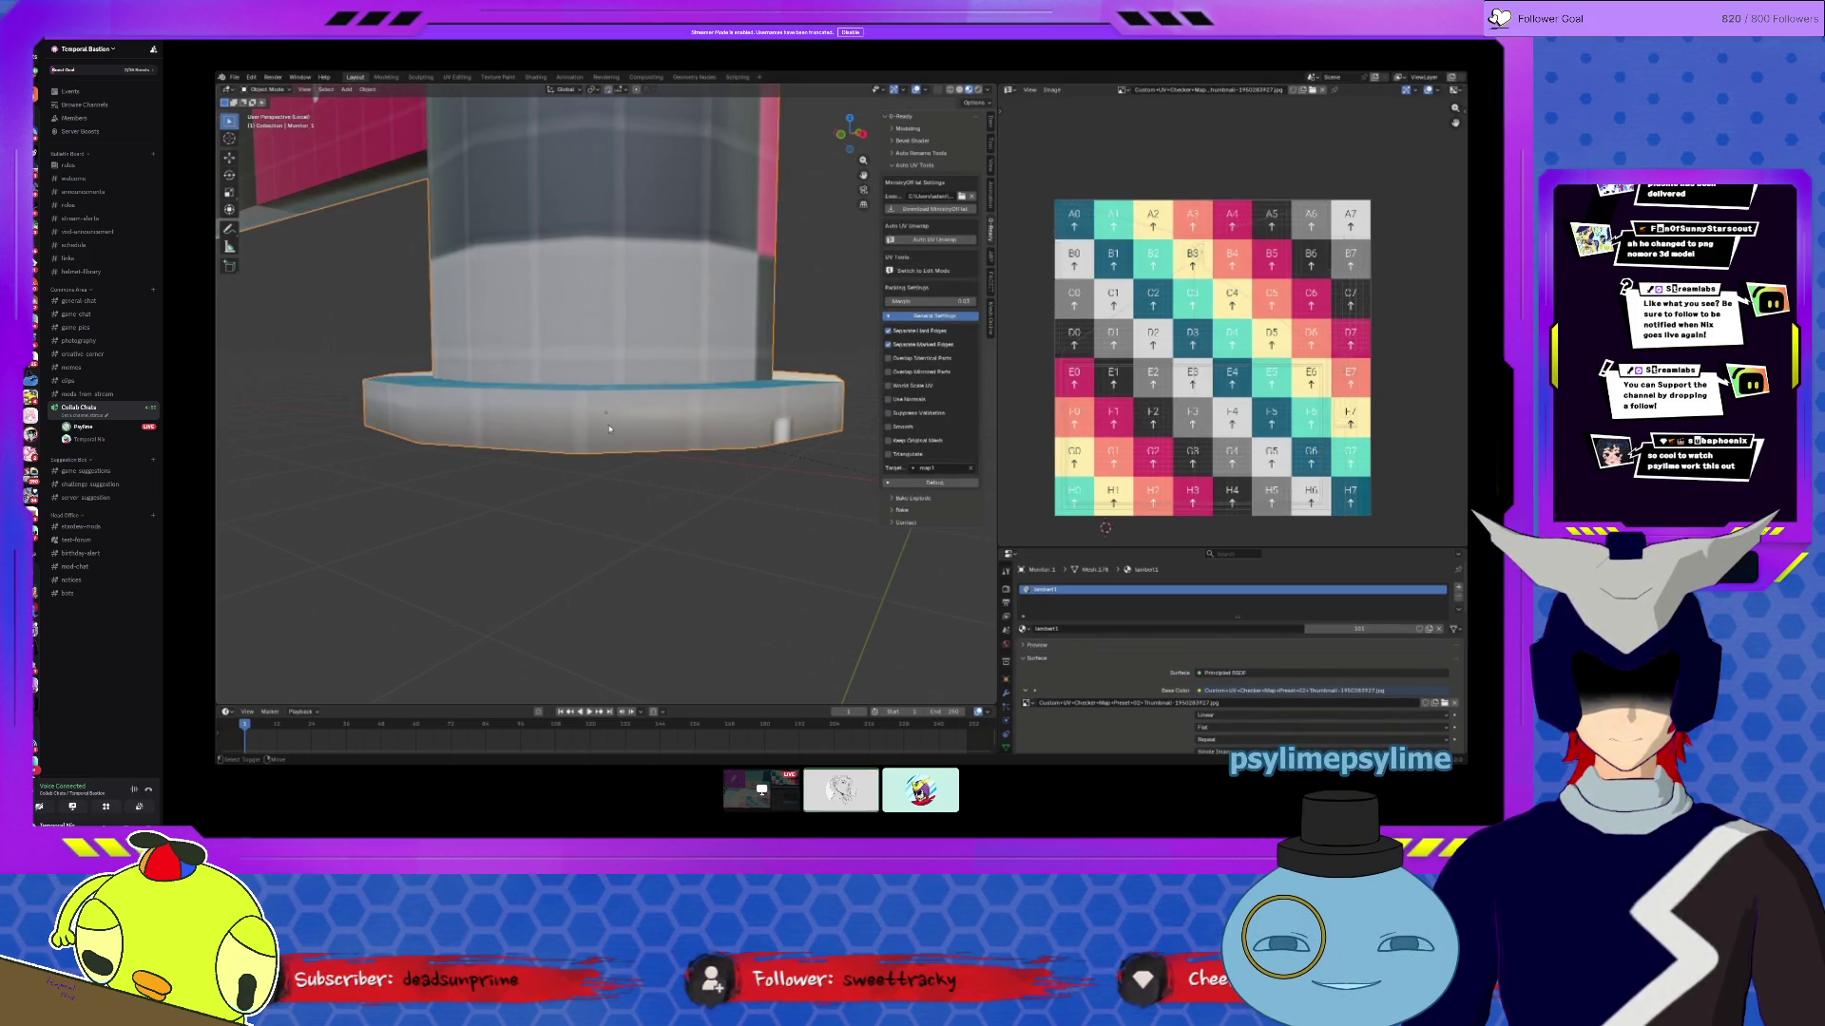
# Step: Back in Edit Mode, select the loop of side faces around the octagonal base
pyautogui.press('Tab')
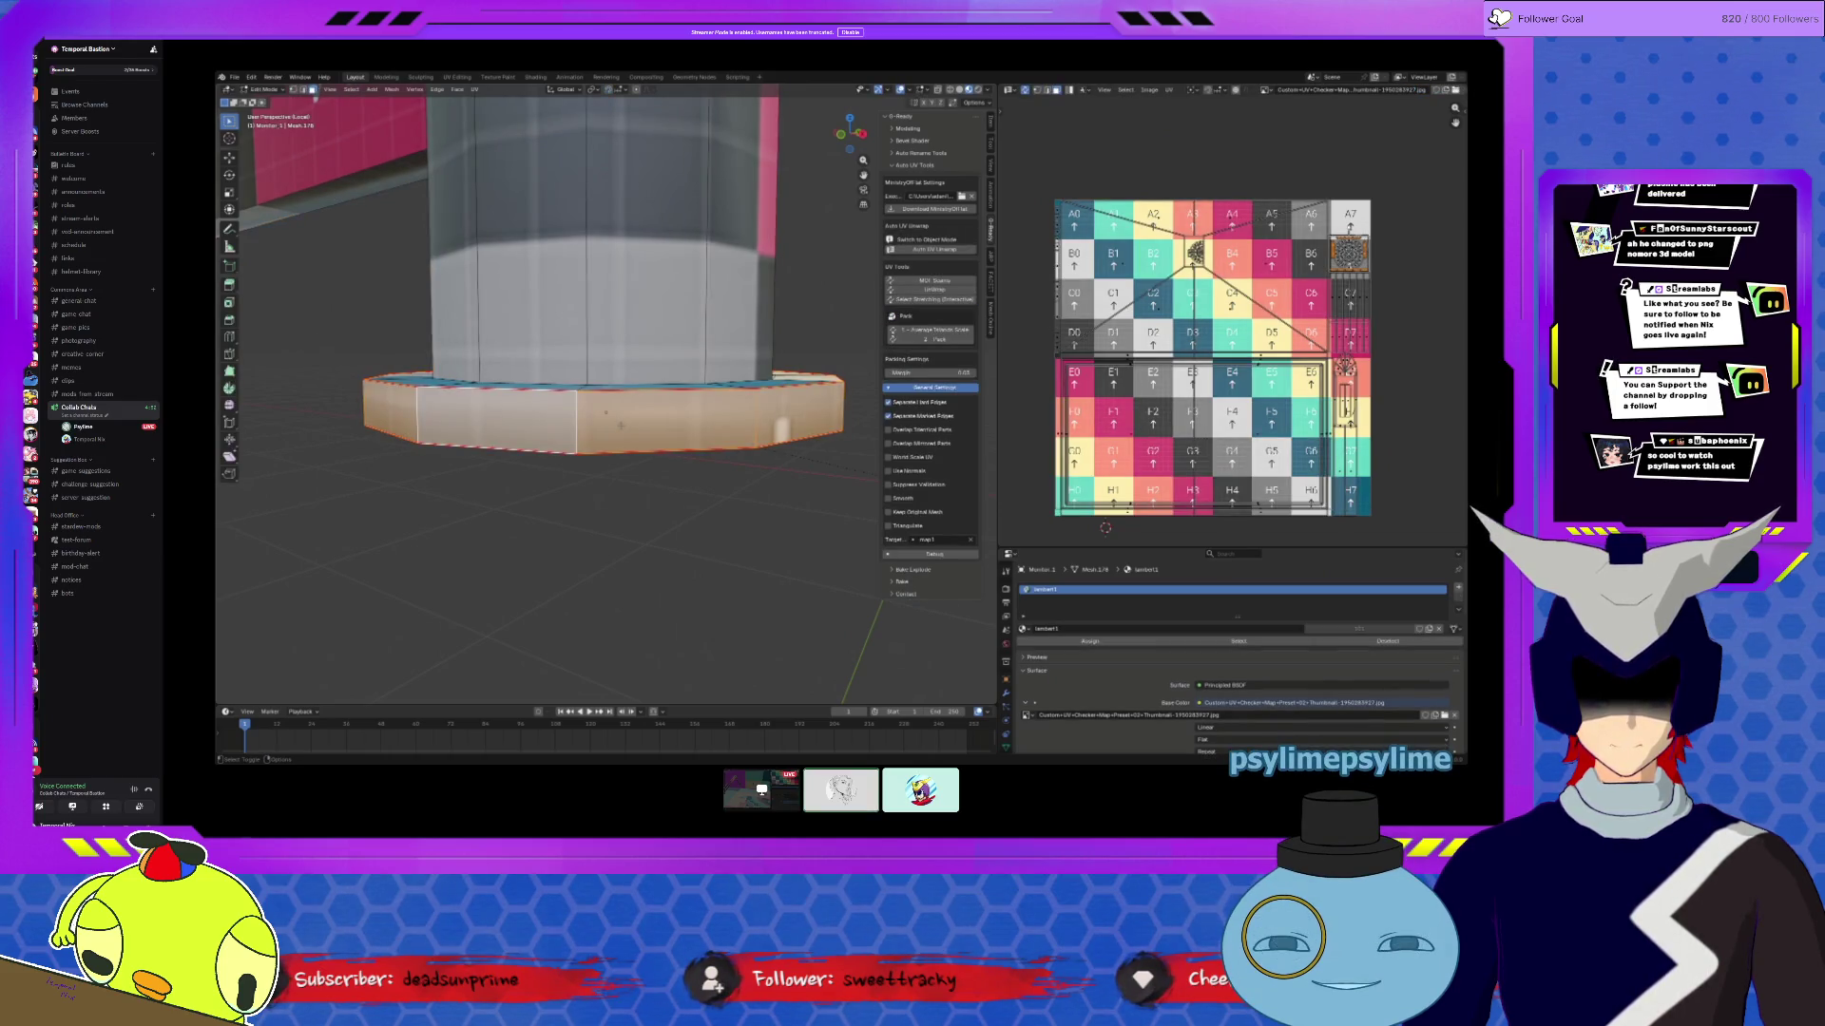
pyautogui.hotkey('ctrl', 'Tab')
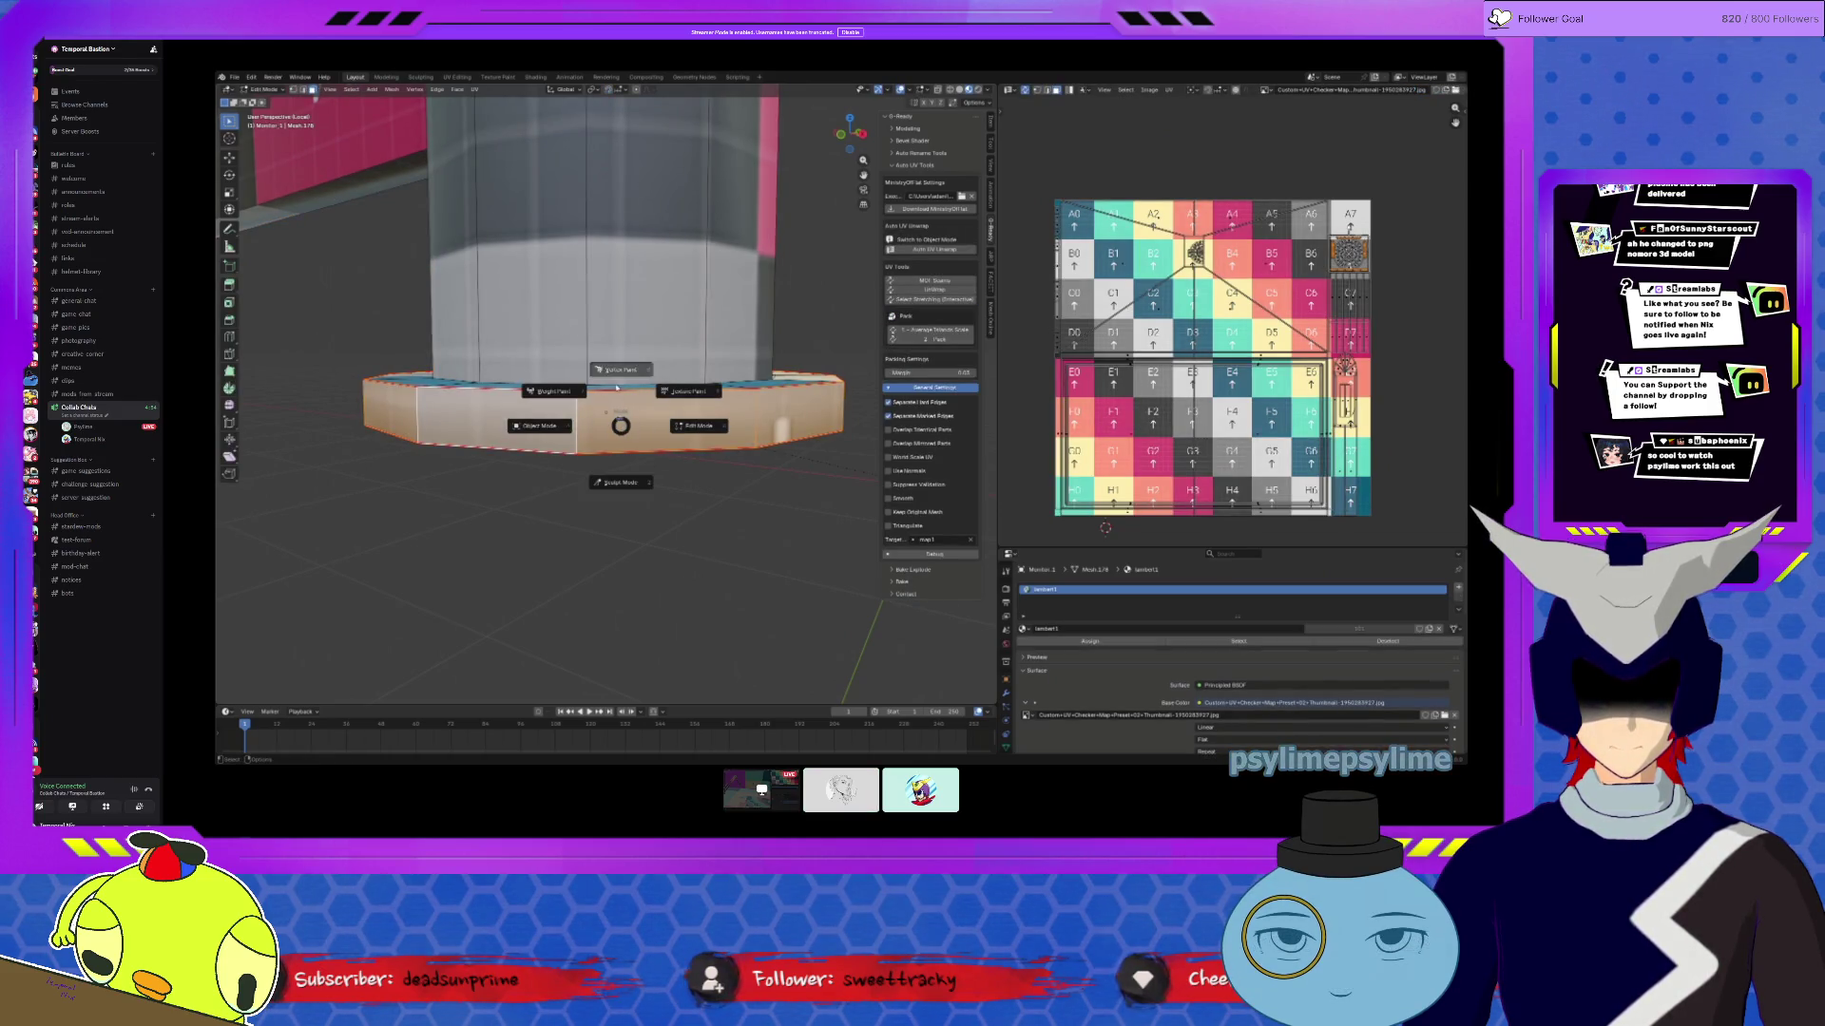
pyautogui.press('Escape')
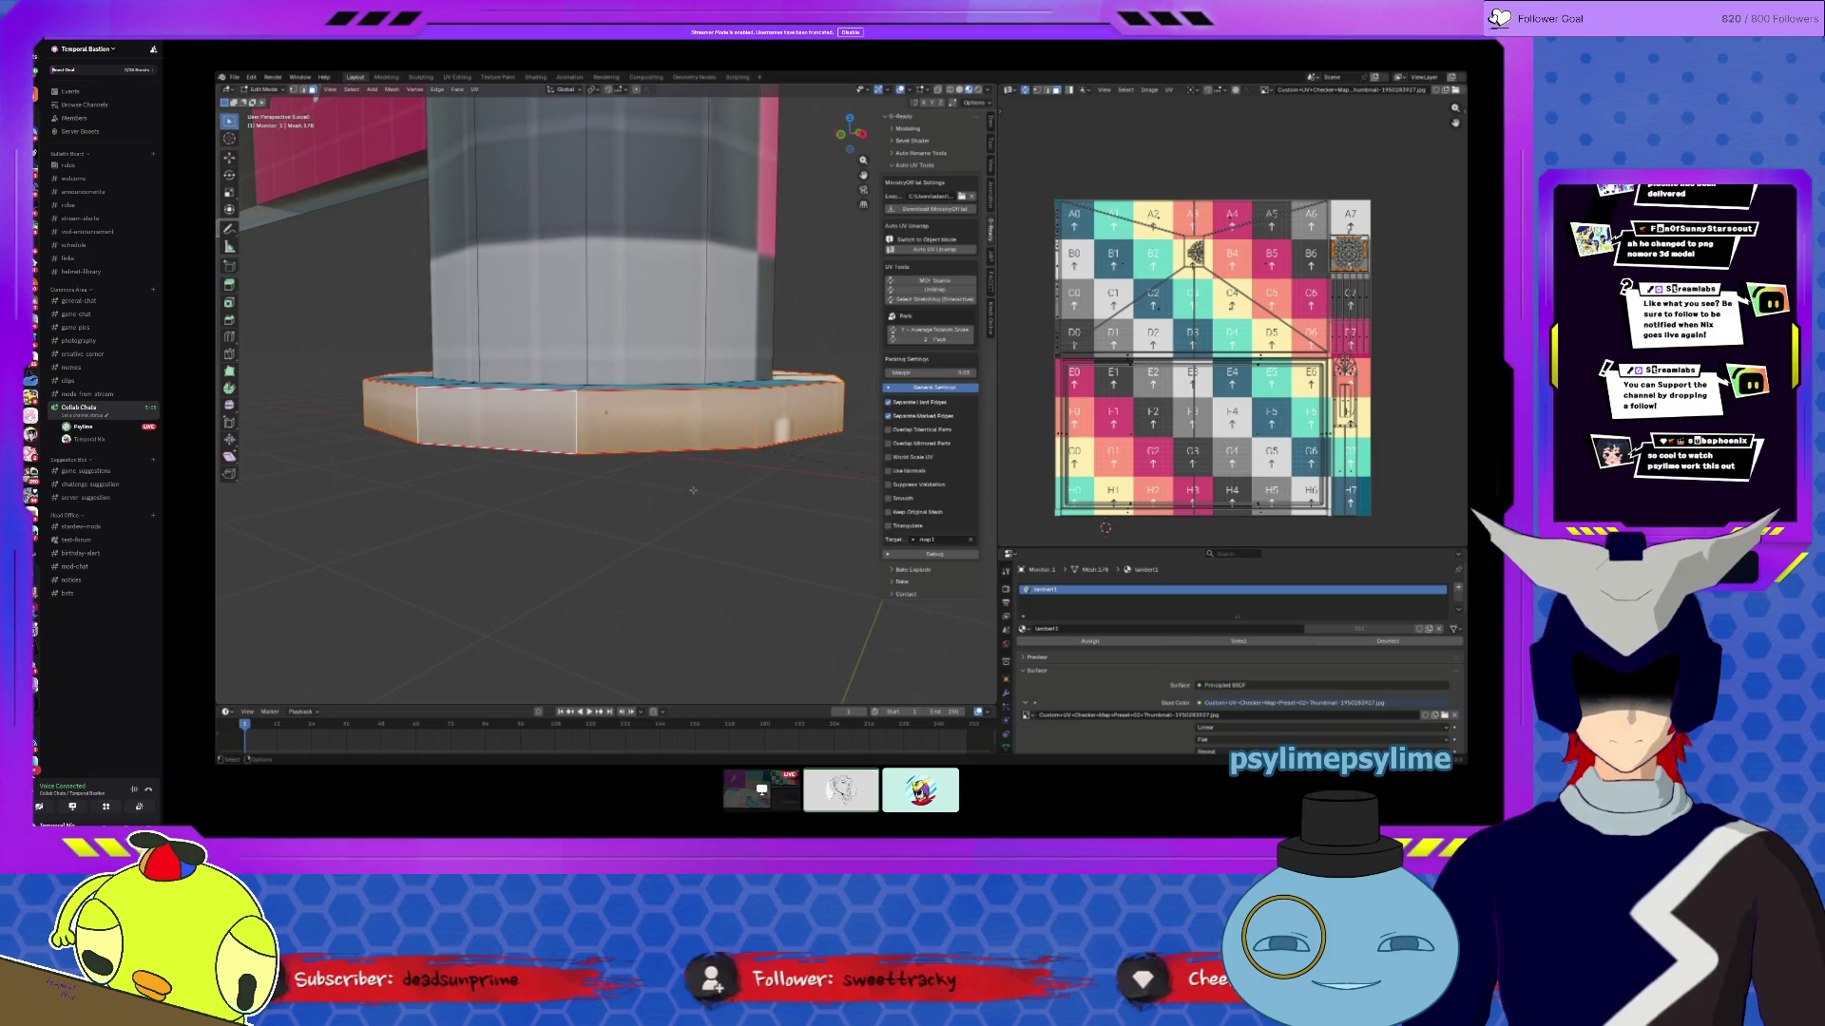
pyautogui.click(592, 426)
pyautogui.moveTo(605, 426); pyautogui.dragTo(712, 446, button='middle')
pyautogui.moveTo(710, 447); pyautogui.dragTo(785, 471, button='middle')
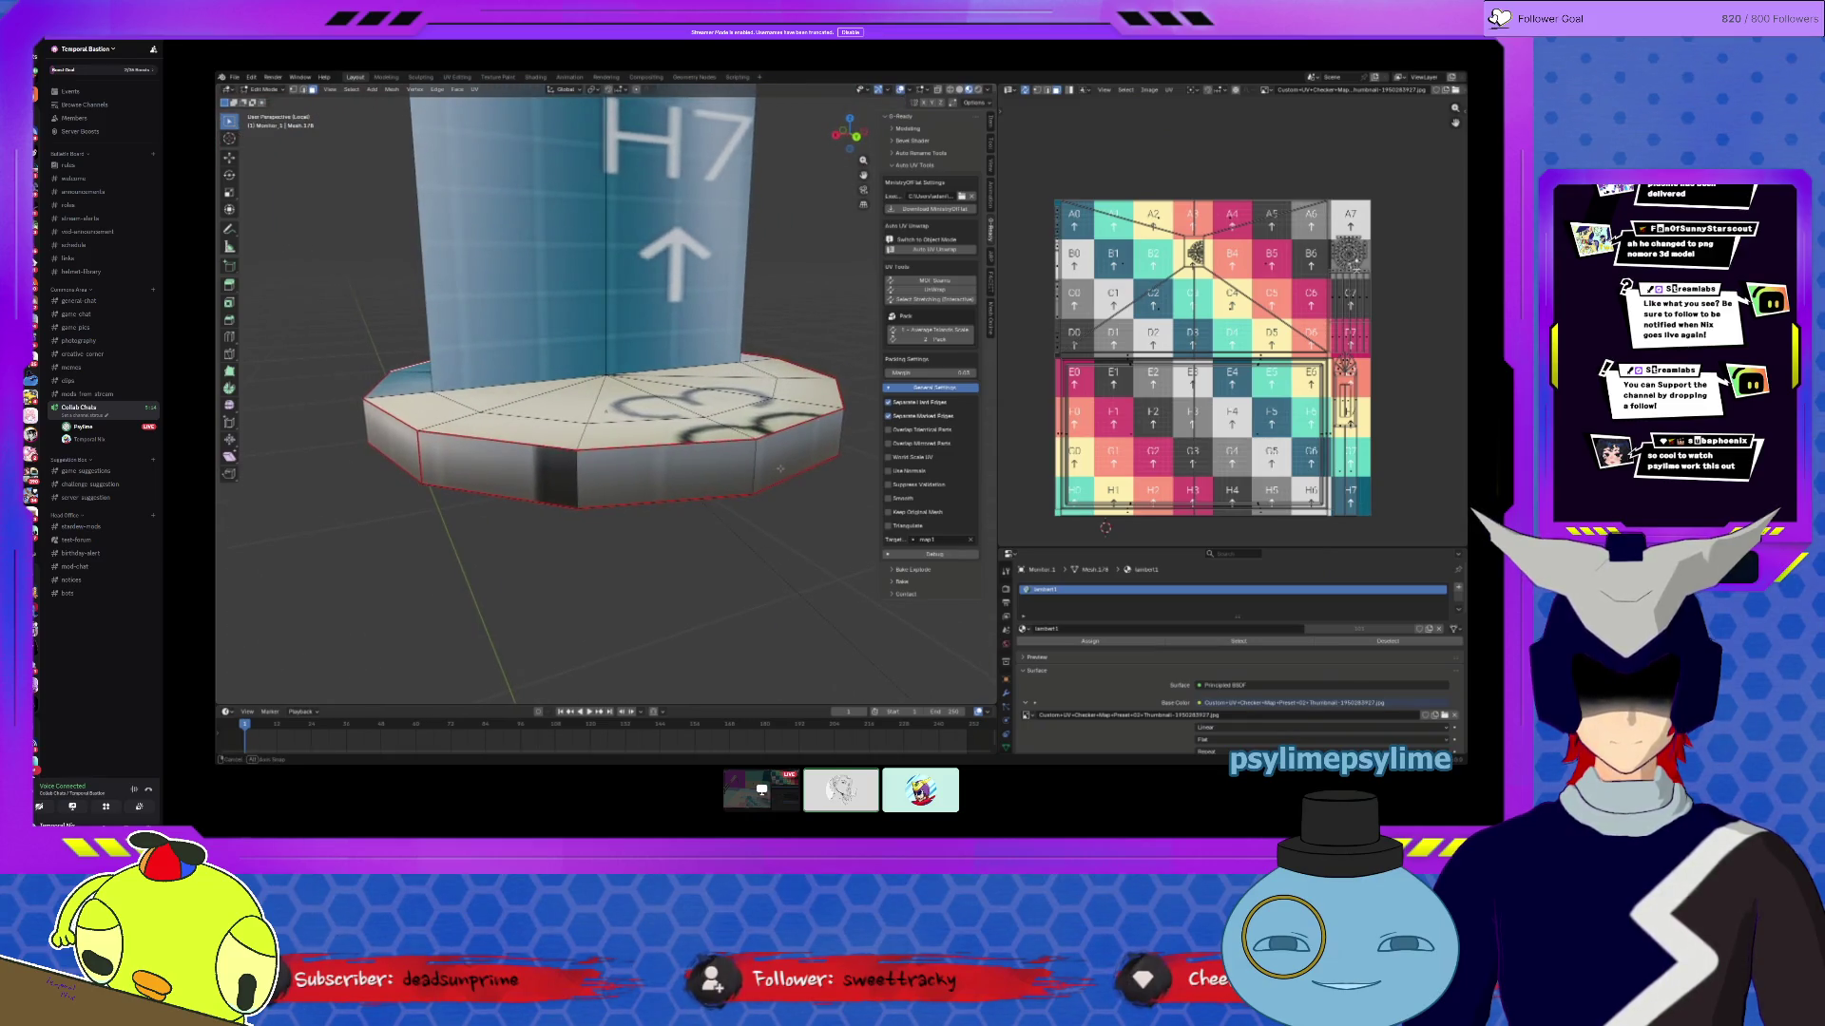
pyautogui.press('l')
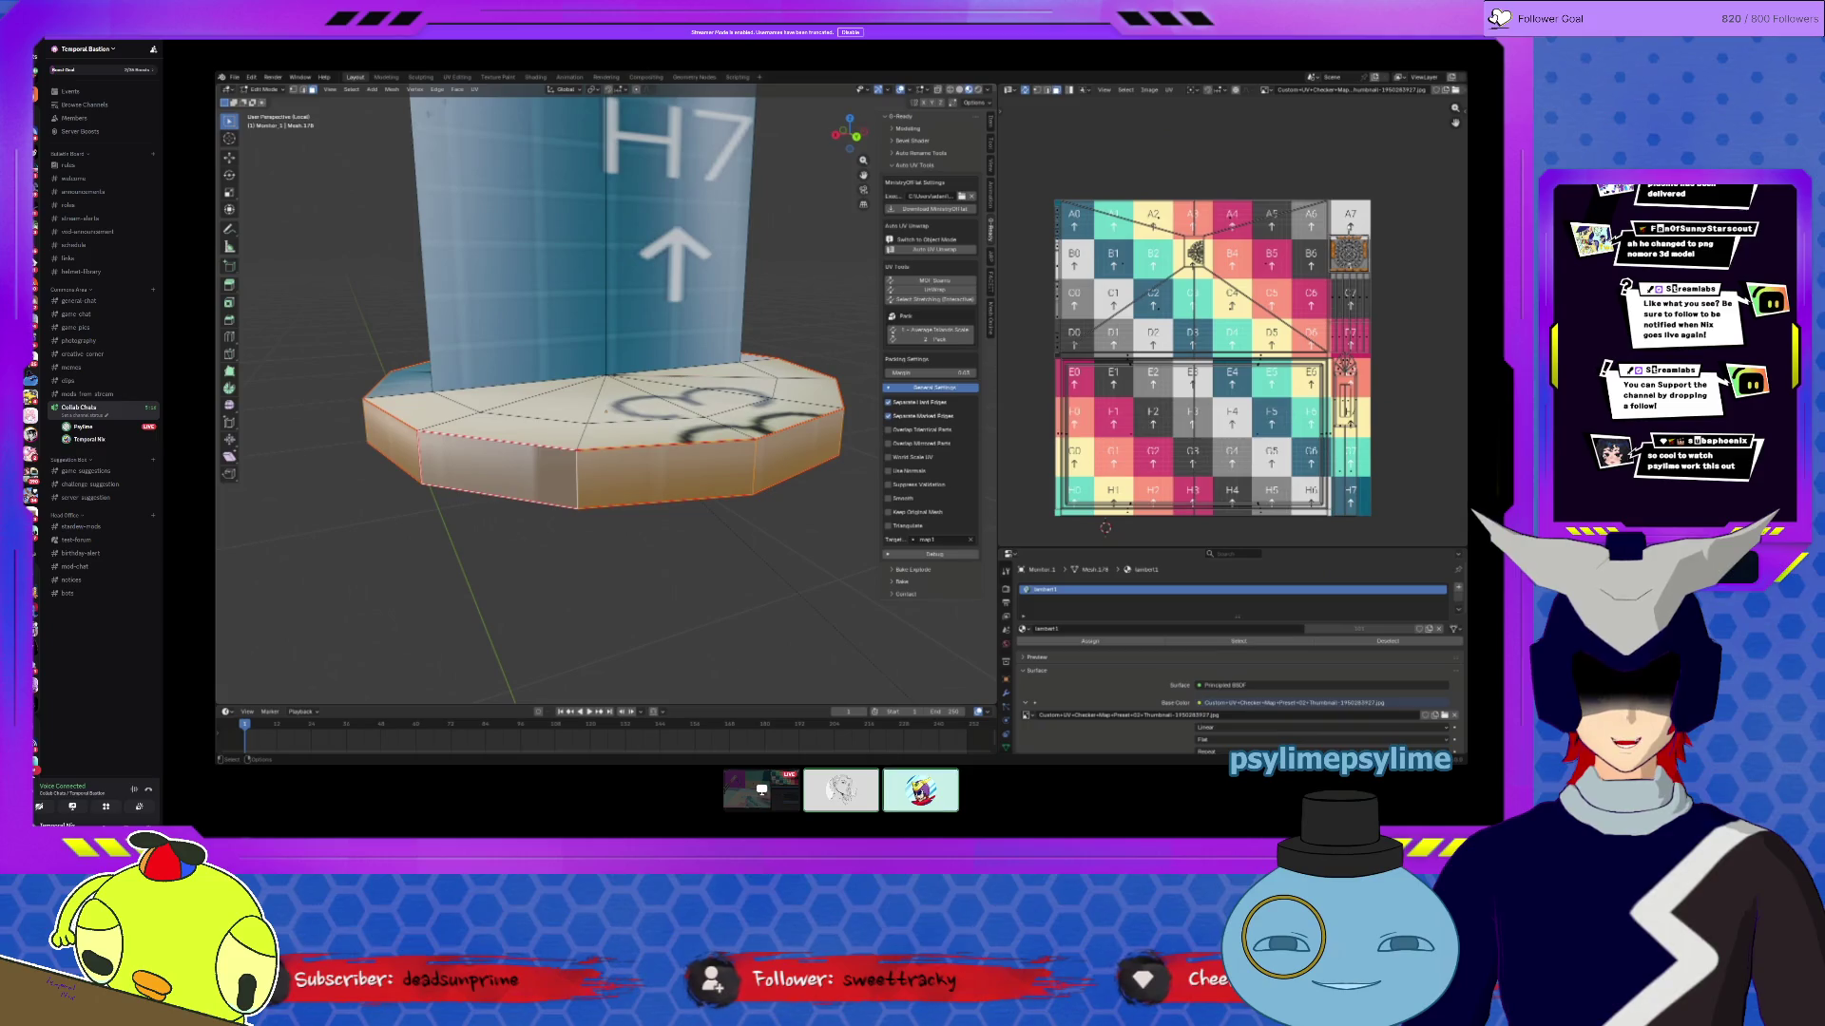
# Step: Unwrap the side faces, then move and scale the strip into place and select all islands
pyautogui.click(475, 90)
pyautogui.click(504, 102)
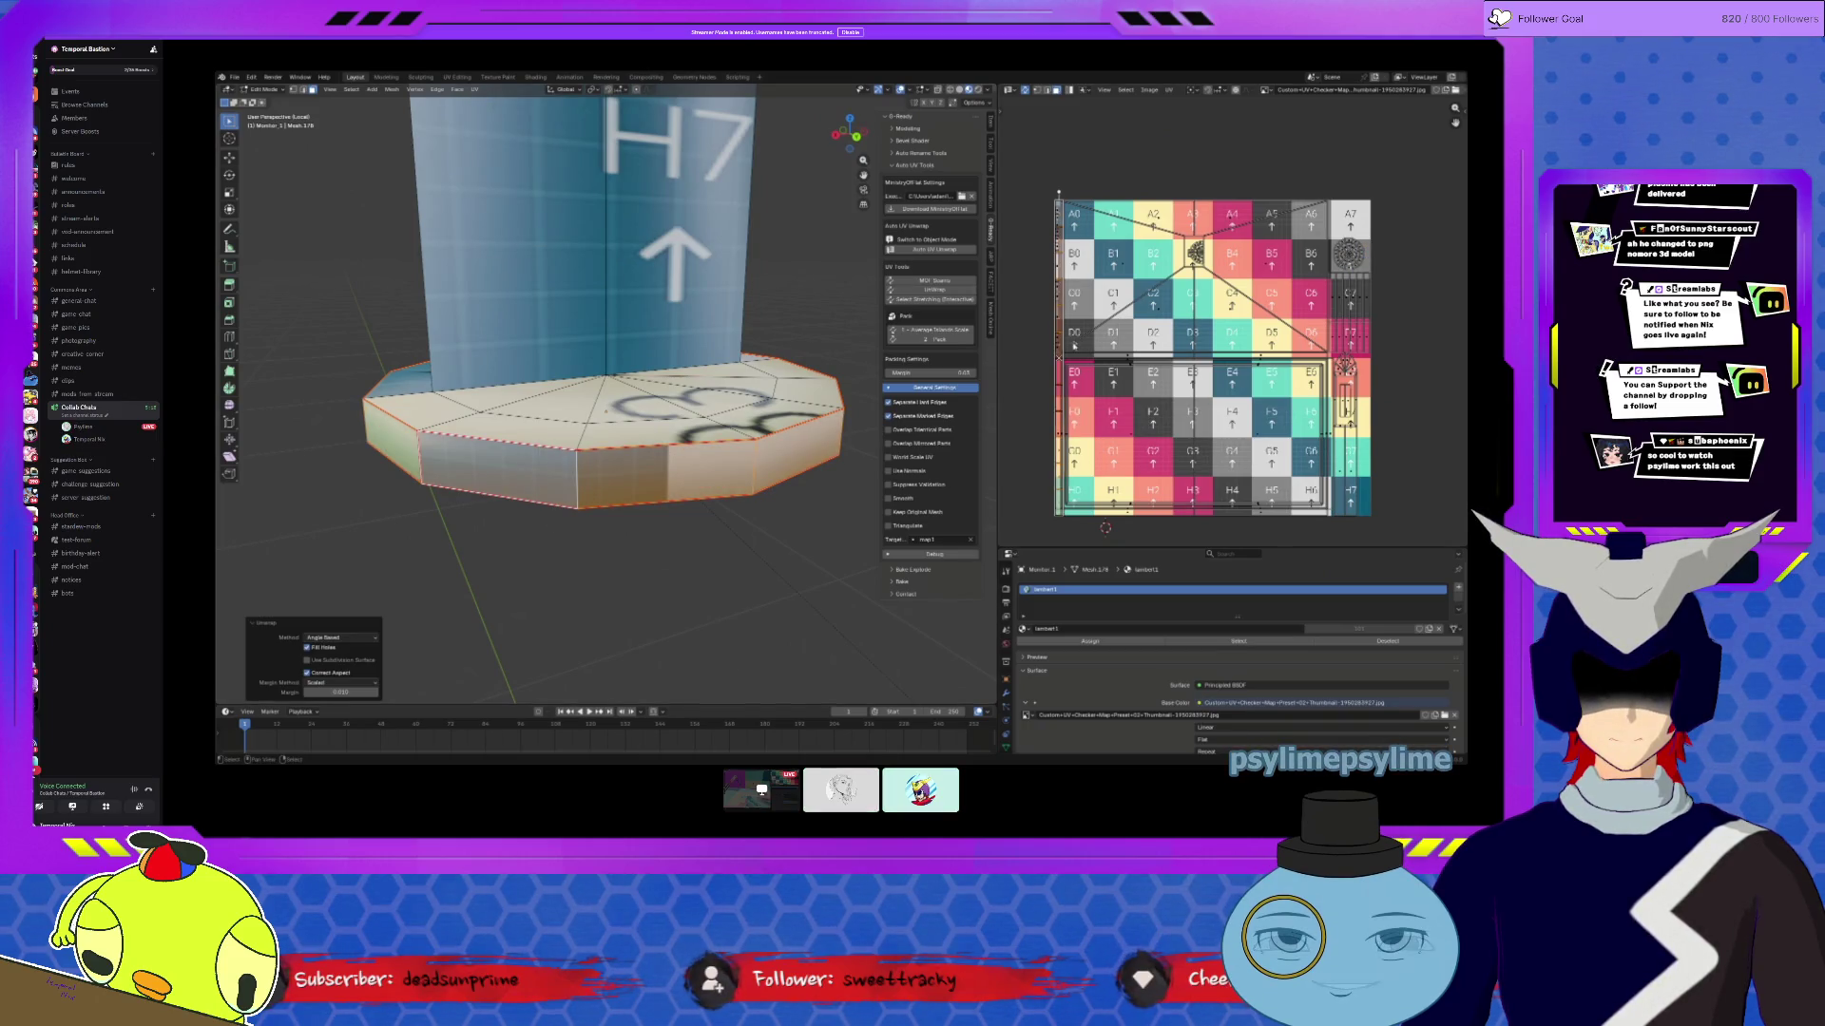
pyautogui.press('g')
pyautogui.click(1037, 362)
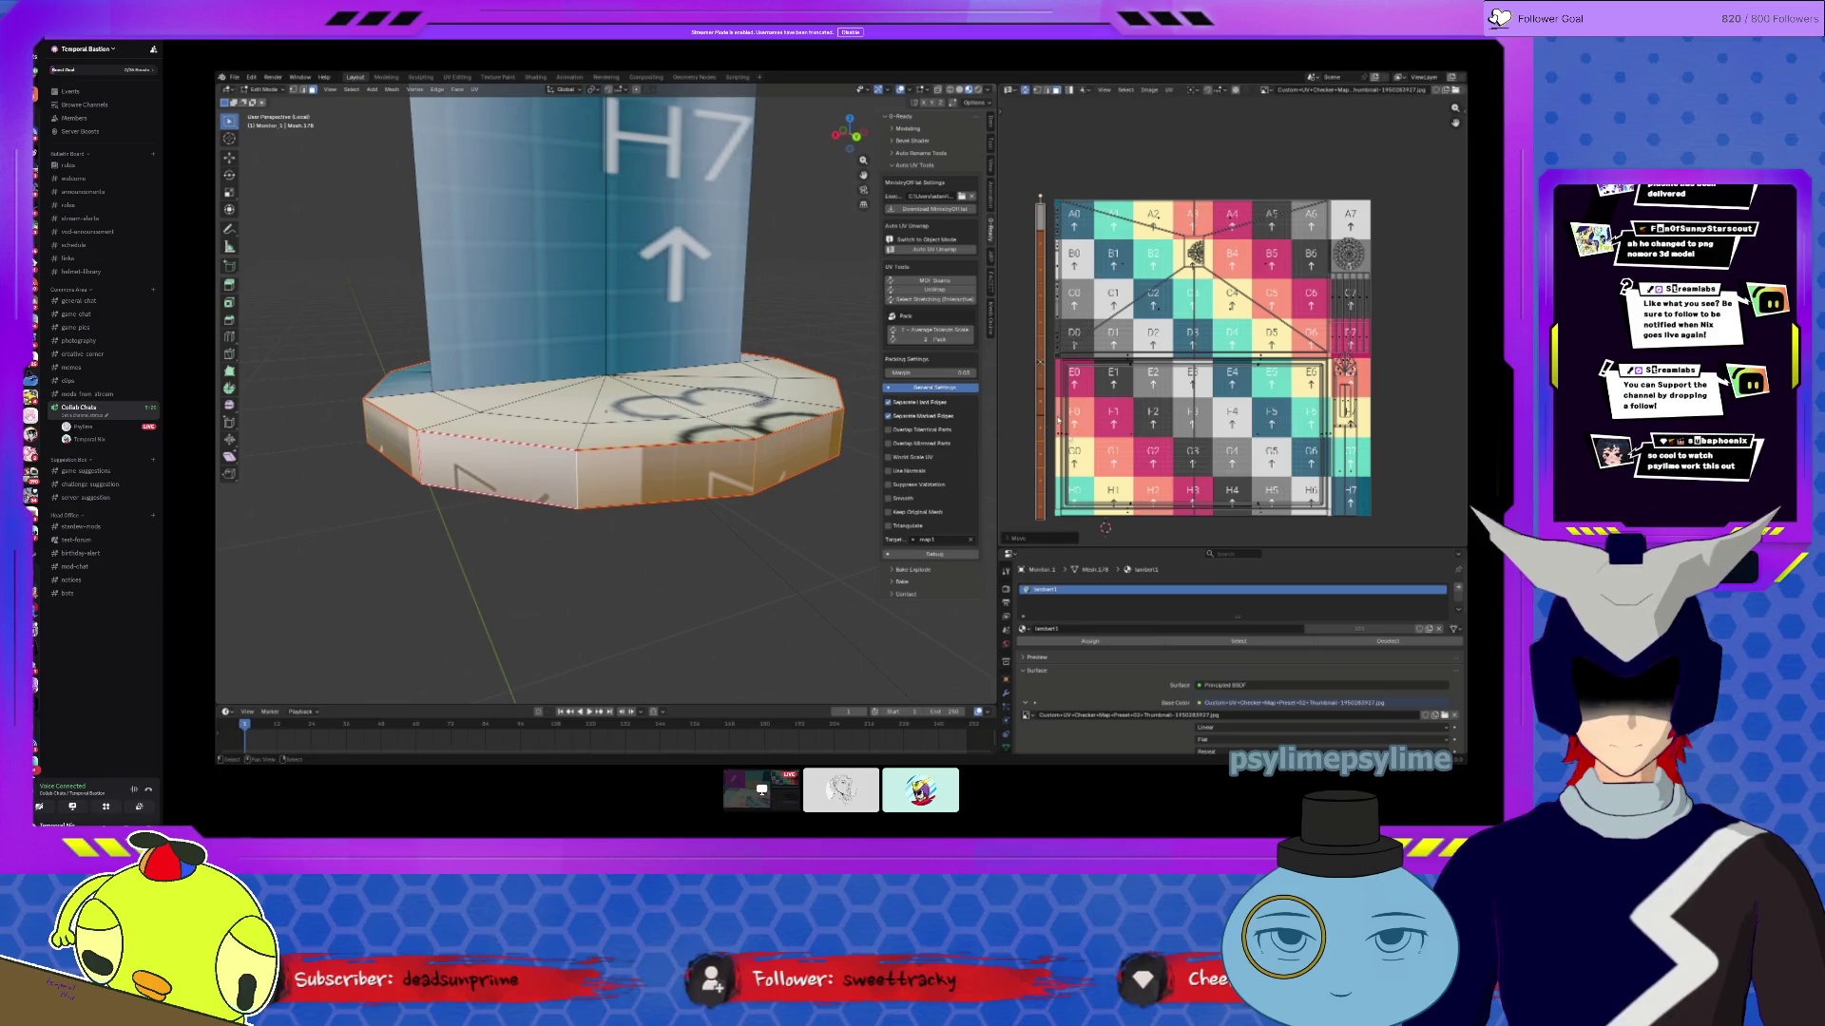
pyautogui.press('s')
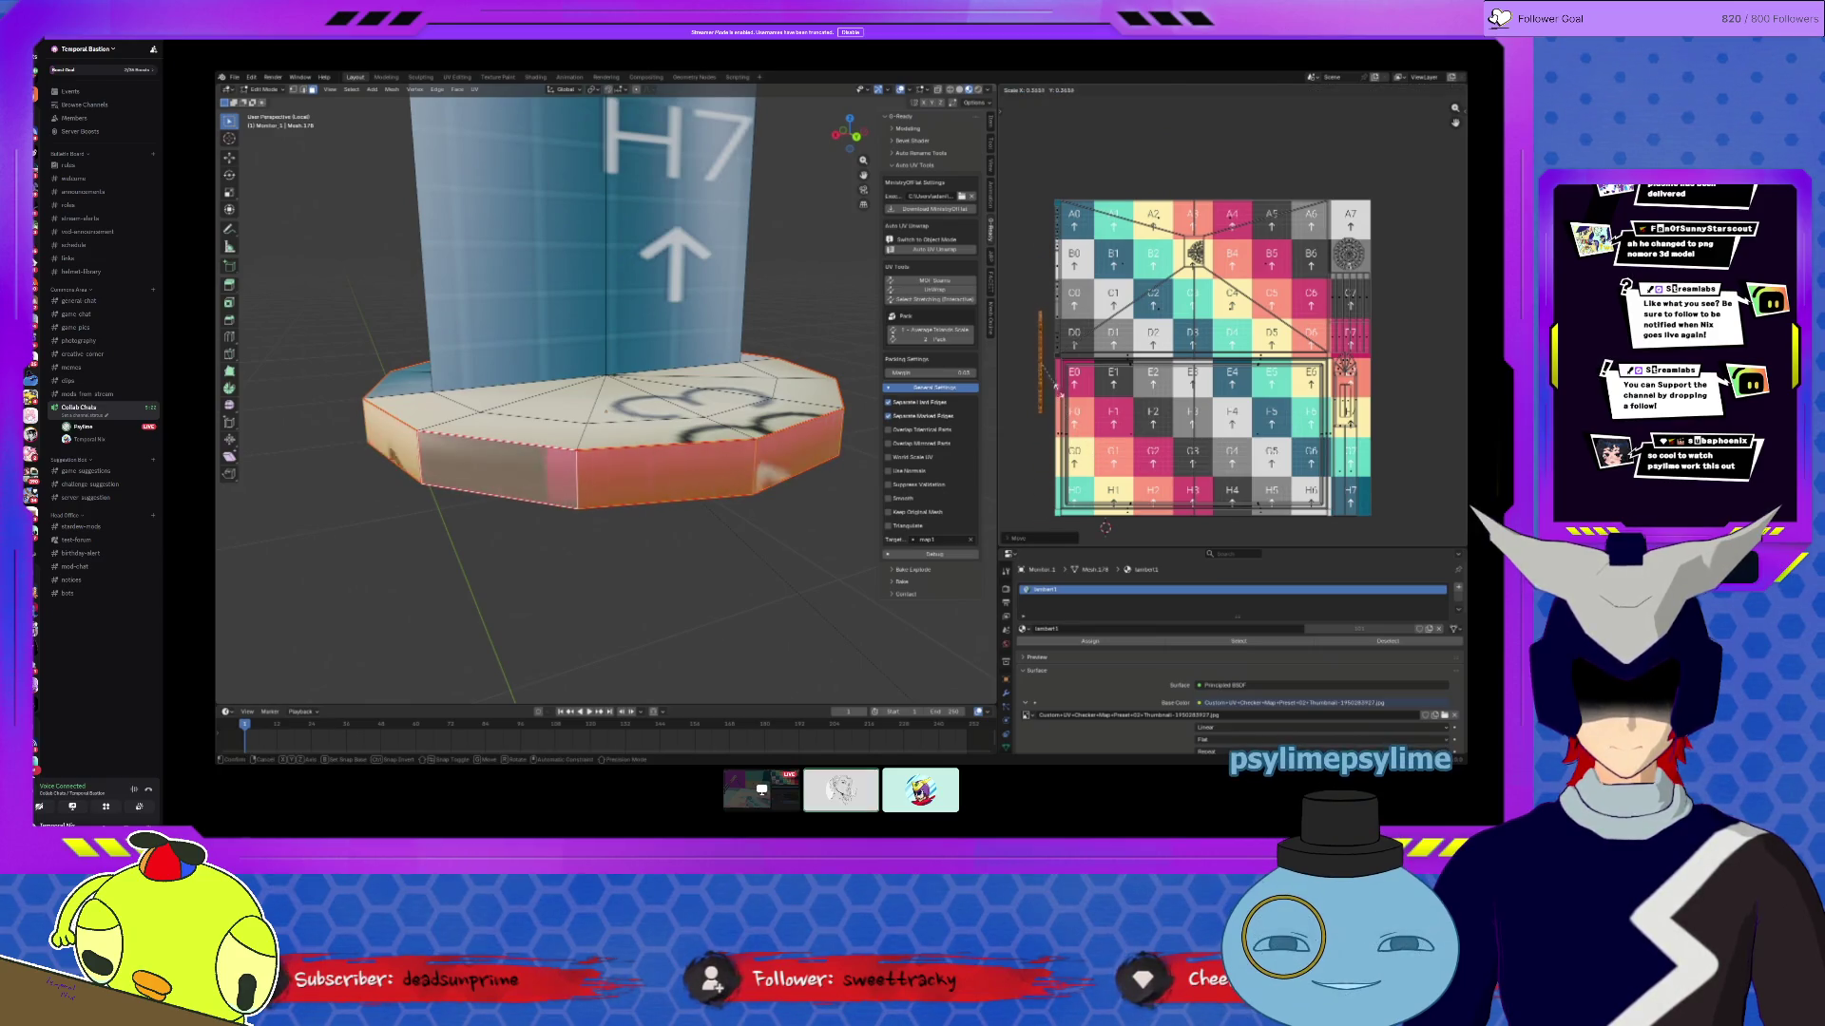
pyautogui.click(1042, 377)
pyautogui.press('g')
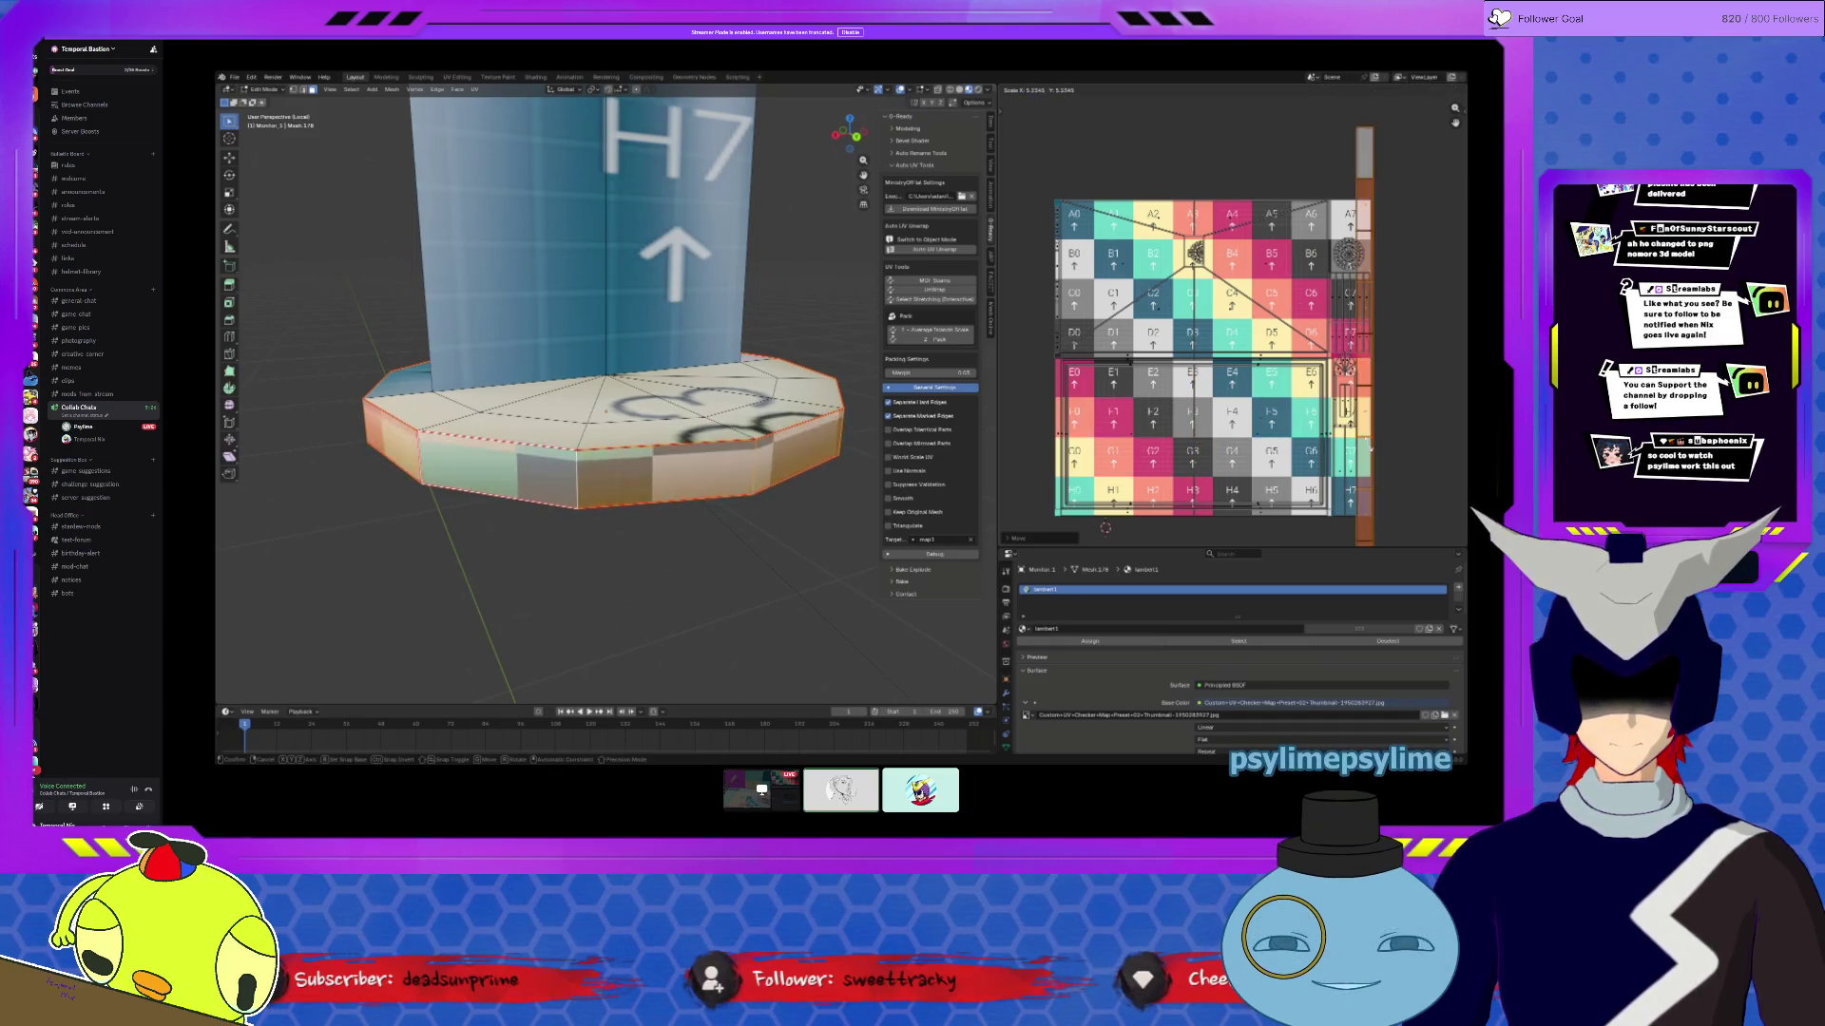
pyautogui.click(1414, 469)
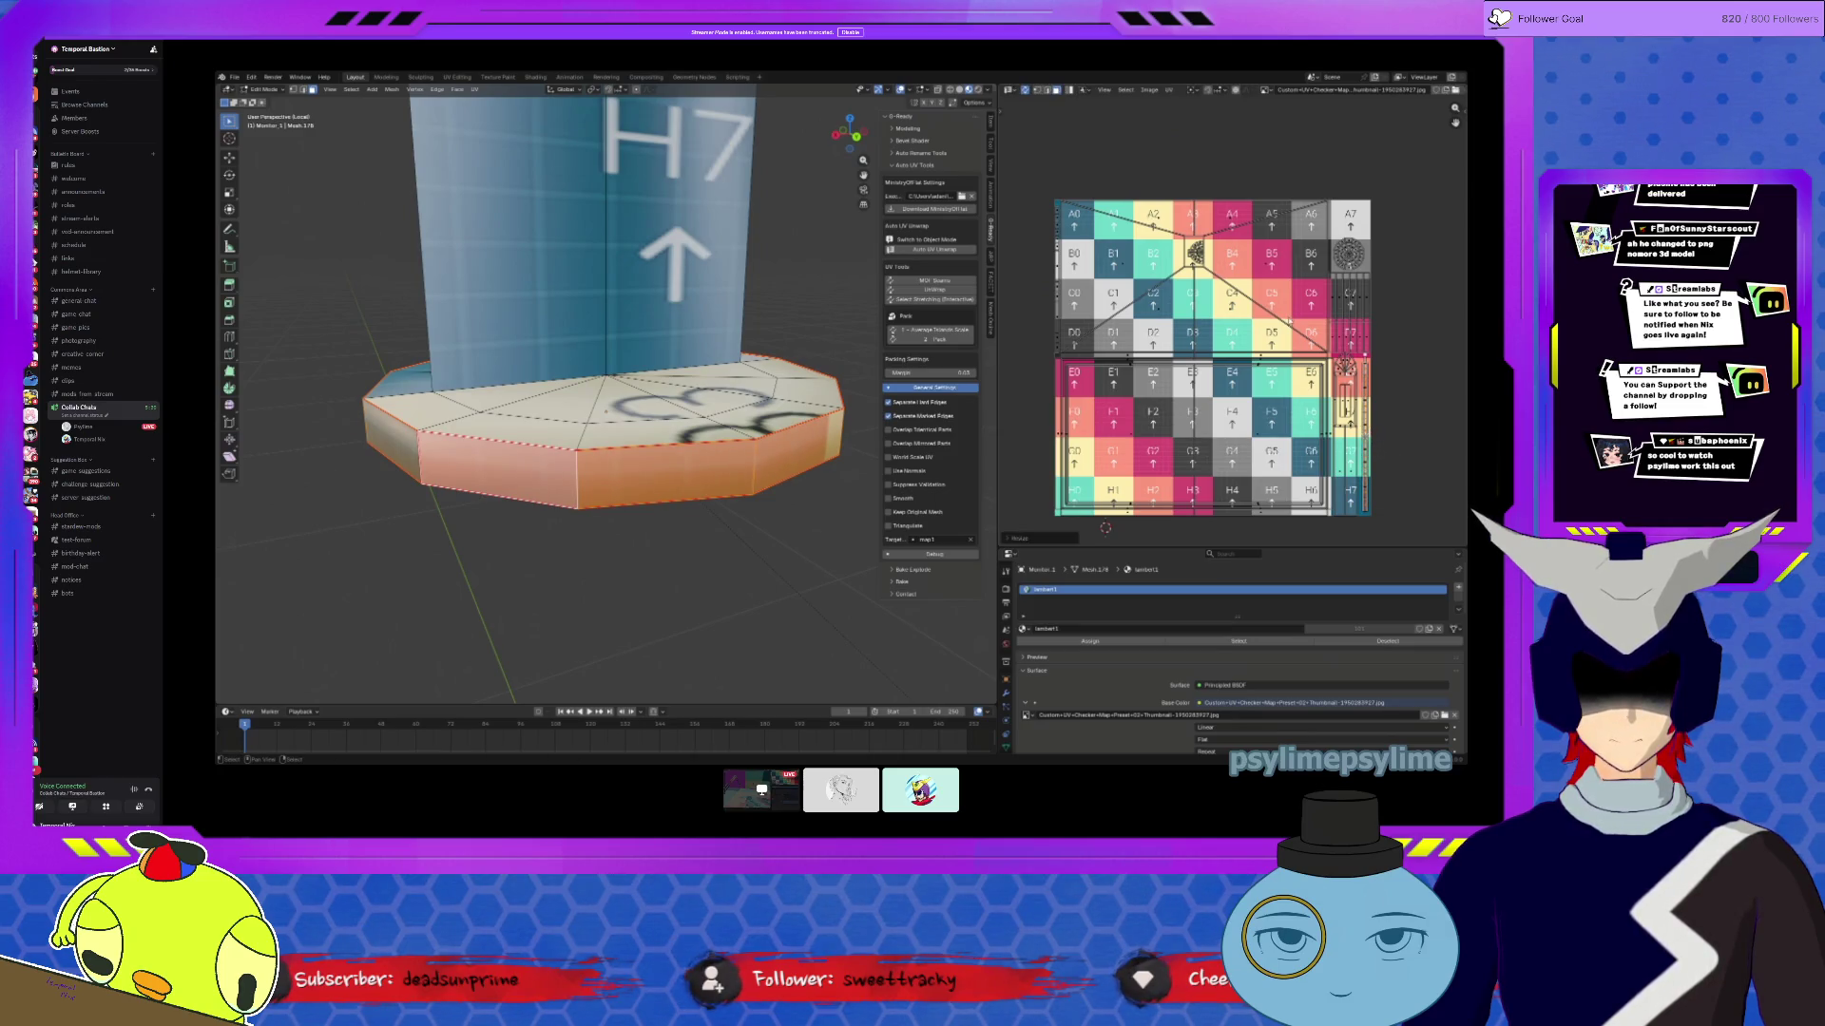
pyautogui.press('a')
pyautogui.click(1168, 90)
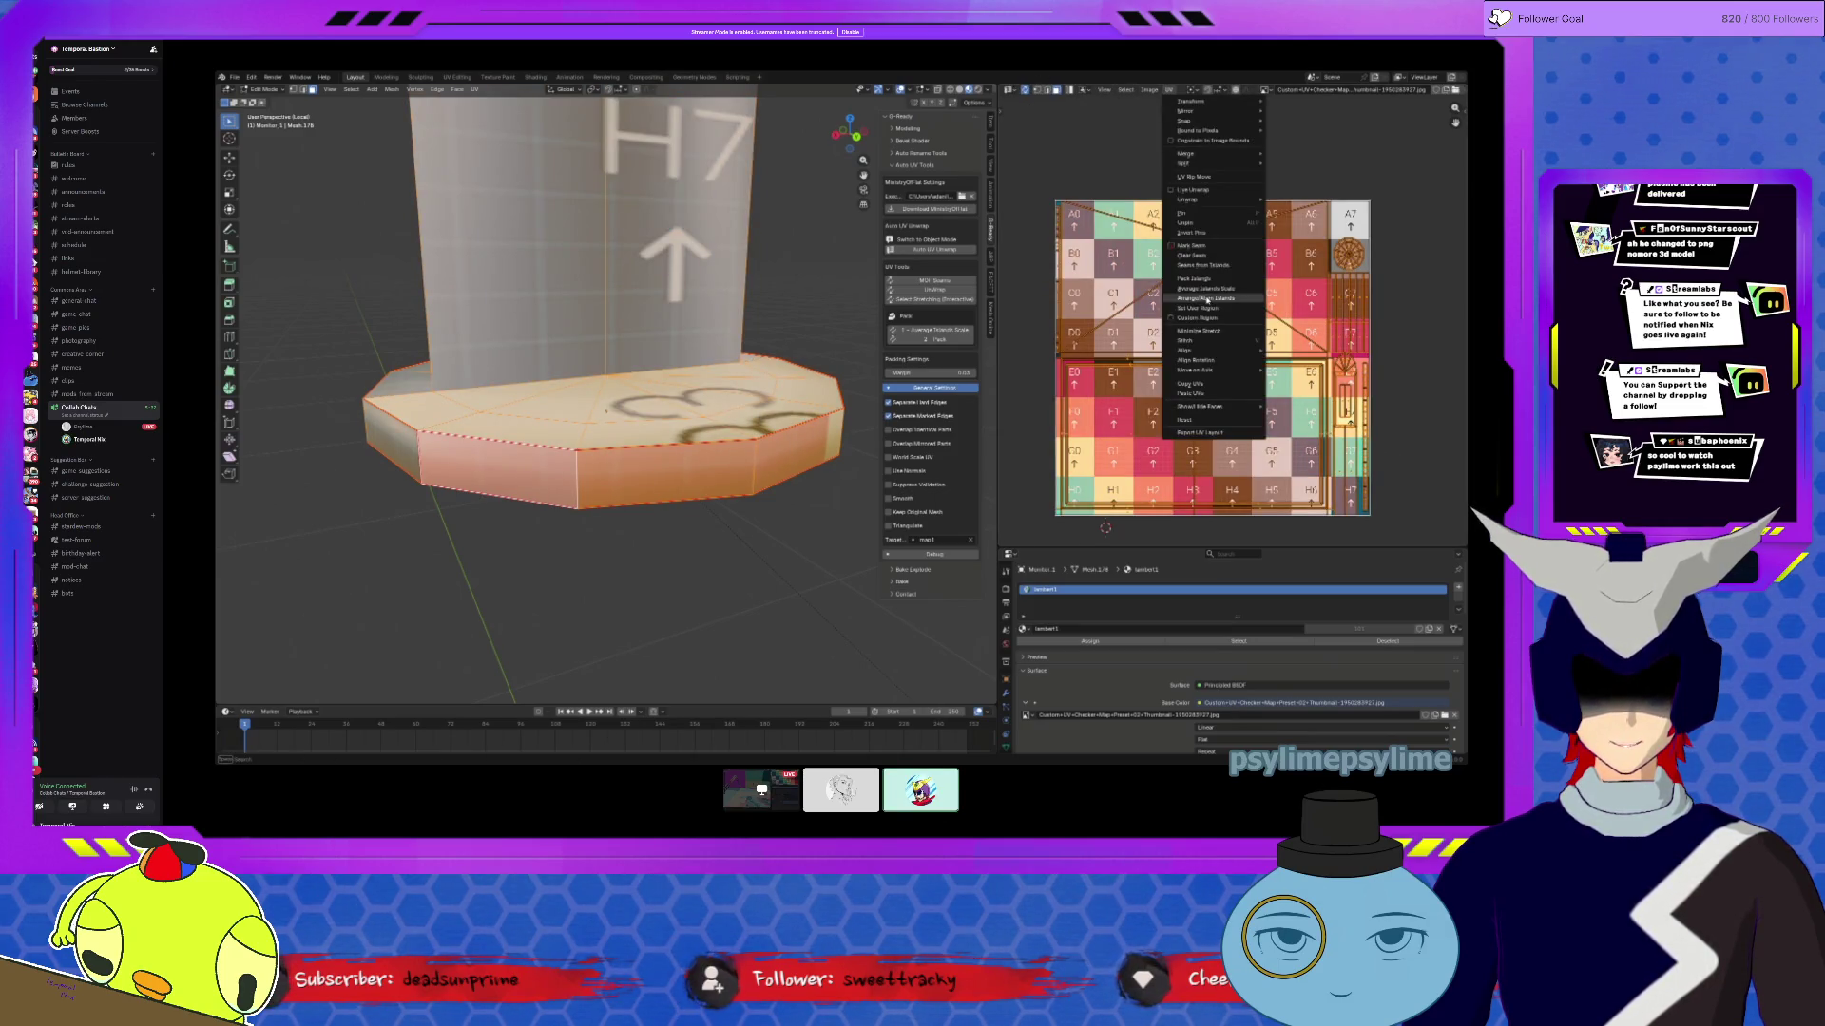
# Step: Pack the base's UV islands together on the checker grid and inspect the result
pyautogui.click(1190, 279)
pyautogui.click(1196, 429)
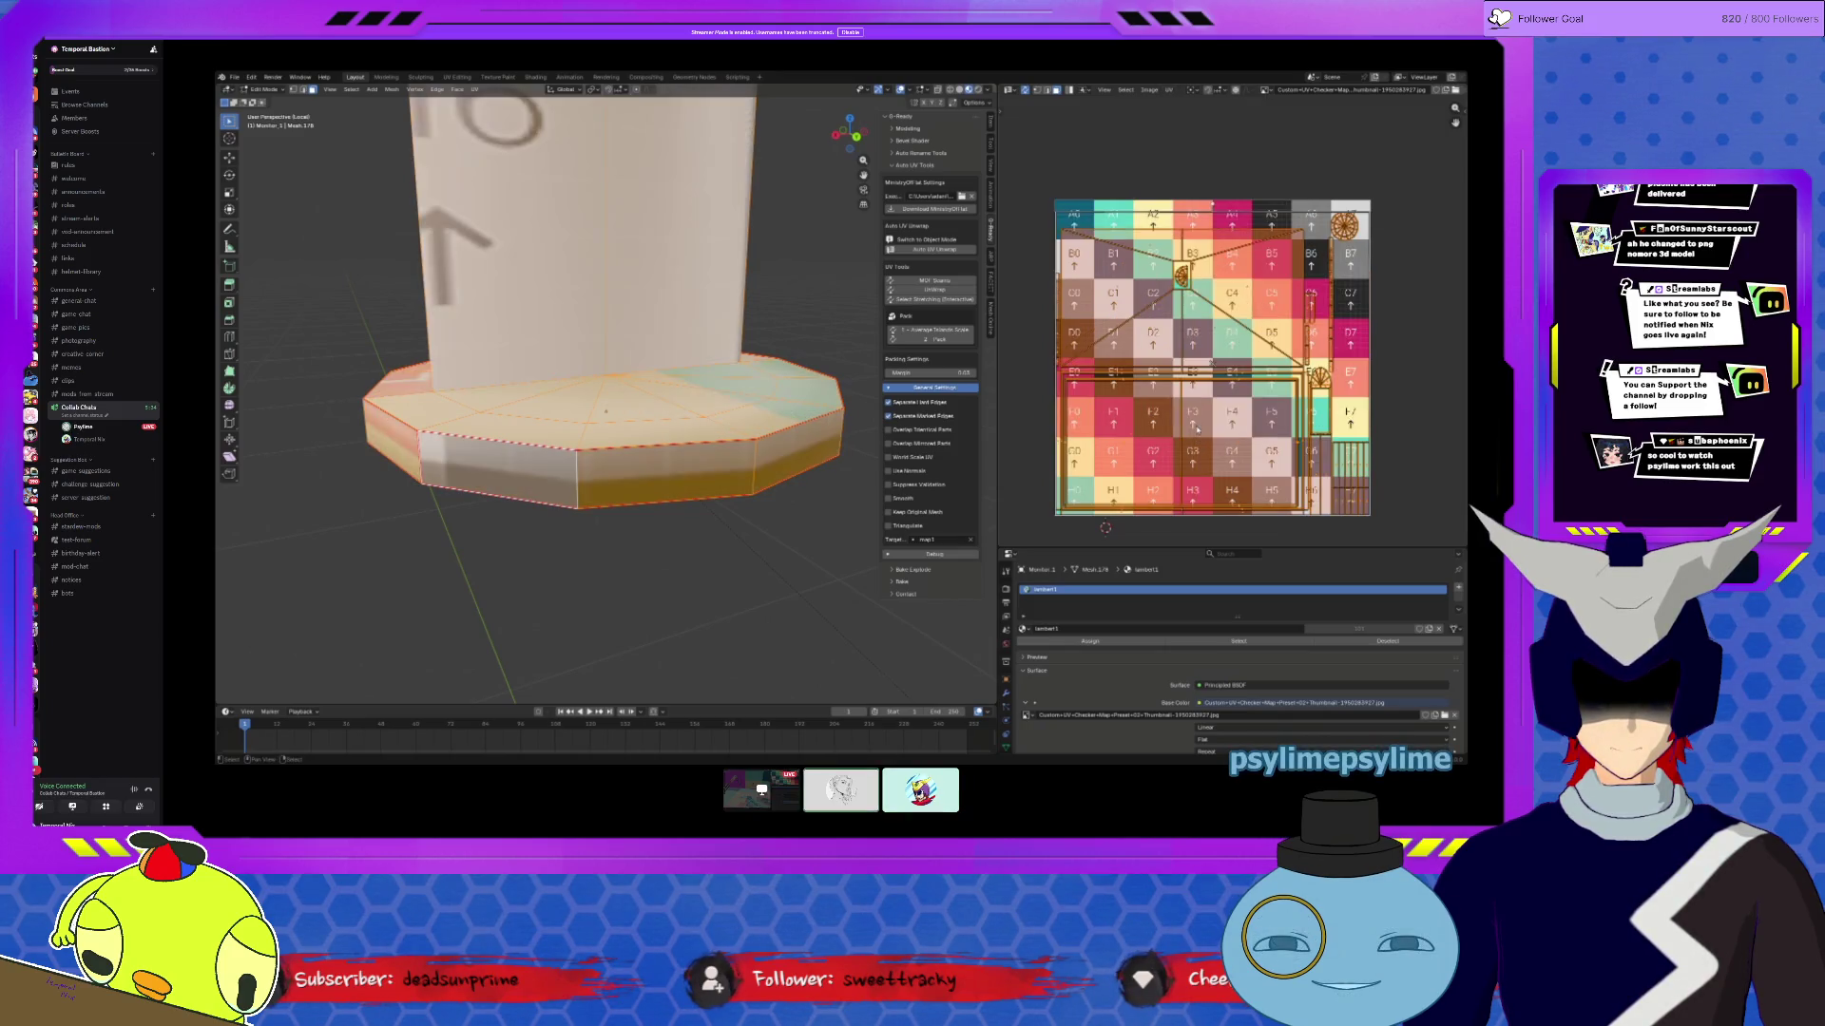
pyautogui.hotkey('alt', 'a')
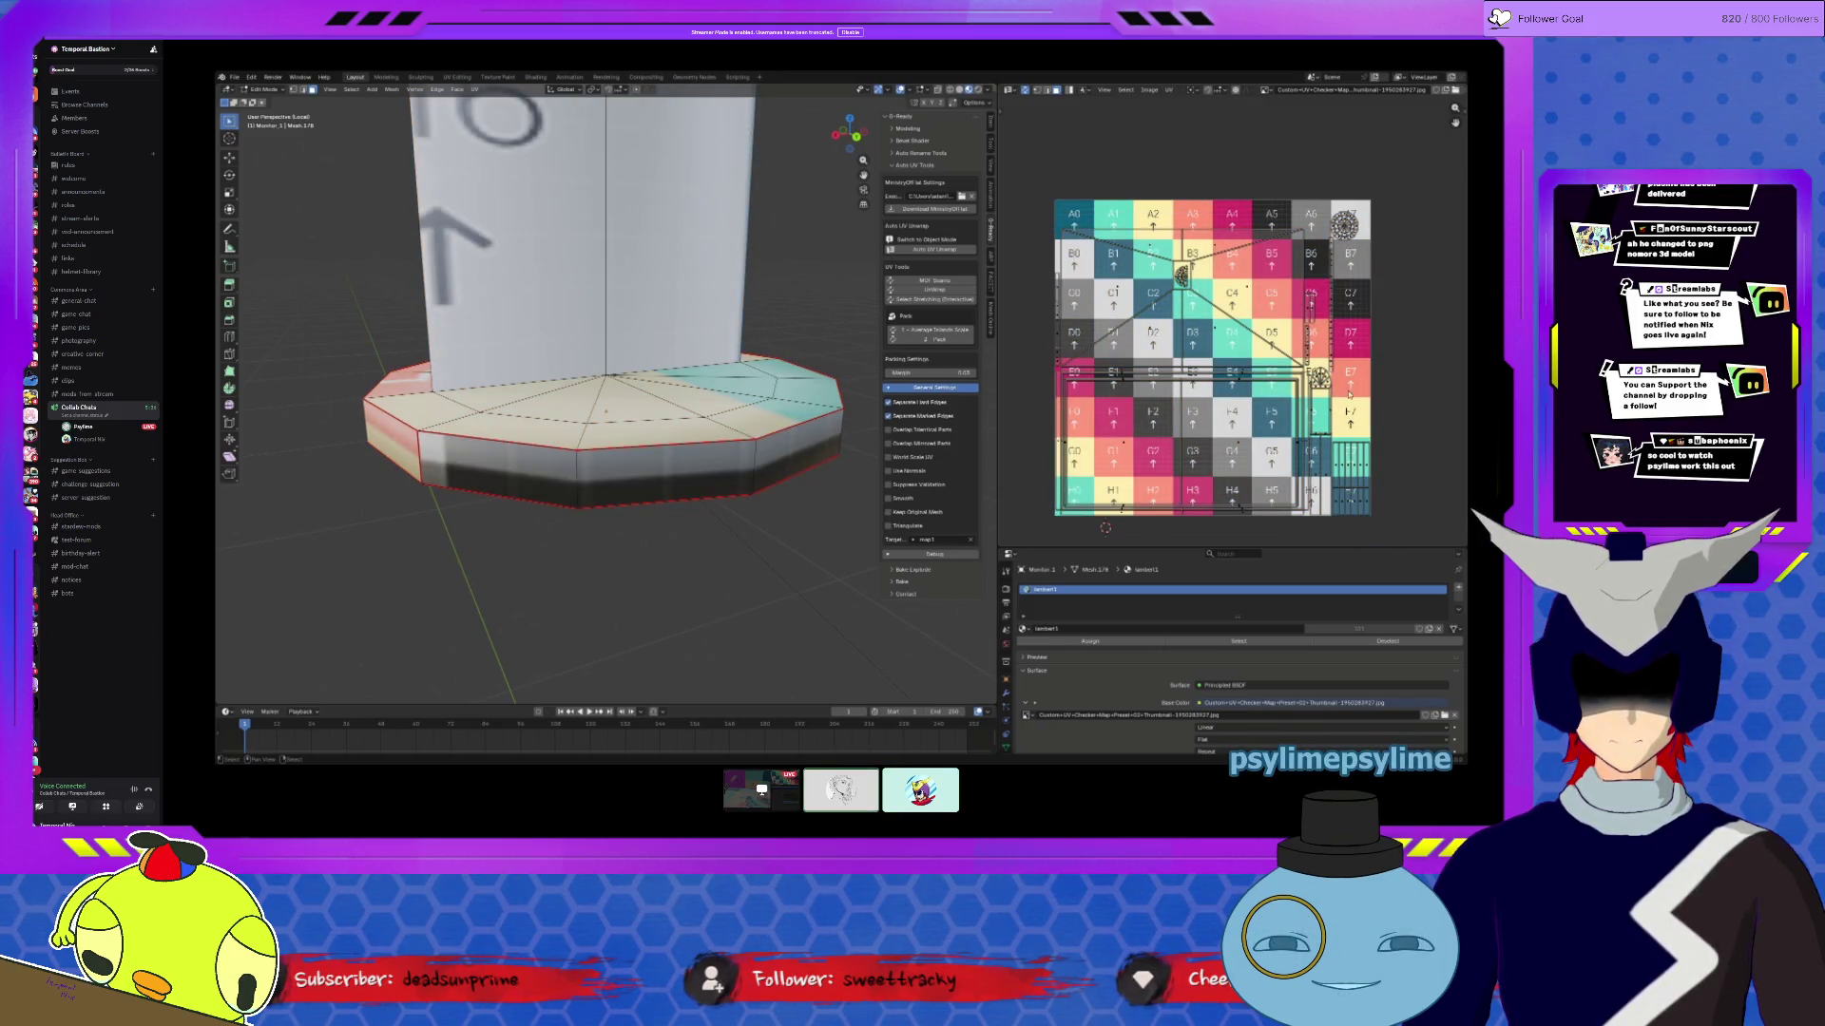
pyautogui.scroll(2, 1350, 394)
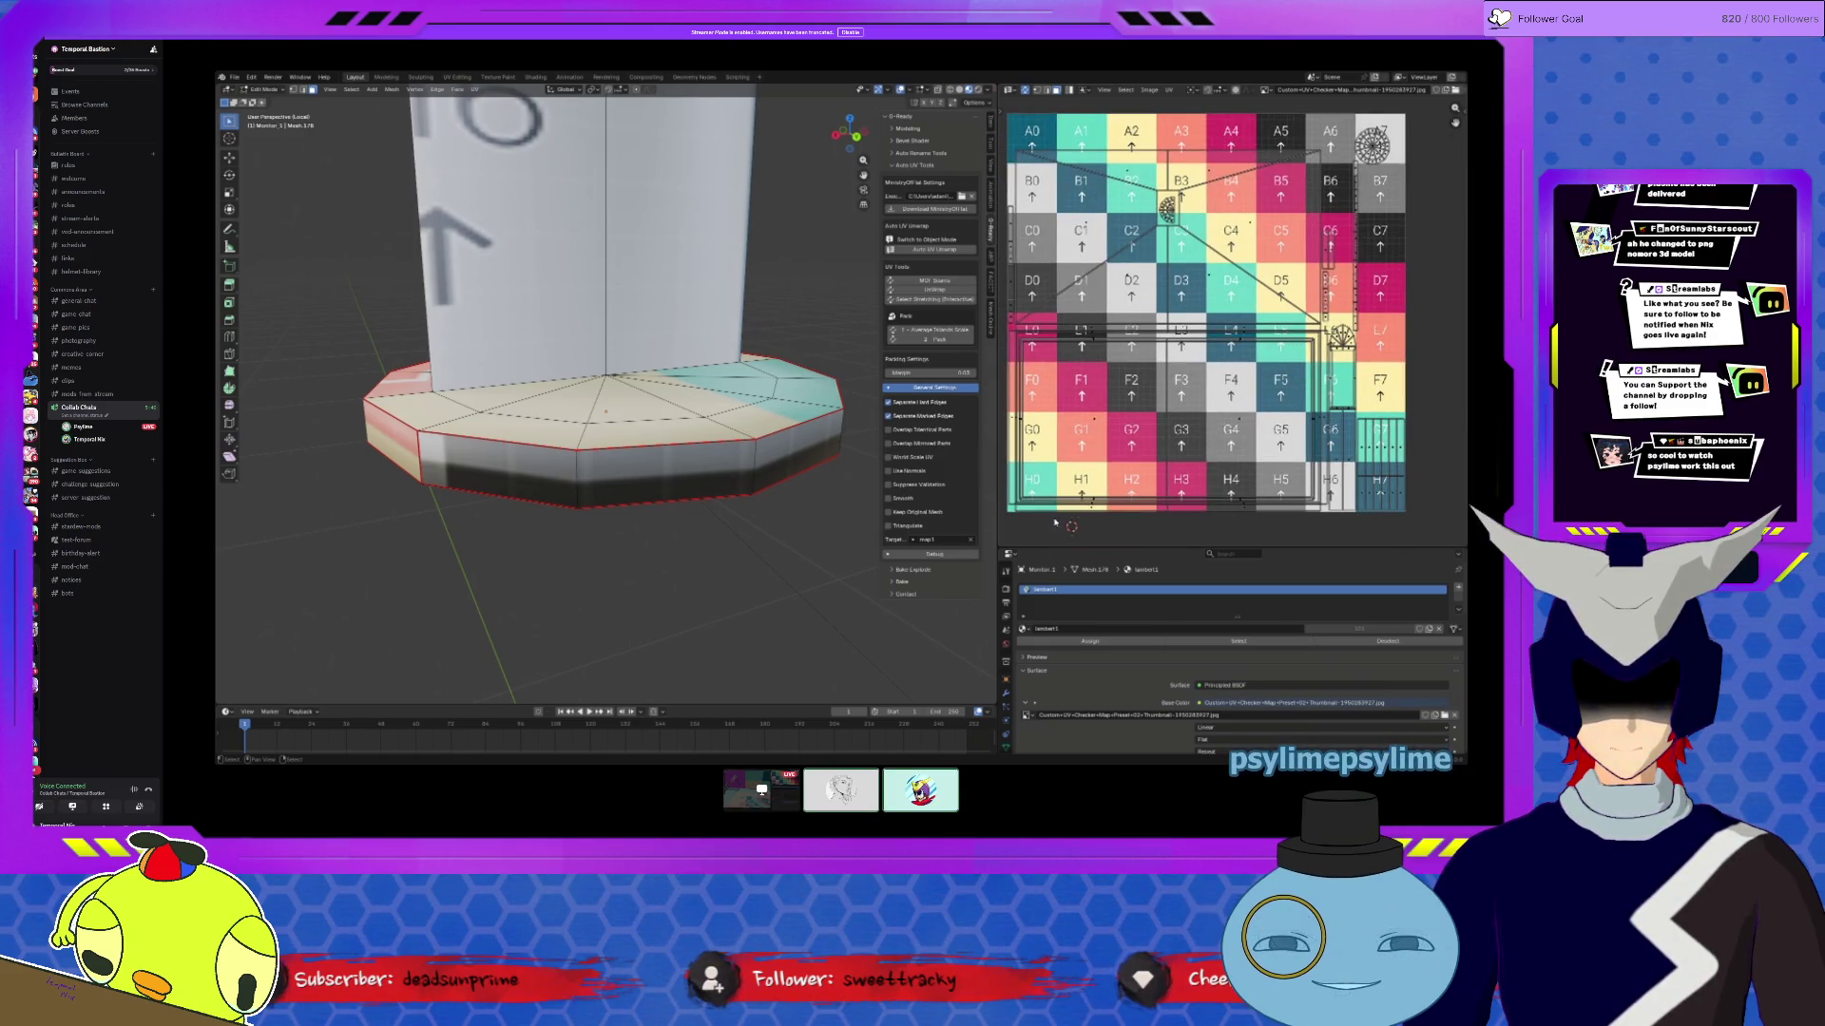
pyautogui.scroll(3, 1255, 349)
pyautogui.scroll(2, 1045, 472)
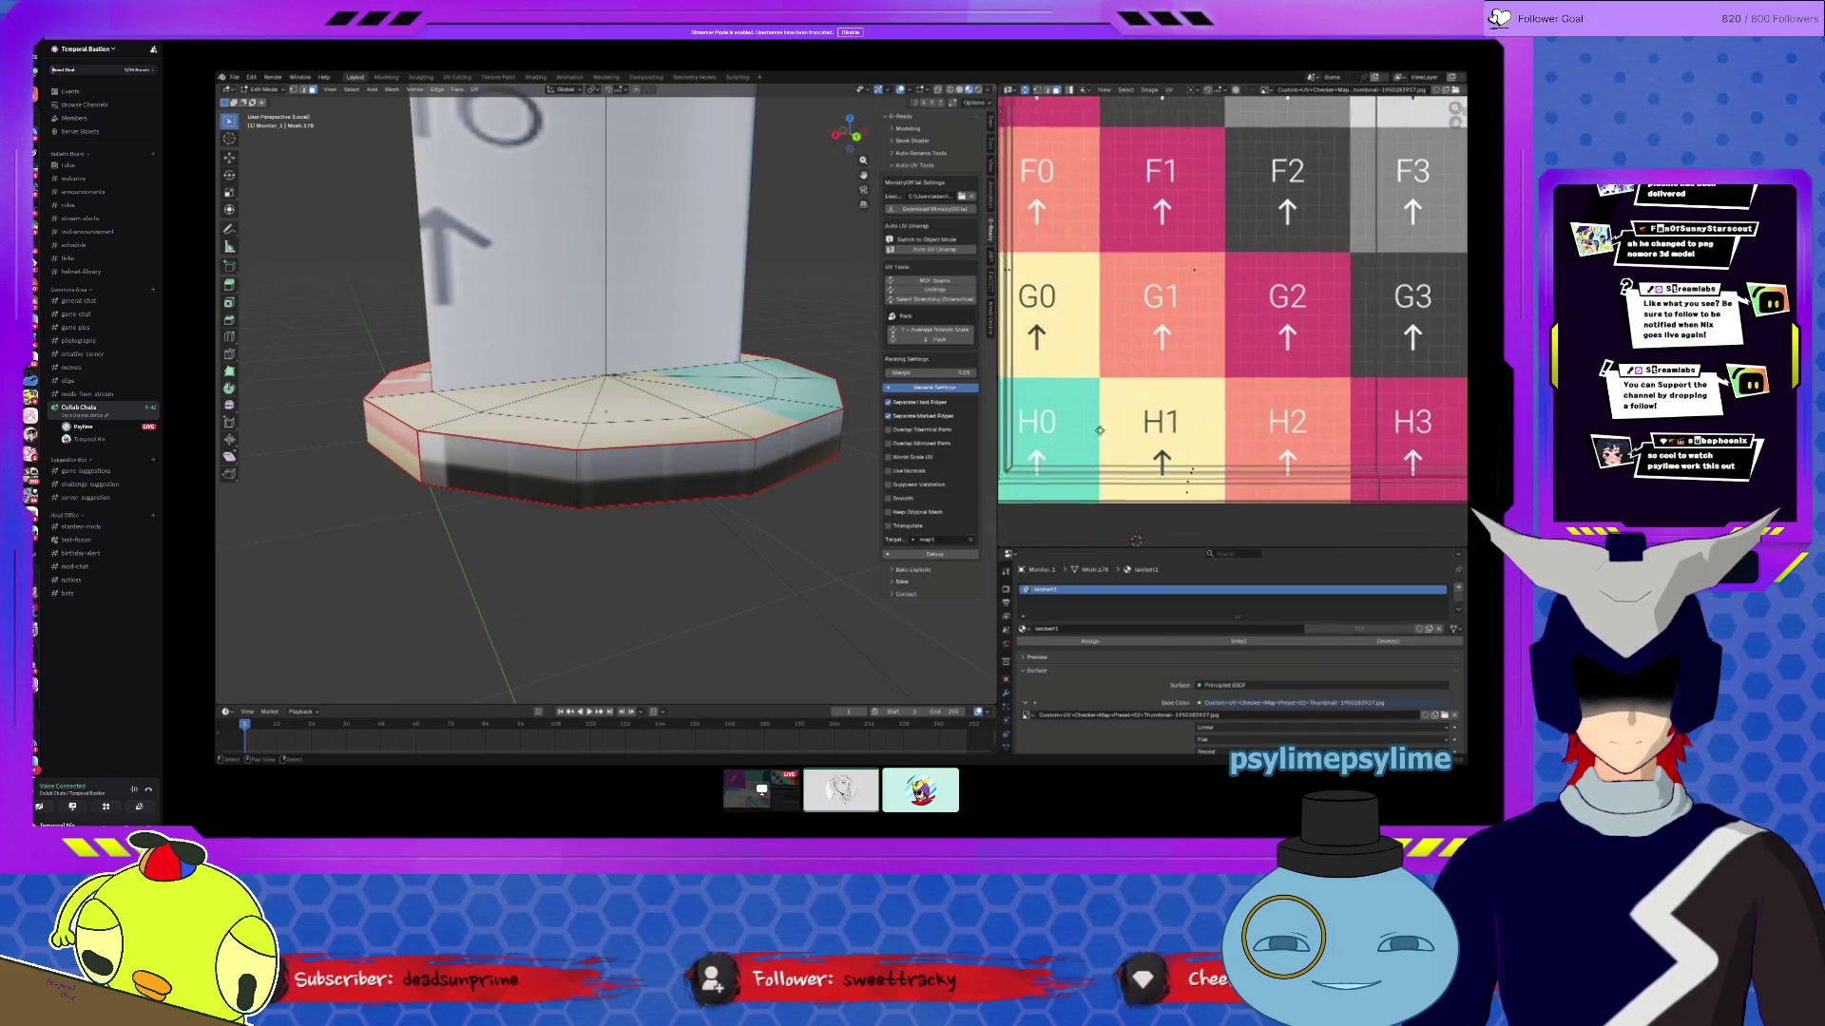
pyautogui.moveTo(741, 421); pyautogui.dragTo(761, 418, button='middle')
pyautogui.scroll(-3, 1264, 339)
pyautogui.scroll(2, 1265, 339)
pyautogui.scroll(-2, 1265, 340)
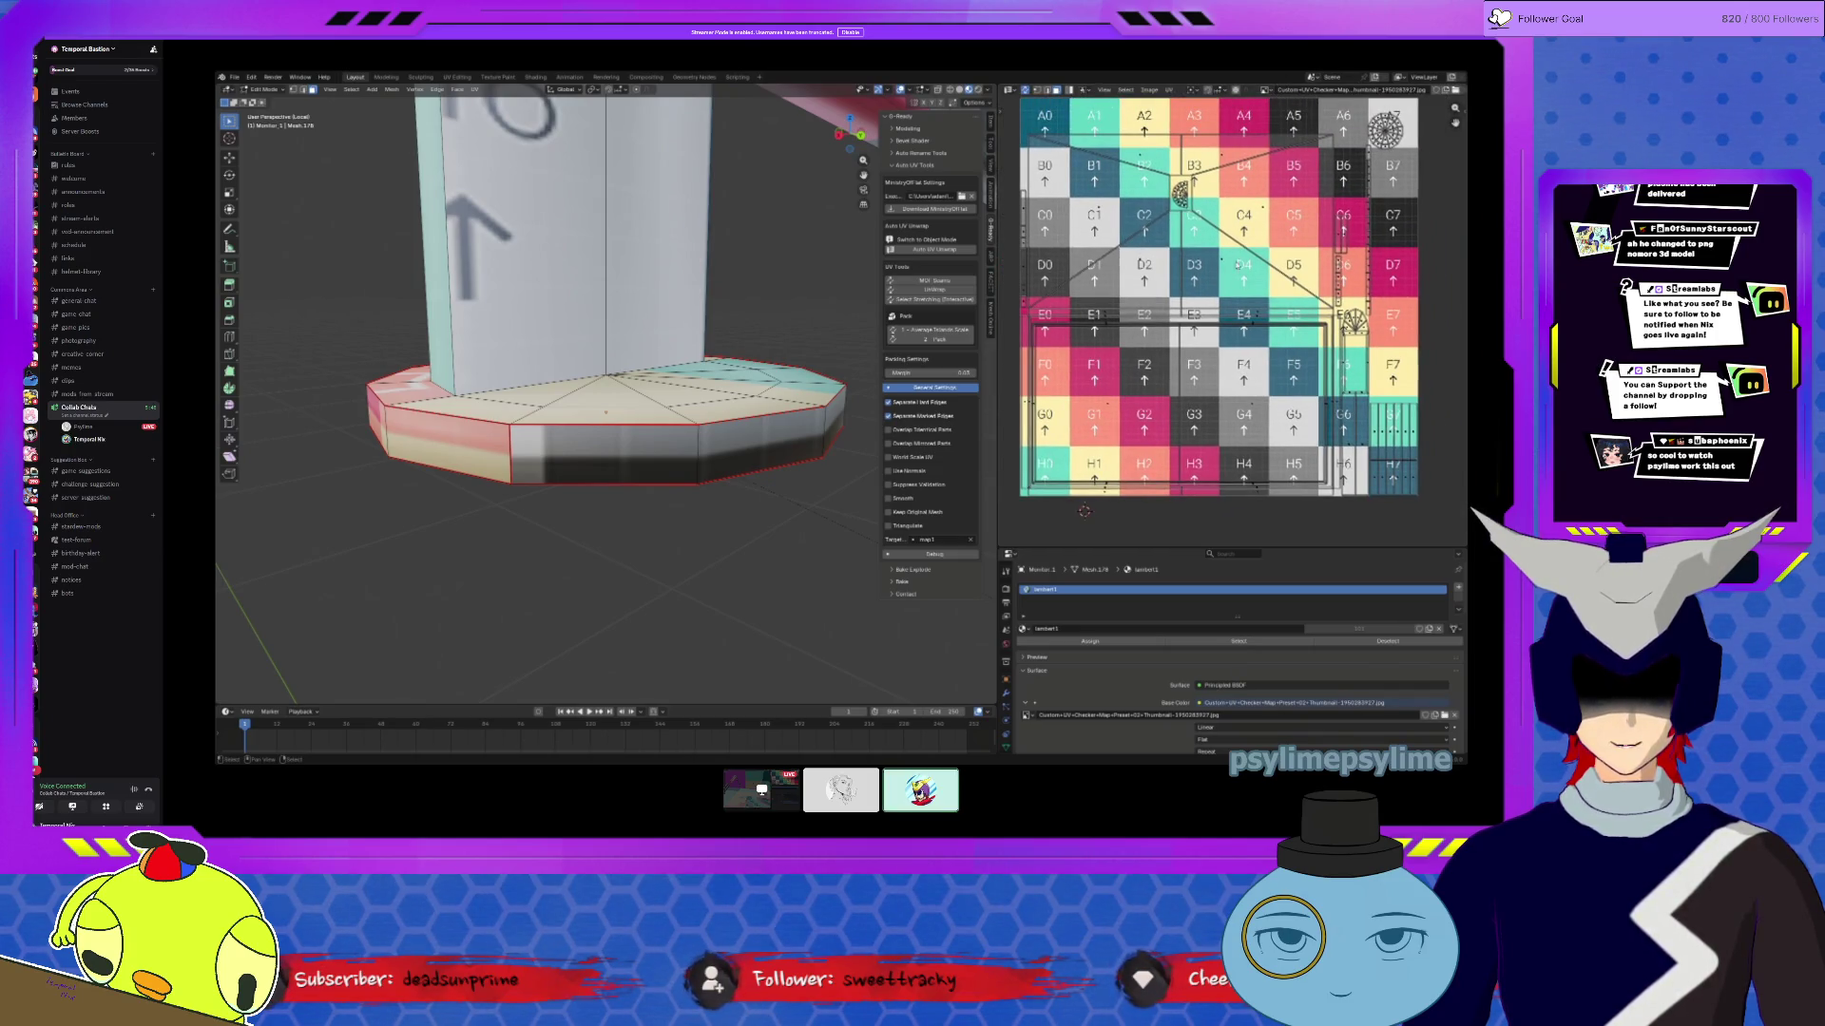
# Step: Leave local view, enter Edit Mode on the monitor panel, select all, then switch to Maya
pyautogui.press('Tab')
pyautogui.press('KP_Divide')
pyautogui.moveTo(680, 276)
pyautogui.mouseDown(button='middle')
pyautogui.moveTo(666, 459)
pyautogui.moveTo(695, 419)
pyautogui.mouseUp(button='middle')
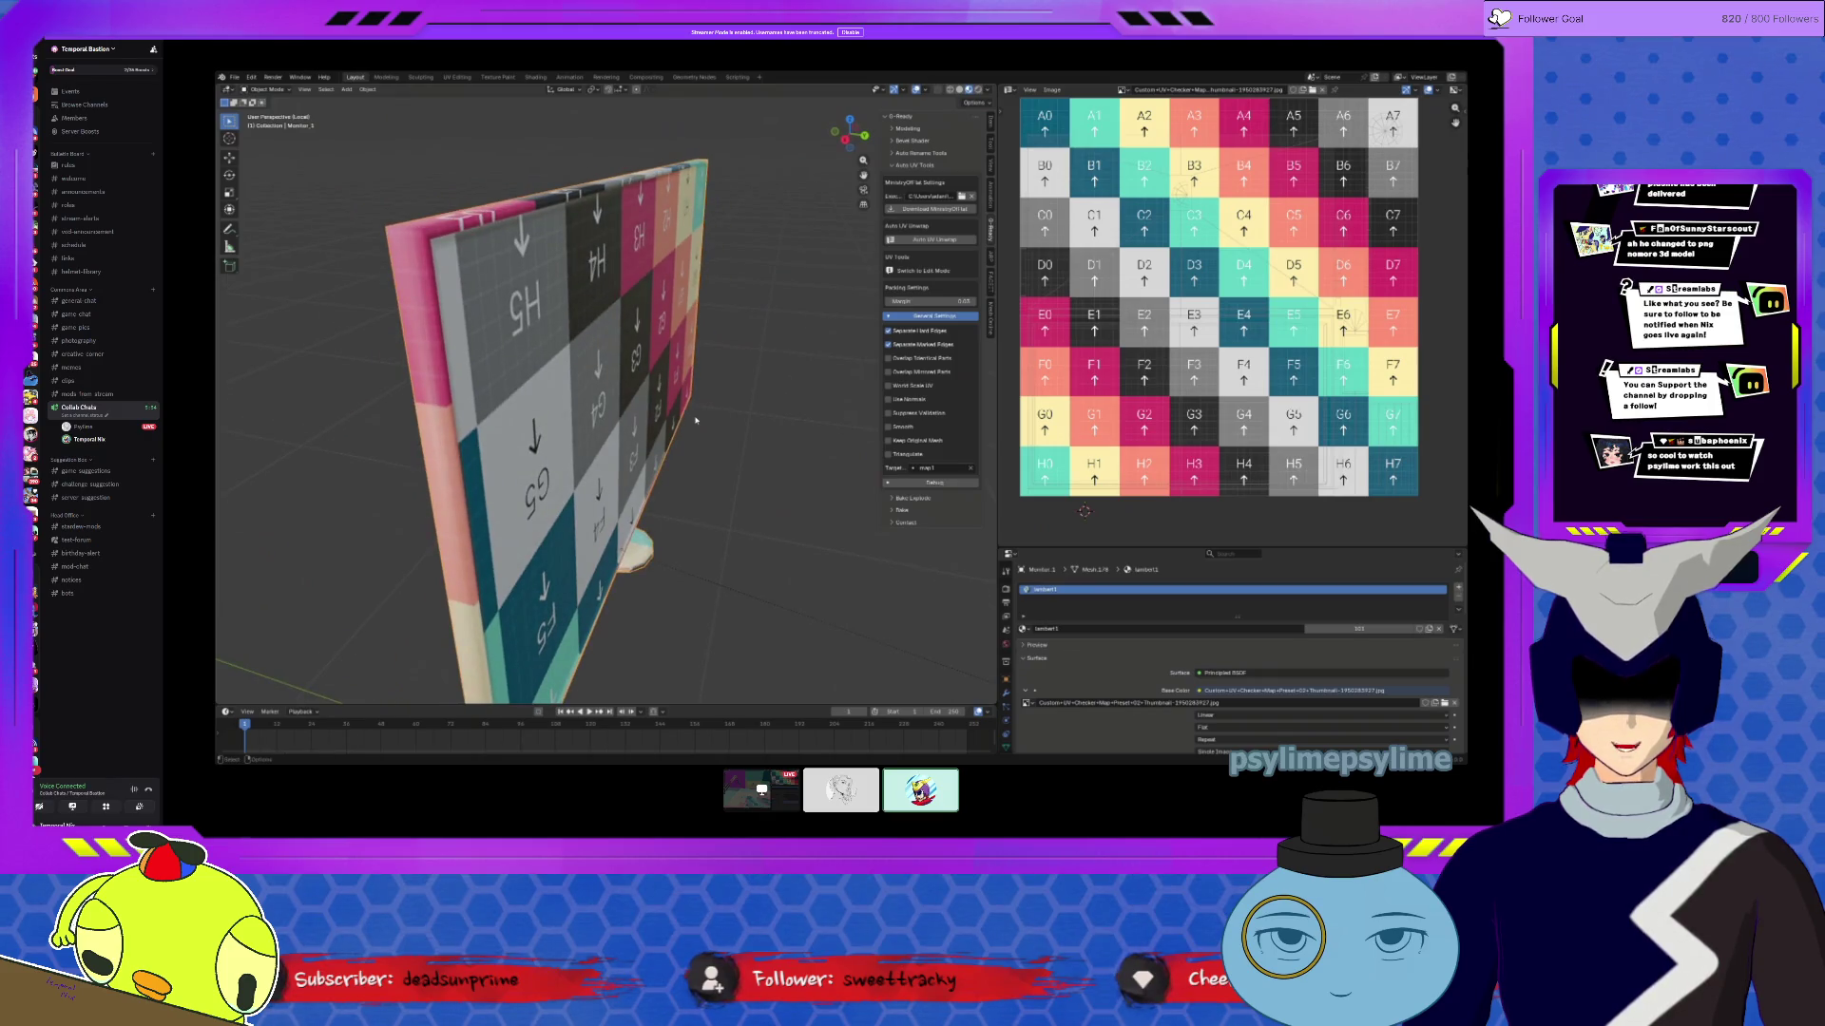
pyautogui.press('Tab')
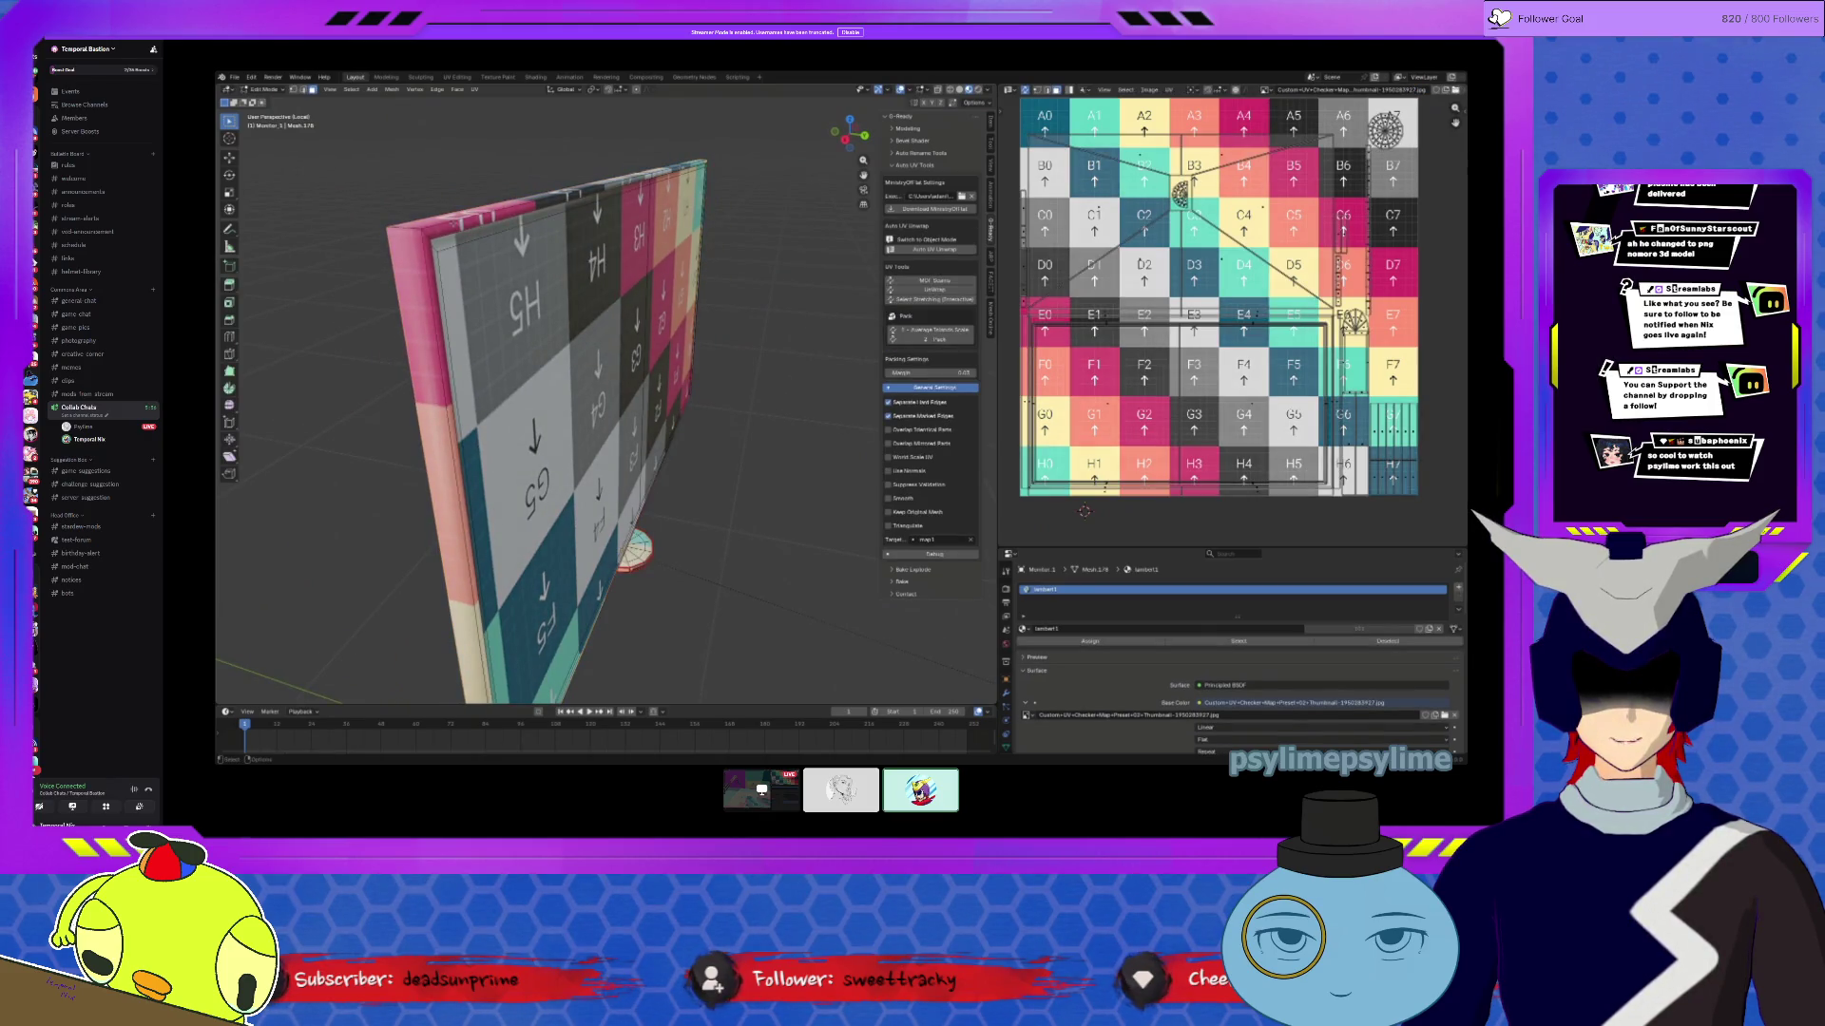
pyautogui.press('a')
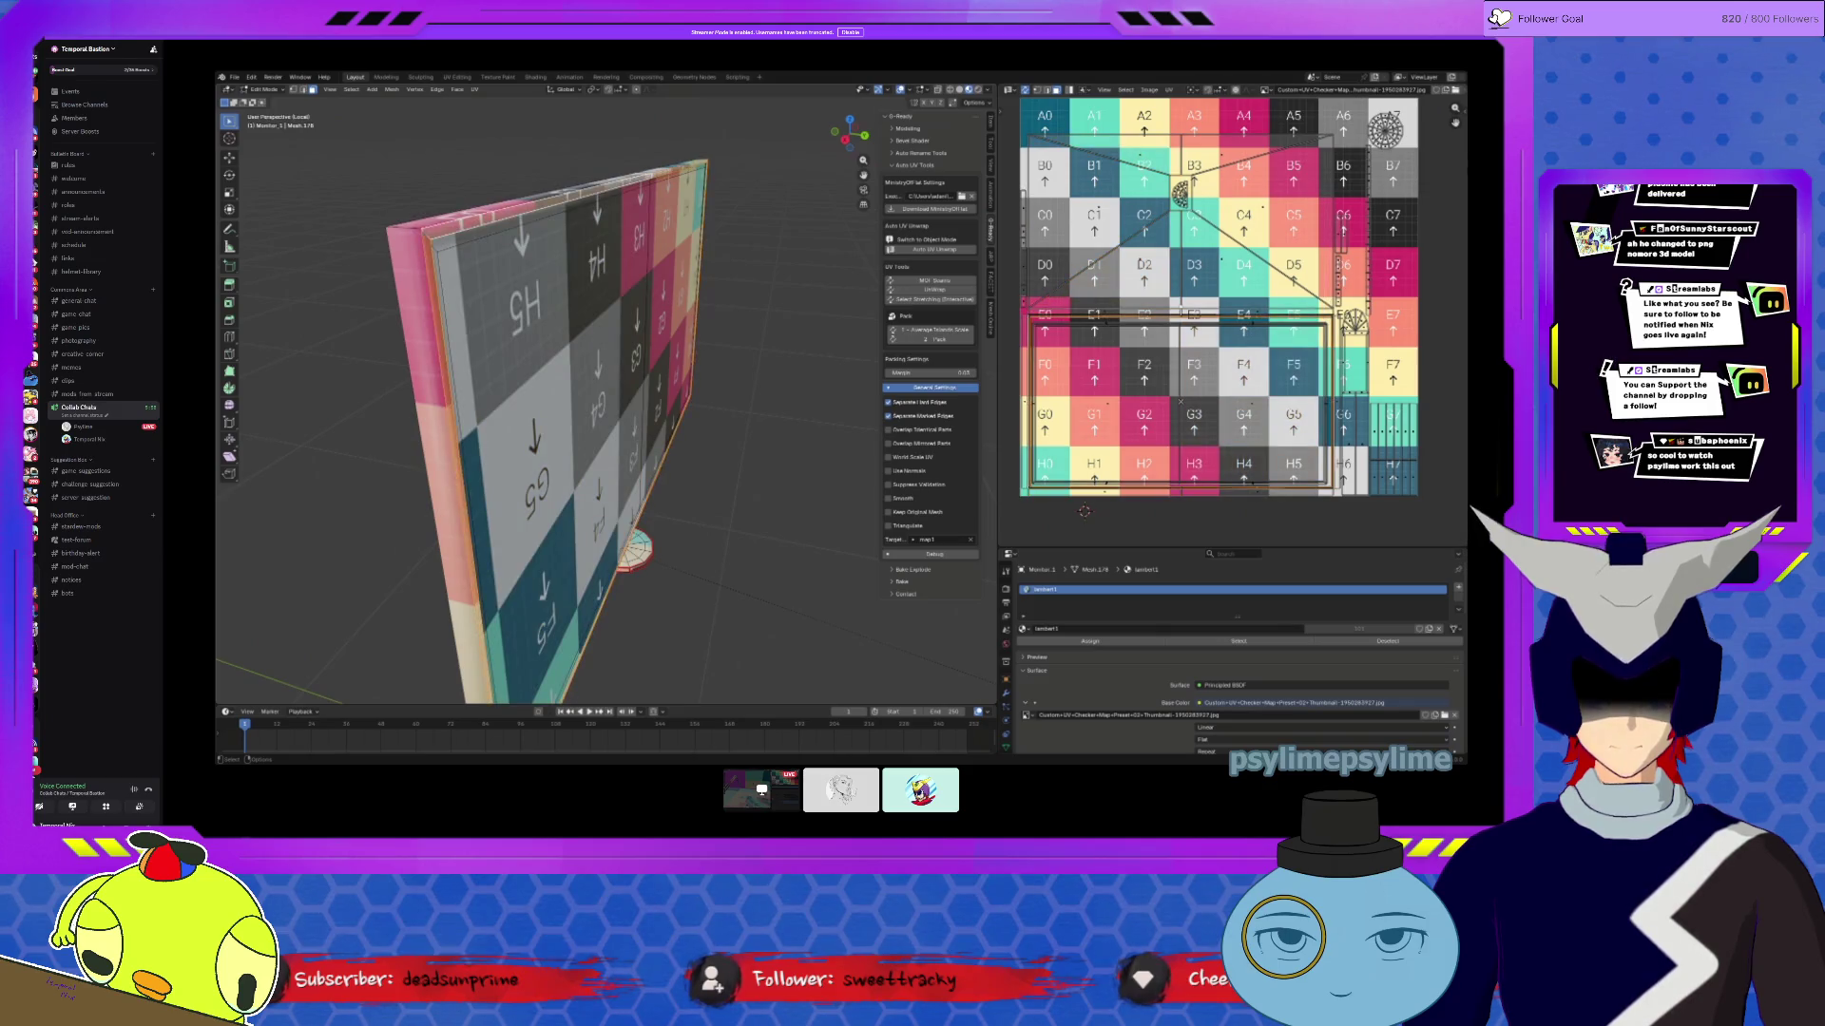
pyautogui.hotkey('alt', 'Tab')
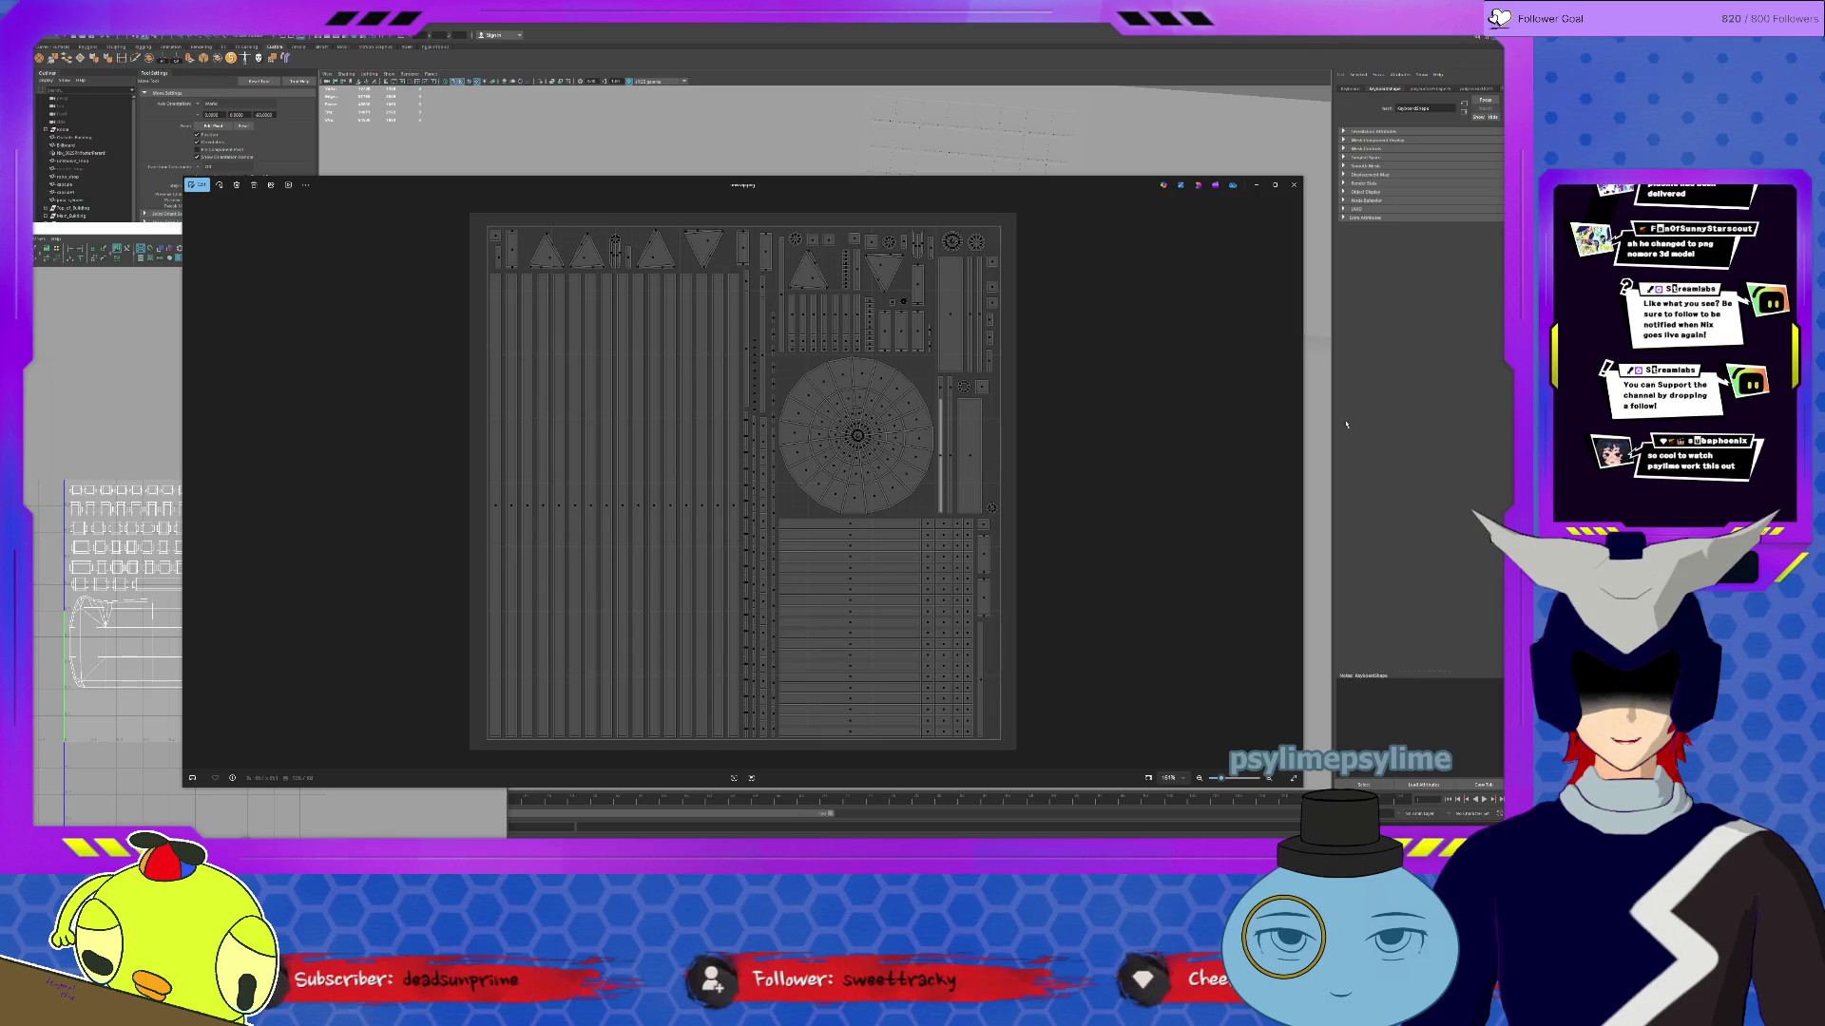
# Step: Close Maya's UV image window, clear the selection, launch AdvancedSkeleton and accept DG mode
pyautogui.click(1257, 185)
pyautogui.press('f')
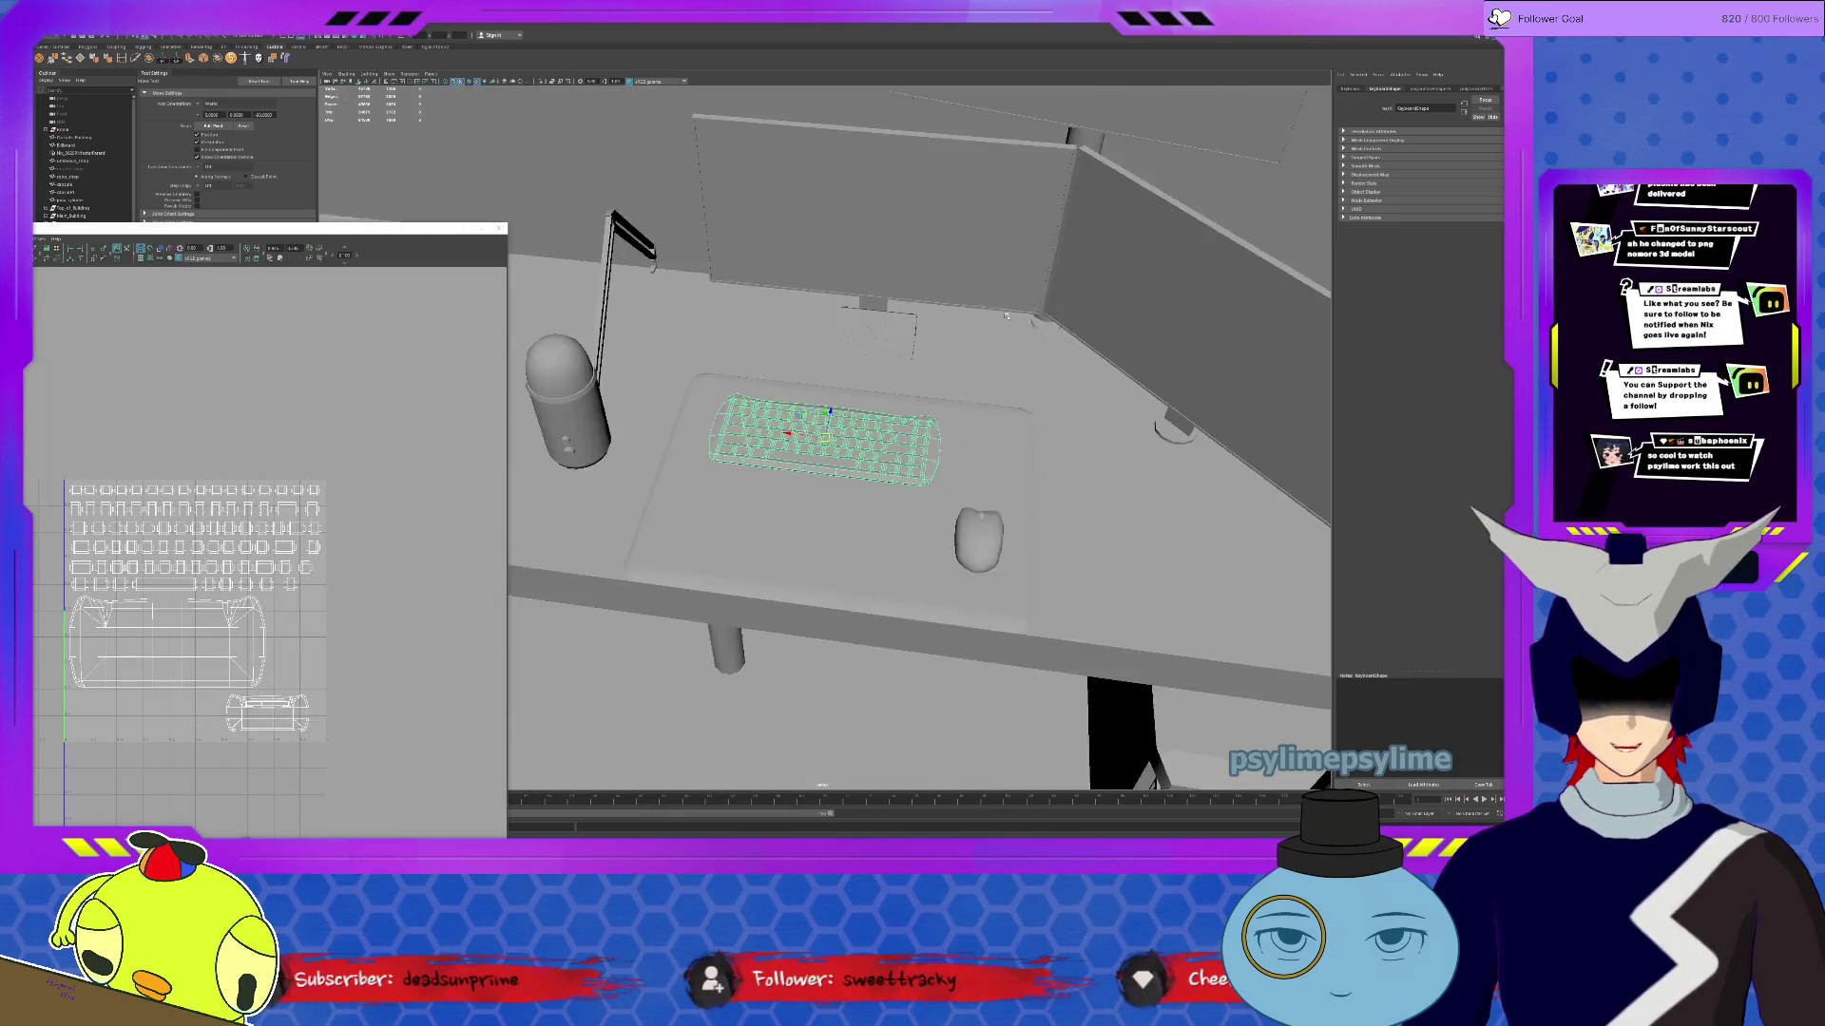
pyautogui.keyDown('alt'); pyautogui.moveTo(1002, 320); pyautogui.dragTo(833, 402); pyautogui.keyUp('alt')
pyautogui.click(754, 464)
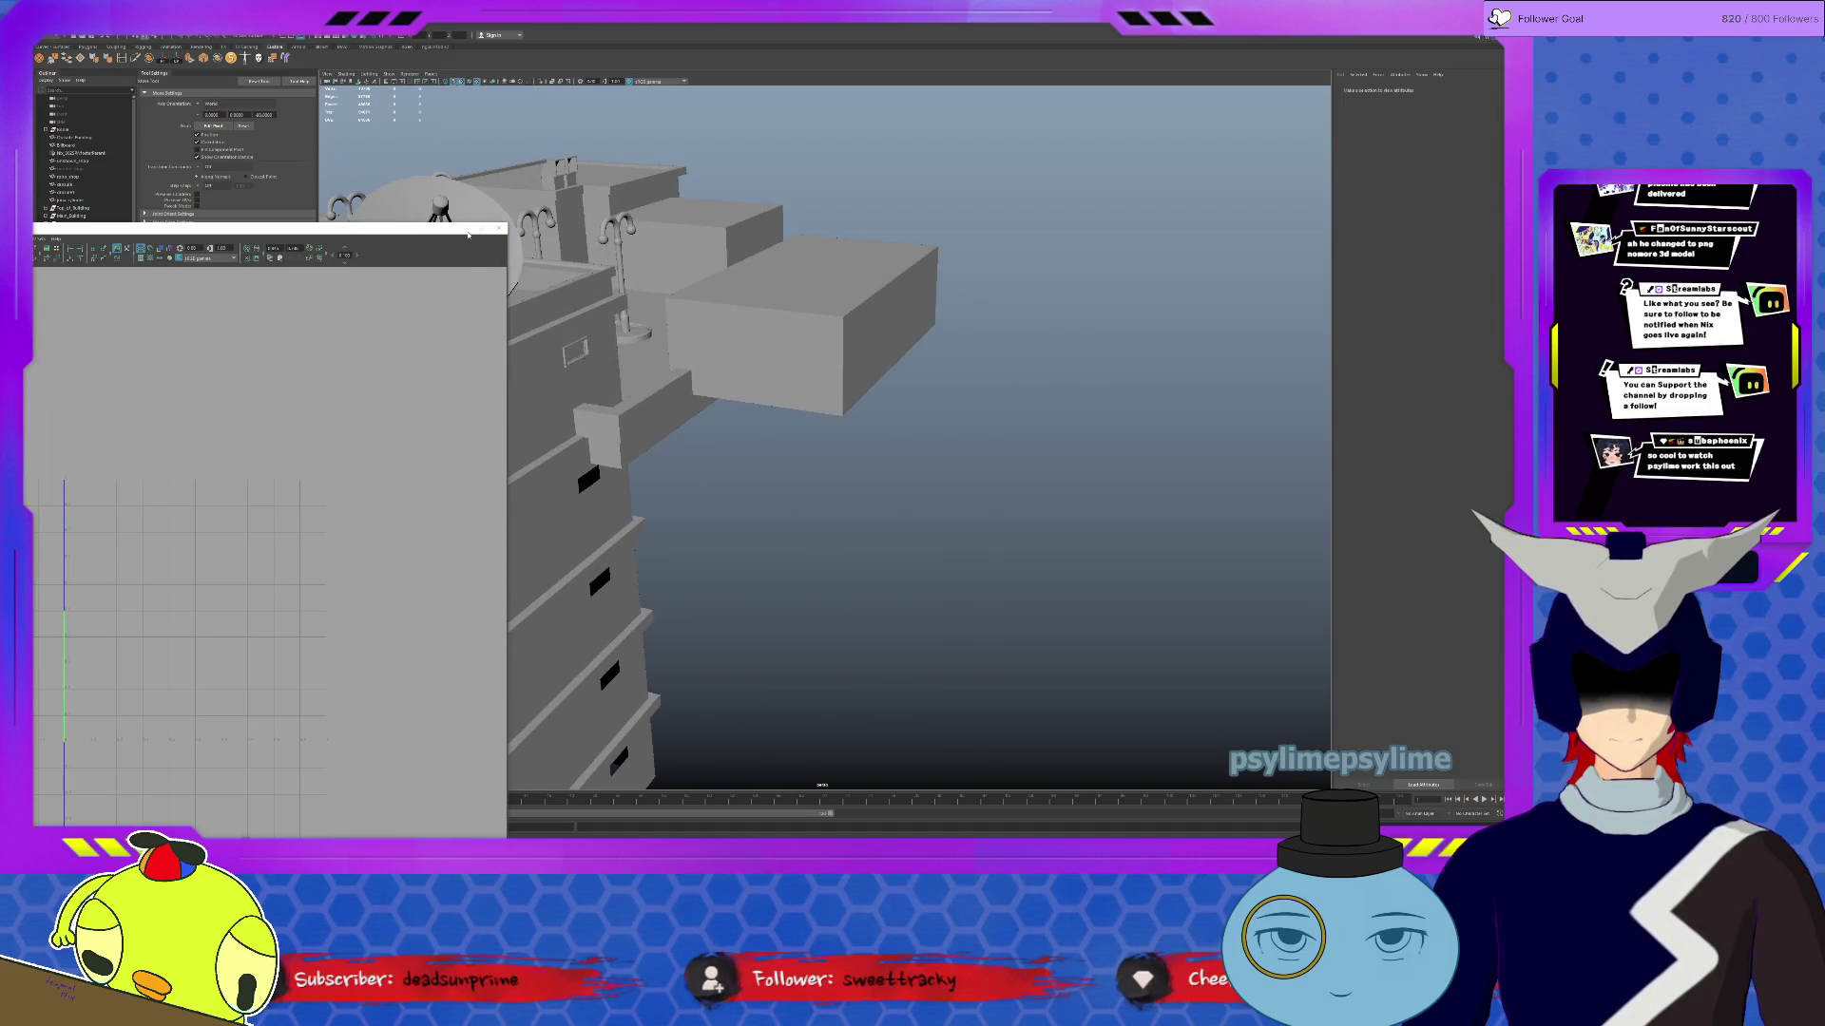
pyautogui.click(480, 229)
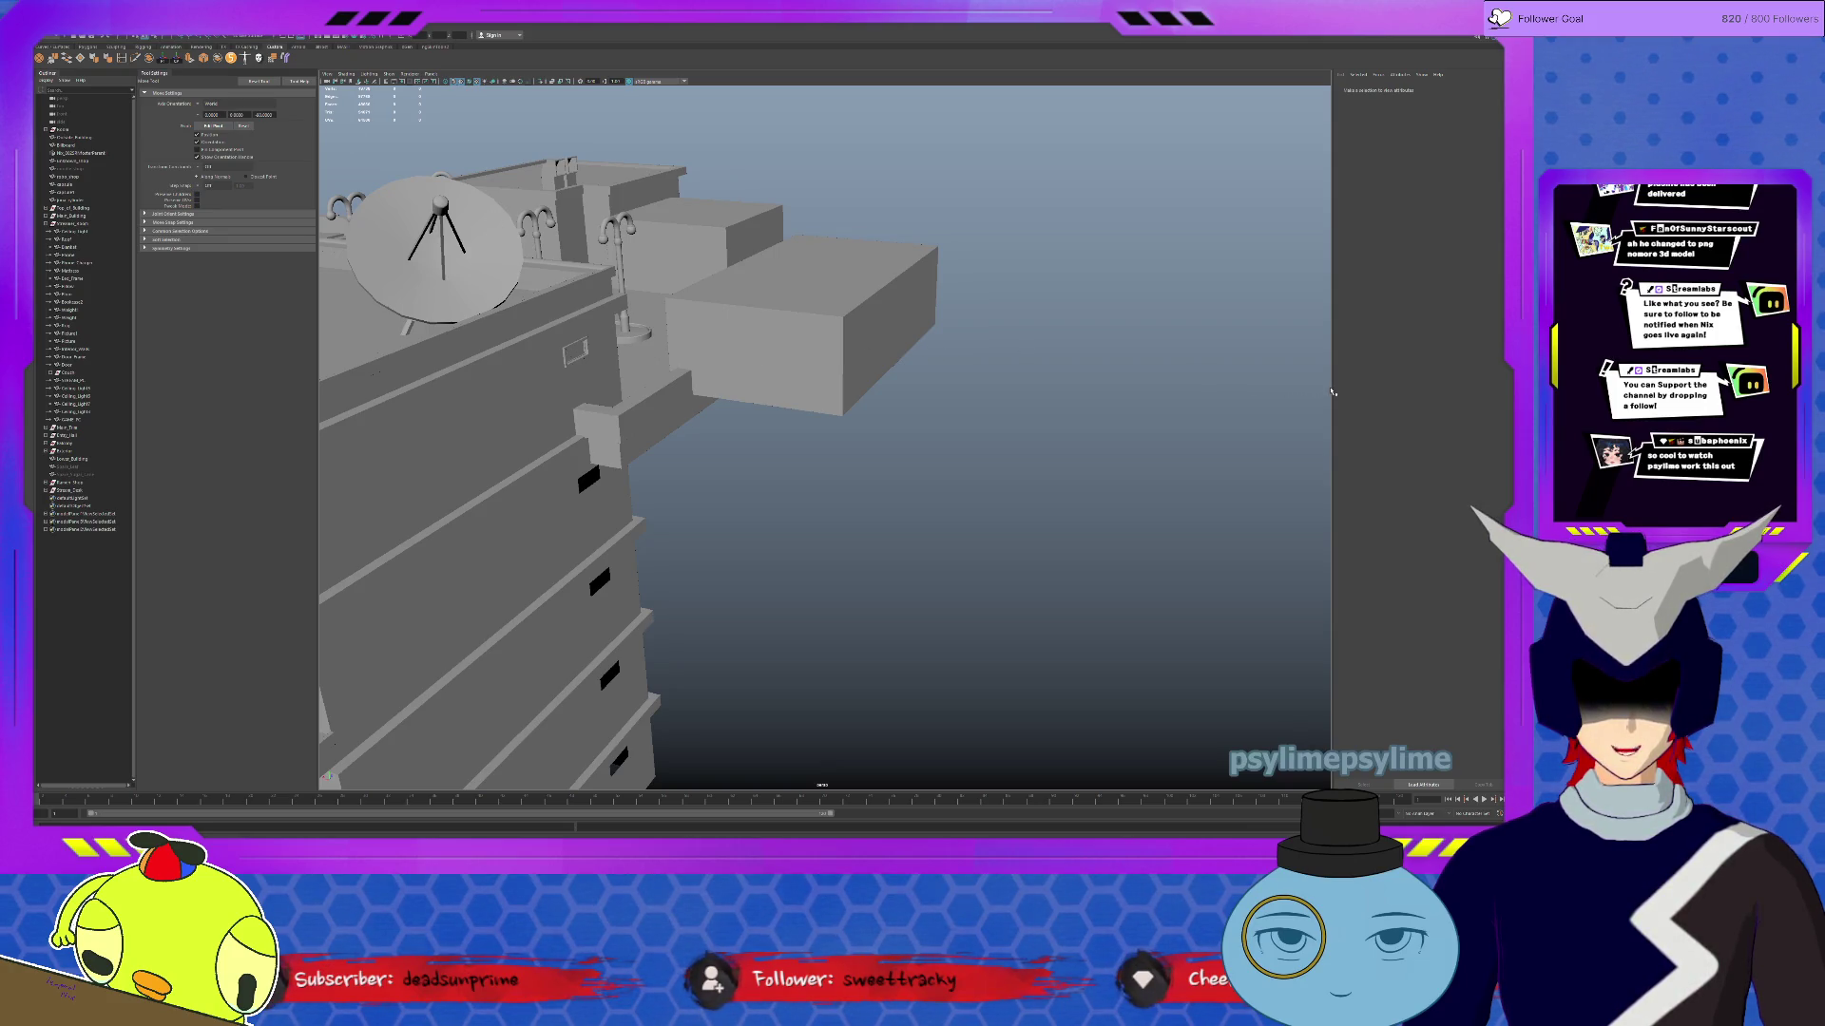
pyautogui.click(197, 193)
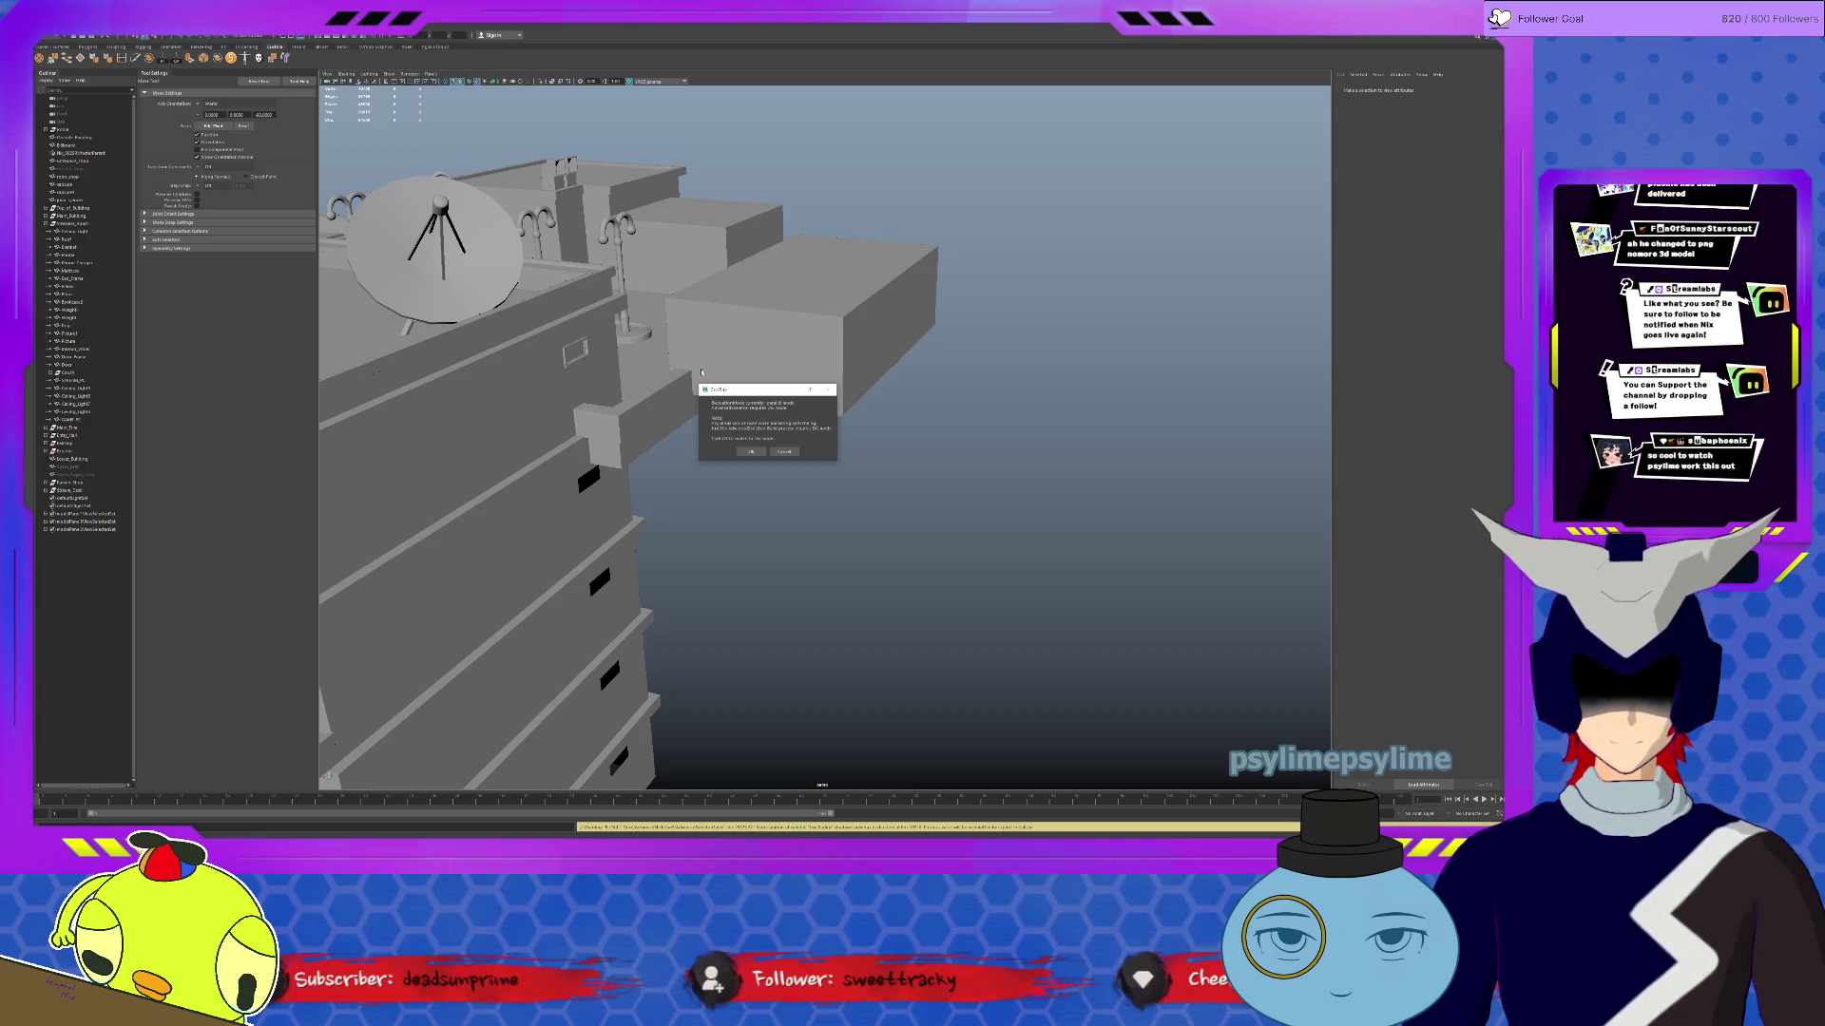
pyautogui.click(752, 453)
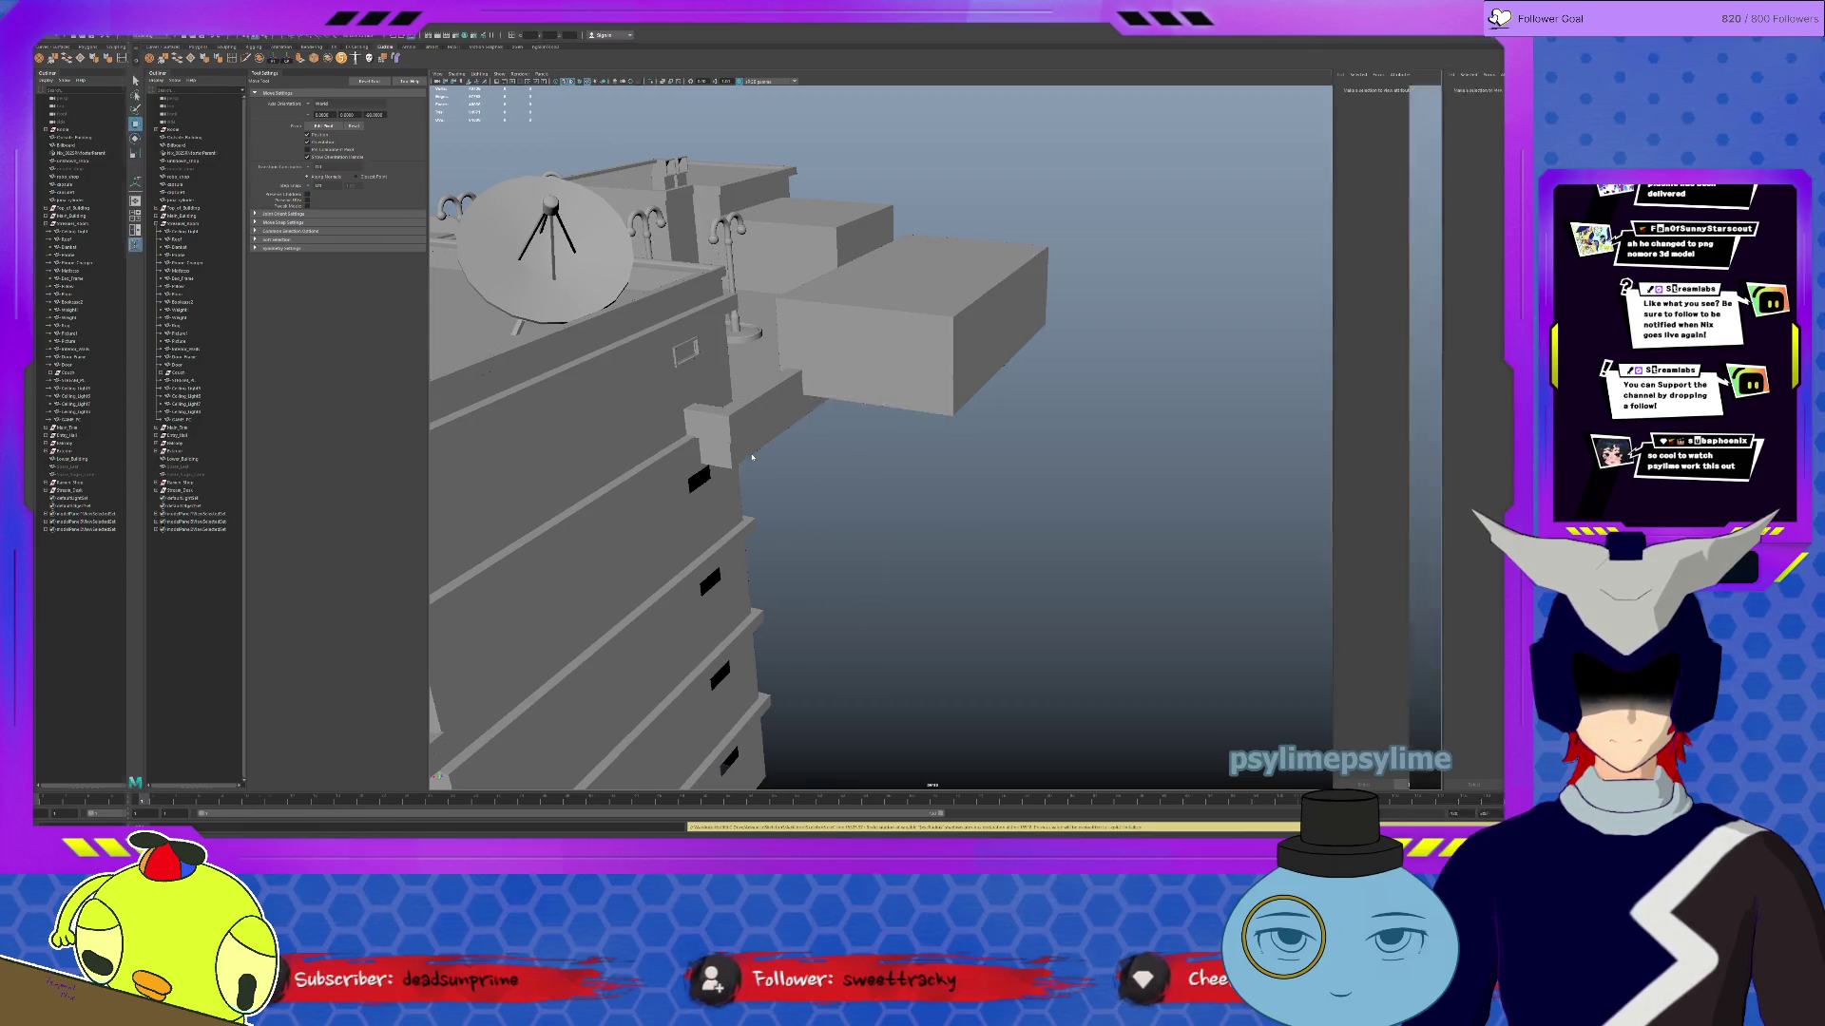
# Step: Zoom in on the building and drag the AdvancedSkeleton panel out as a floating window
pyautogui.moveTo(638, 444)
pyautogui.keyDown('alt'); pyautogui.mouseDown()
pyautogui.moveTo(529, 448)
pyautogui.moveTo(566, 465)
pyautogui.moveTo(998, 226)
pyautogui.moveTo(1046, 232)
pyautogui.moveTo(1059, 266)
pyautogui.moveTo(1206, 203)
pyautogui.moveTo(1067, 313)
pyautogui.moveTo(961, 352)
pyautogui.mouseUp(); pyautogui.keyUp('alt')
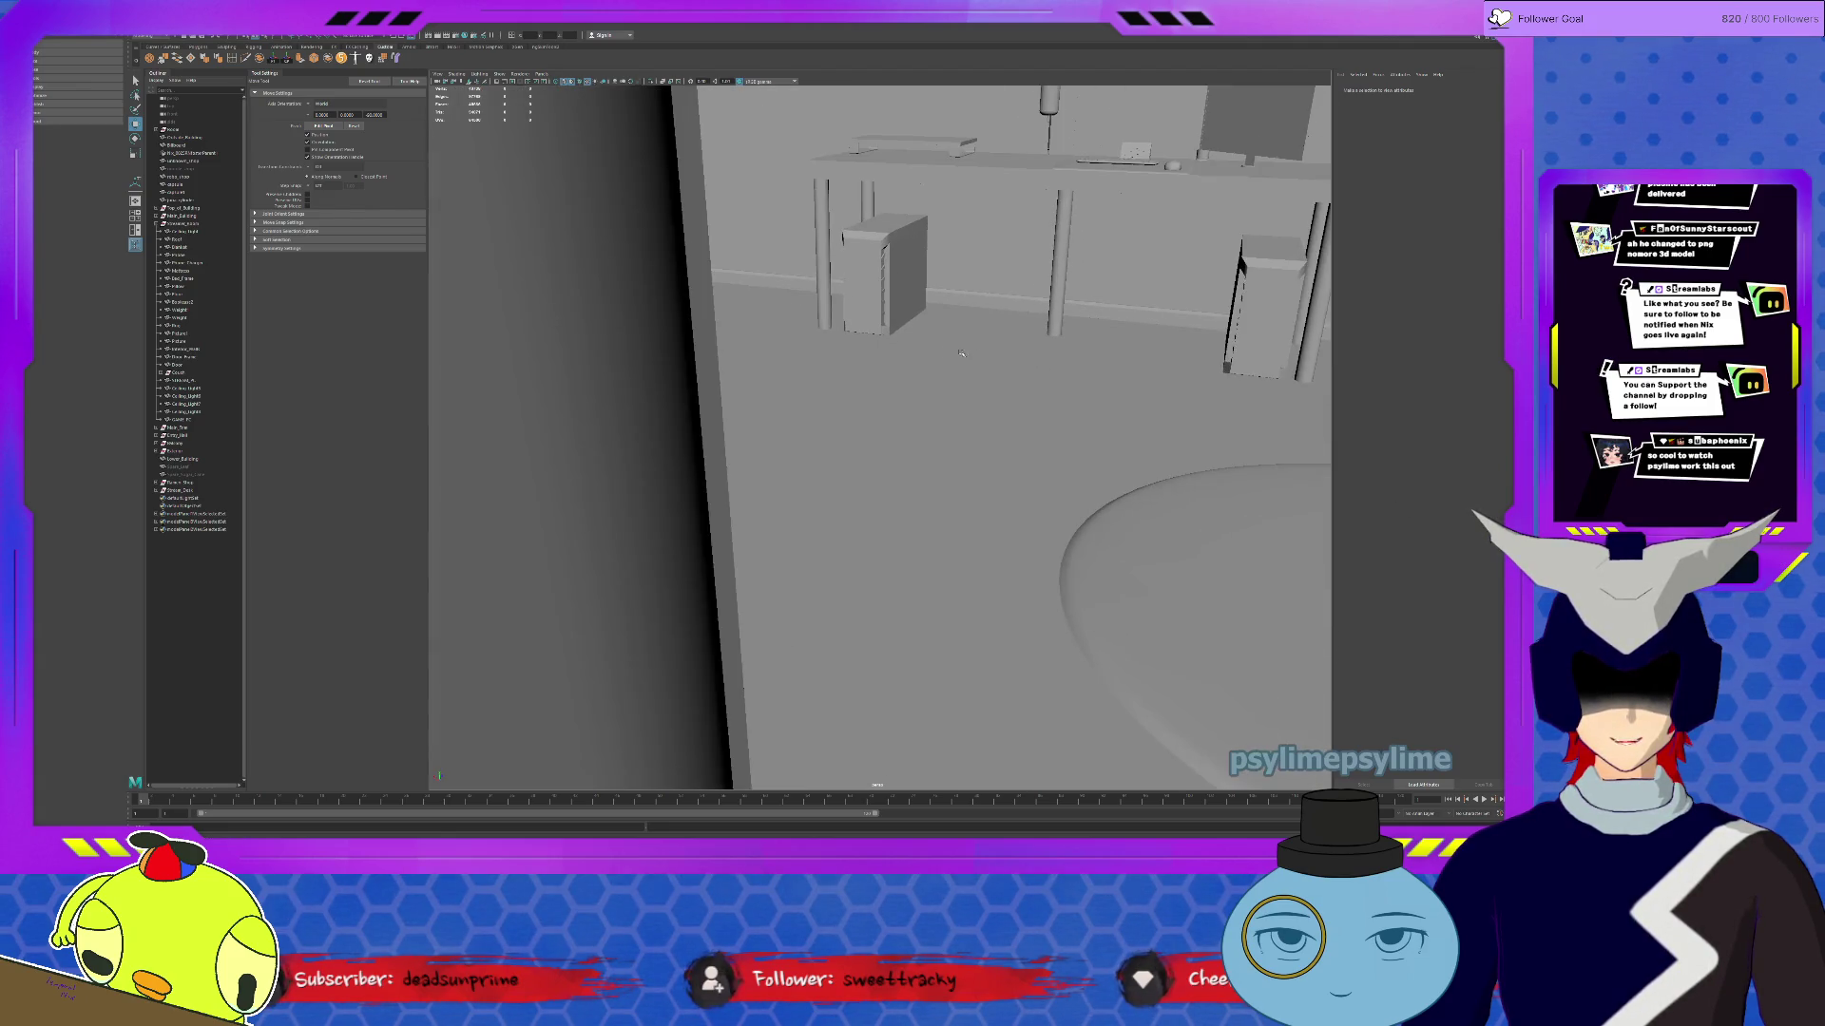
pyautogui.click(39, 48)
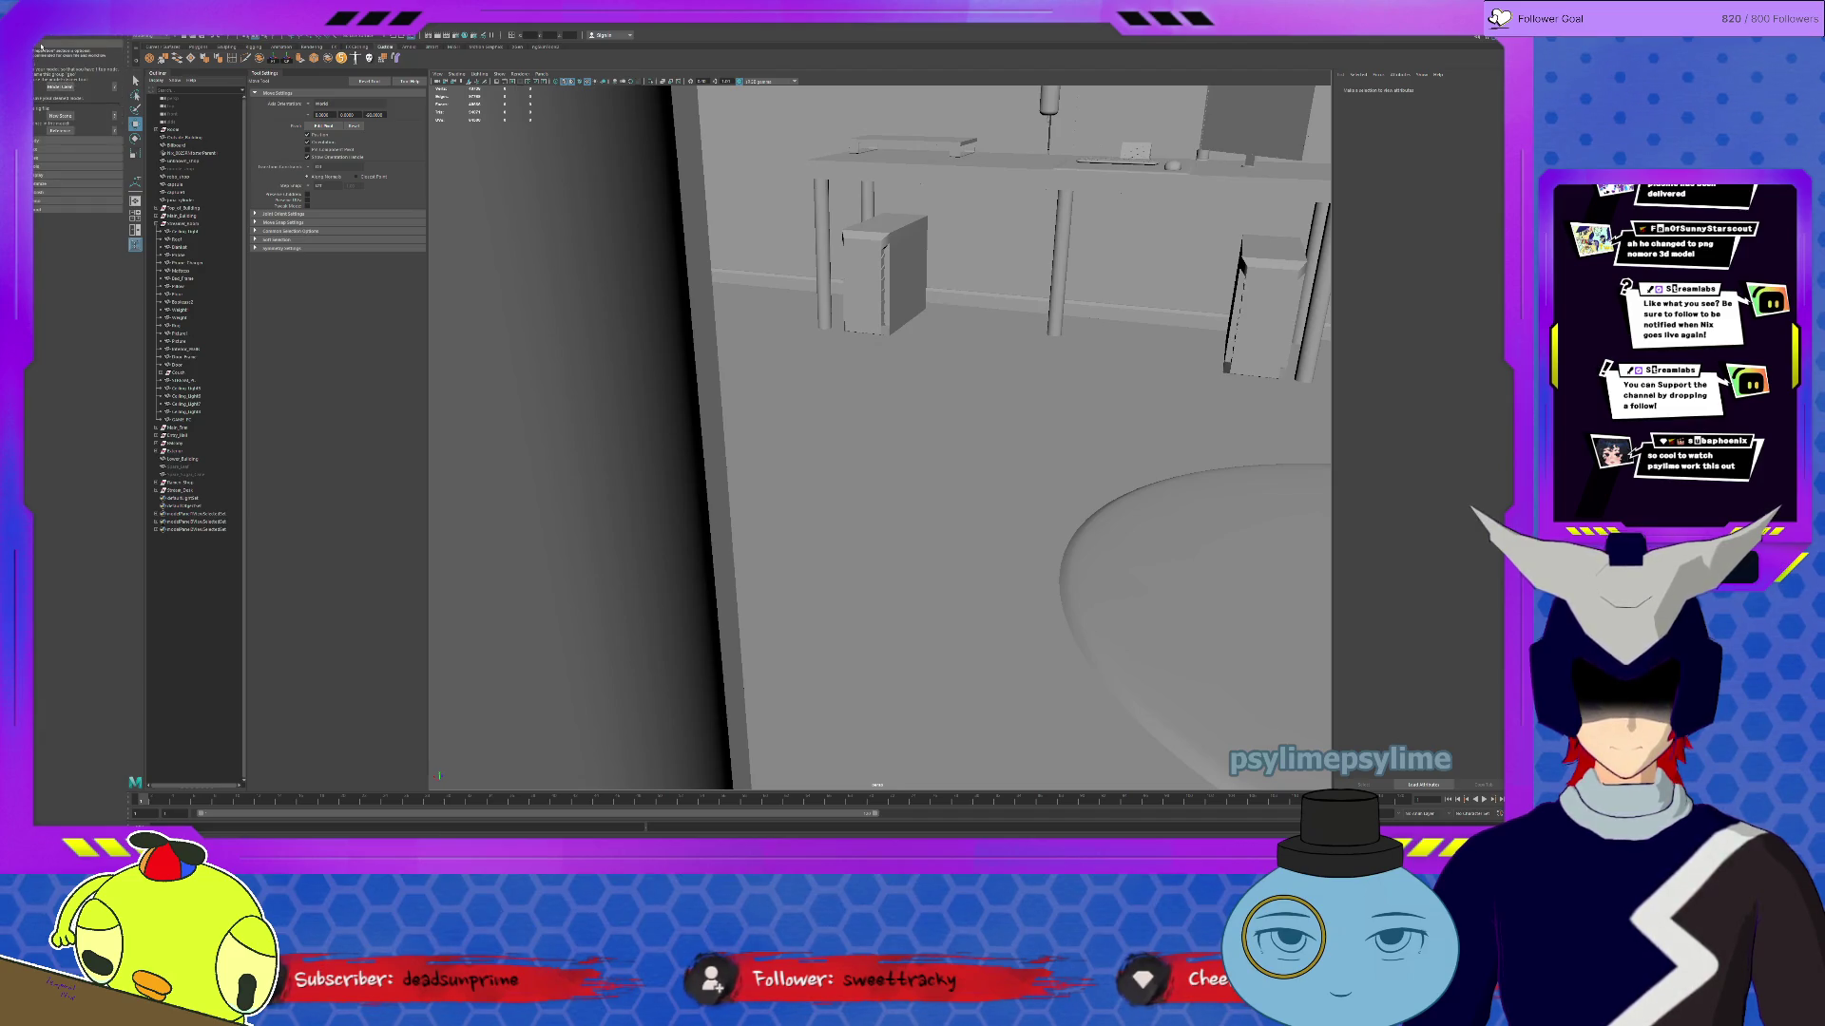
pyautogui.moveTo(60, 40)
pyautogui.mouseDown()
pyautogui.moveTo(190, 95)
pyautogui.moveTo(433, 142)
pyautogui.moveTo(314, 143)
pyautogui.moveTo(326, 77)
pyautogui.mouseUp()
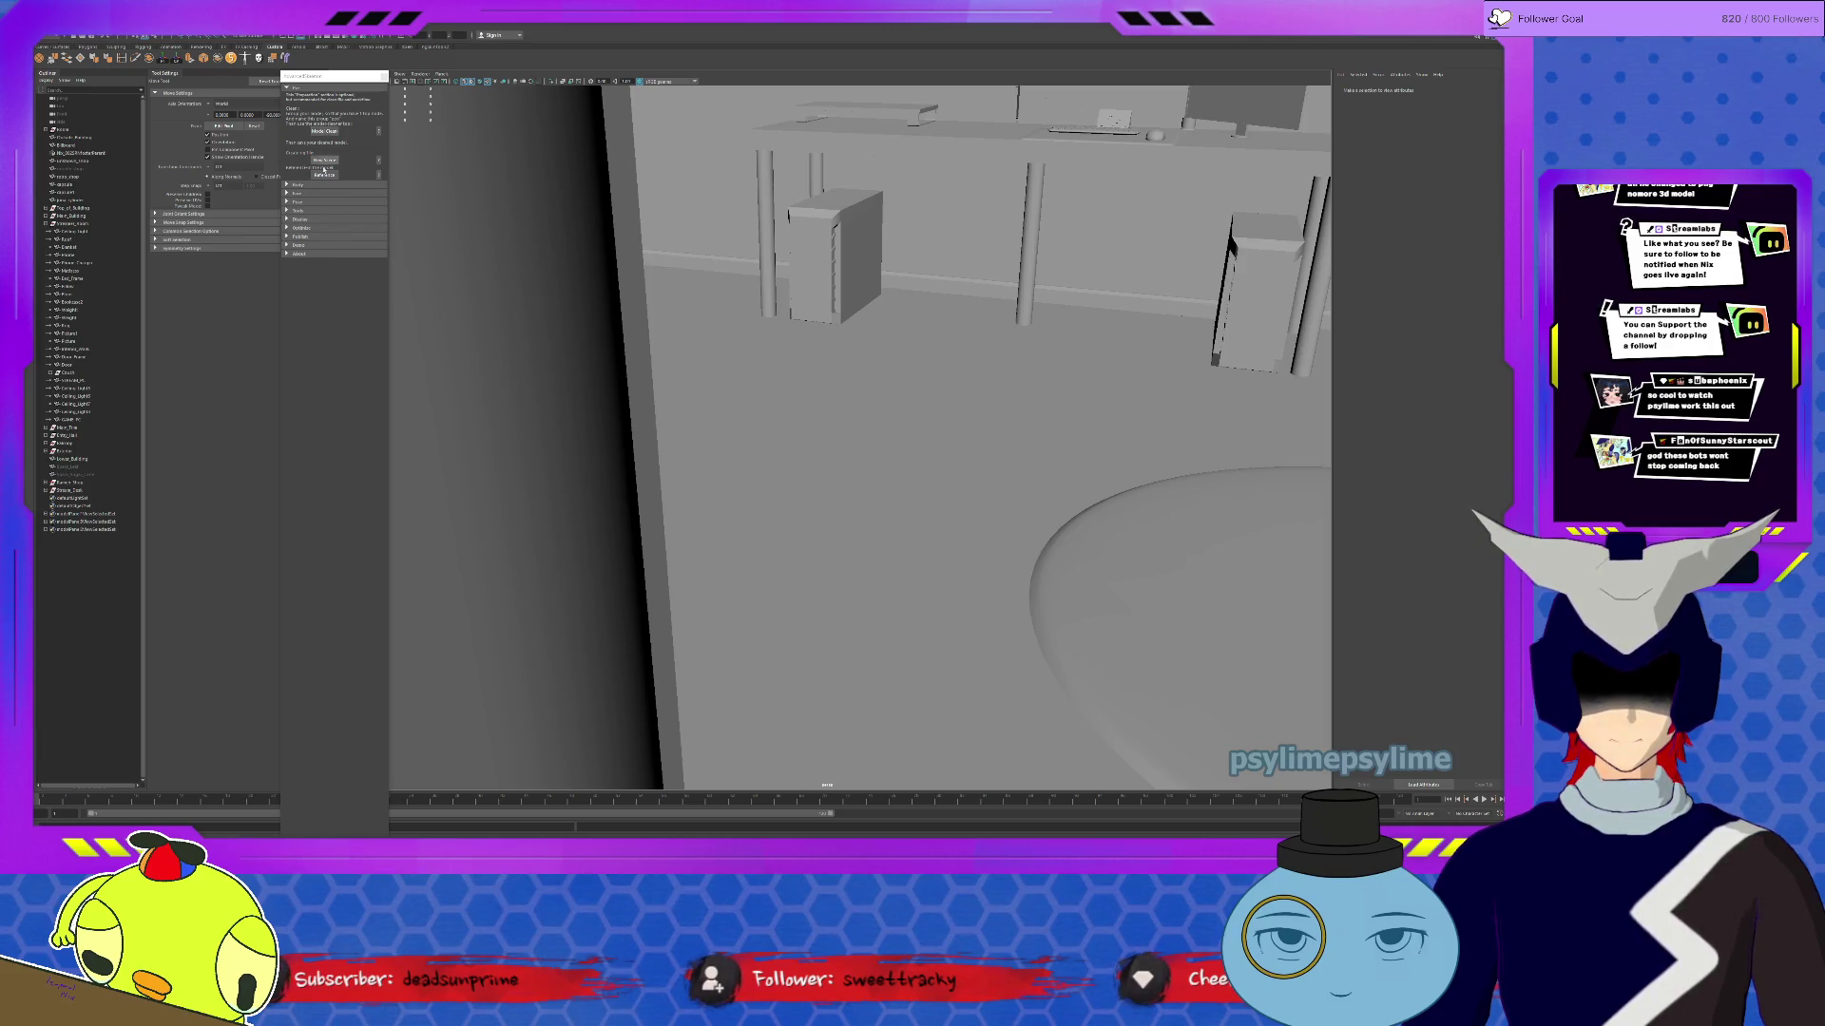
# Step: Expand AdvancedSkeleton's Body > Fit section and import the fit skeleton
pyautogui.click(315, 187)
pyautogui.click(315, 186)
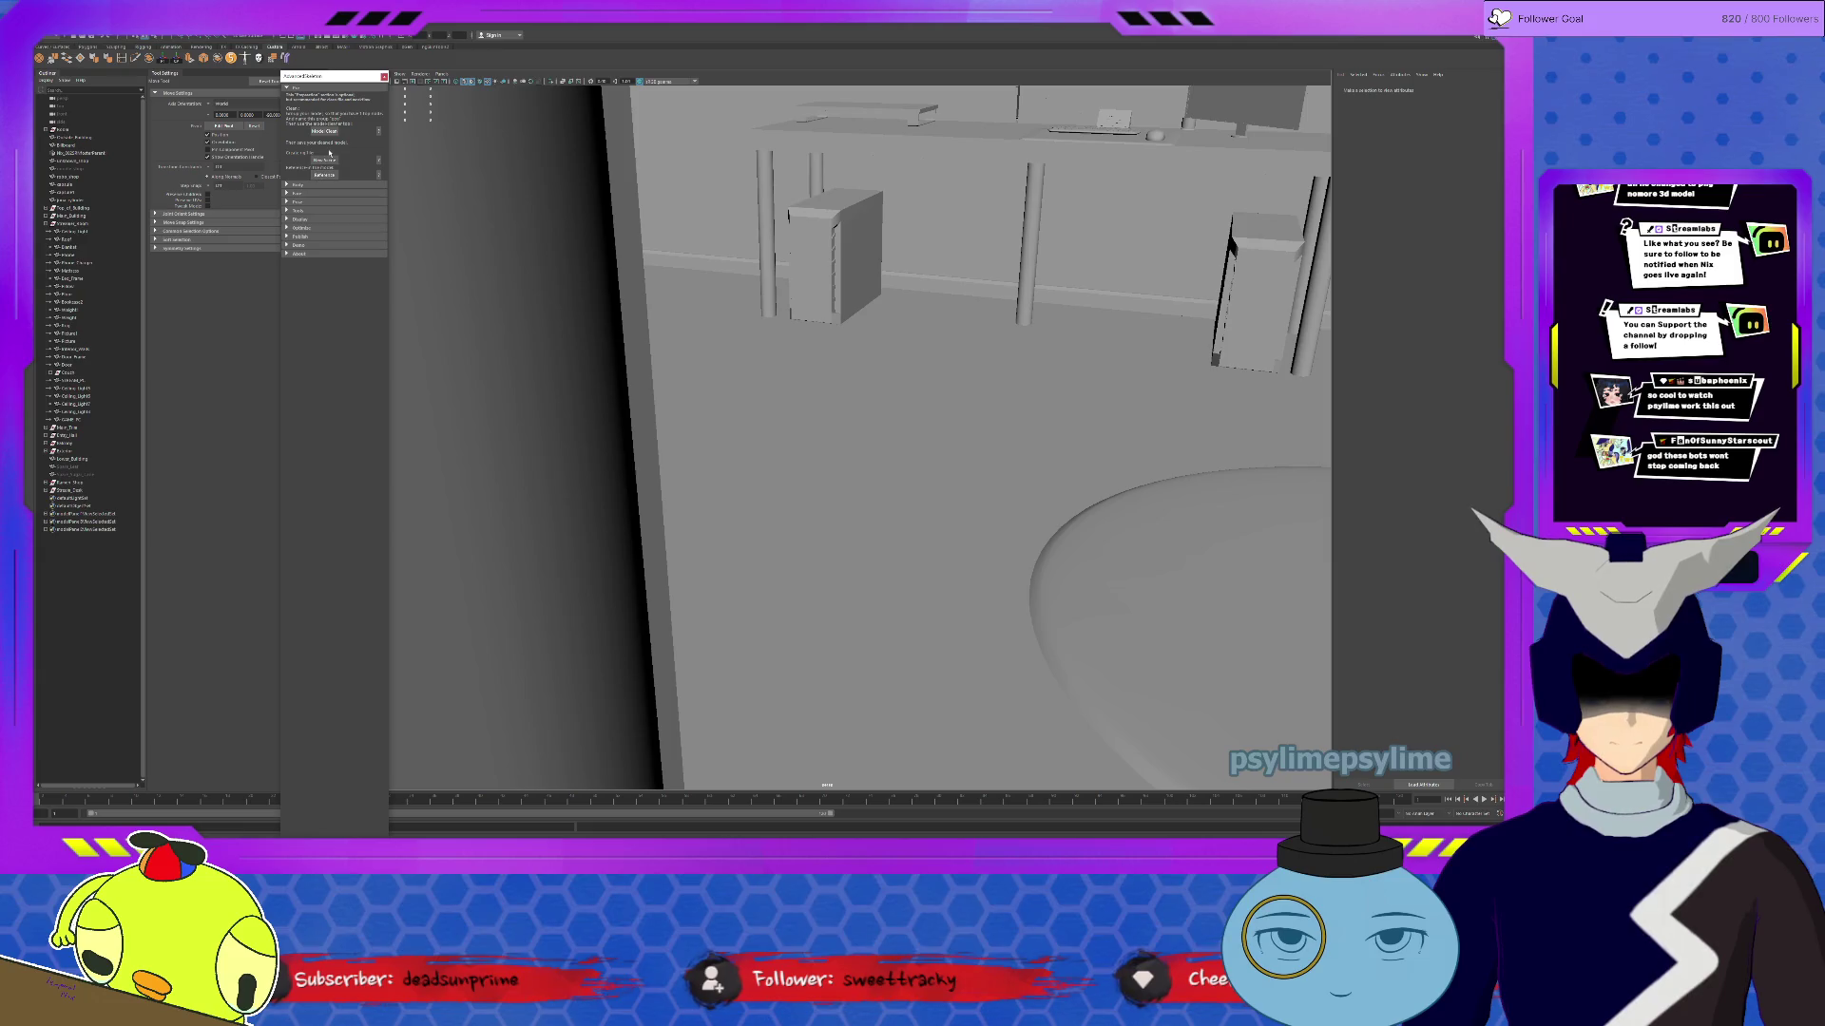
pyautogui.click(316, 188)
pyautogui.click(314, 194)
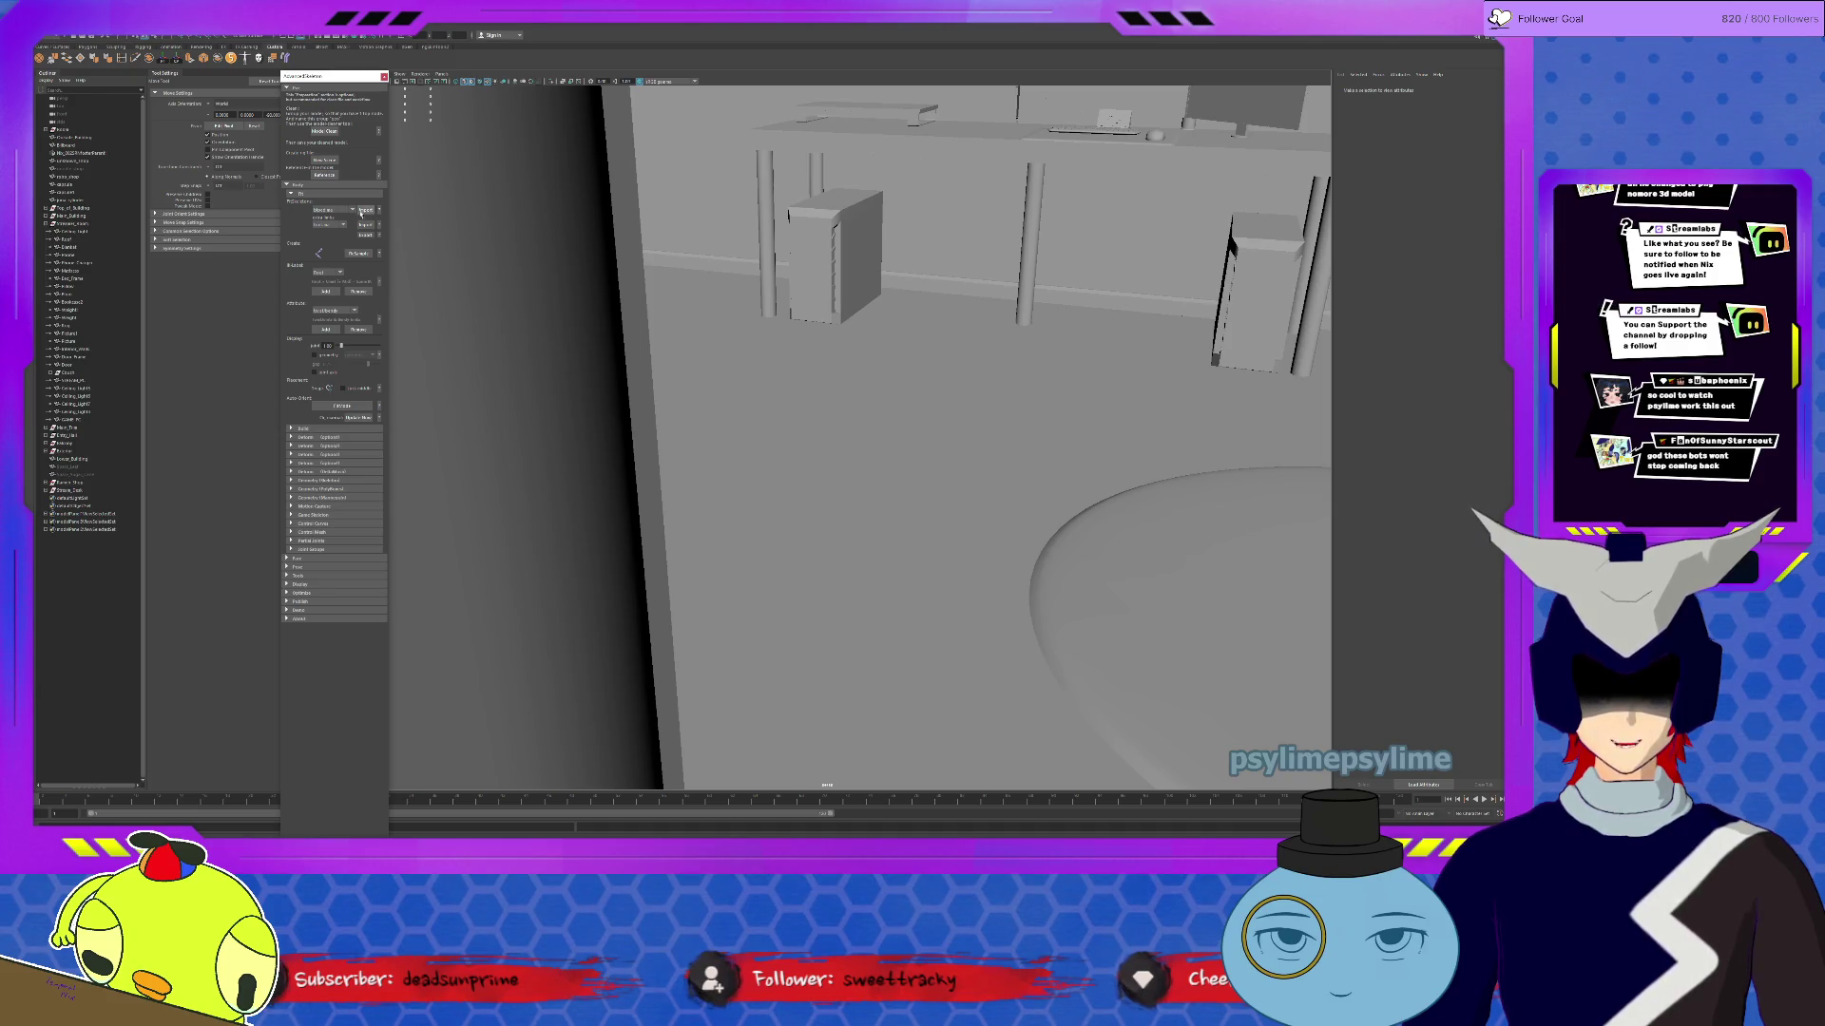
pyautogui.click(365, 210)
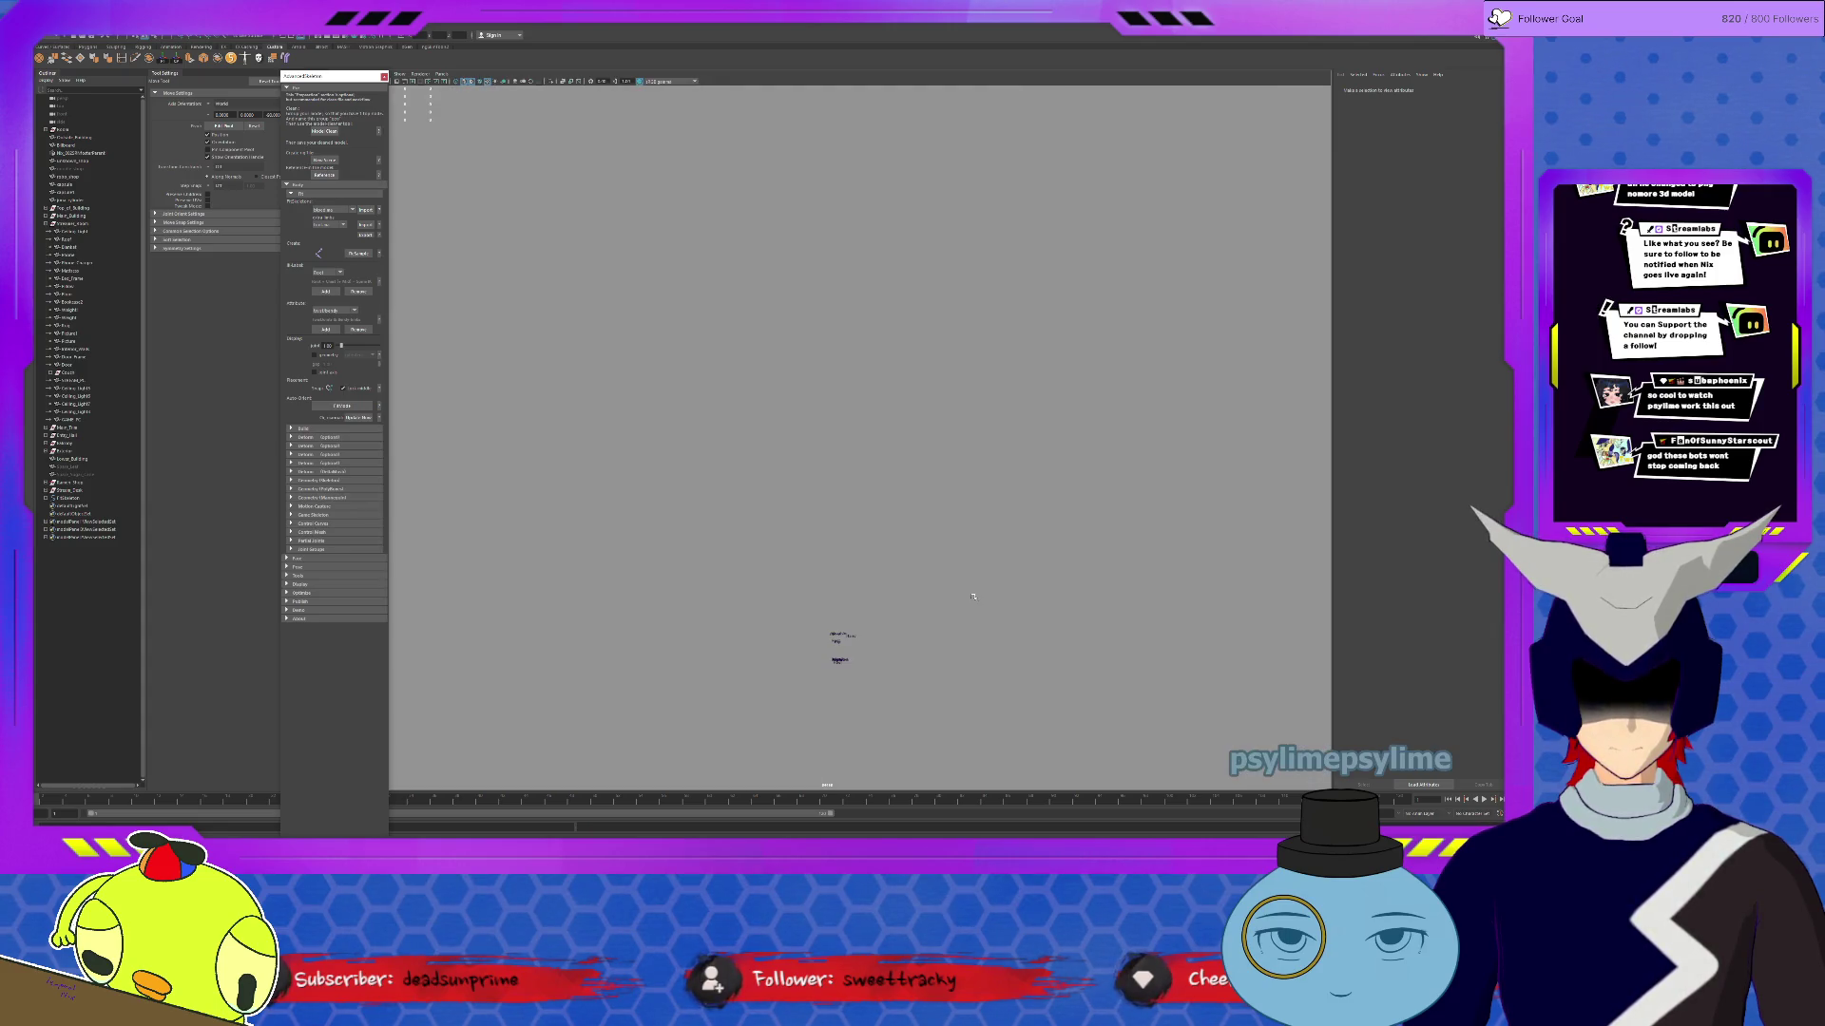
# Step: Select f:Skeleton in the Outliner, frame it with F, and orbit to see it beside the building
pyautogui.click(838, 642)
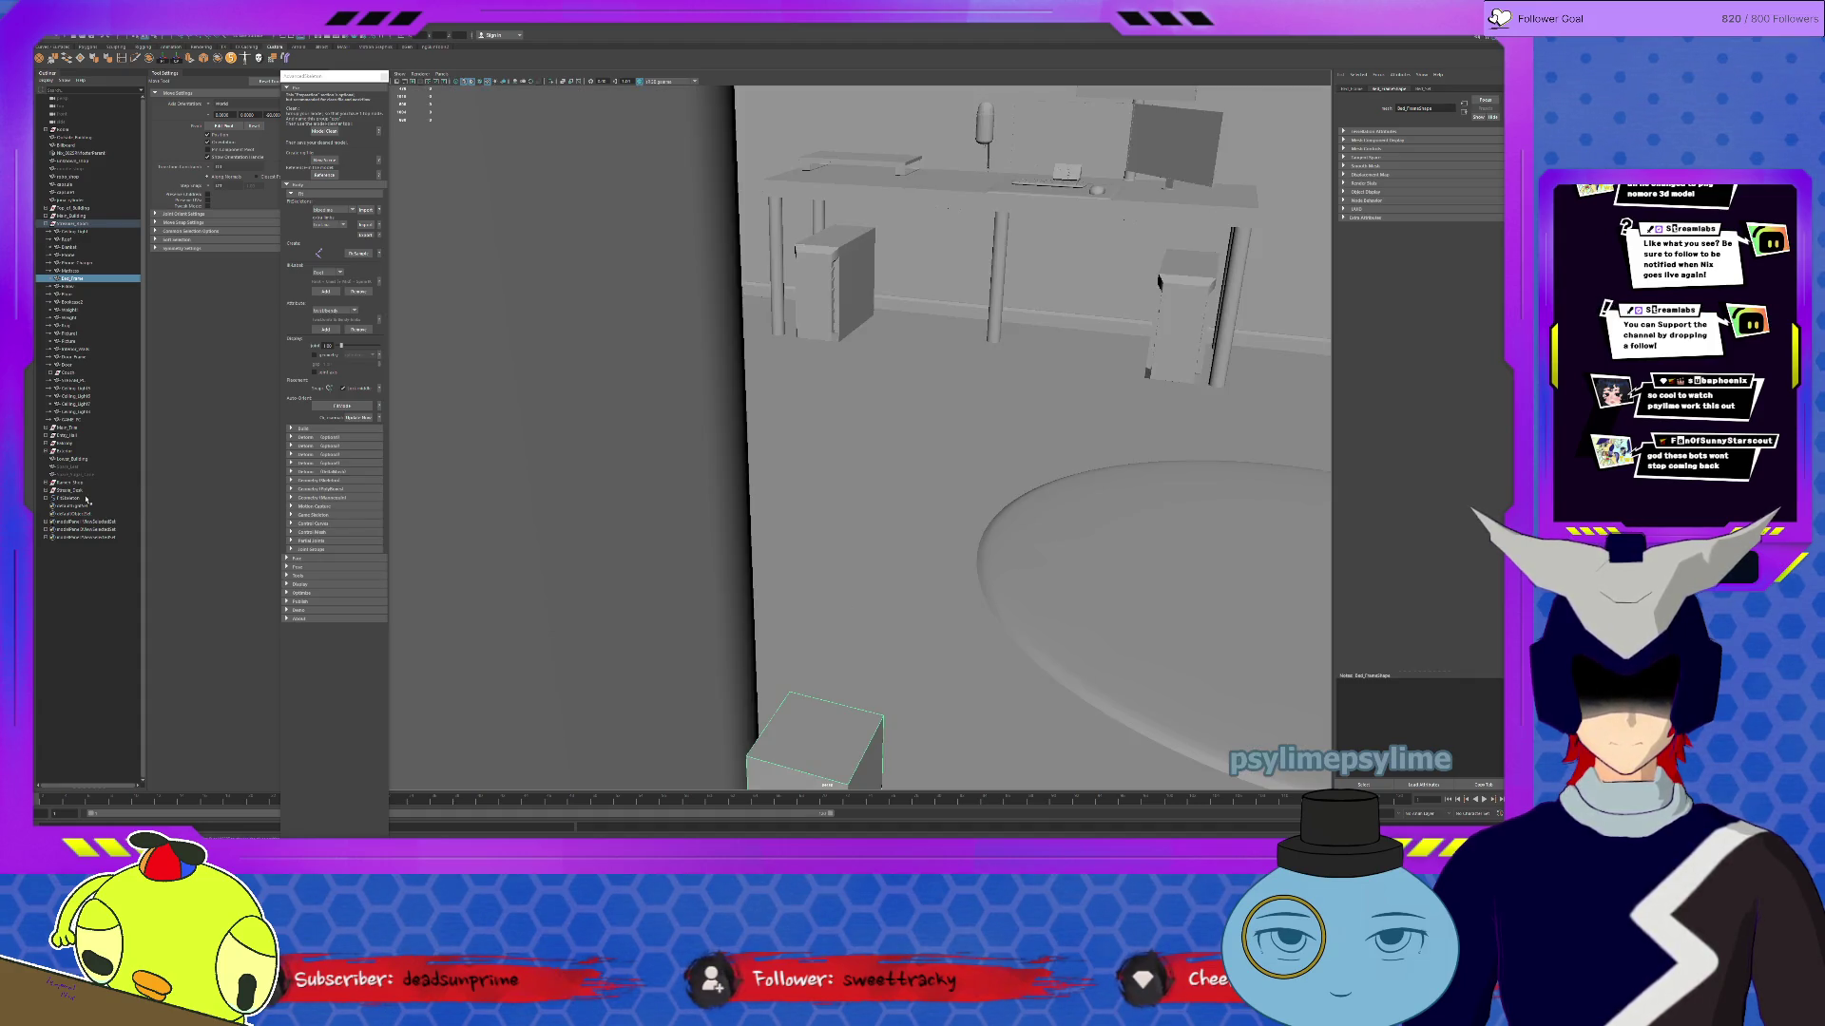
pyautogui.click(86, 498)
pyautogui.press('f')
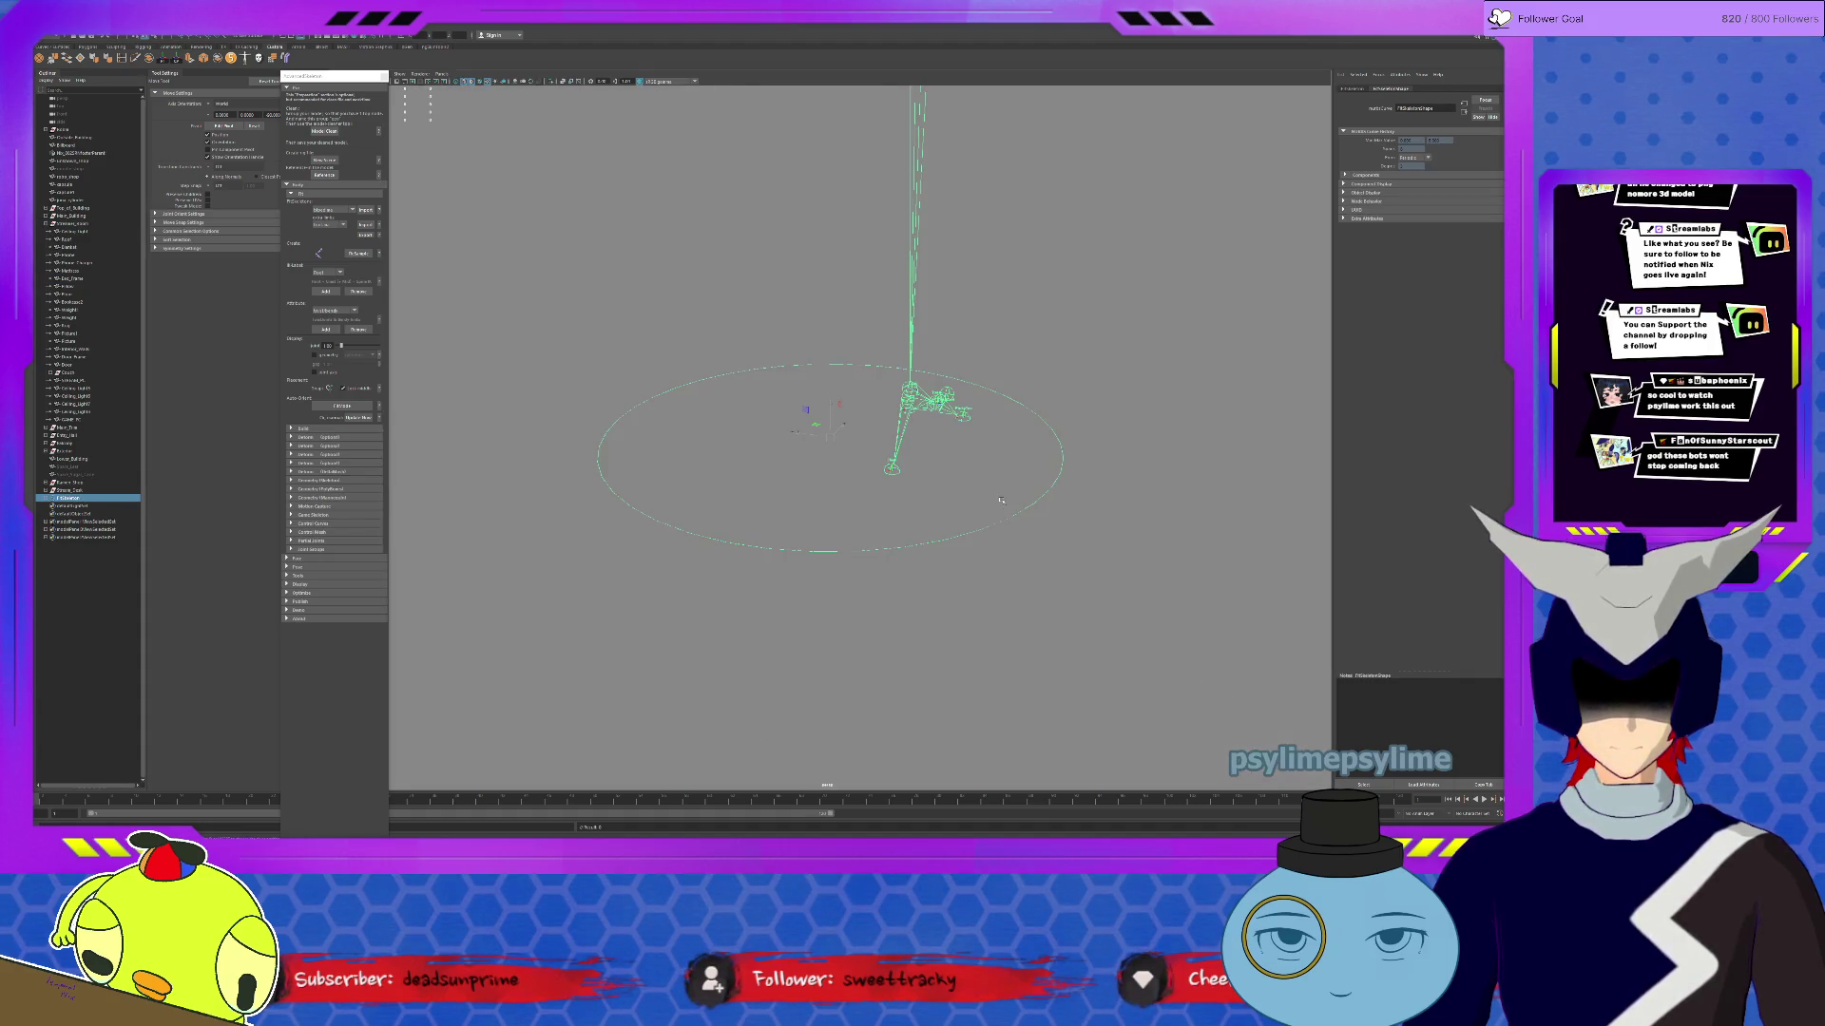
pyautogui.scroll(-5, 989, 500)
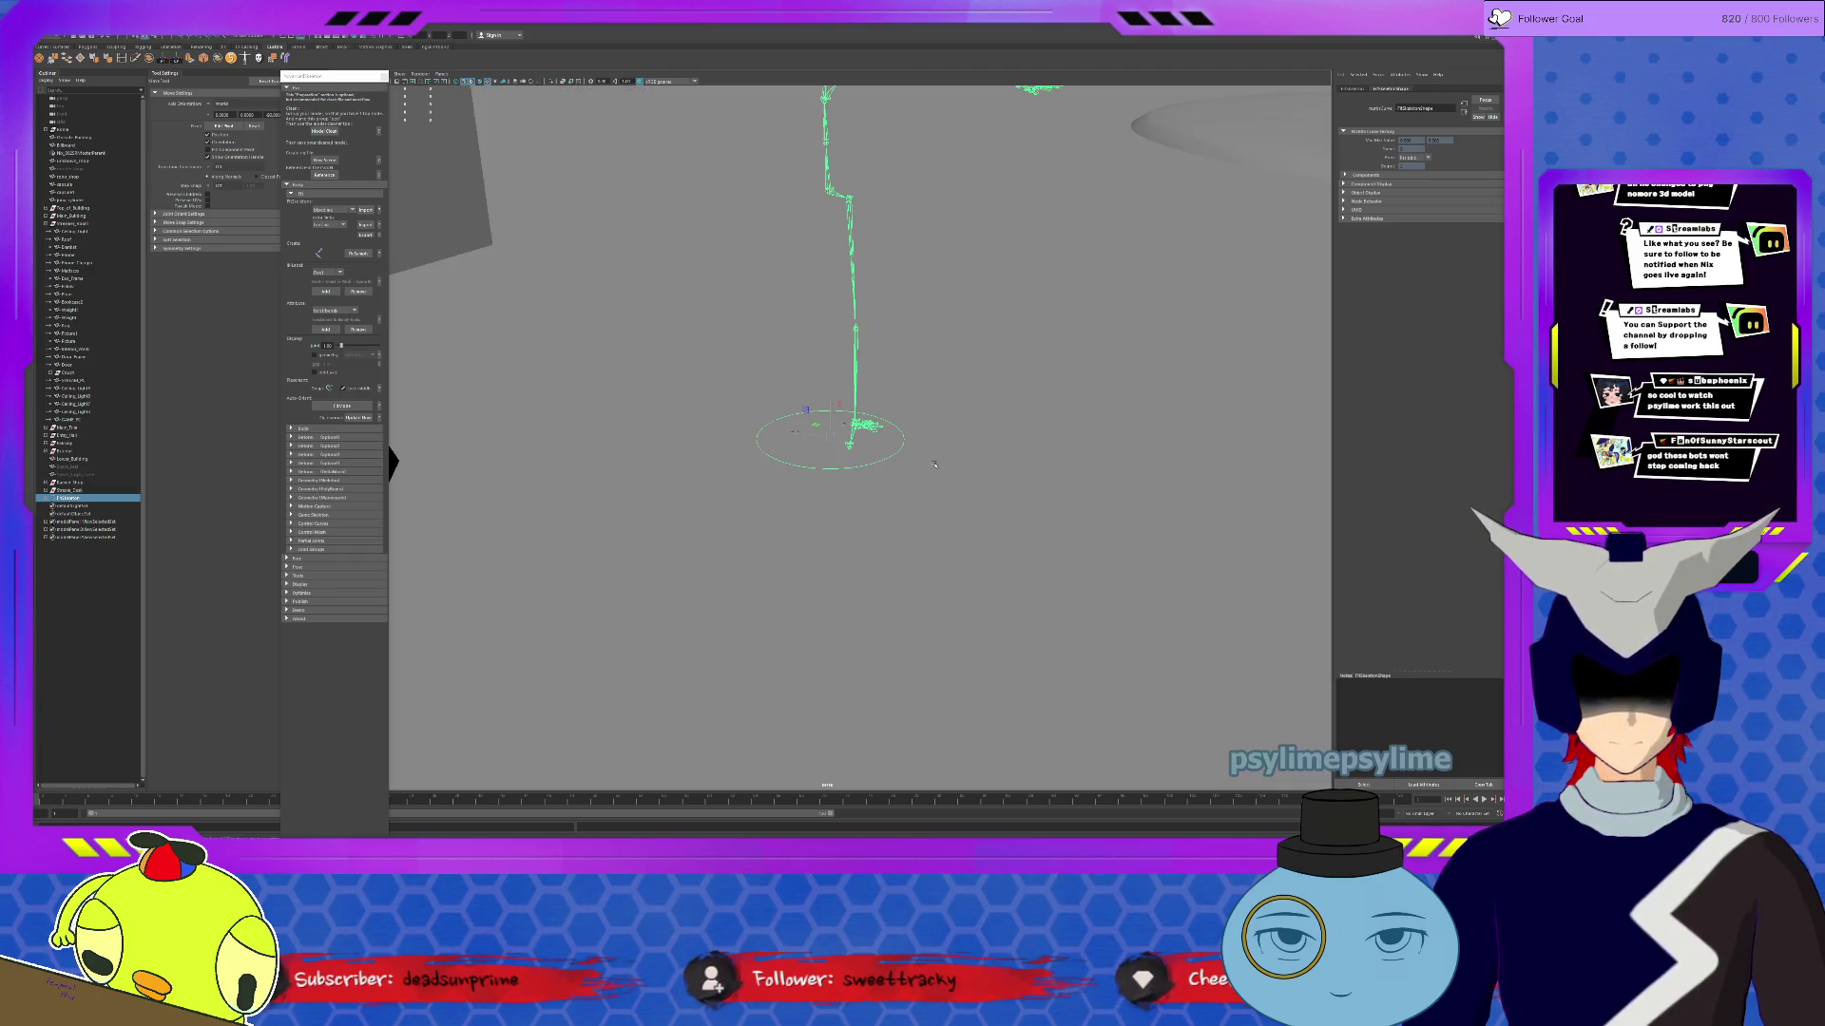
pyautogui.keyDown('alt'); pyautogui.moveTo(934, 465); pyautogui.dragTo(835, 617); pyautogui.keyUp('alt')
pyautogui.moveTo(848, 547)
pyautogui.keyDown('alt'); pyautogui.mouseDown()
pyautogui.moveTo(925, 548)
pyautogui.moveTo(837, 553)
pyautogui.moveTo(926, 564)
pyautogui.moveTo(926, 543)
pyautogui.moveTo(860, 548)
pyautogui.moveTo(864, 534)
pyautogui.mouseUp(); pyautogui.keyUp('alt')
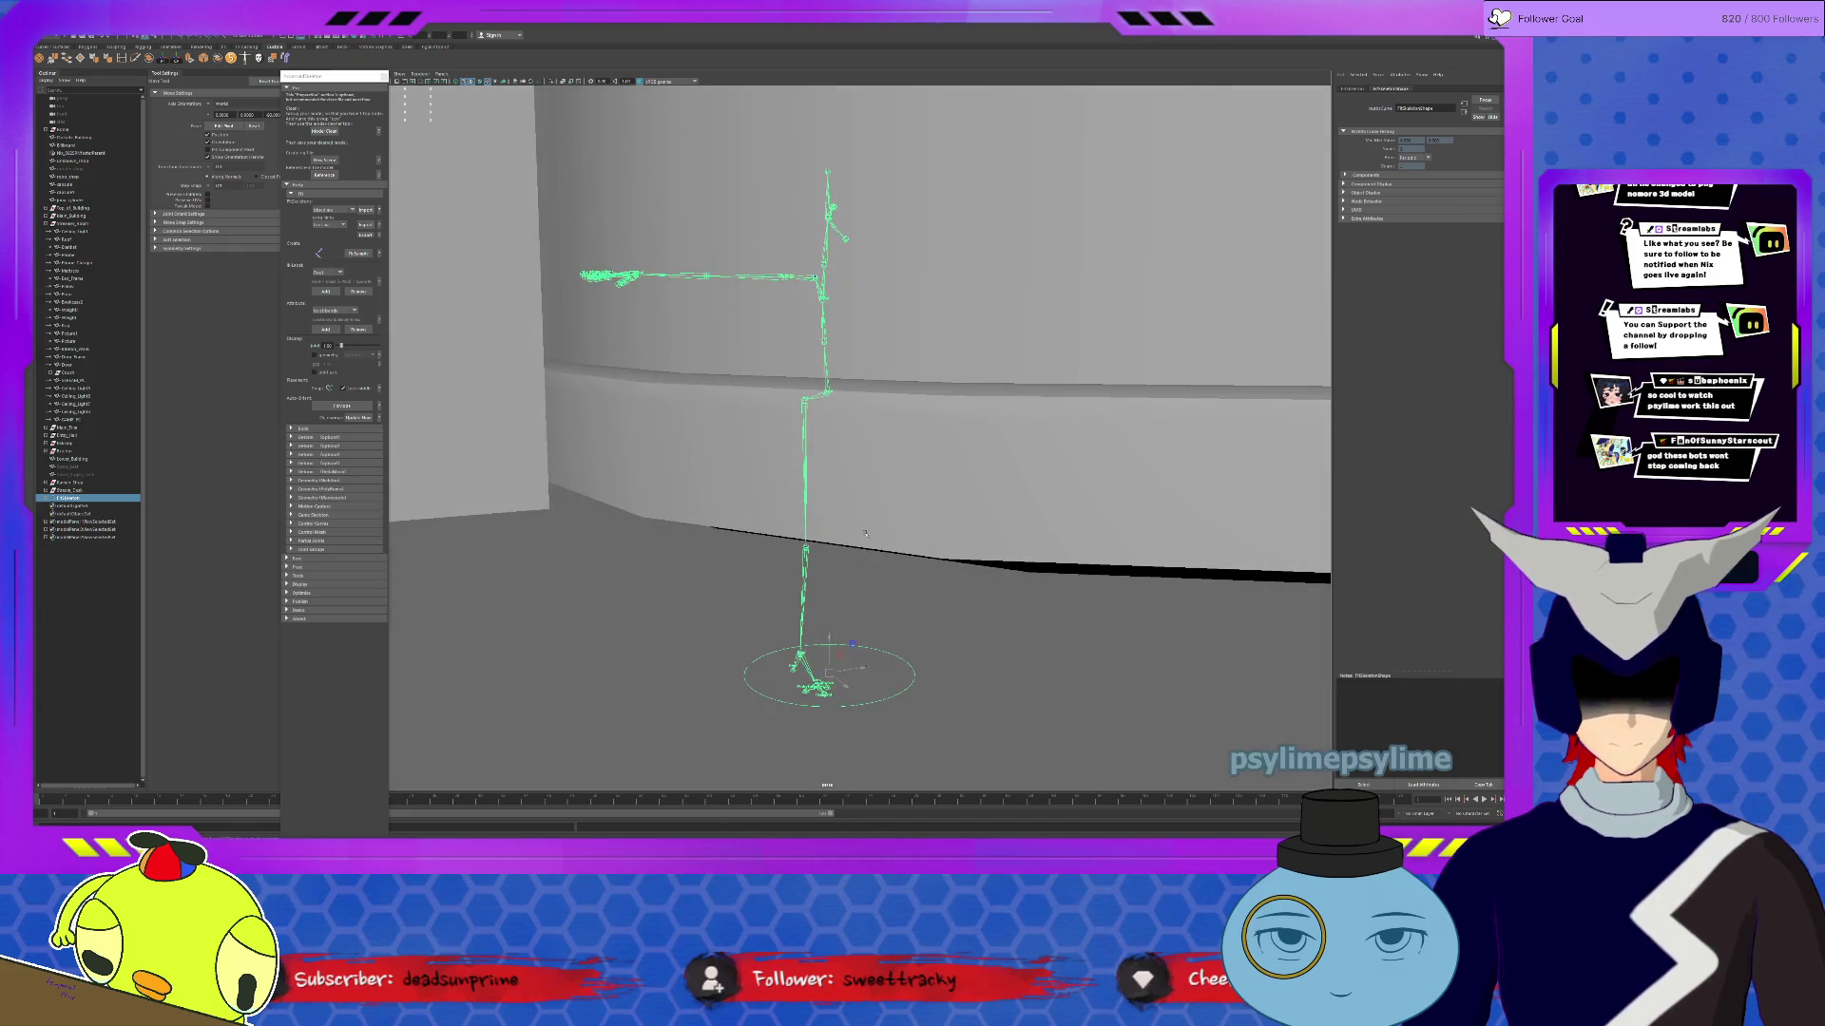
# Step: Raise the fit skeleton's knee and ankle joints to reposition the leg
pyautogui.click(815, 277)
pyautogui.scroll(2, 813, 372)
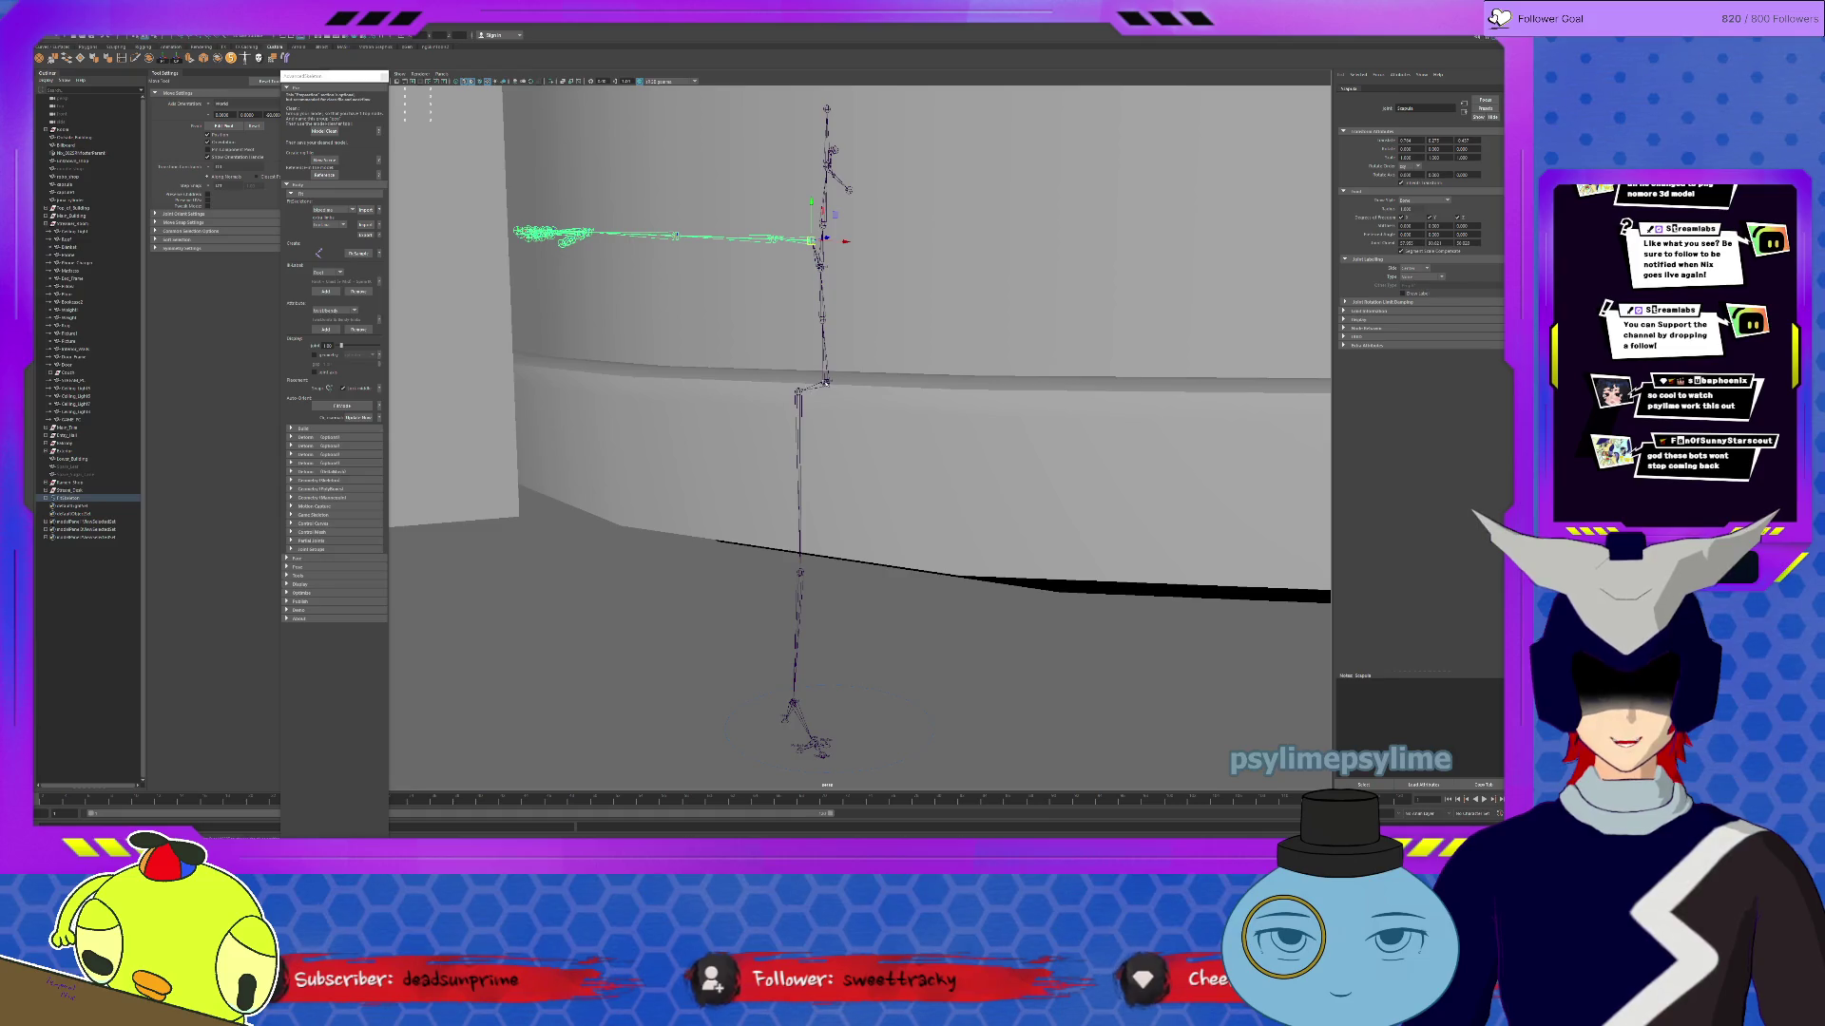
pyautogui.click(801, 570)
pyautogui.moveTo(800, 539); pyautogui.dragTo(800, 421)
pyautogui.click(792, 589)
pyautogui.moveTo(796, 553); pyautogui.dragTo(796, 485)
# Step: Adjust the arm by moving the shoulder joint and shifting the wrist slightly left
pyautogui.moveTo(722, 240)
pyautogui.keyDown('alt'); pyautogui.mouseDown()
pyautogui.moveTo(725, 271)
pyautogui.moveTo(677, 337)
pyautogui.moveTo(590, 359)
pyautogui.mouseUp(); pyautogui.keyUp('alt')
pyautogui.click(673, 337)
pyautogui.click(770, 312)
pyautogui.moveTo(770, 314)
pyautogui.mouseDown()
pyautogui.moveTo(653, 352)
pyautogui.moveTo(813, 357)
pyautogui.moveTo(805, 376)
pyautogui.mouseUp()
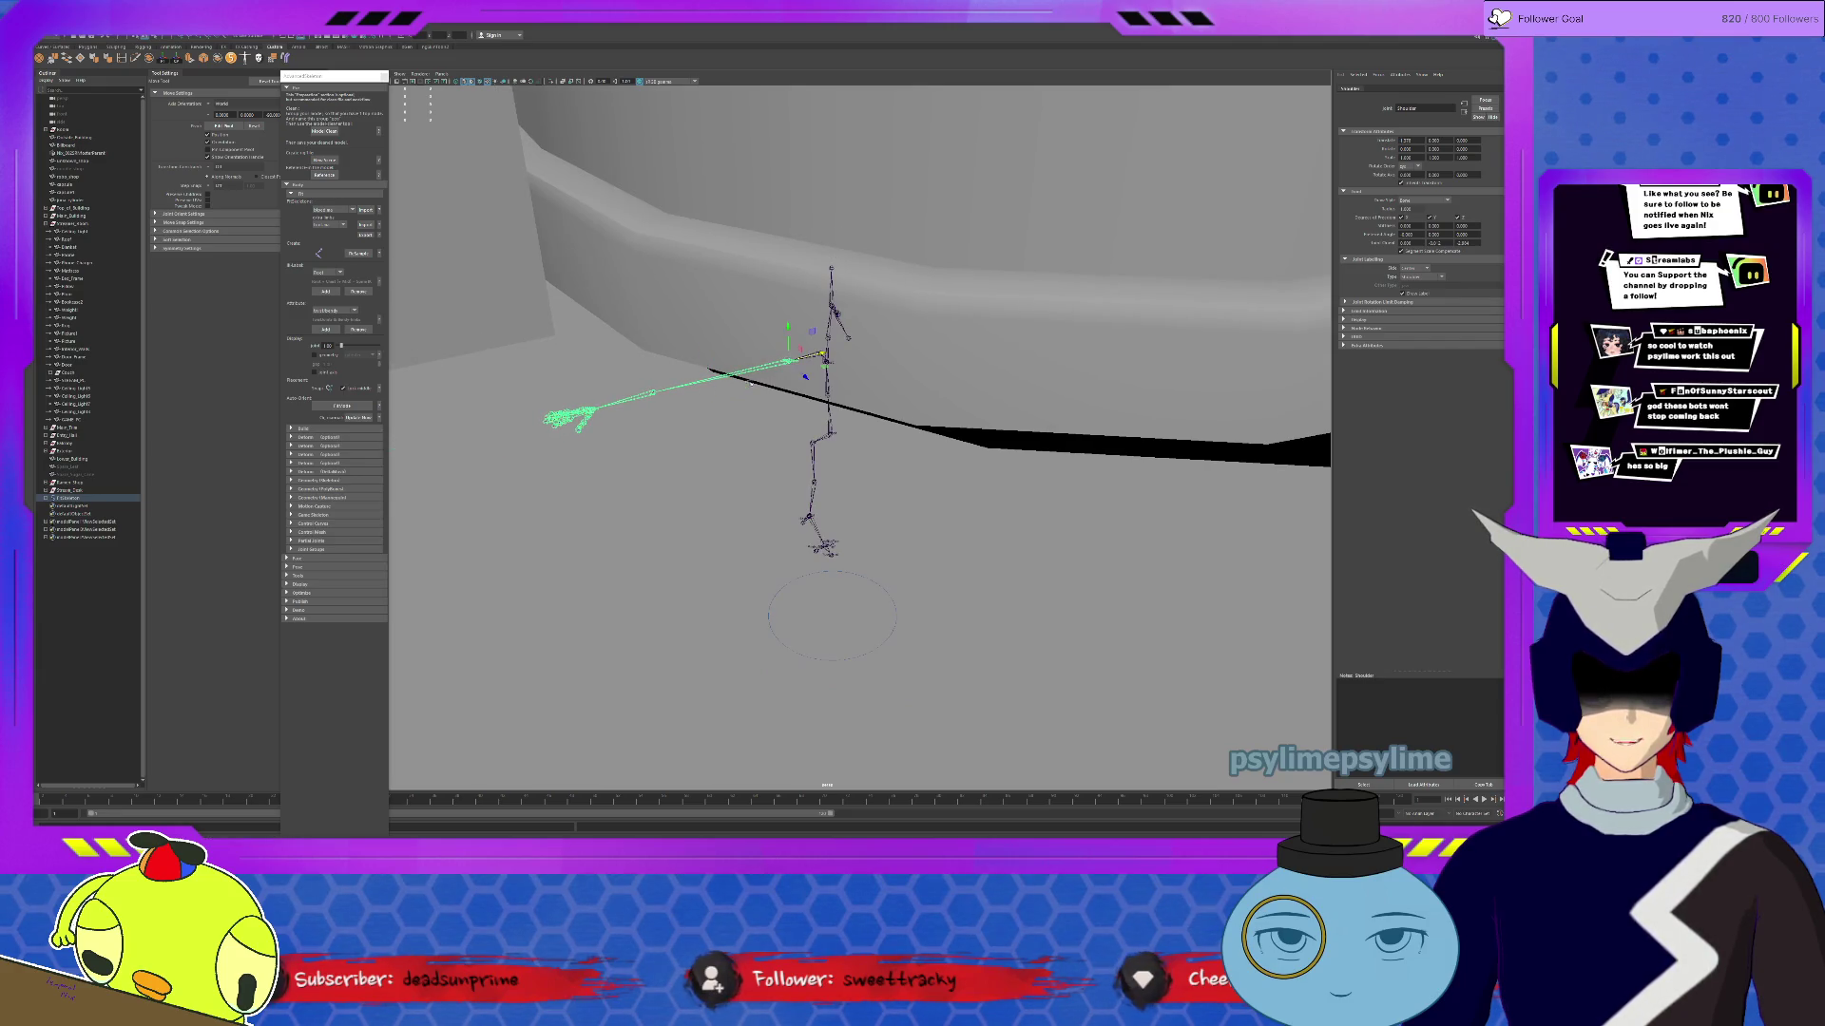
pyautogui.click(589, 411)
pyautogui.moveTo(589, 410); pyautogui.dragTo(563, 416)
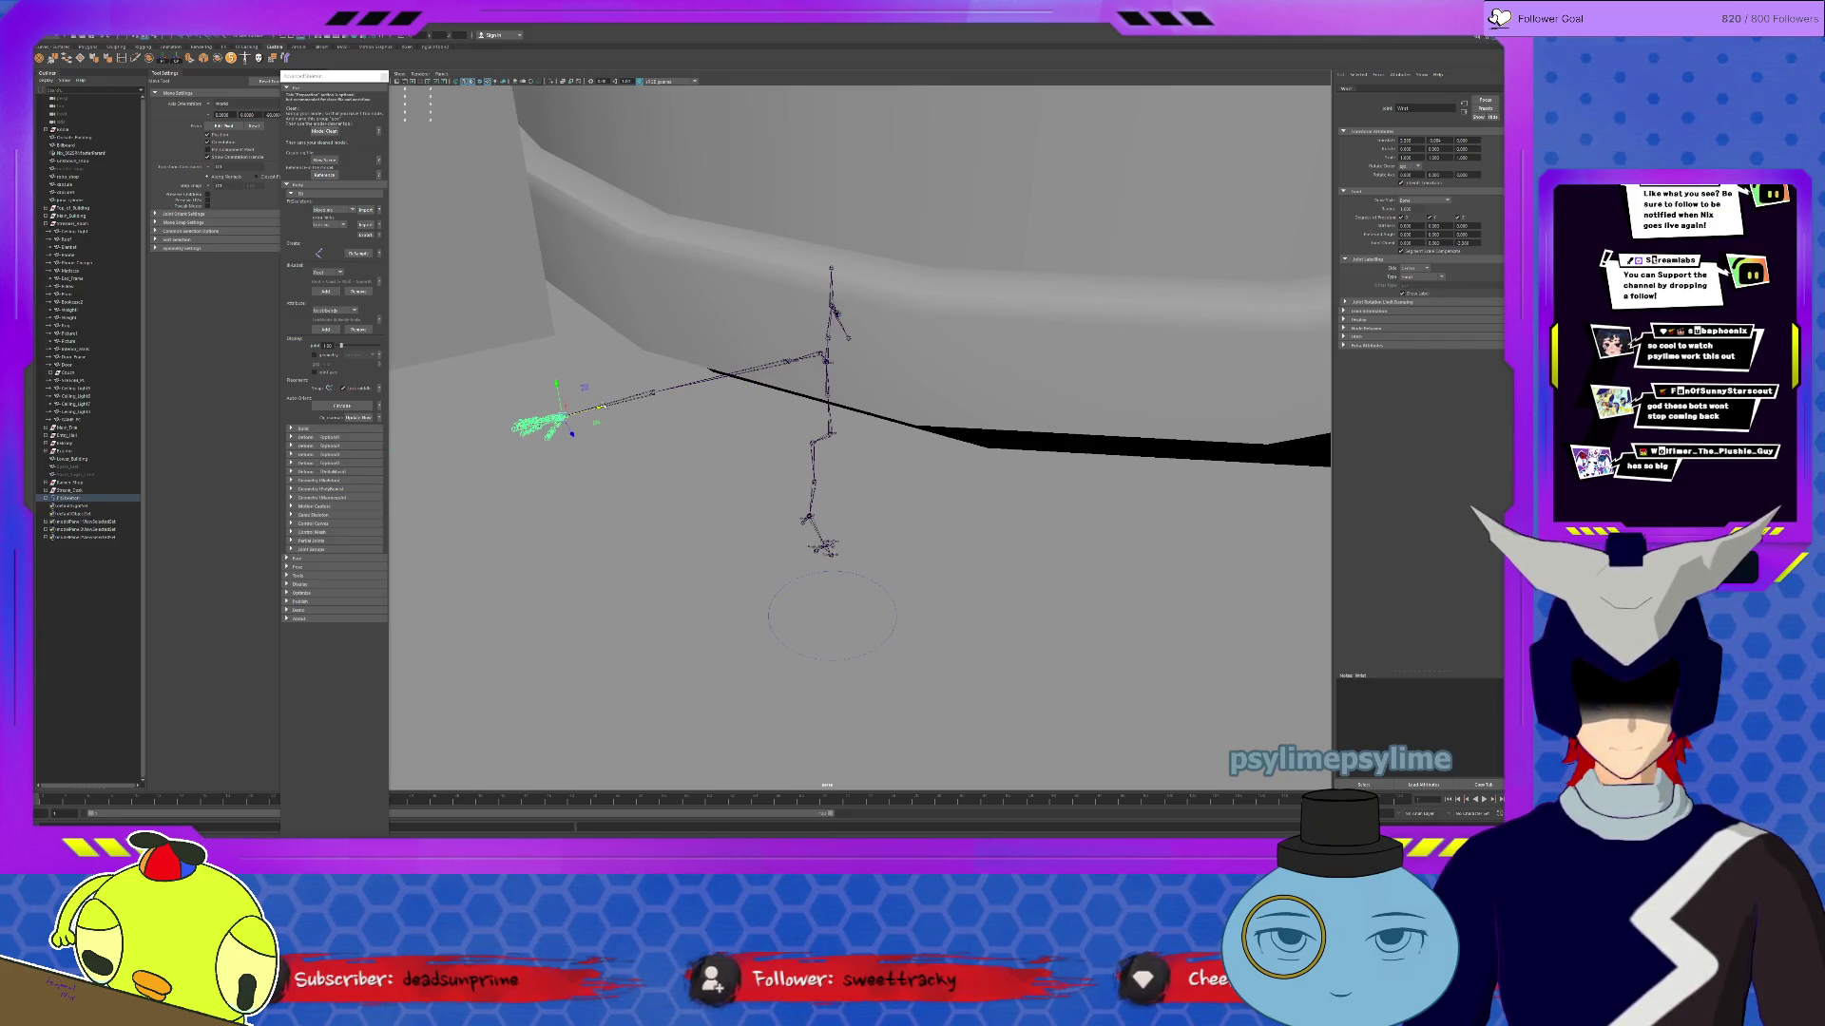
# Step: Switch the skeleton into fit mode, then select it in the Outliner and delete it
pyautogui.click(829, 446)
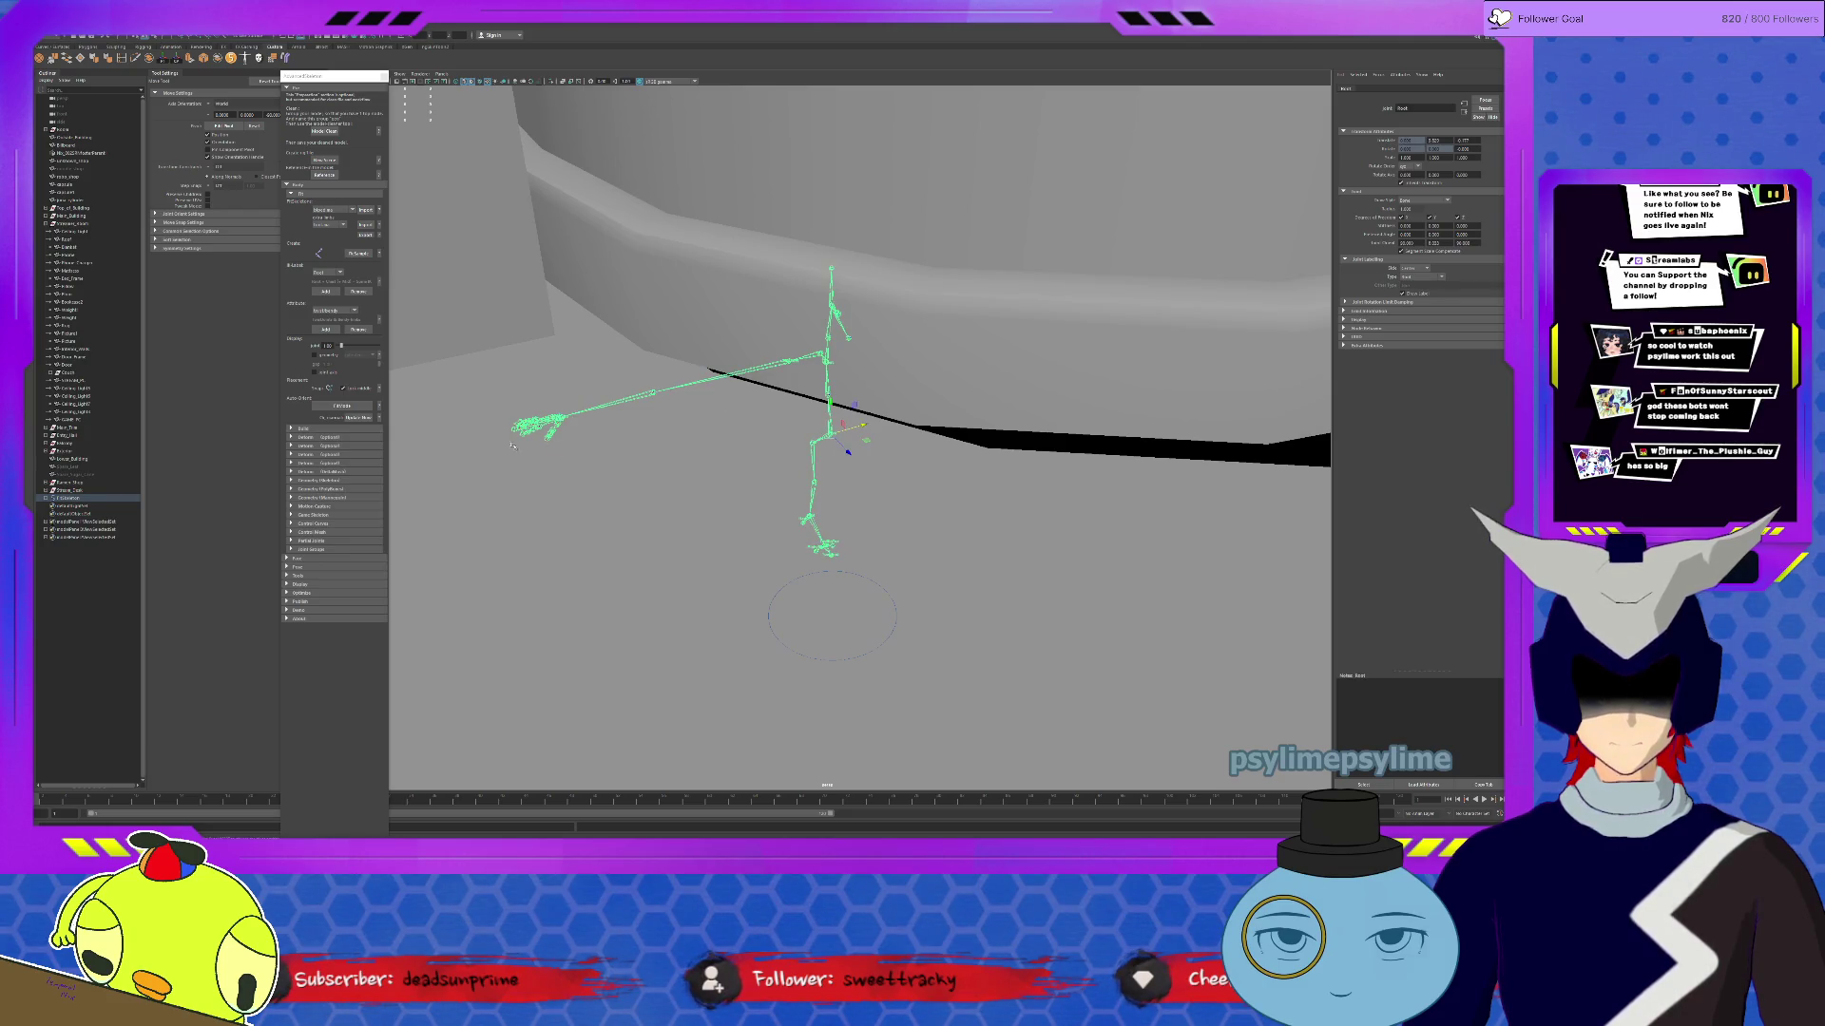
pyautogui.click(350, 406)
pyautogui.click(350, 407)
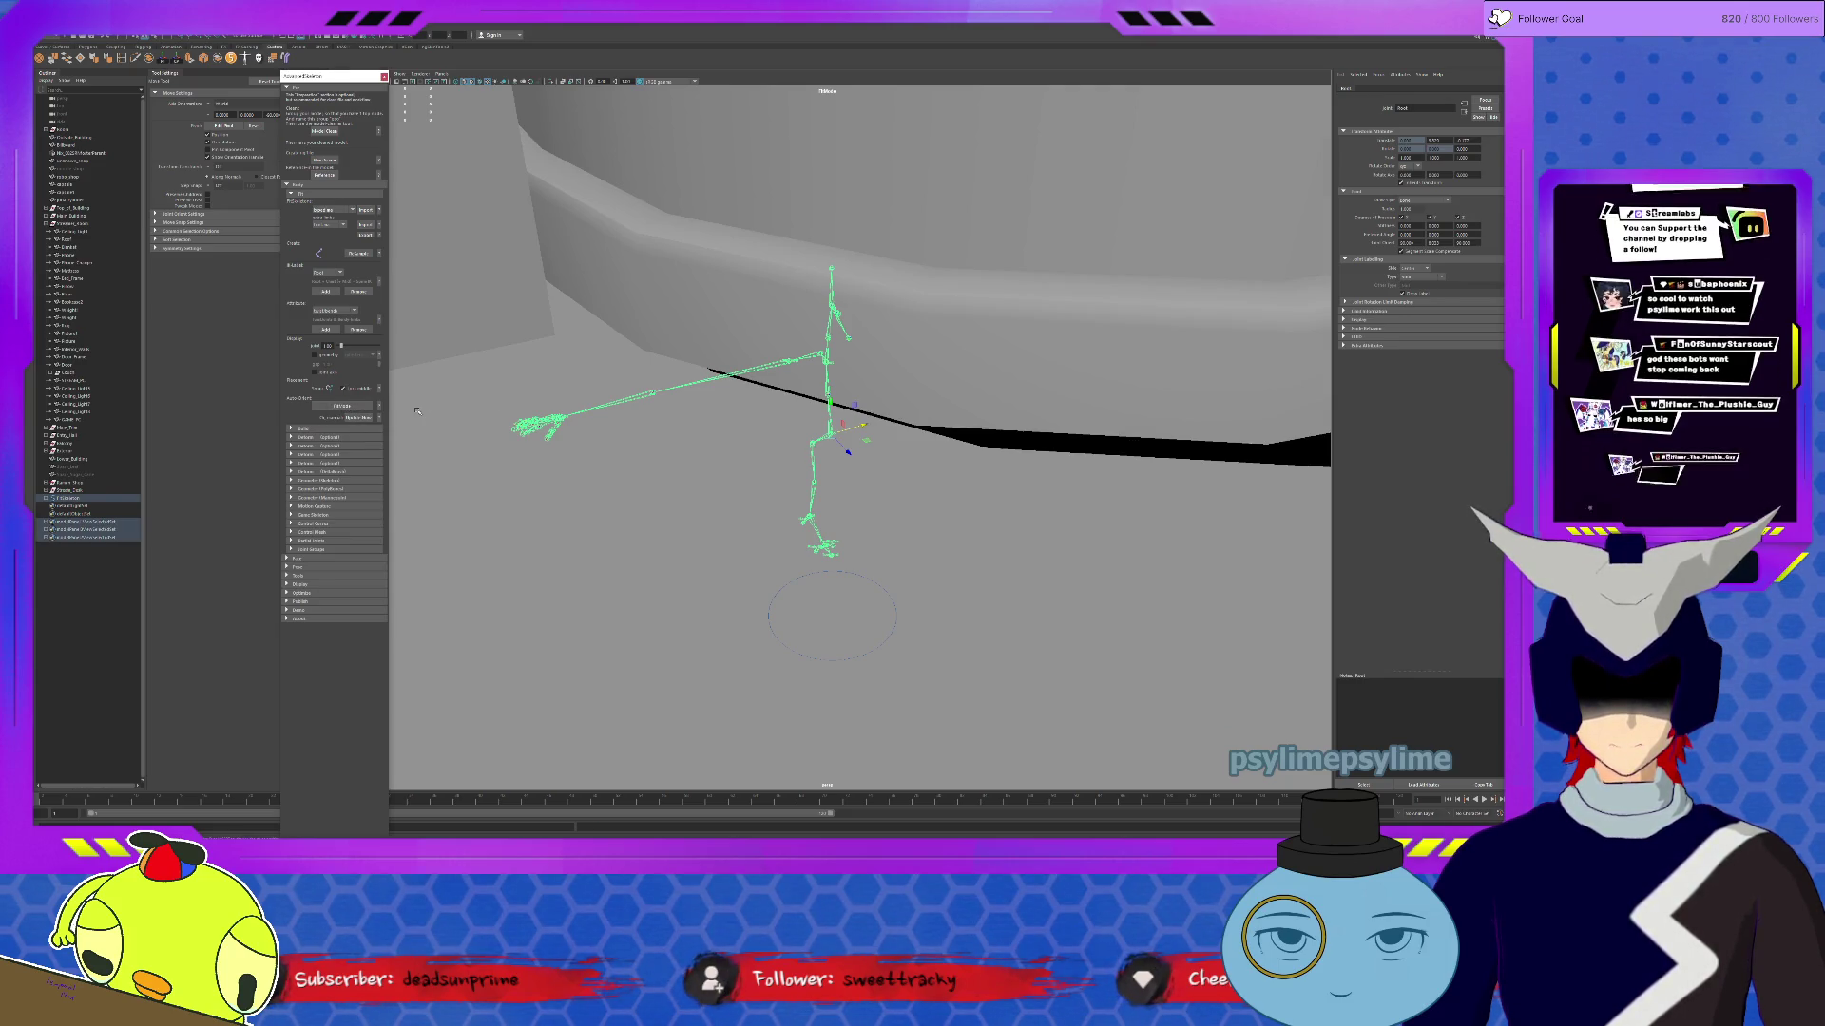
pyautogui.click(77, 500)
pyautogui.press('Delete')
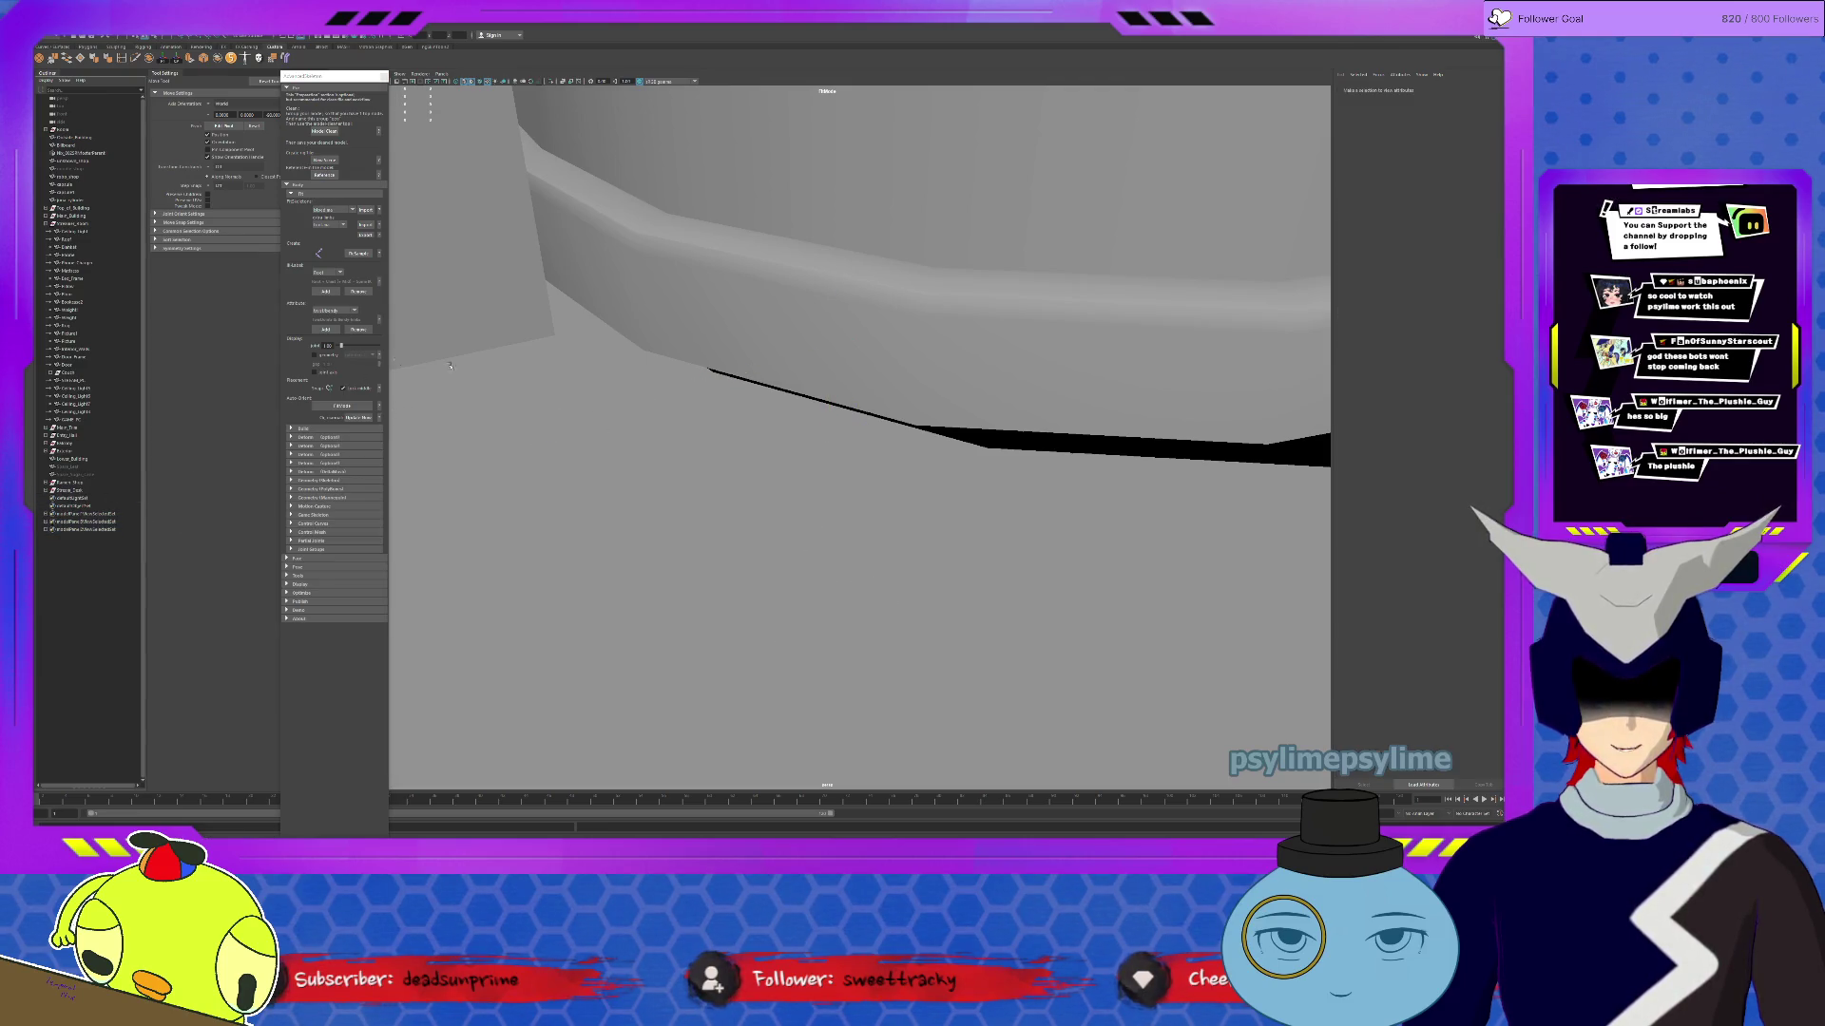
# Step: Toggle to the Channel Box with Ctrl+A and frame the rooftop with its satellite dish from above
pyautogui.scroll(-6, 700, 484)
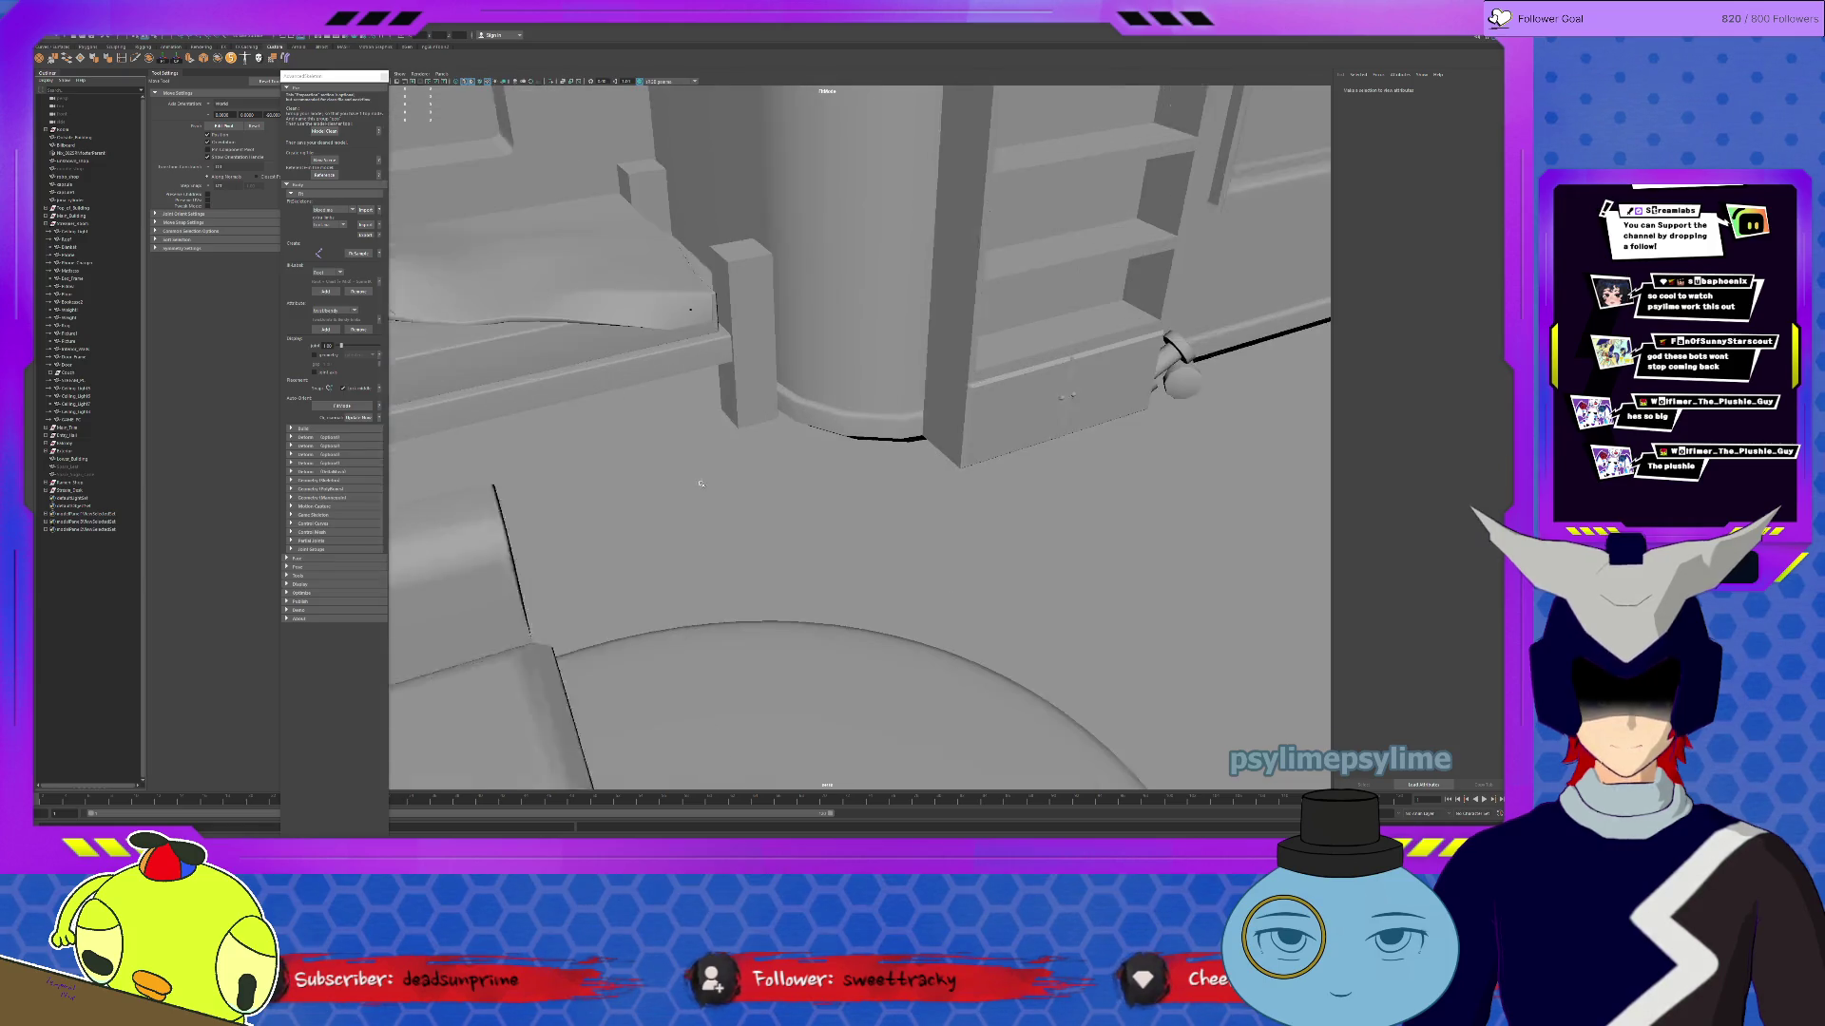
pyautogui.scroll(-5, 700, 483)
pyautogui.click(981, 505)
pyautogui.keyDown('alt'); pyautogui.moveTo(981, 505); pyautogui.dragTo(612, 686); pyautogui.keyUp('alt')
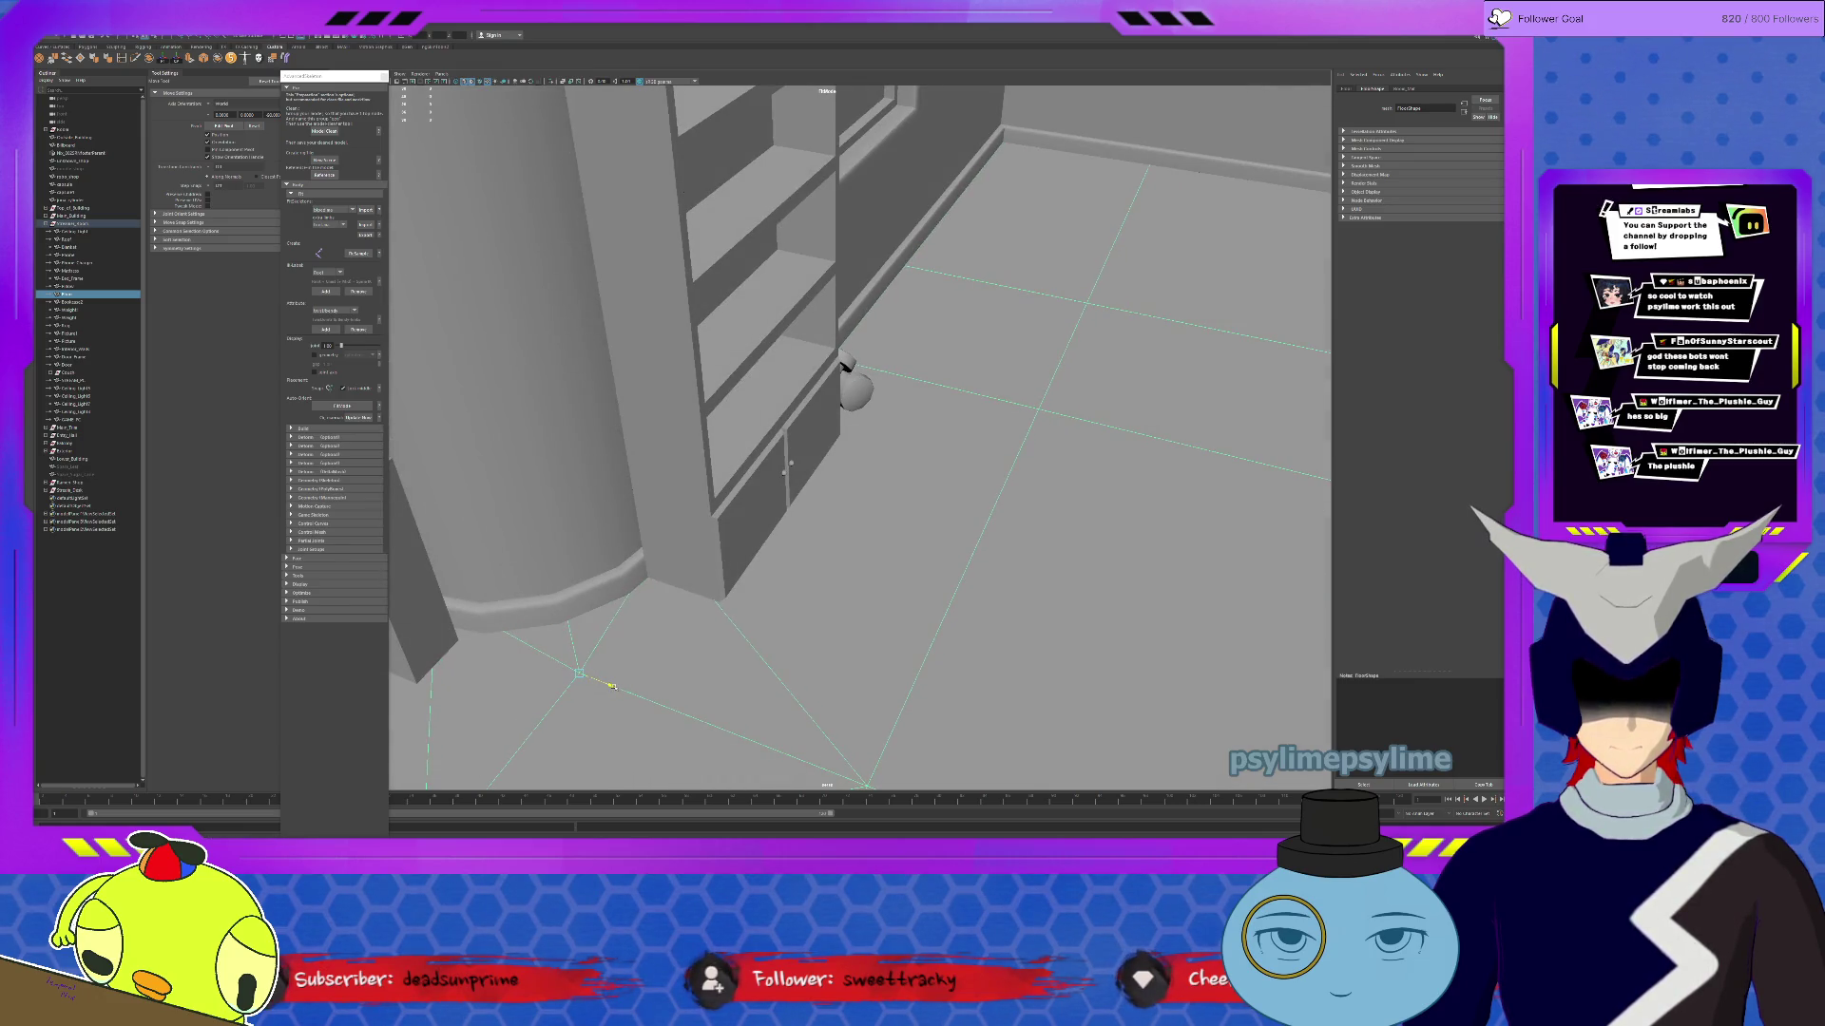
pyautogui.scroll(10, 813, 627)
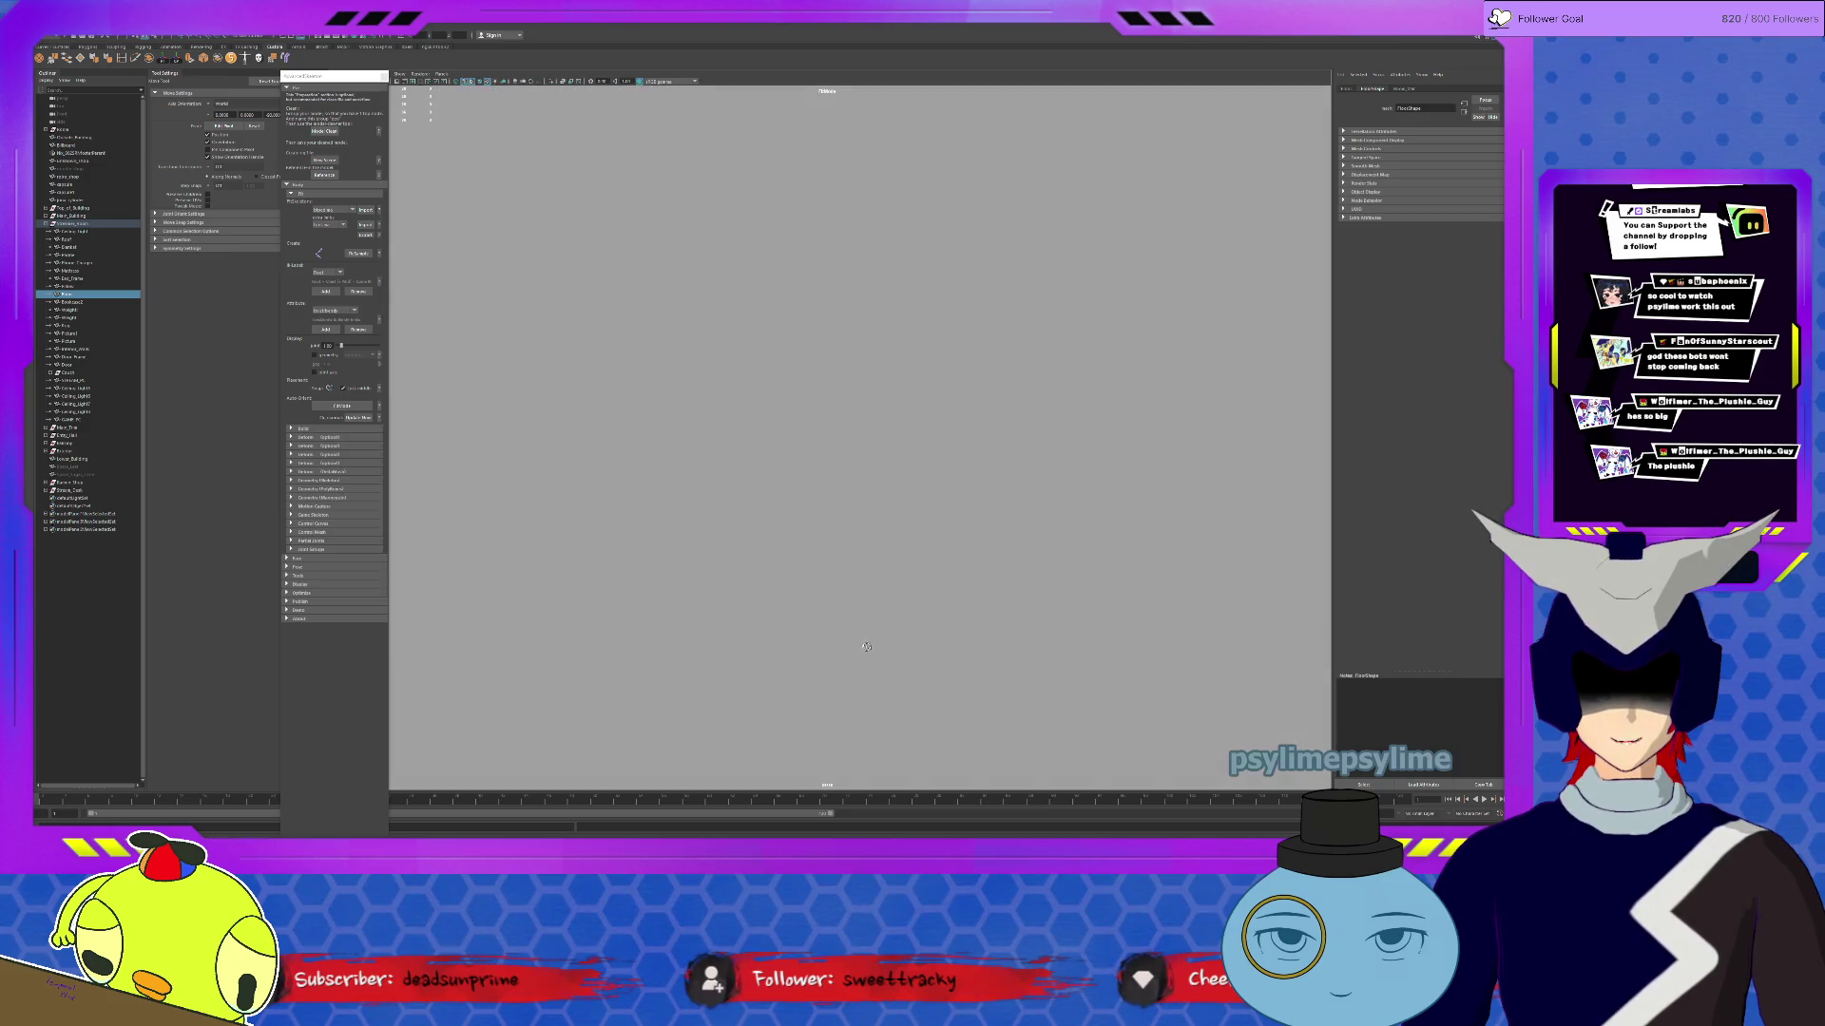
pyautogui.scroll(-5, 861, 396)
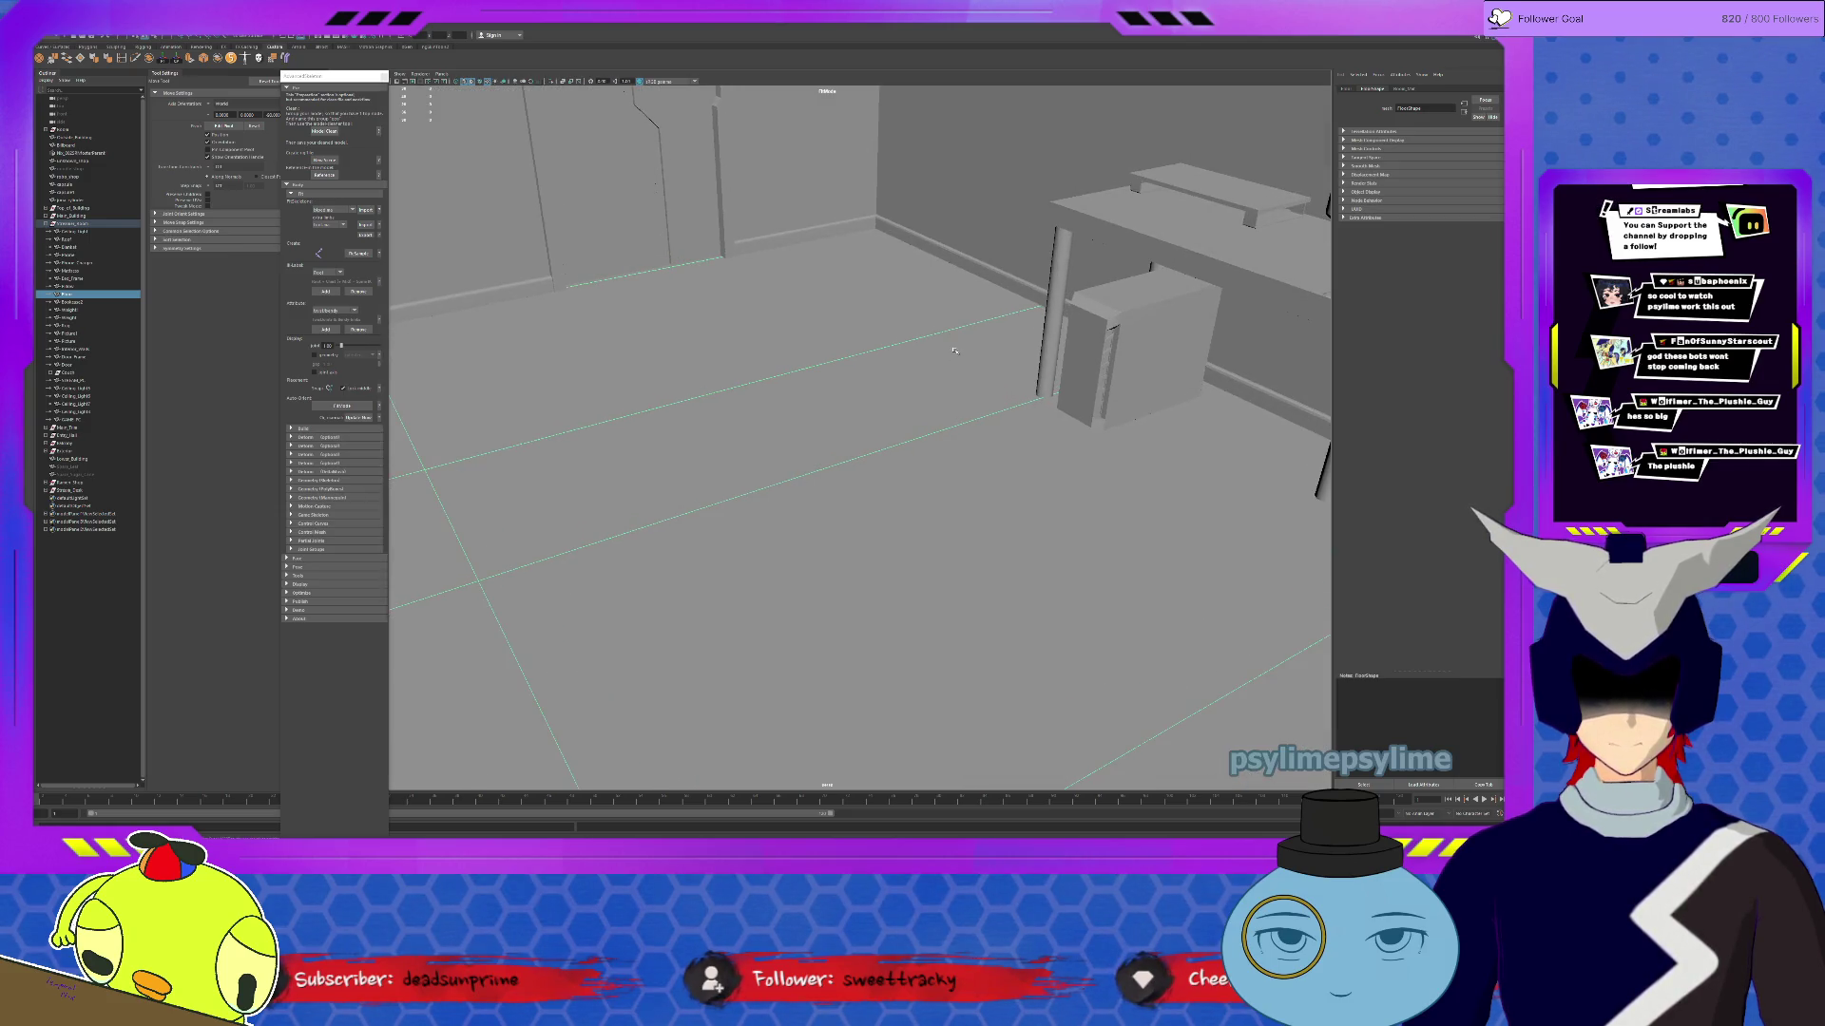
pyautogui.hotkey('ctrl', 'a')
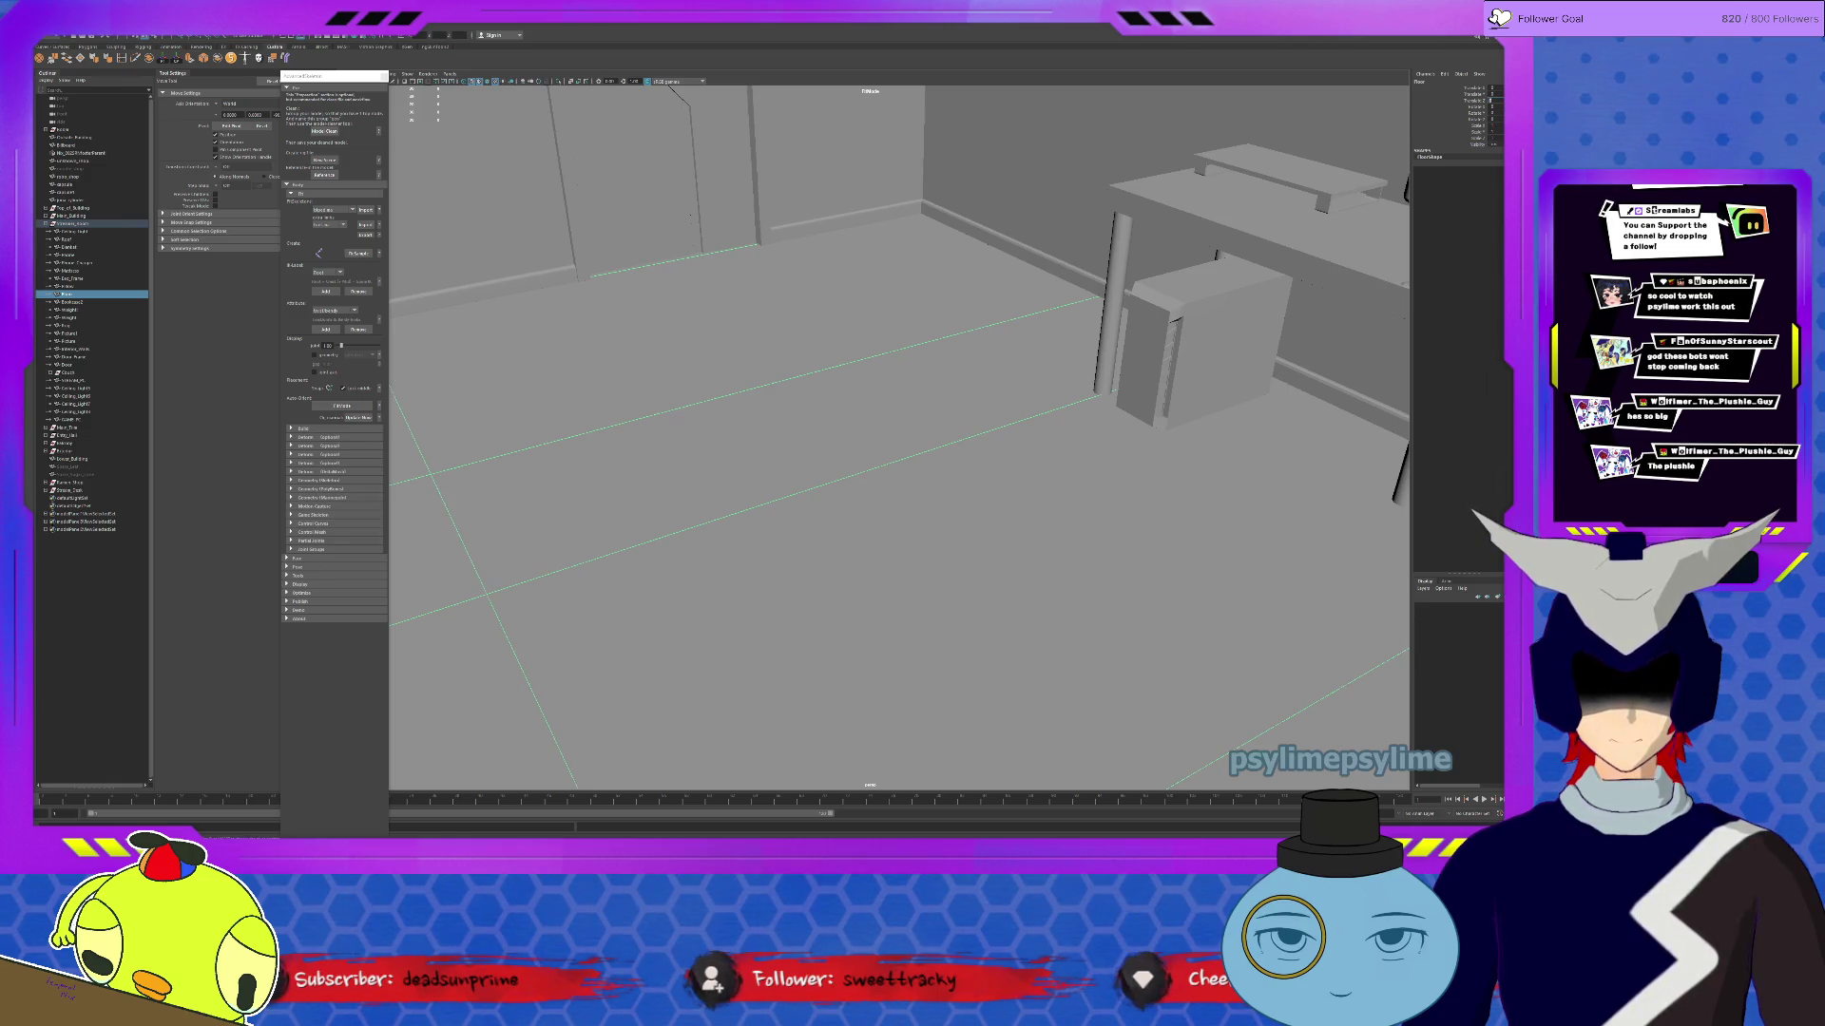
pyautogui.moveTo(871, 449)
pyautogui.keyDown('alt'); pyautogui.mouseDown()
pyautogui.moveTo(891, 595)
pyautogui.moveTo(943, 578)
pyautogui.mouseUp(); pyautogui.keyUp('alt')
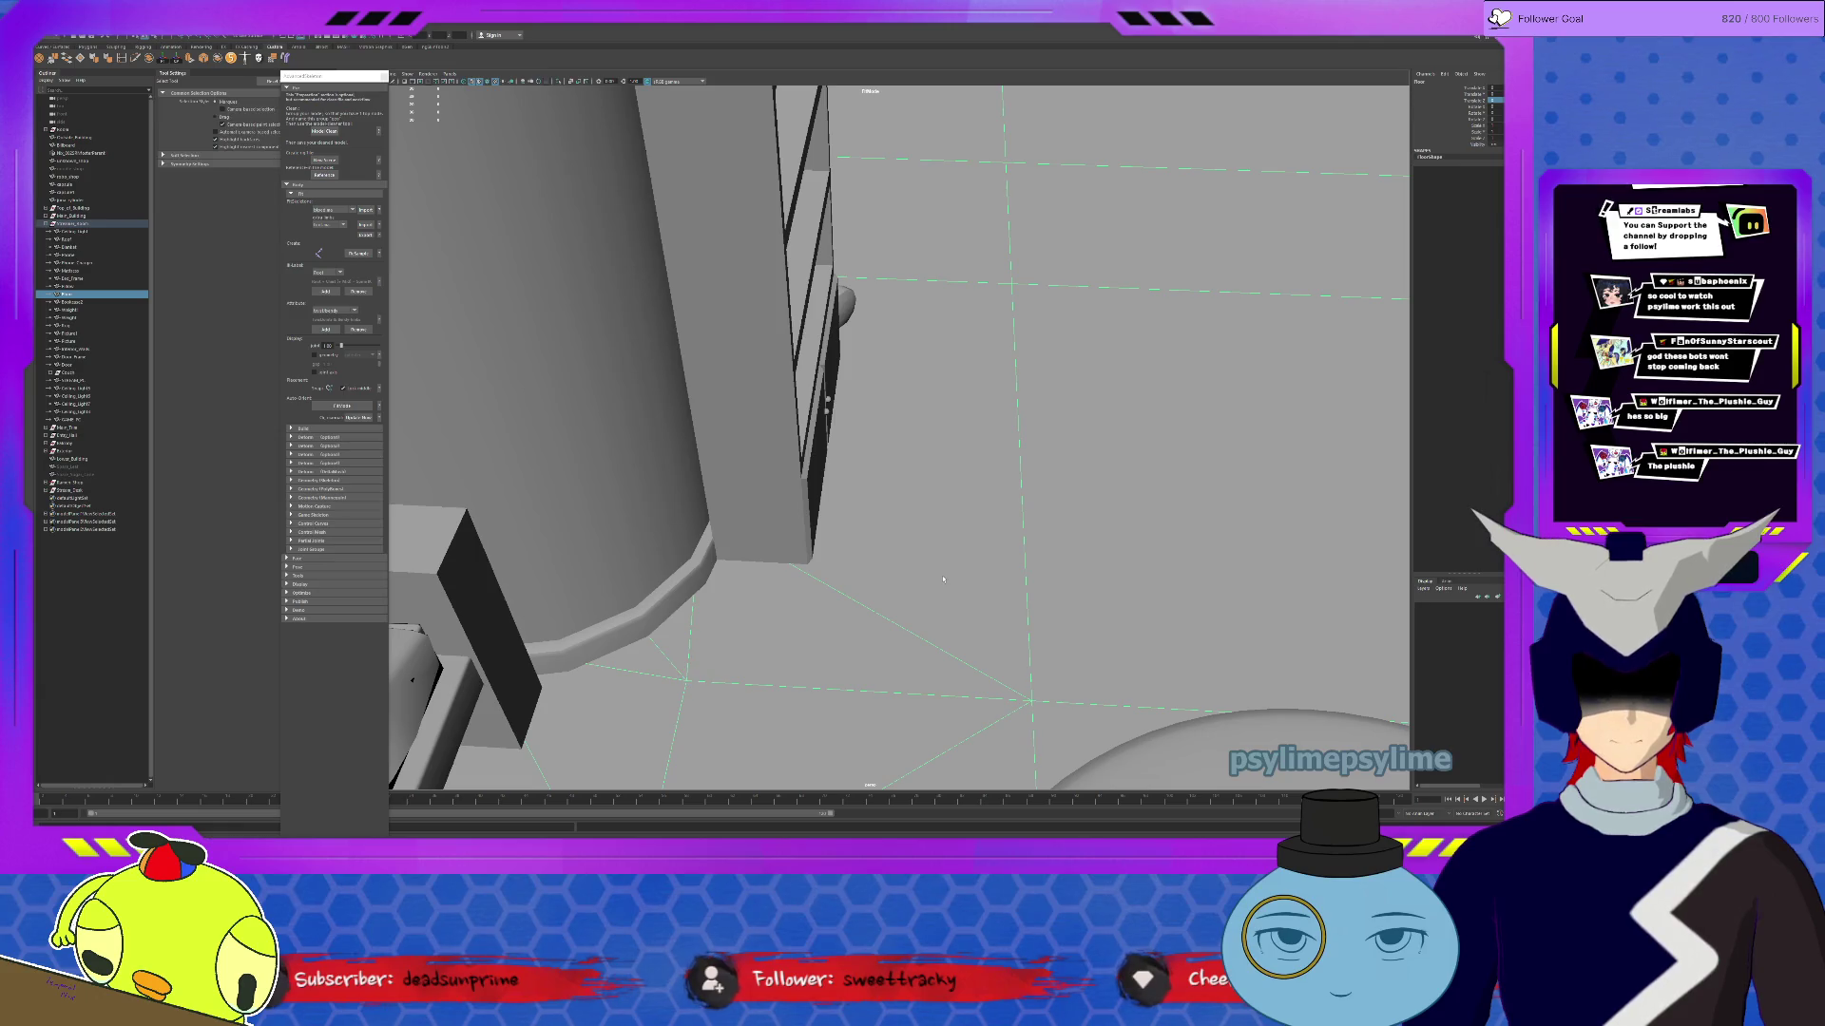
pyautogui.press('f')
pyautogui.click(551, 561)
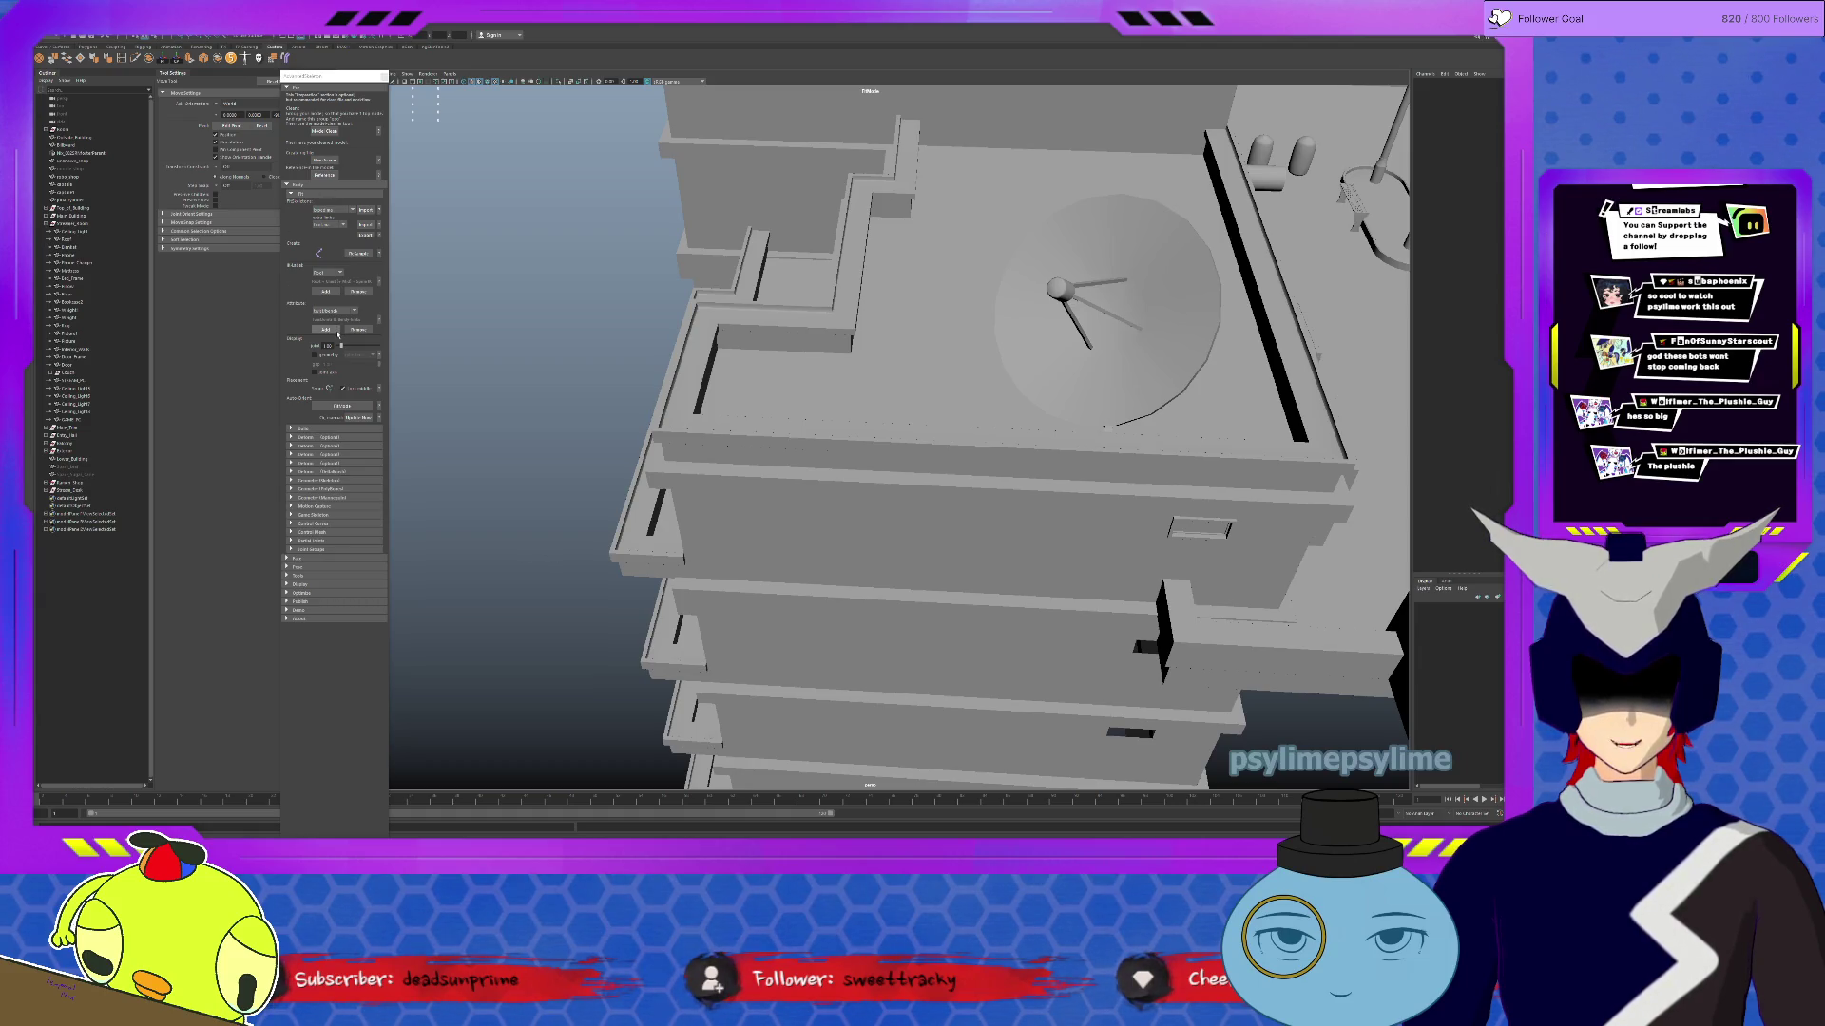
# Step: Confirm a solver option, then open the Tool Settings attribute dropdown and scroll its entries
pyautogui.click(352, 210)
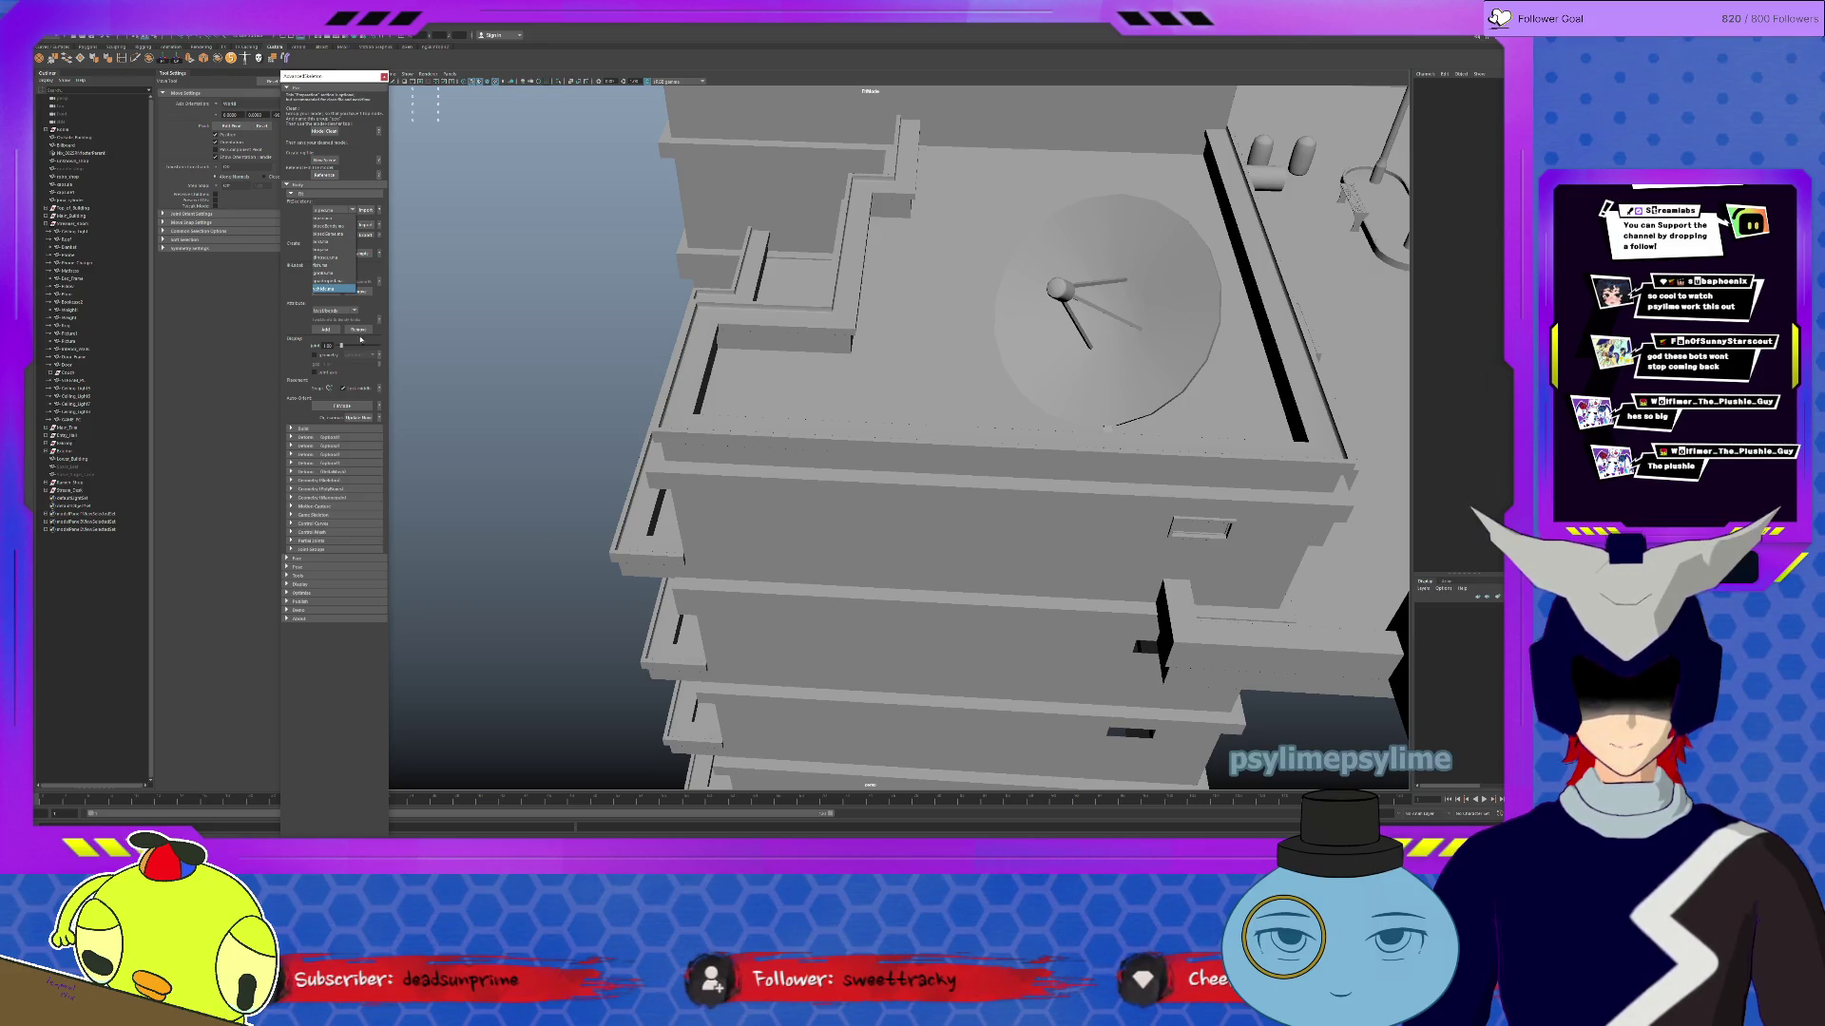
pyautogui.press('Return')
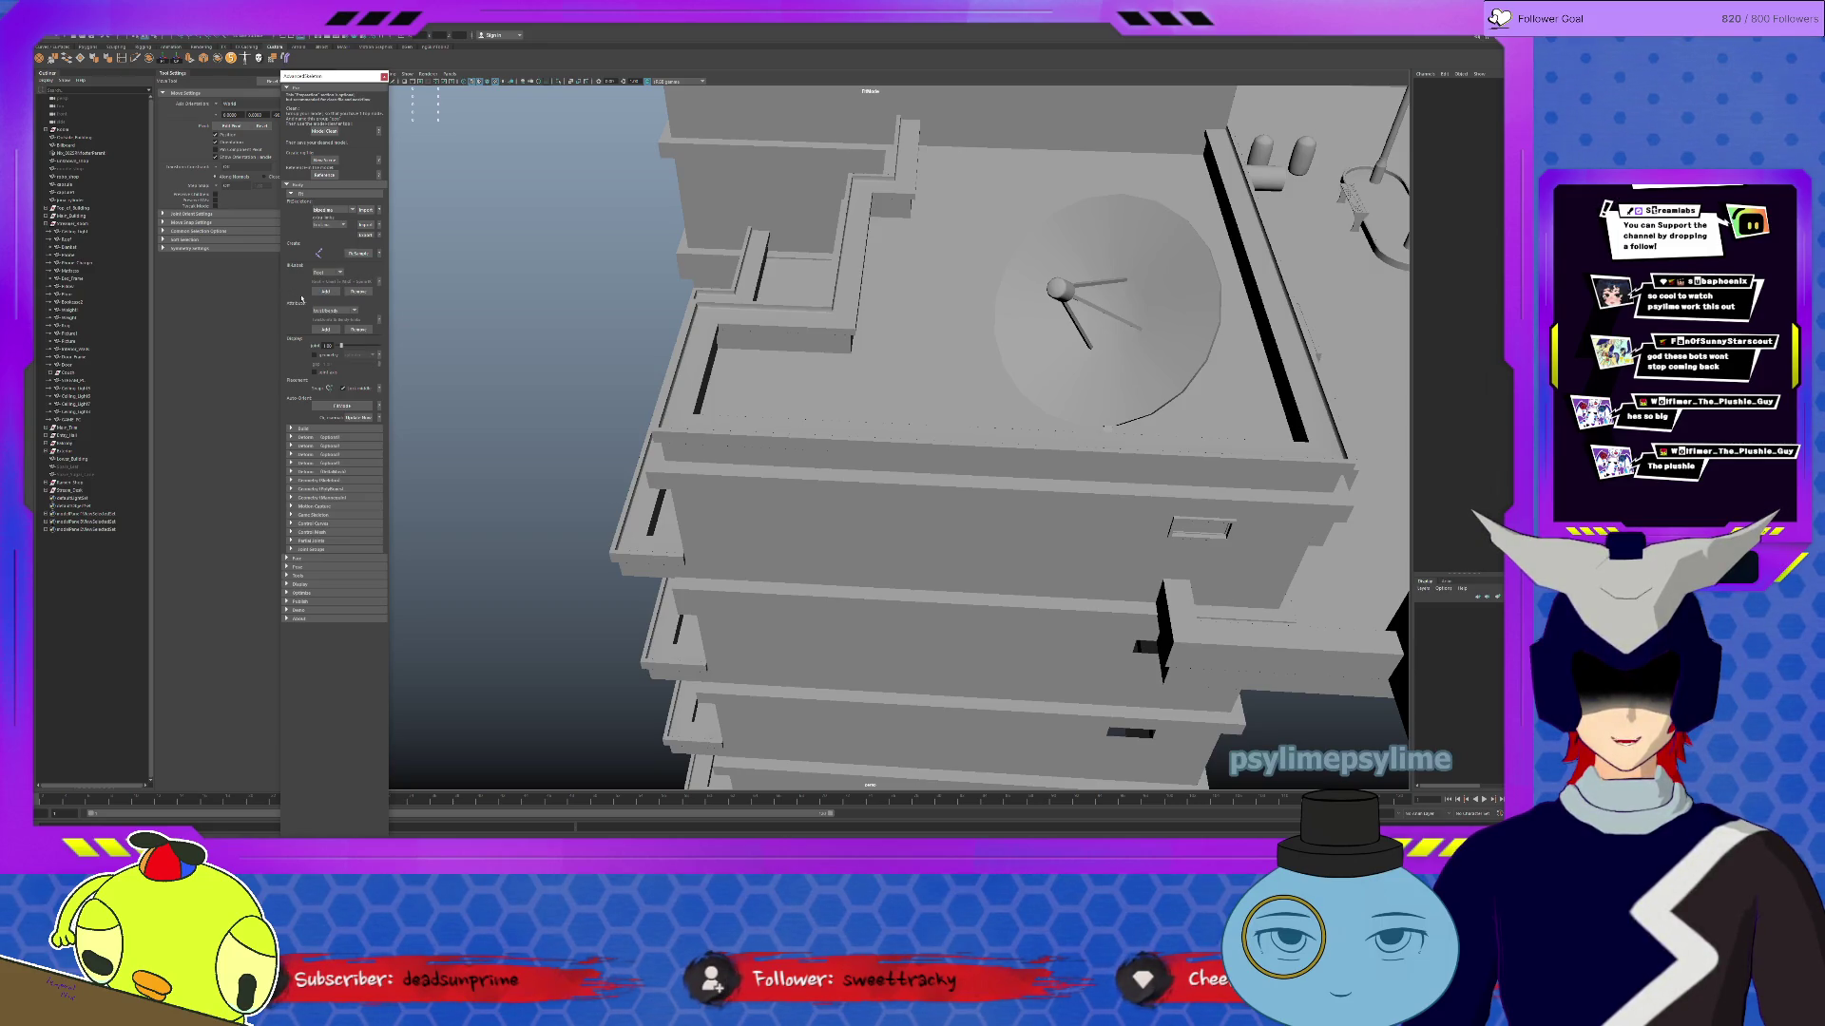
pyautogui.click(335, 312)
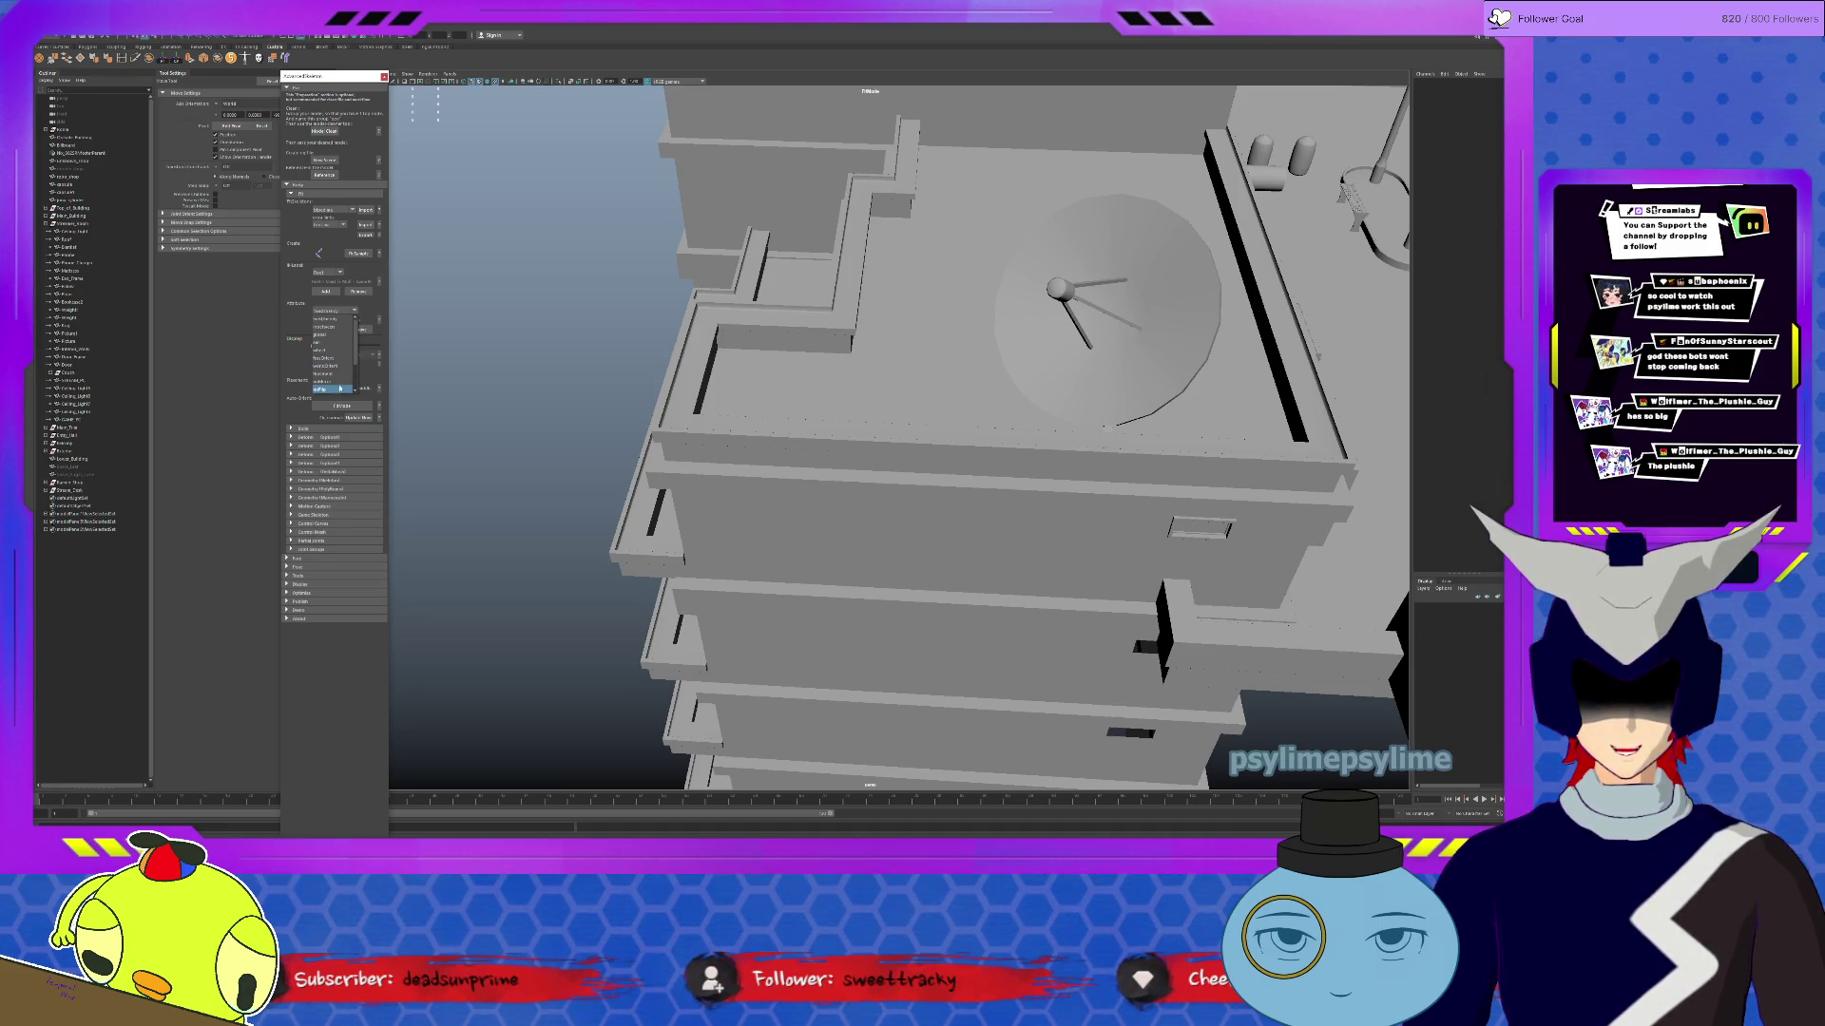
pyautogui.scroll(-1, 335, 382)
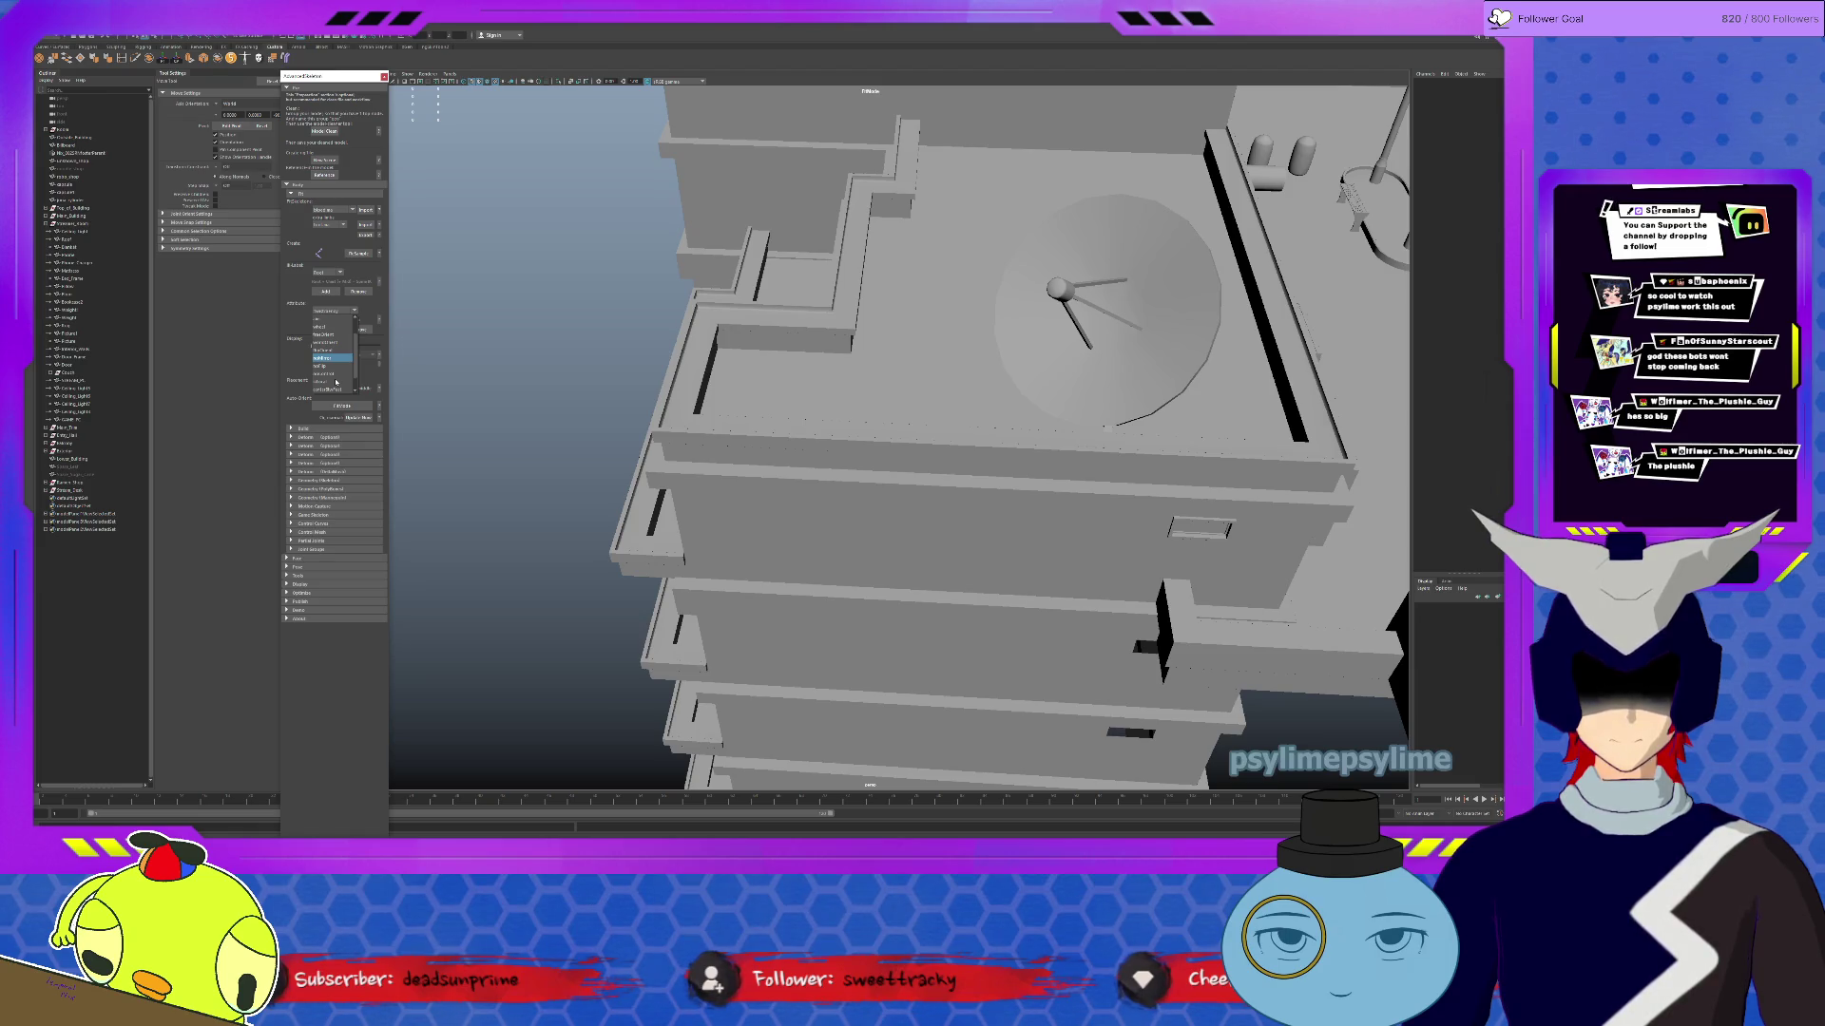
pyautogui.scroll(-1, 336, 382)
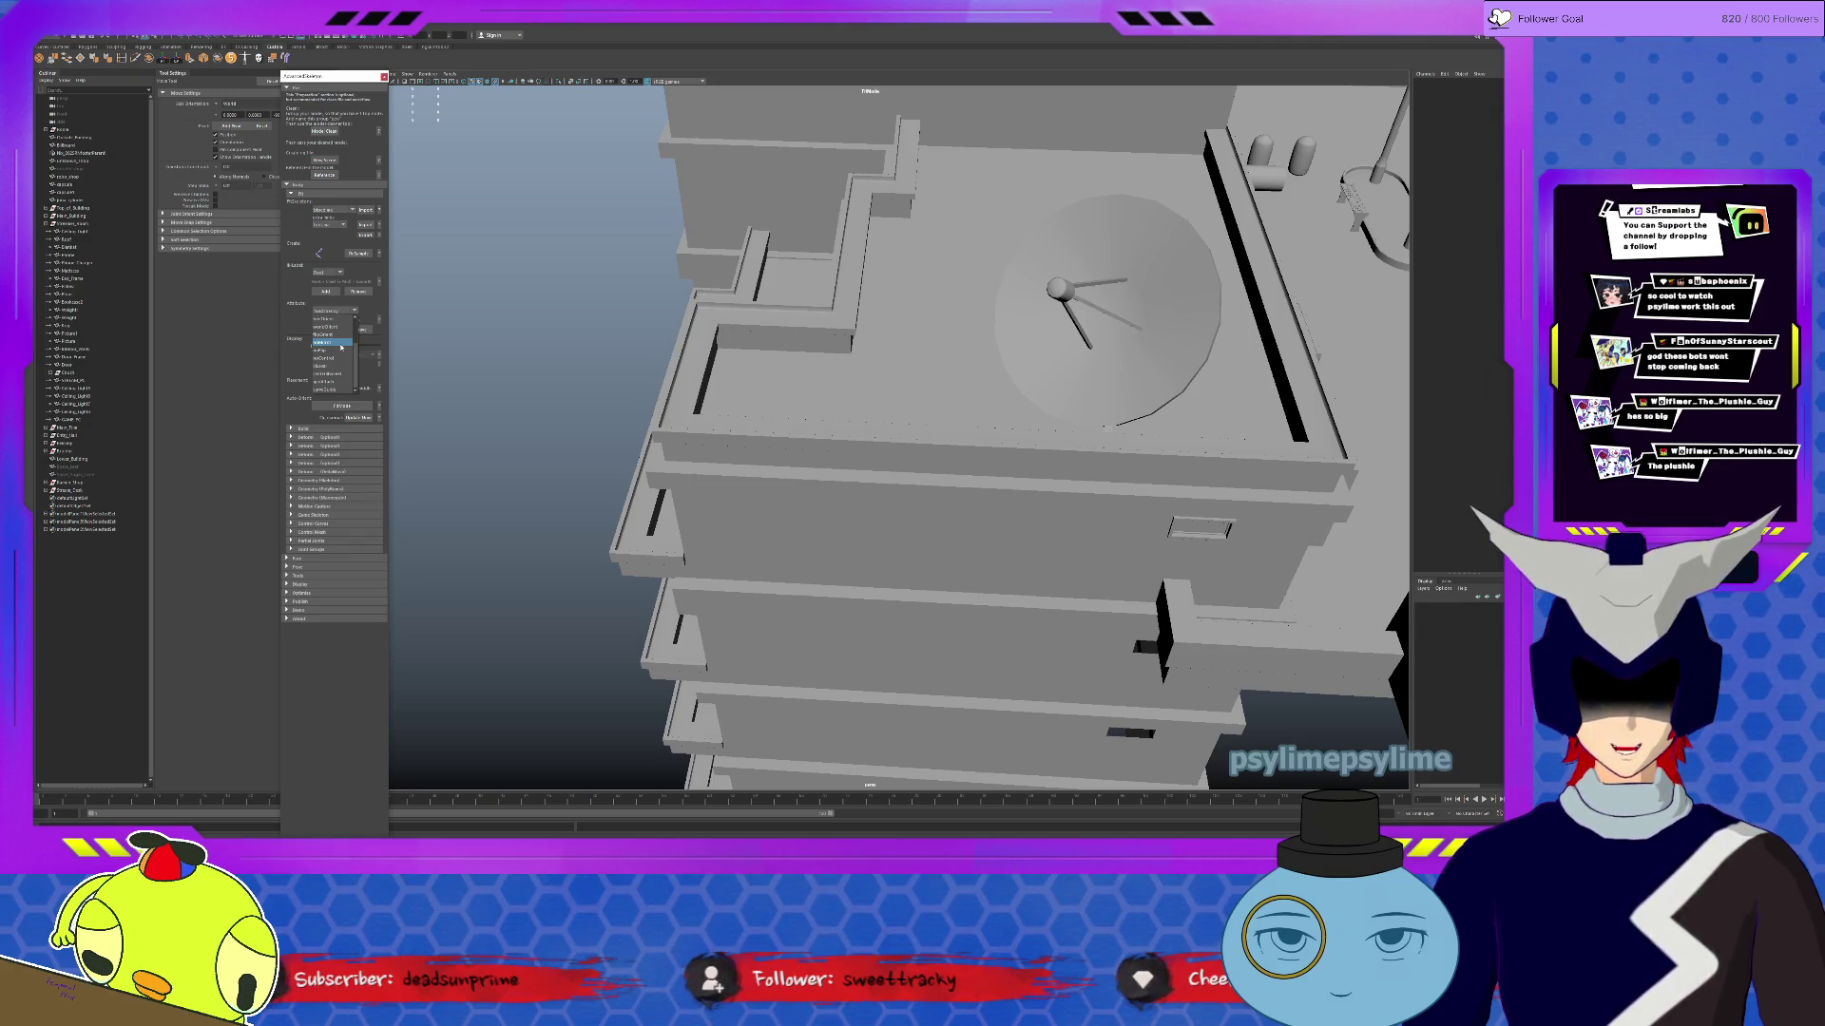
# Step: Choose the attribute value and close the extra settings panel to widen the building view
pyautogui.click(340, 348)
pyautogui.scroll(3, 538, 429)
pyautogui.scroll(3, 538, 429)
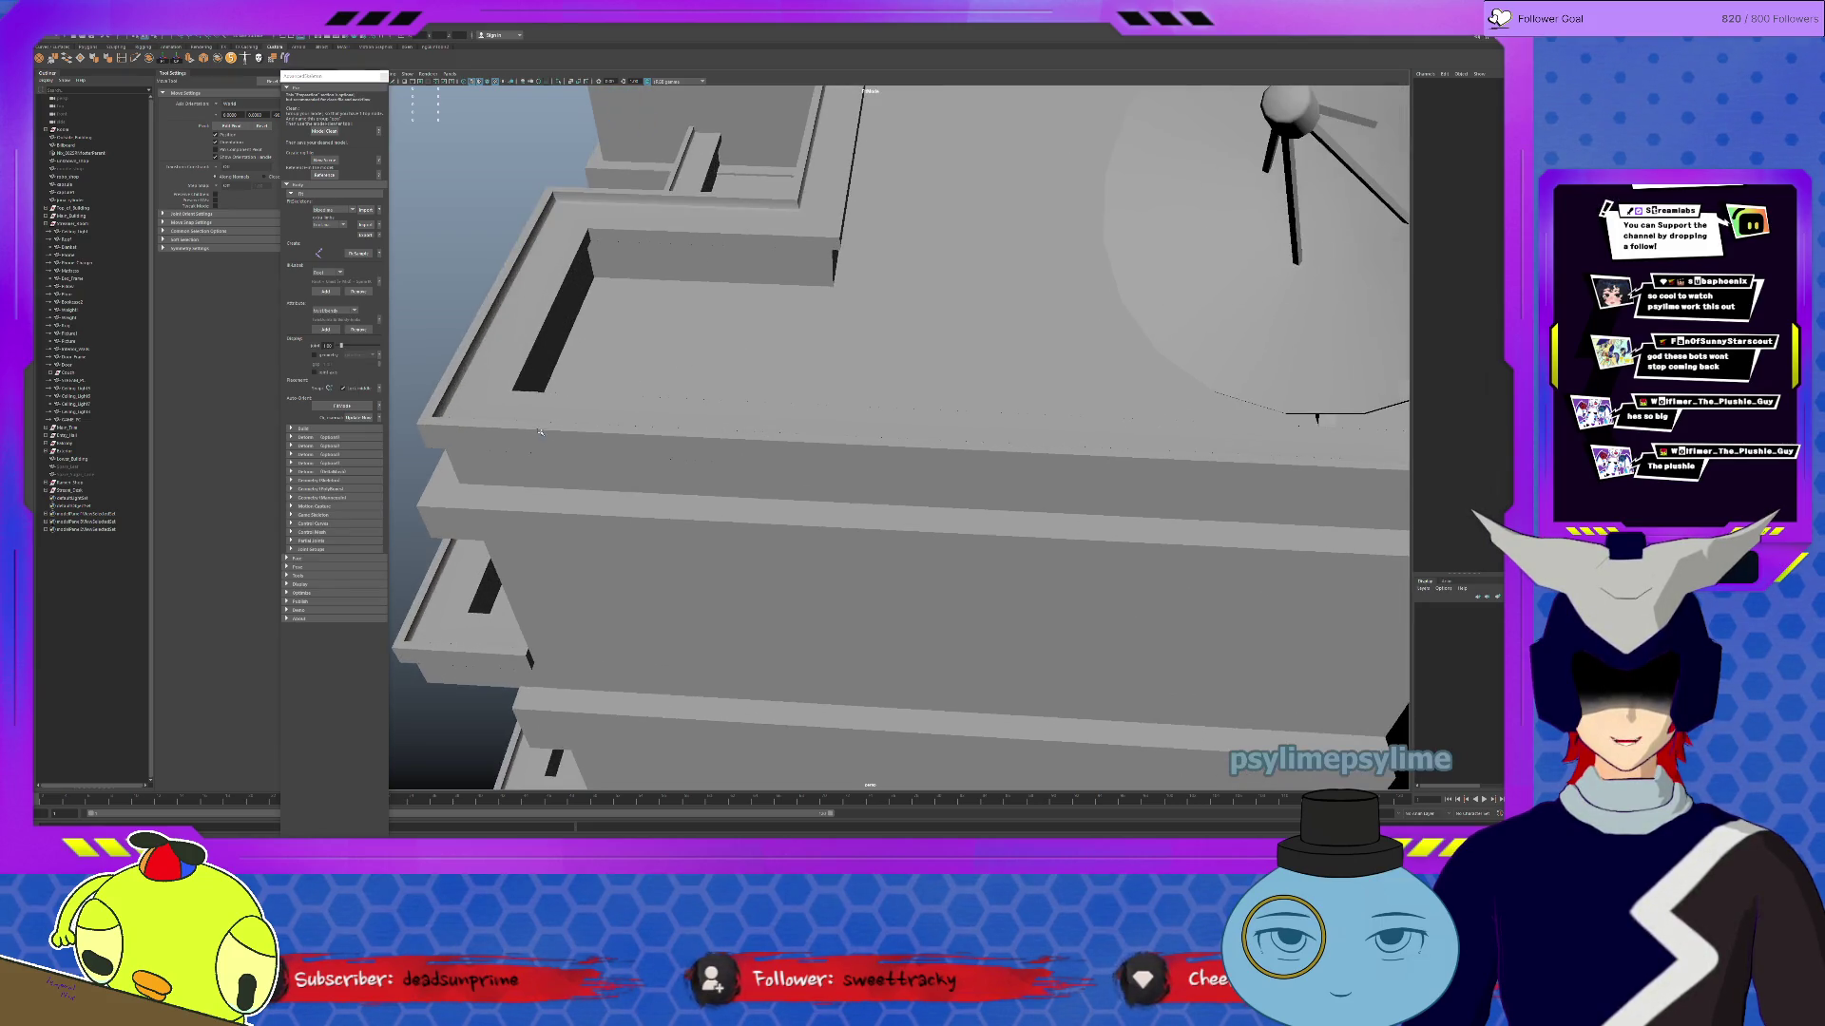
pyautogui.keyDown('alt'); pyautogui.moveTo(660, 453); pyautogui.dragTo(785, 429); pyautogui.keyUp('alt')
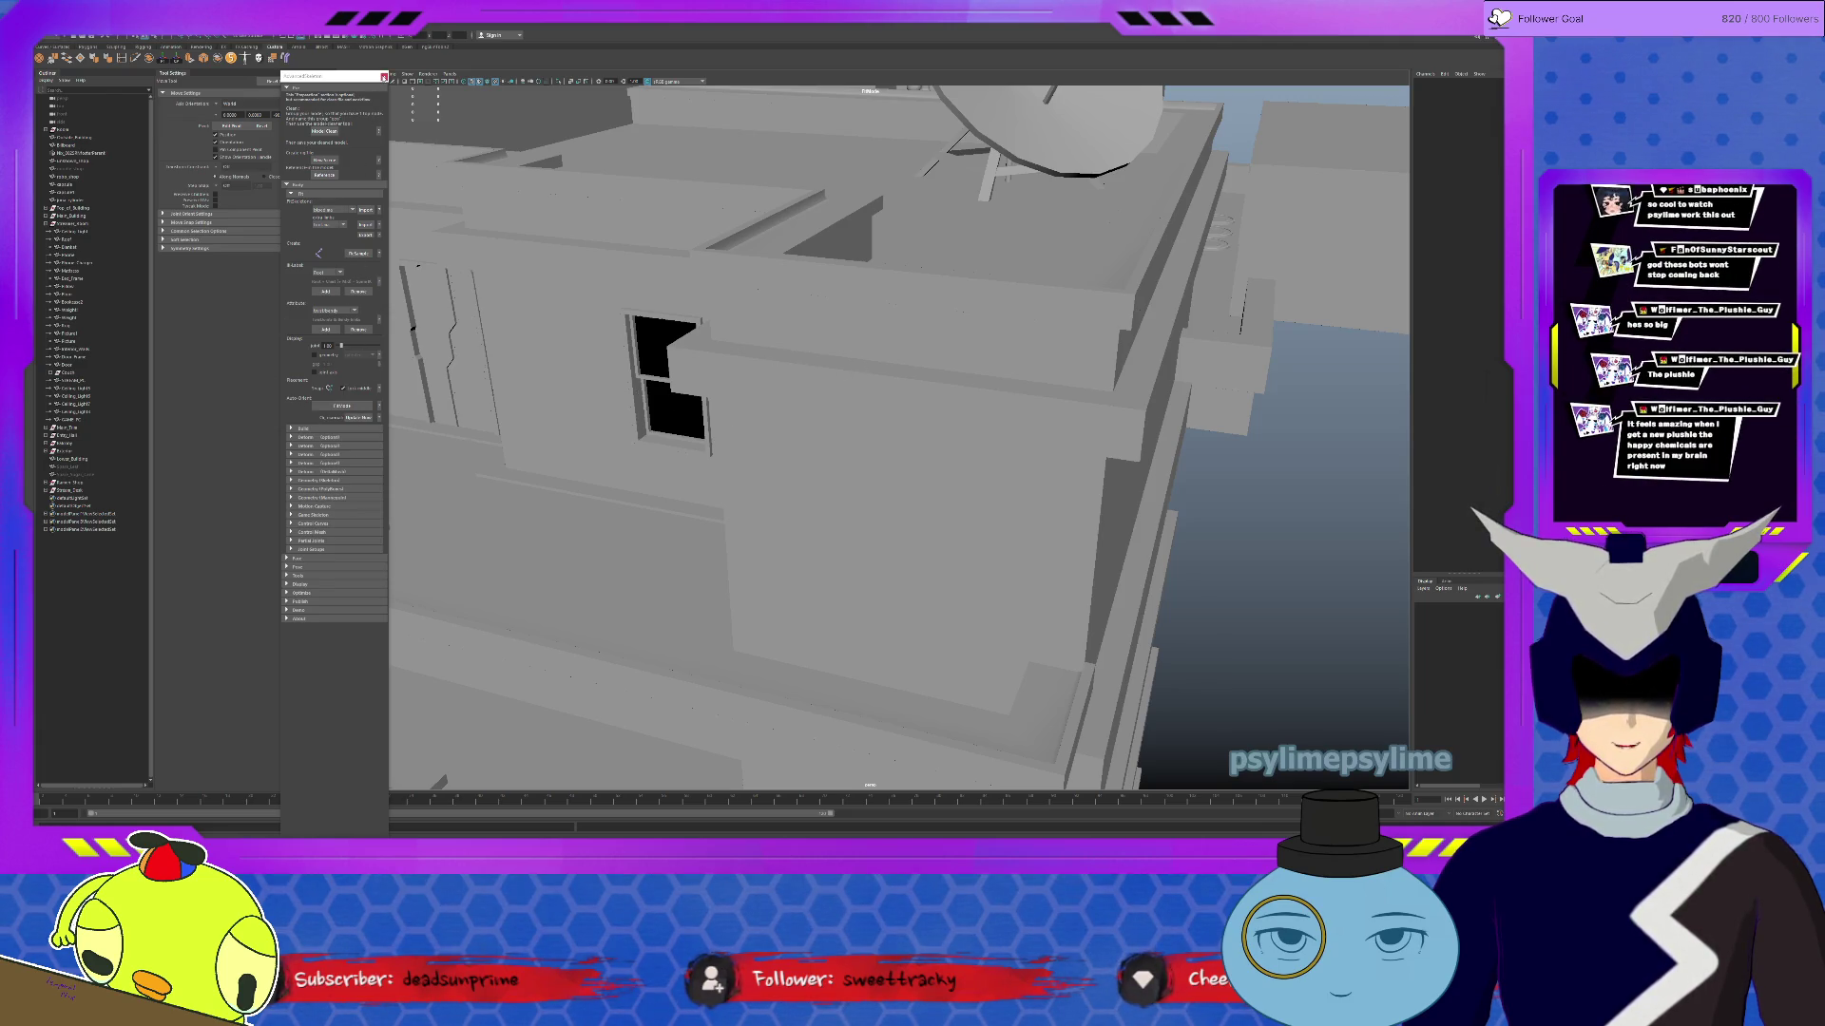
pyautogui.click(382, 77)
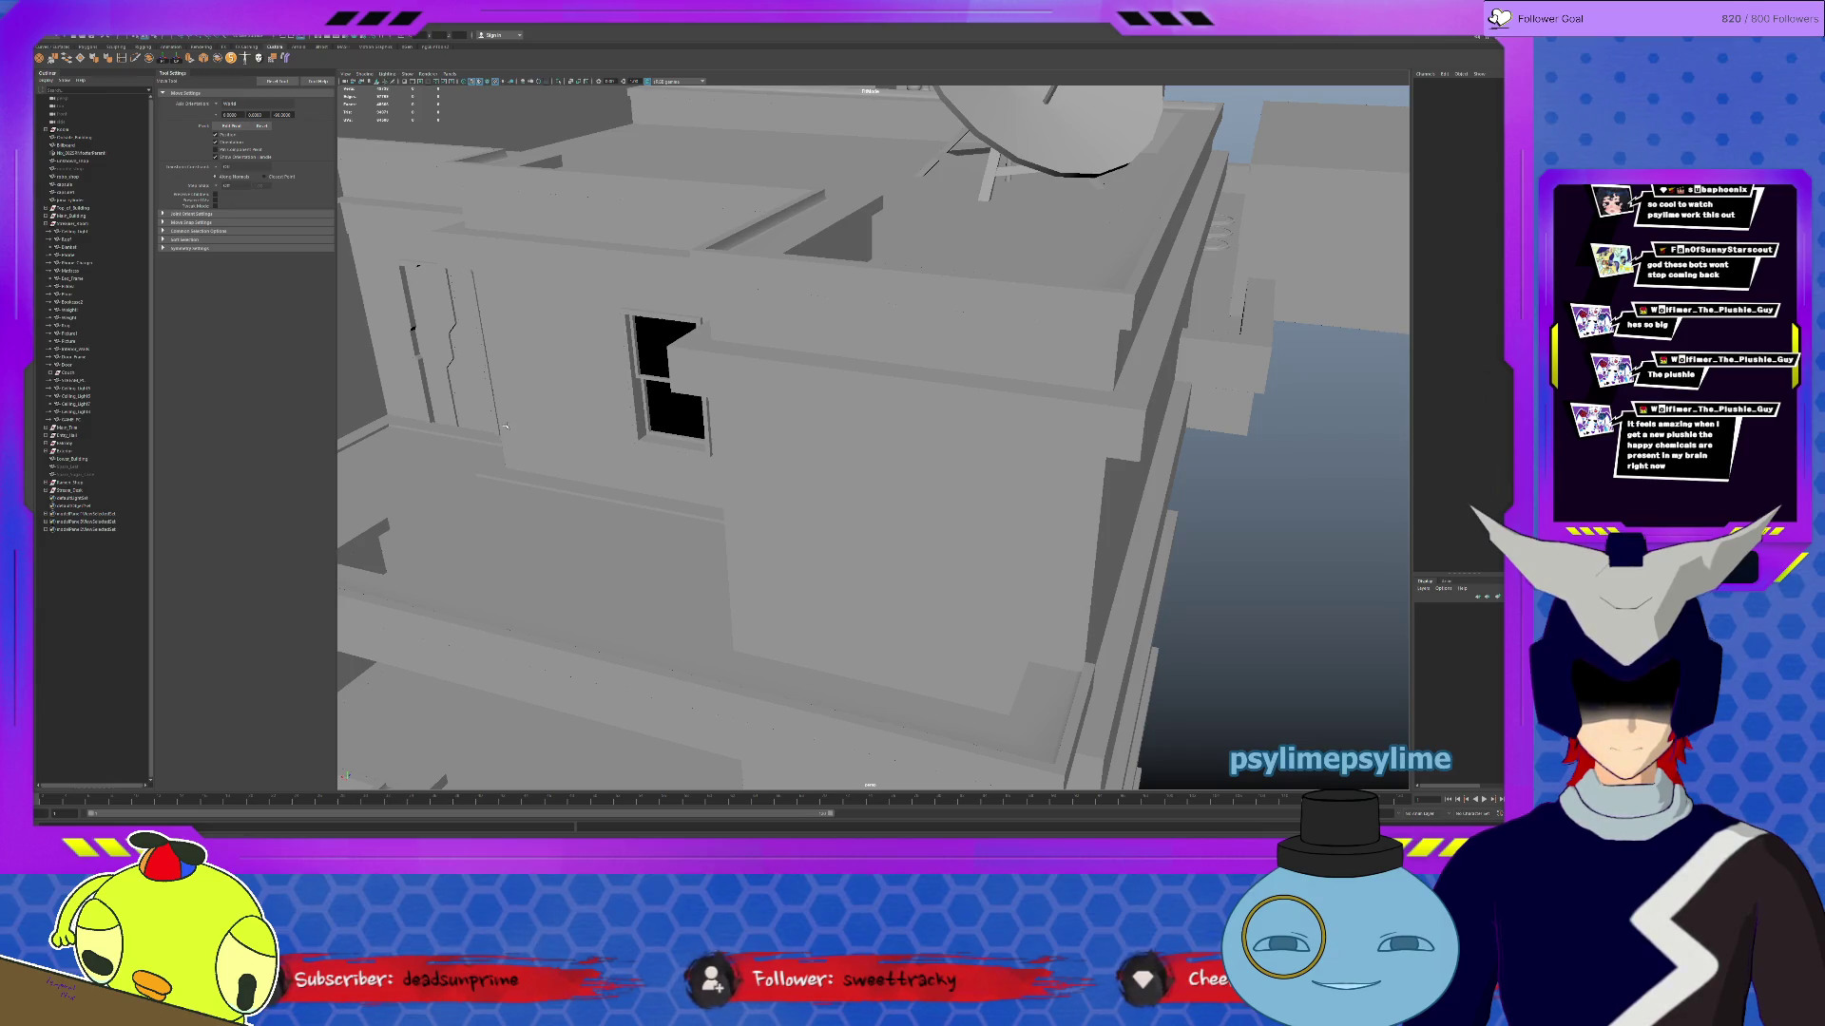
pyautogui.keyDown('alt'); pyautogui.moveTo(495, 406); pyautogui.dragTo(496, 406); pyautogui.keyUp('alt')
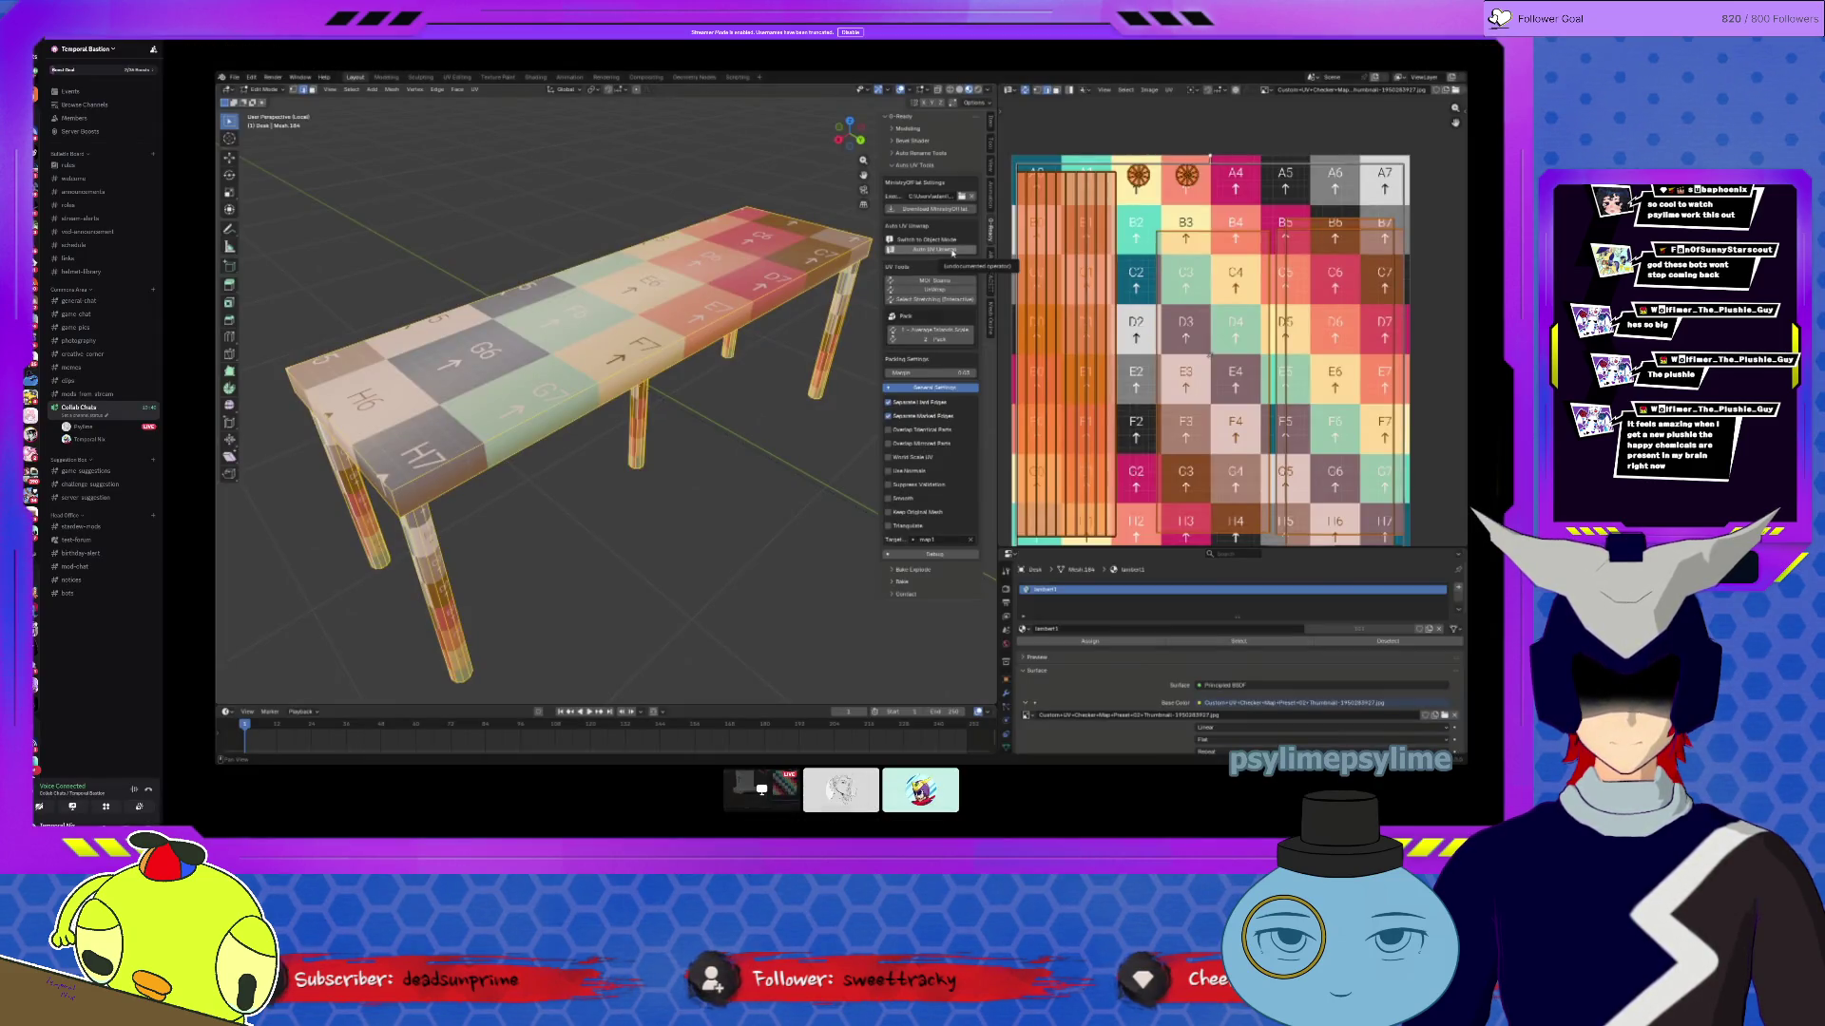
# Step: Auto-unwrap the table's UVs with an island margin of 0.16
pyautogui.click(952, 252)
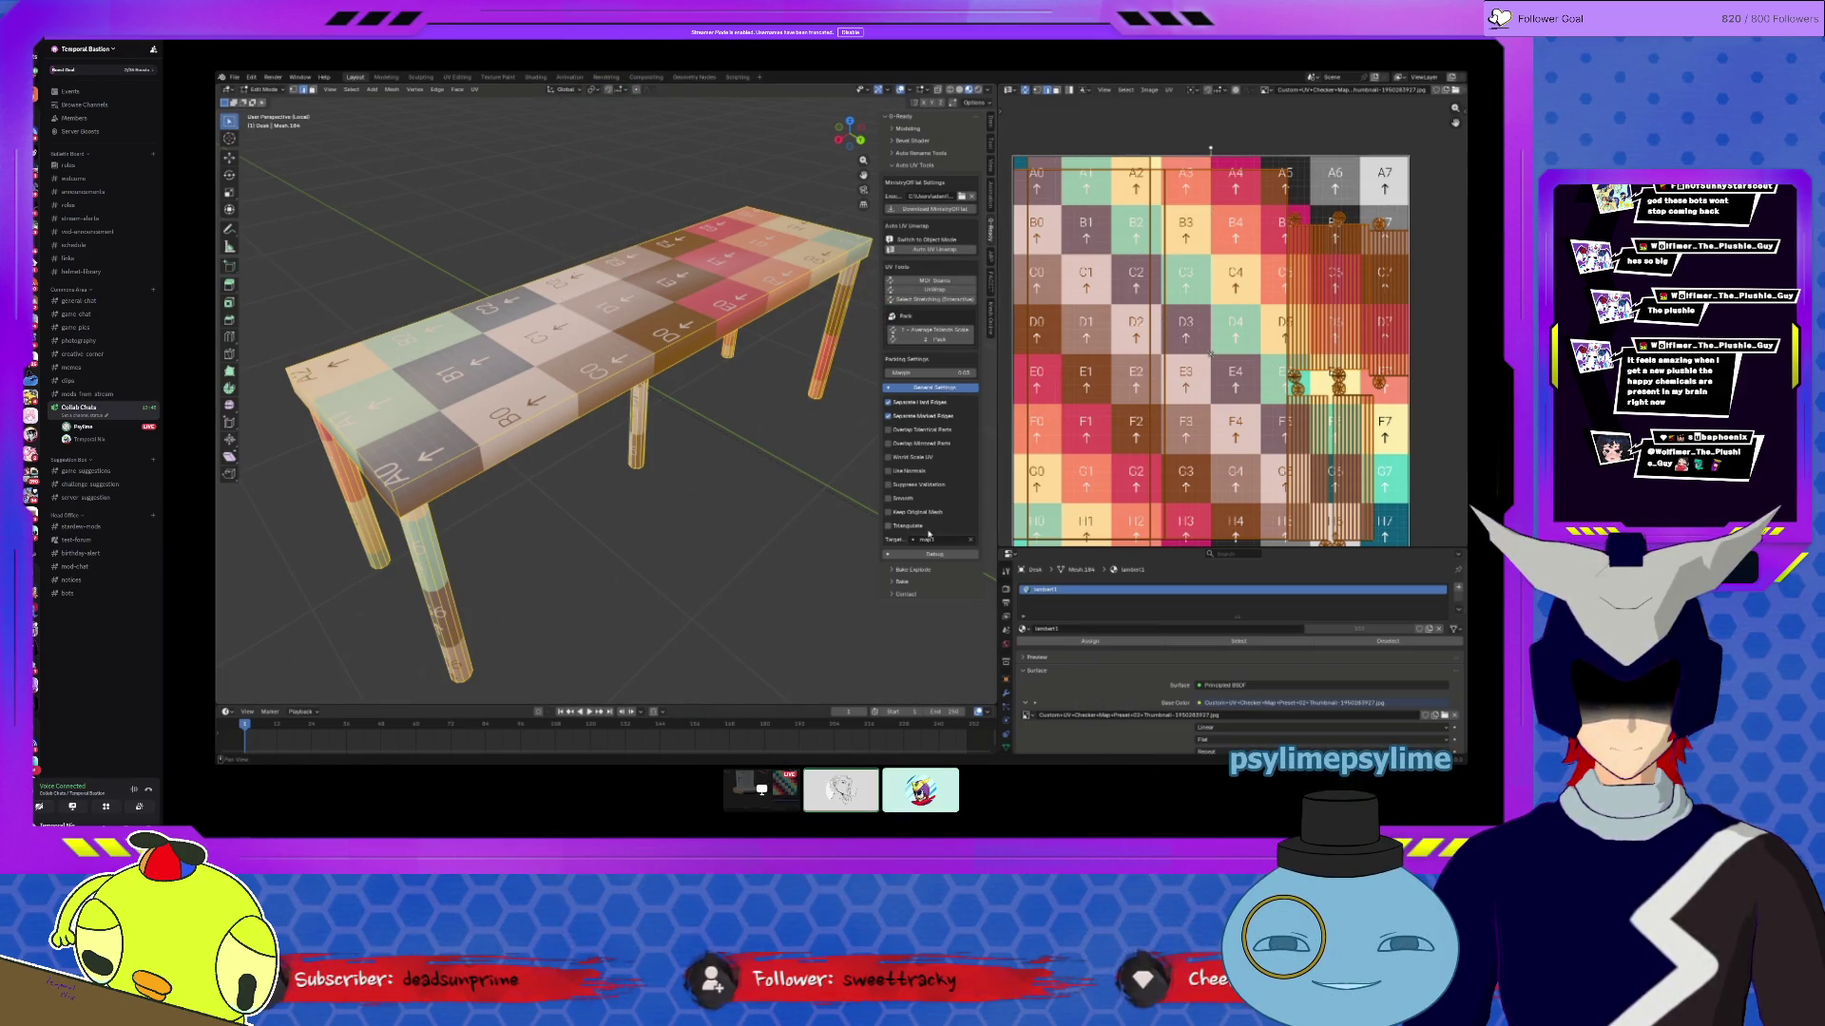
pyautogui.click(936, 372)
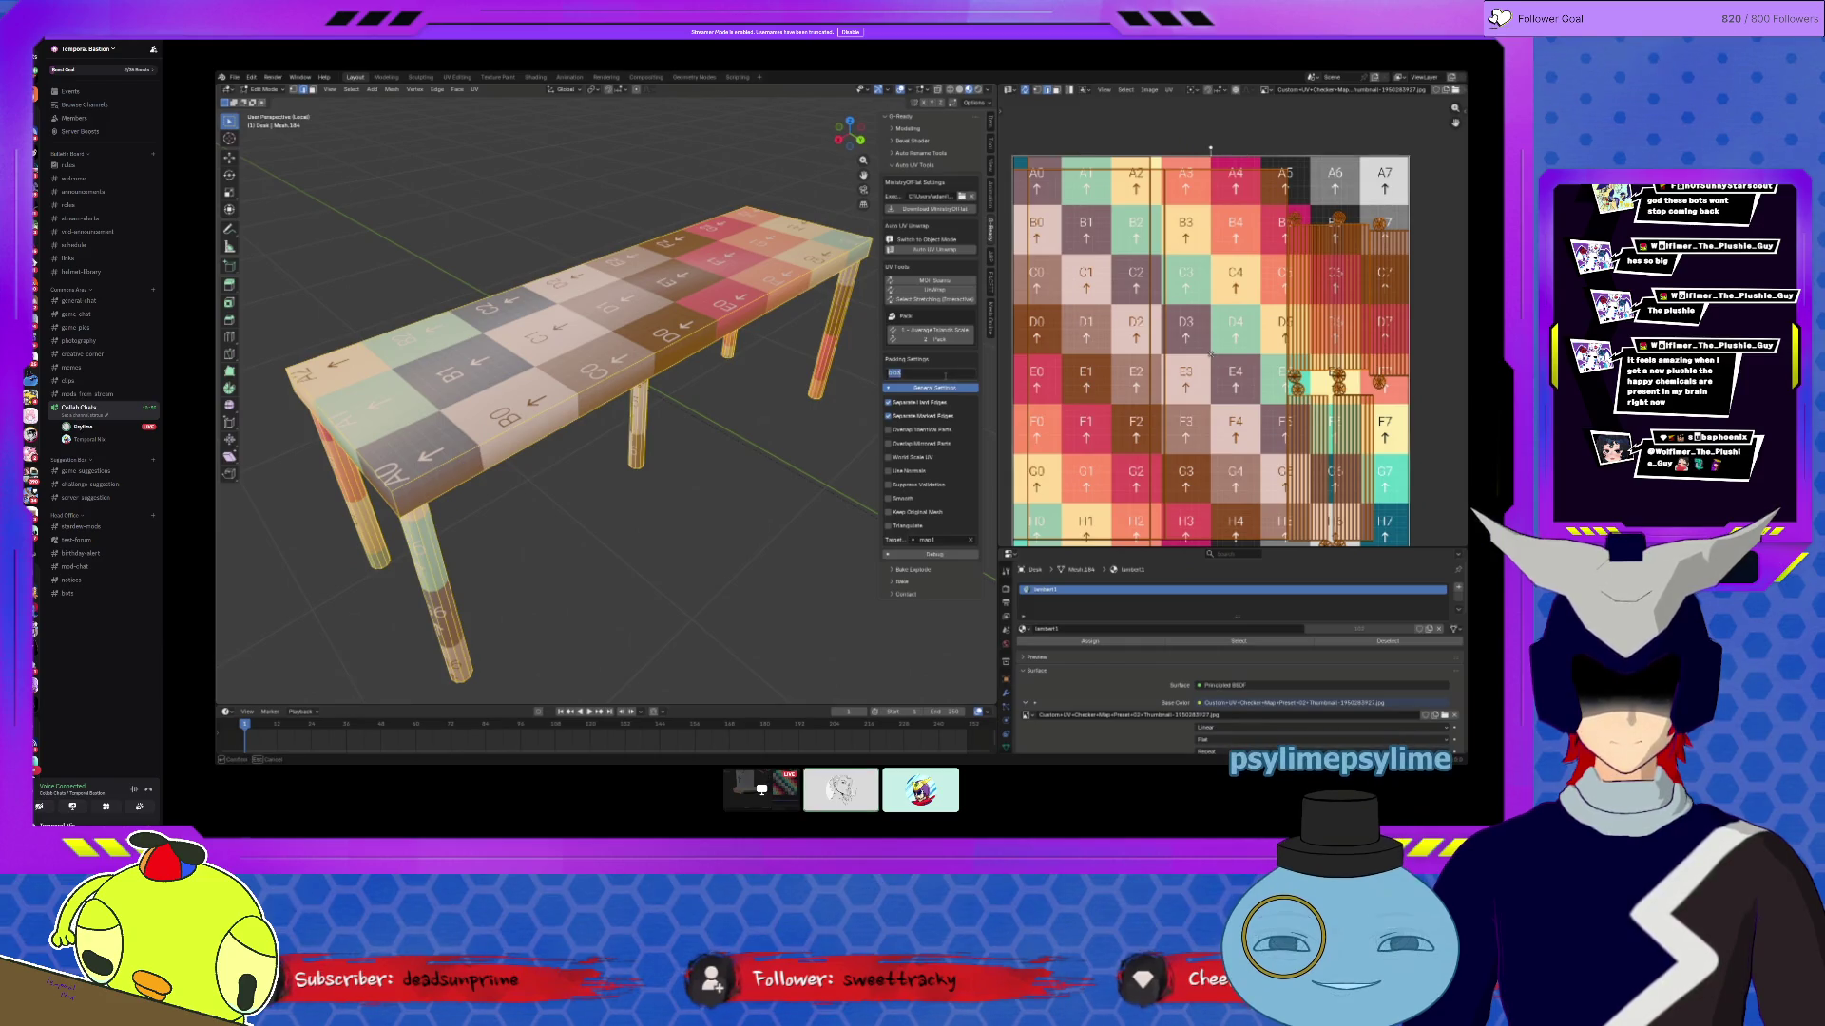
pyautogui.write('.16')
pyautogui.press('Return')
pyautogui.click(932, 249)
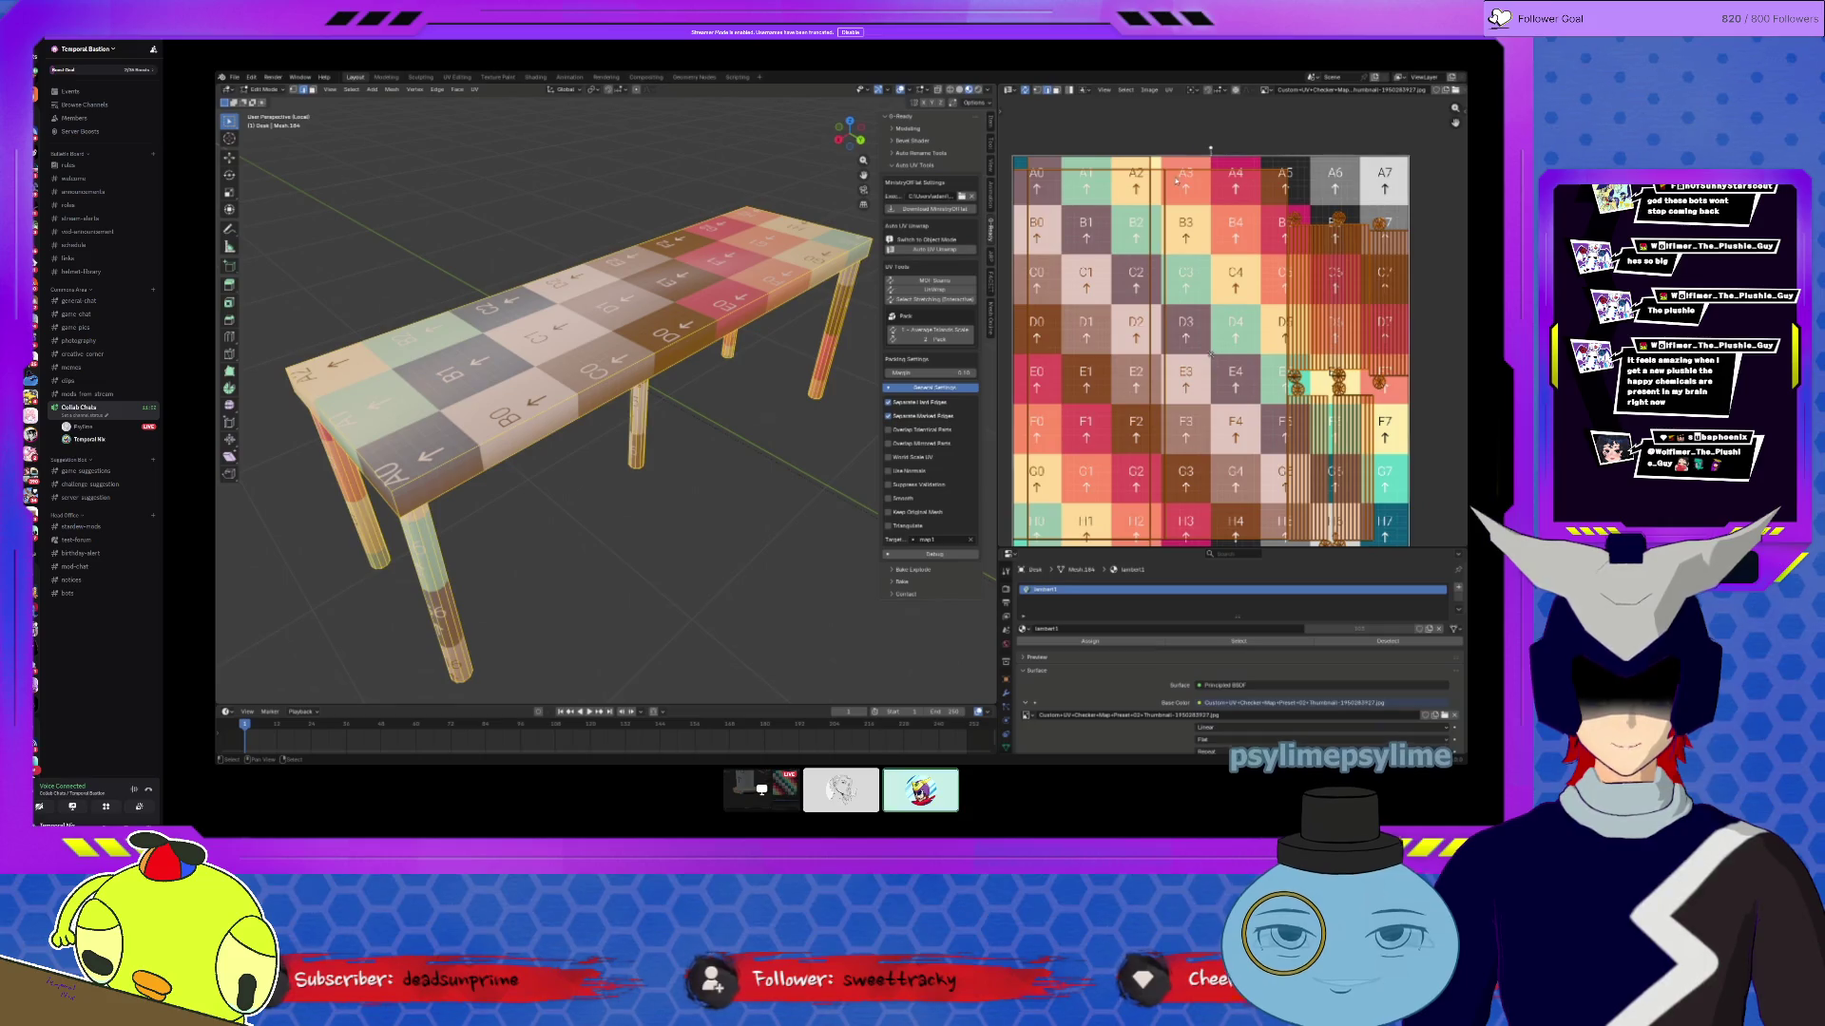
# Step: Pack the table's UV islands across the checker grid and deselect everything
pyautogui.click(1165, 90)
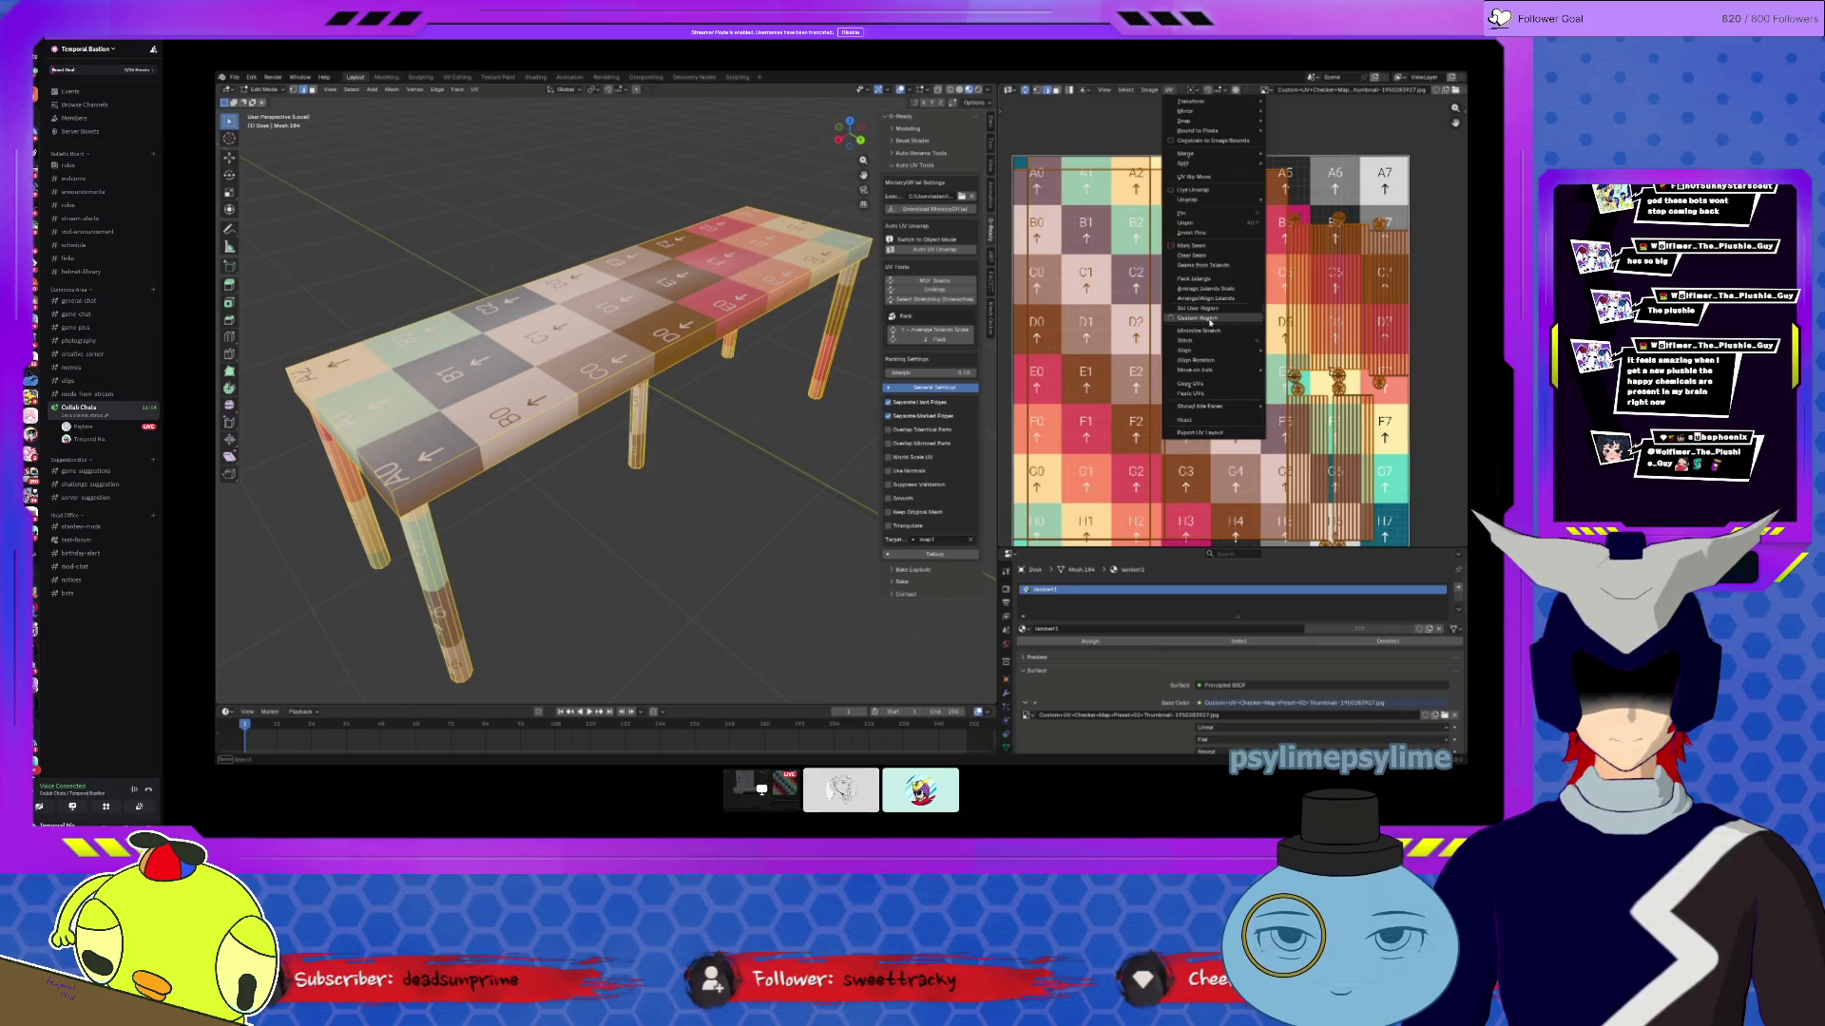
pyautogui.click(1197, 280)
pyautogui.click(1178, 431)
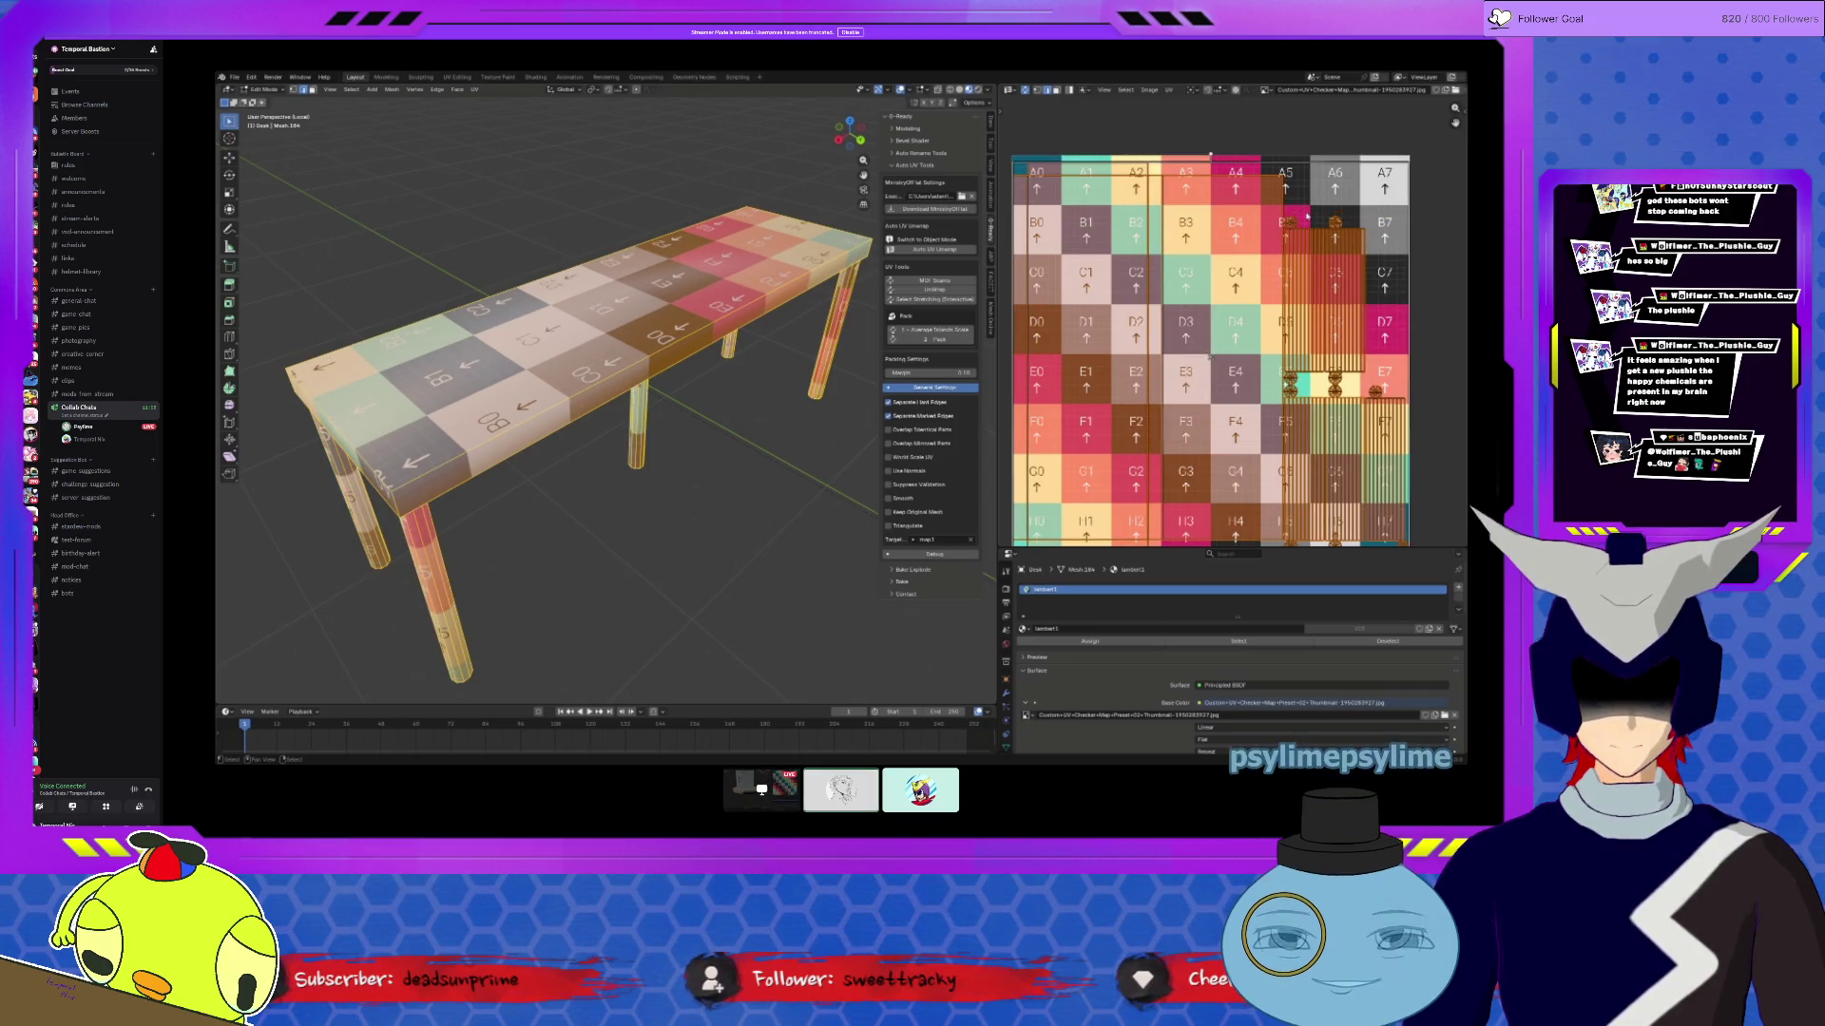
pyautogui.click(1279, 149)
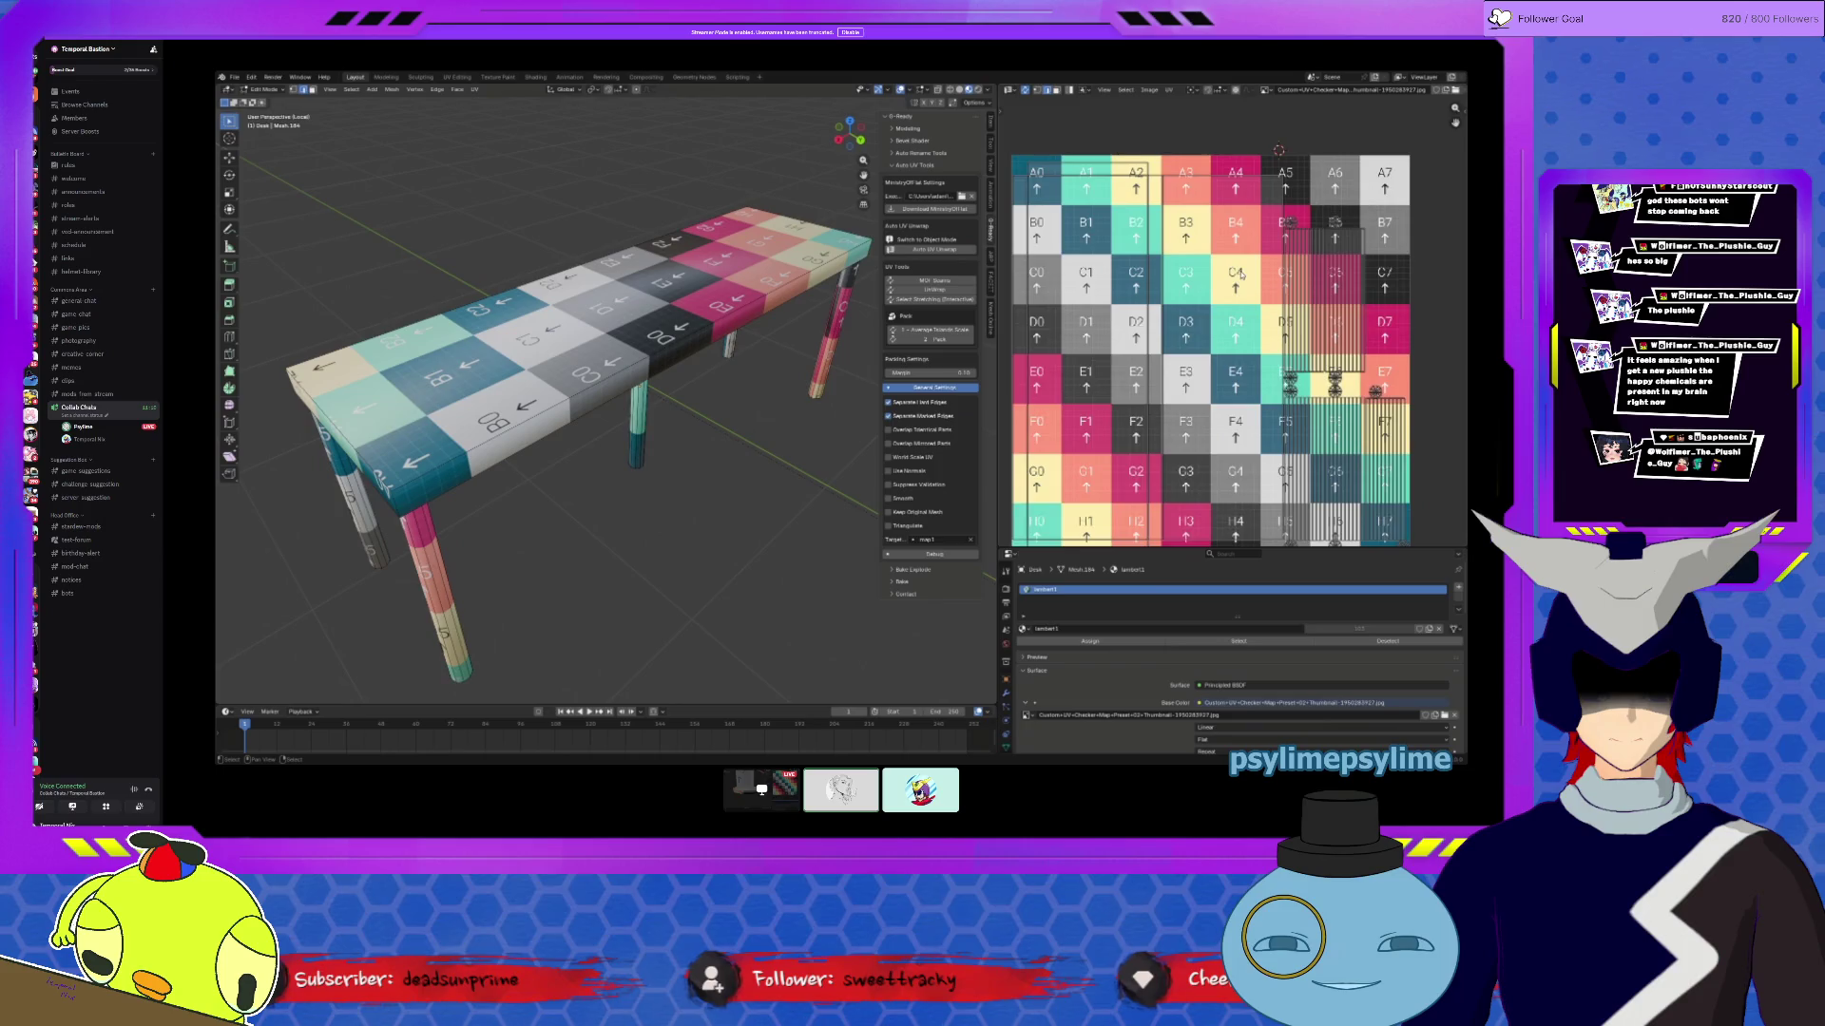
# Step: Select the whole table mesh and snap to a top-down view
pyautogui.scroll(1, 1240, 274)
pyautogui.moveTo(589, 400)
pyautogui.mouseDown(button='middle')
pyautogui.moveTo(568, 467)
pyautogui.moveTo(609, 437)
pyautogui.mouseUp(button='middle')
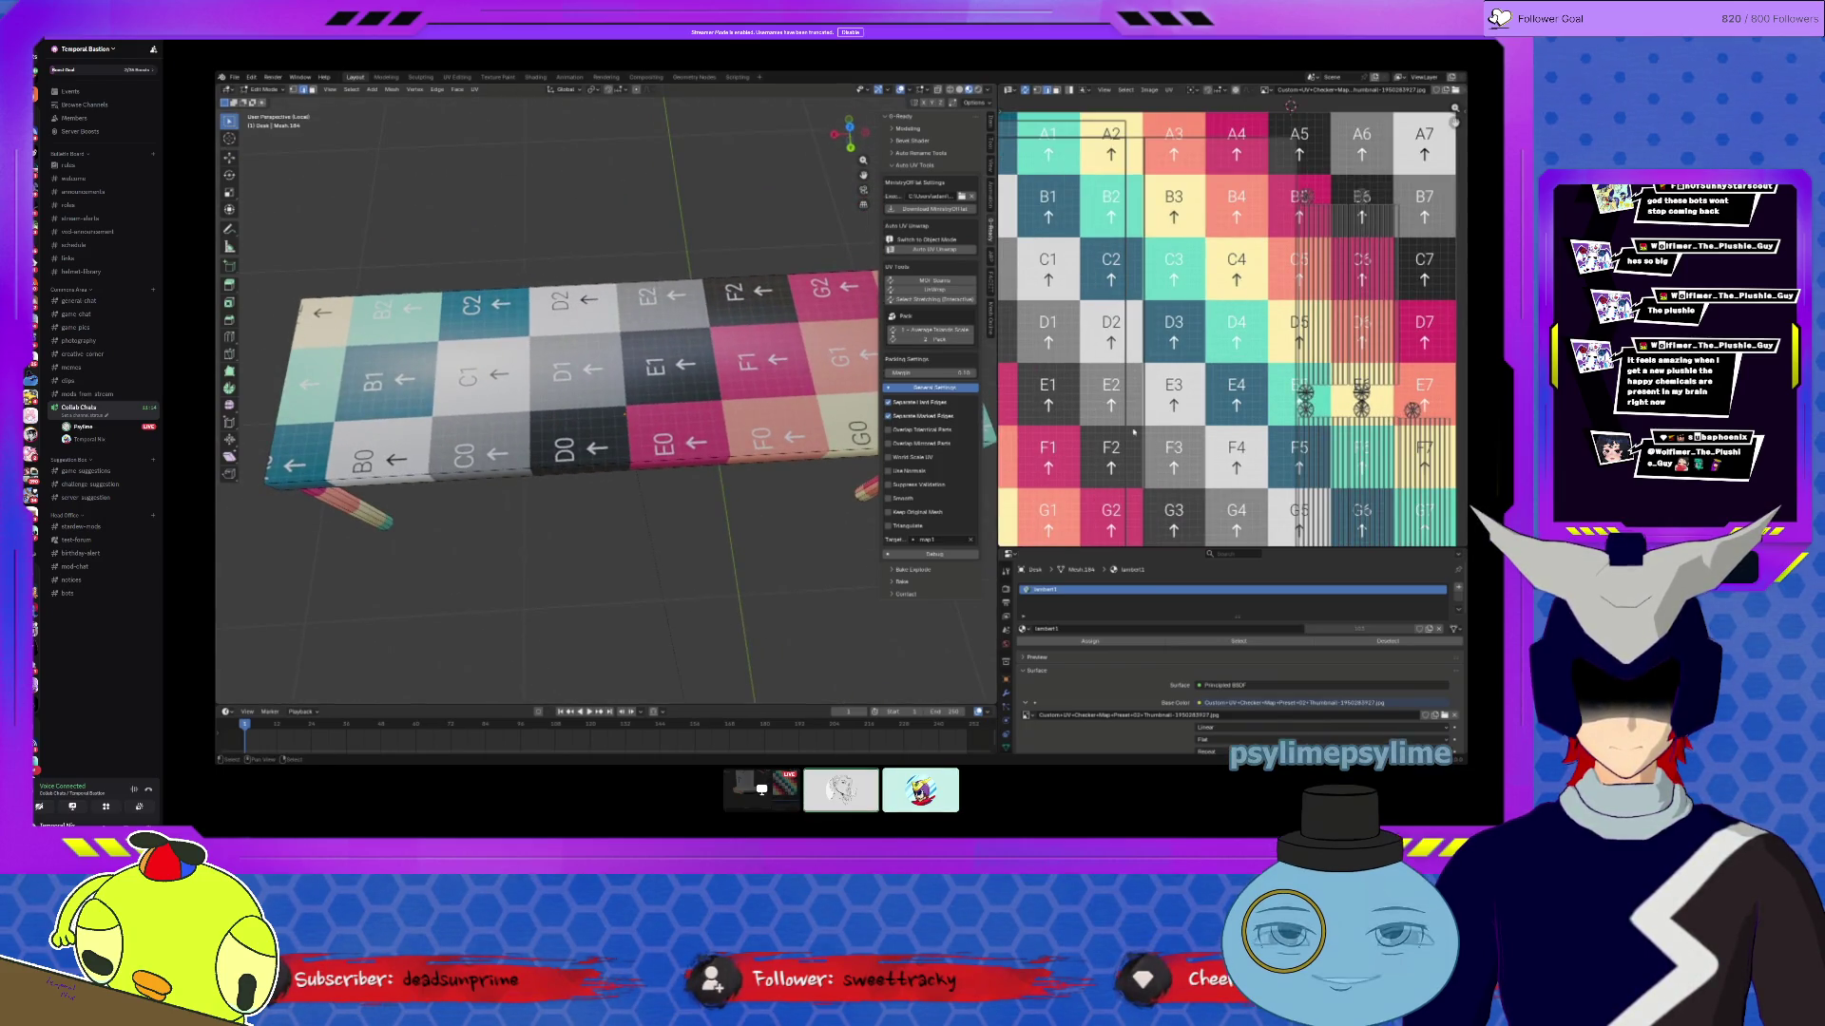
pyautogui.moveTo(570, 456)
pyautogui.mouseDown(button='middle')
pyautogui.moveTo(391, 489)
pyautogui.moveTo(599, 513)
pyautogui.mouseUp(button='middle')
pyautogui.press('a')
pyautogui.scroll(-2, 1132, 390)
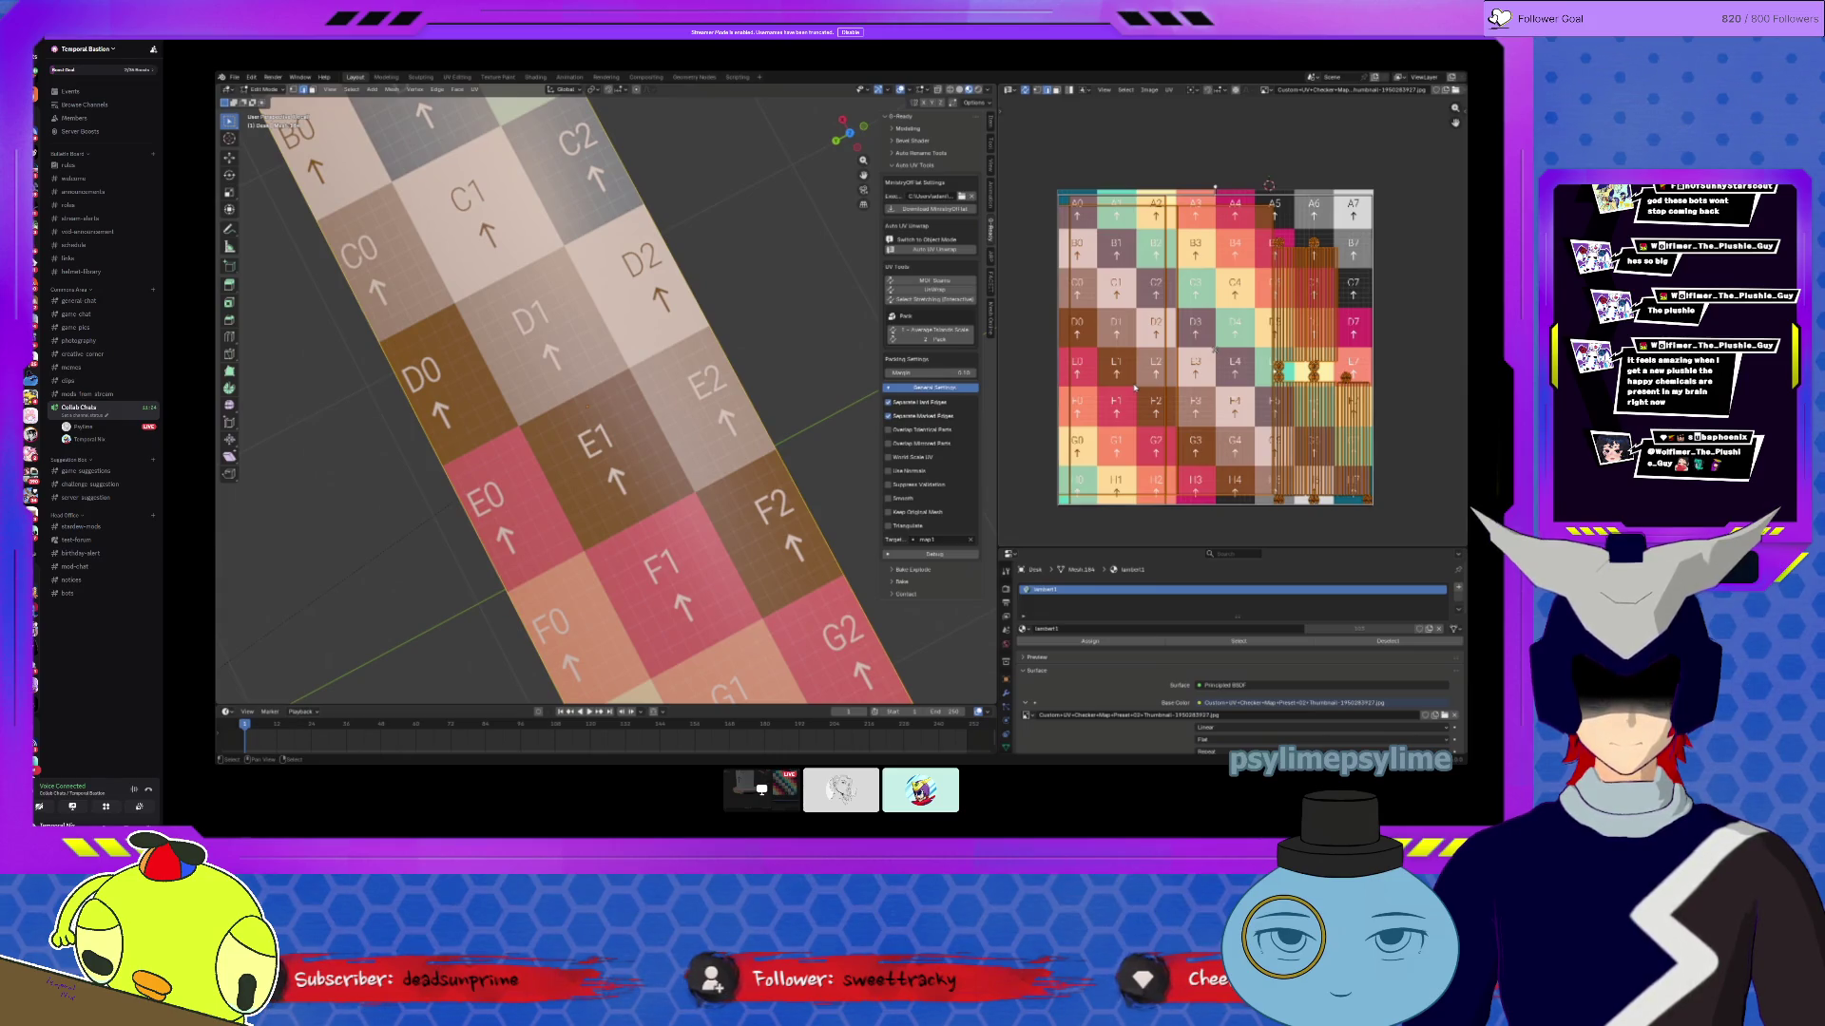
pyautogui.press('KP_7')
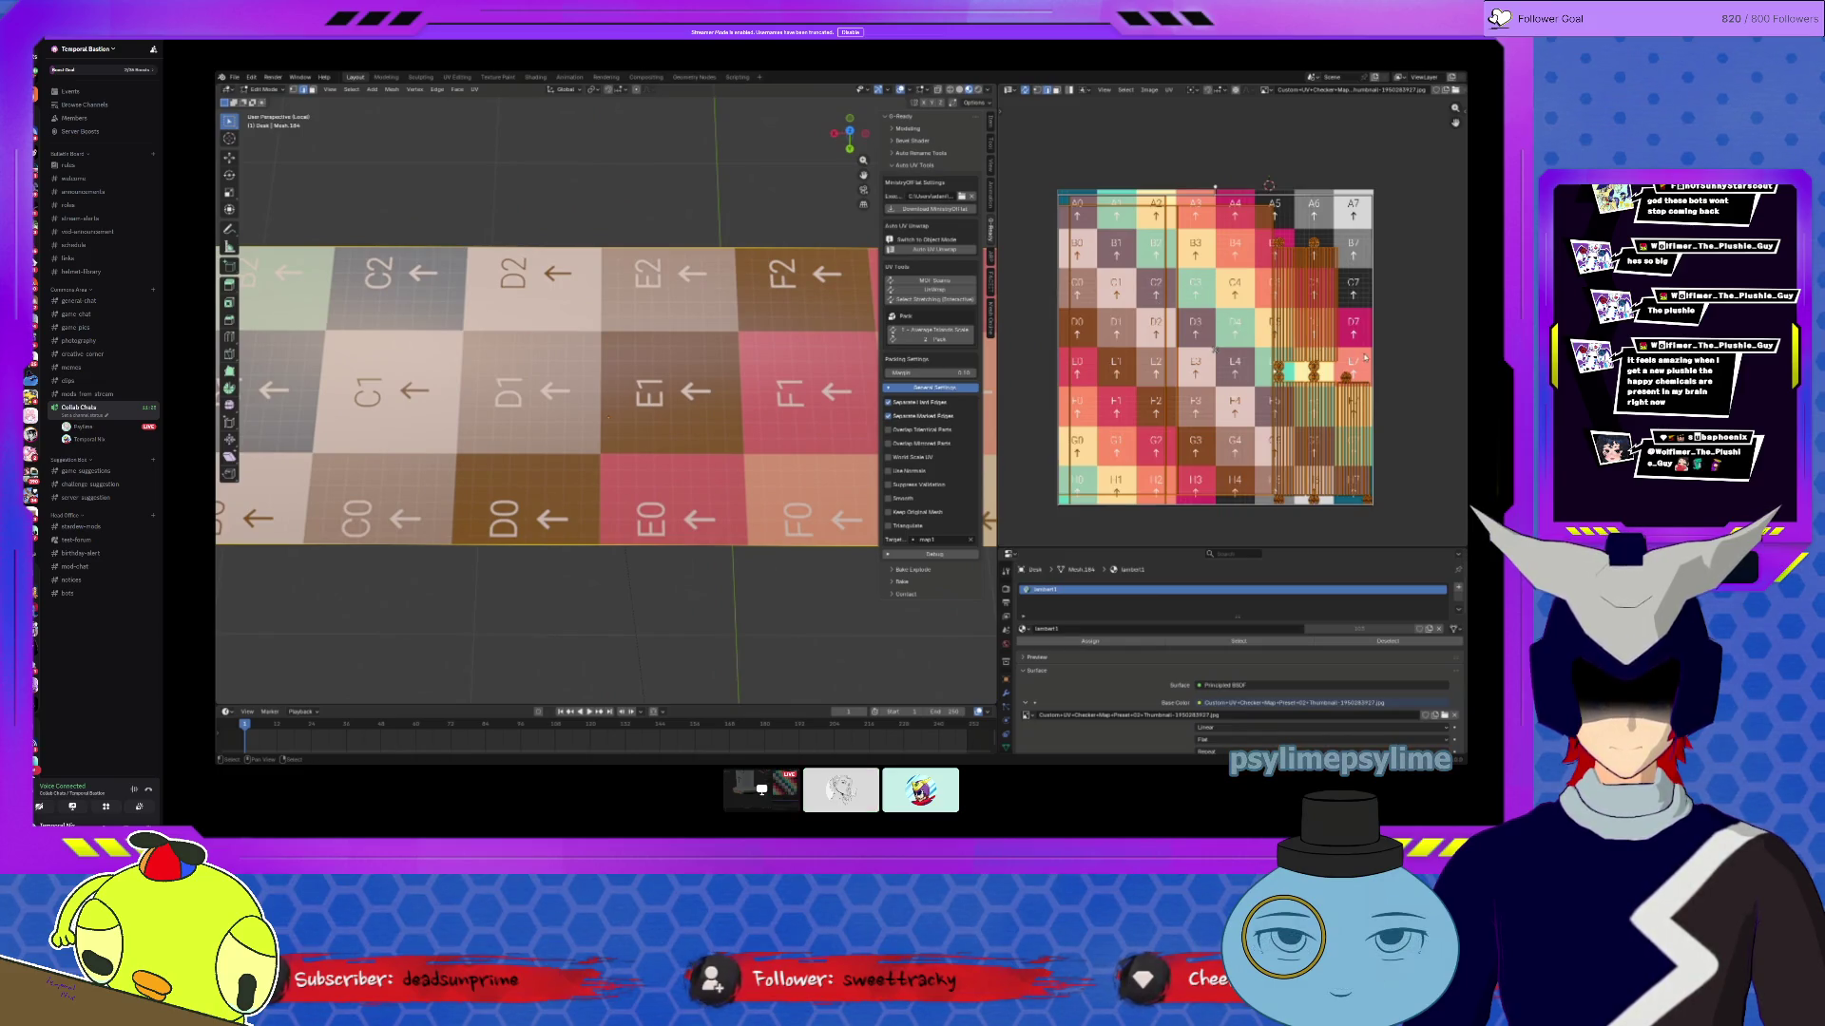
# Step: Scale the table's UV islands down slightly, then view the whole table and legs
pyautogui.press('g')
pyautogui.press('Escape')
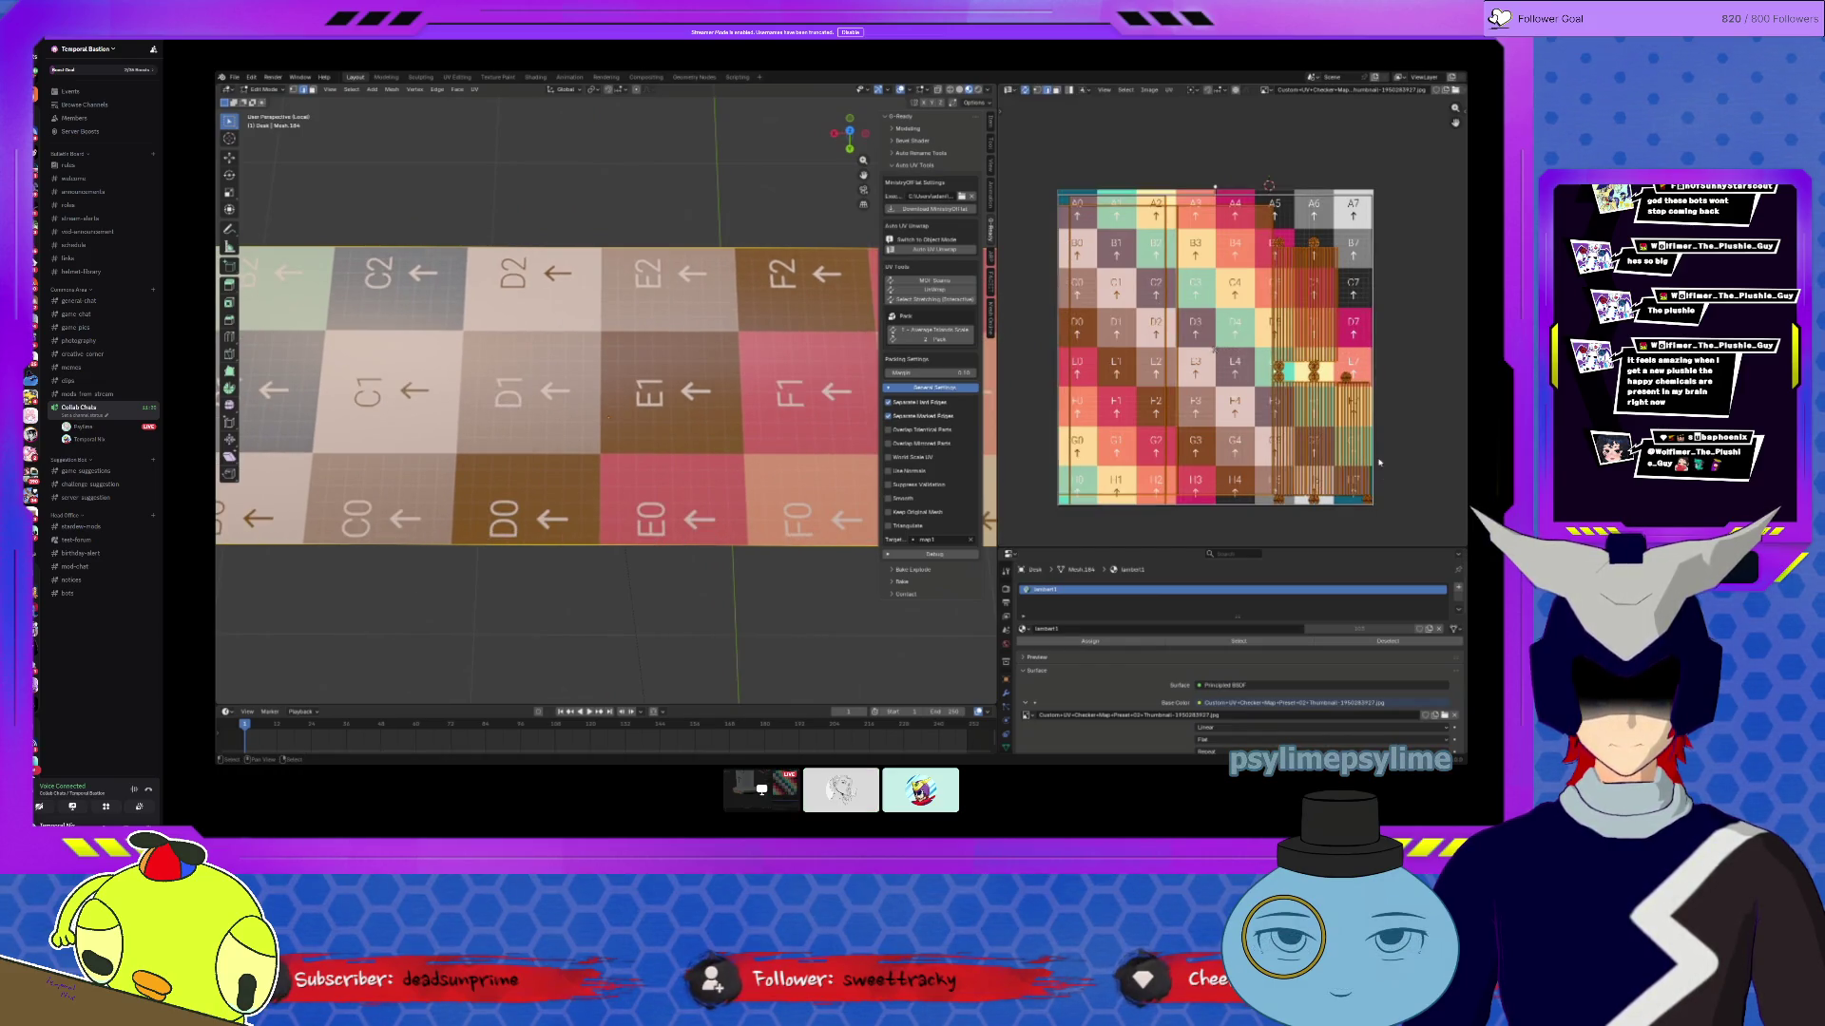
pyautogui.press('s')
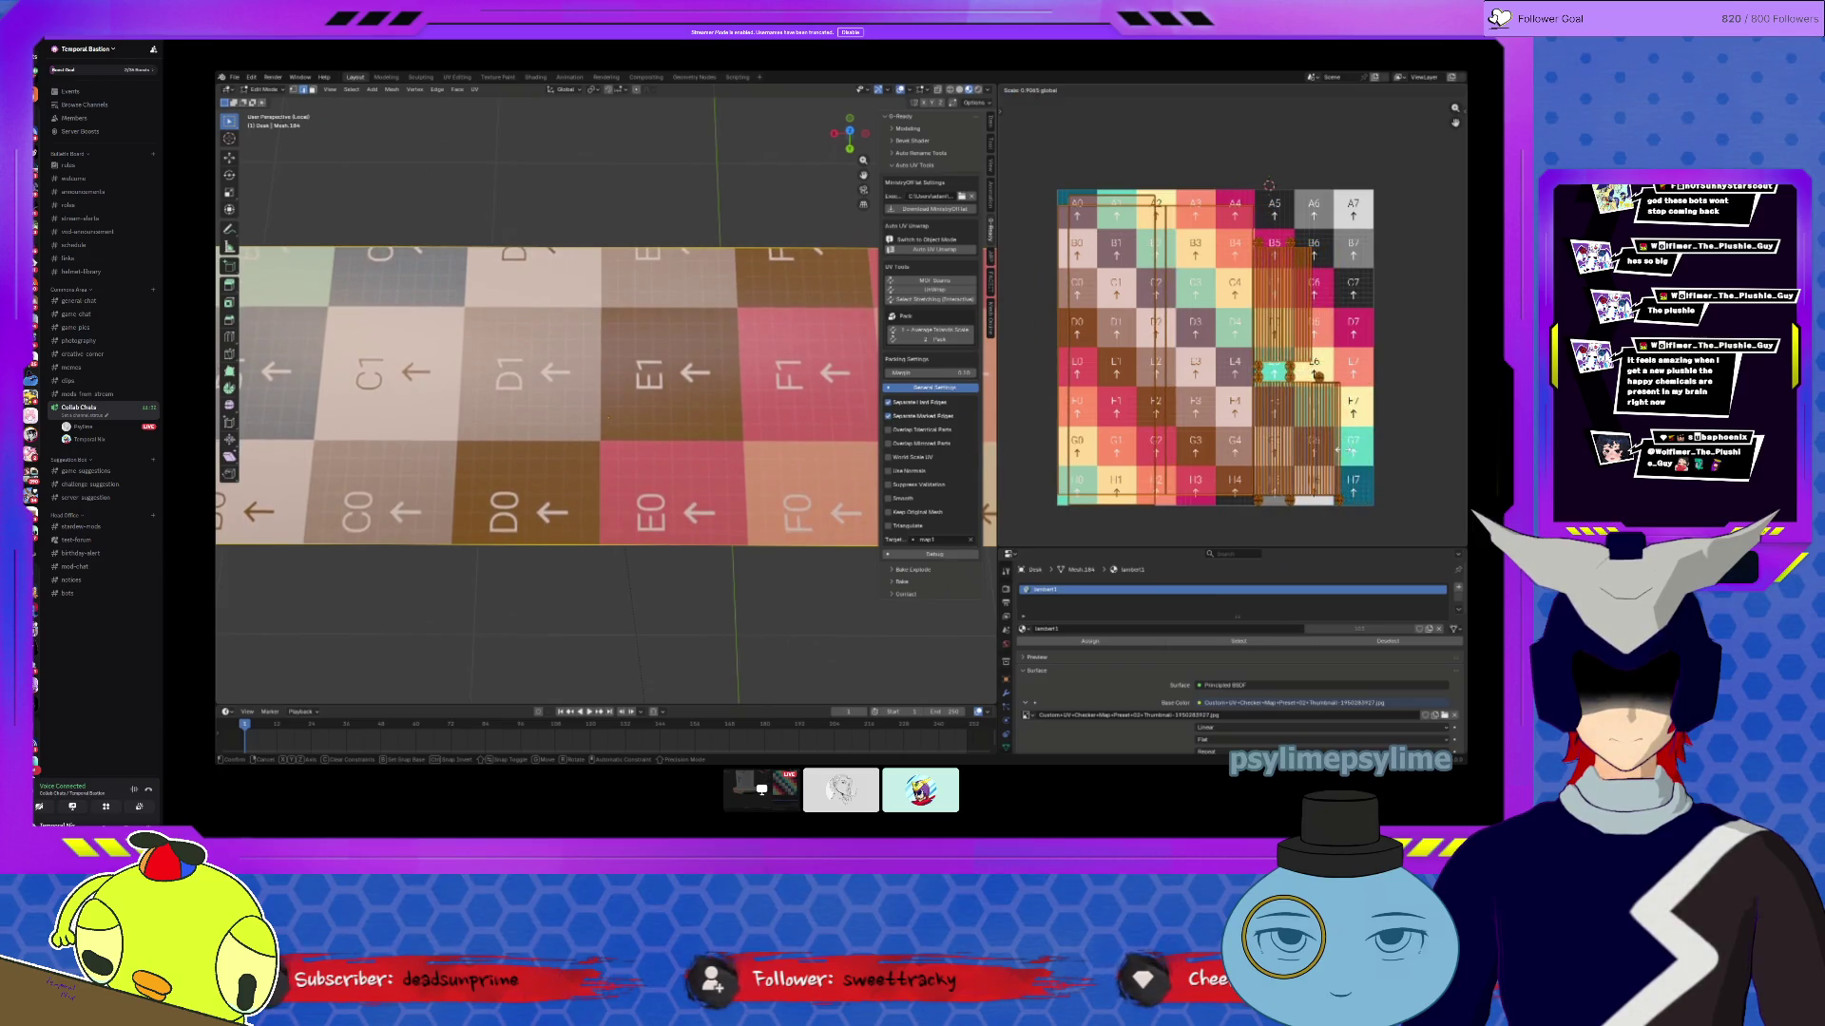
pyautogui.click(1335, 454)
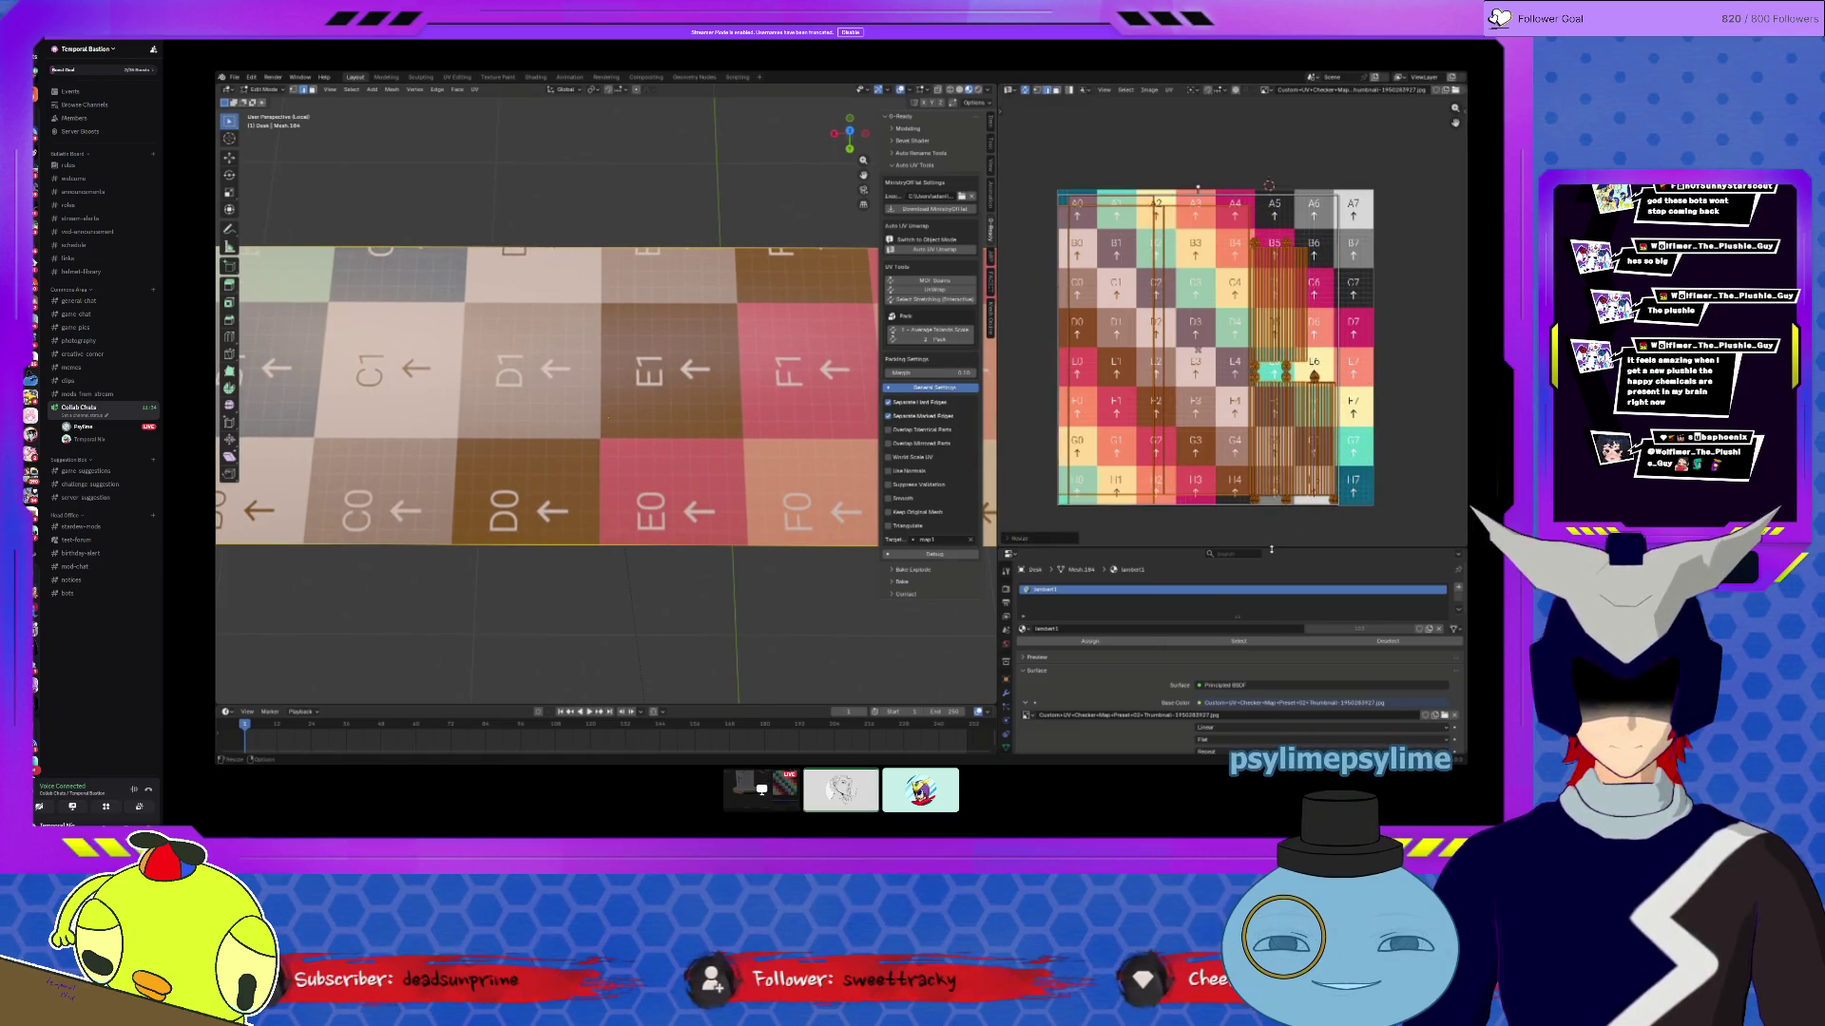
pyautogui.moveTo(608, 456); pyautogui.dragTo(656, 351, button='middle')
pyautogui.moveTo(581, 403)
pyautogui.mouseDown(button='middle')
pyautogui.moveTo(495, 385)
pyautogui.moveTo(792, 399)
pyautogui.moveTo(461, 415)
pyautogui.mouseUp(button='middle')
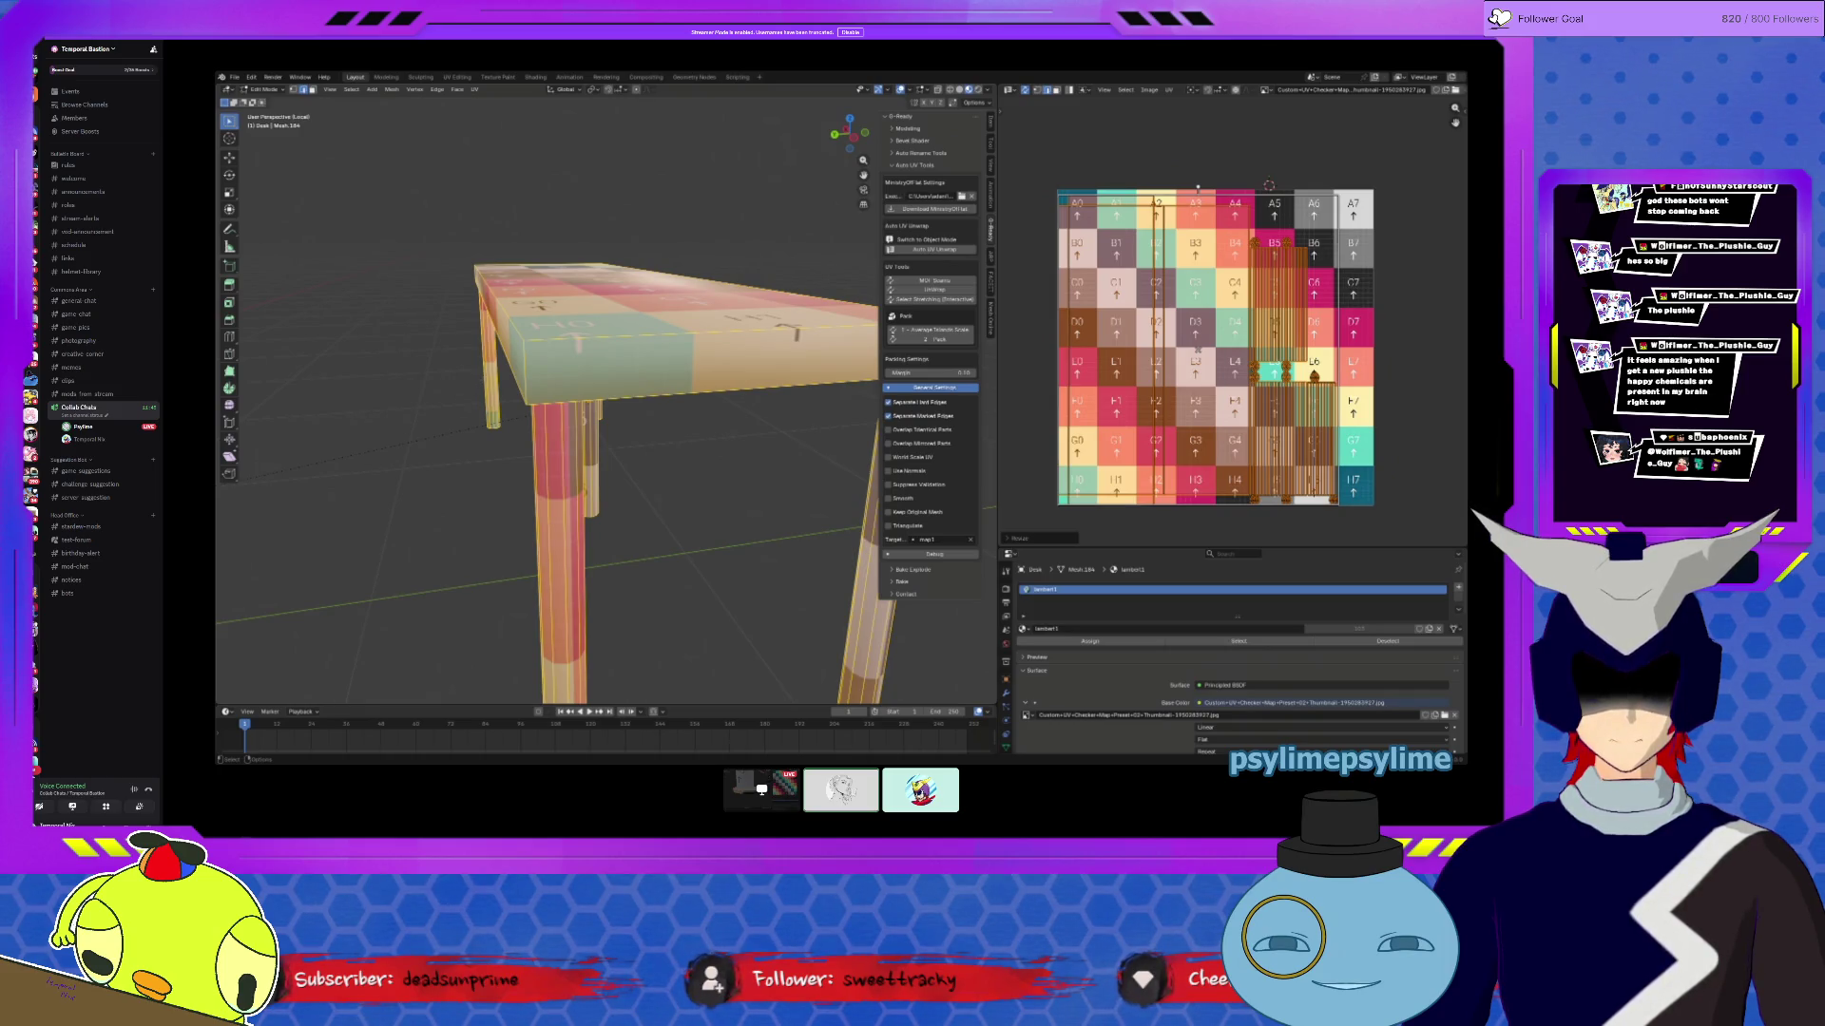
# Step: Inspect the table's underside, select the table-top faces, and exit Local view to the full room
pyautogui.moveTo(473, 395); pyautogui.dragTo(469, 374, button='middle')
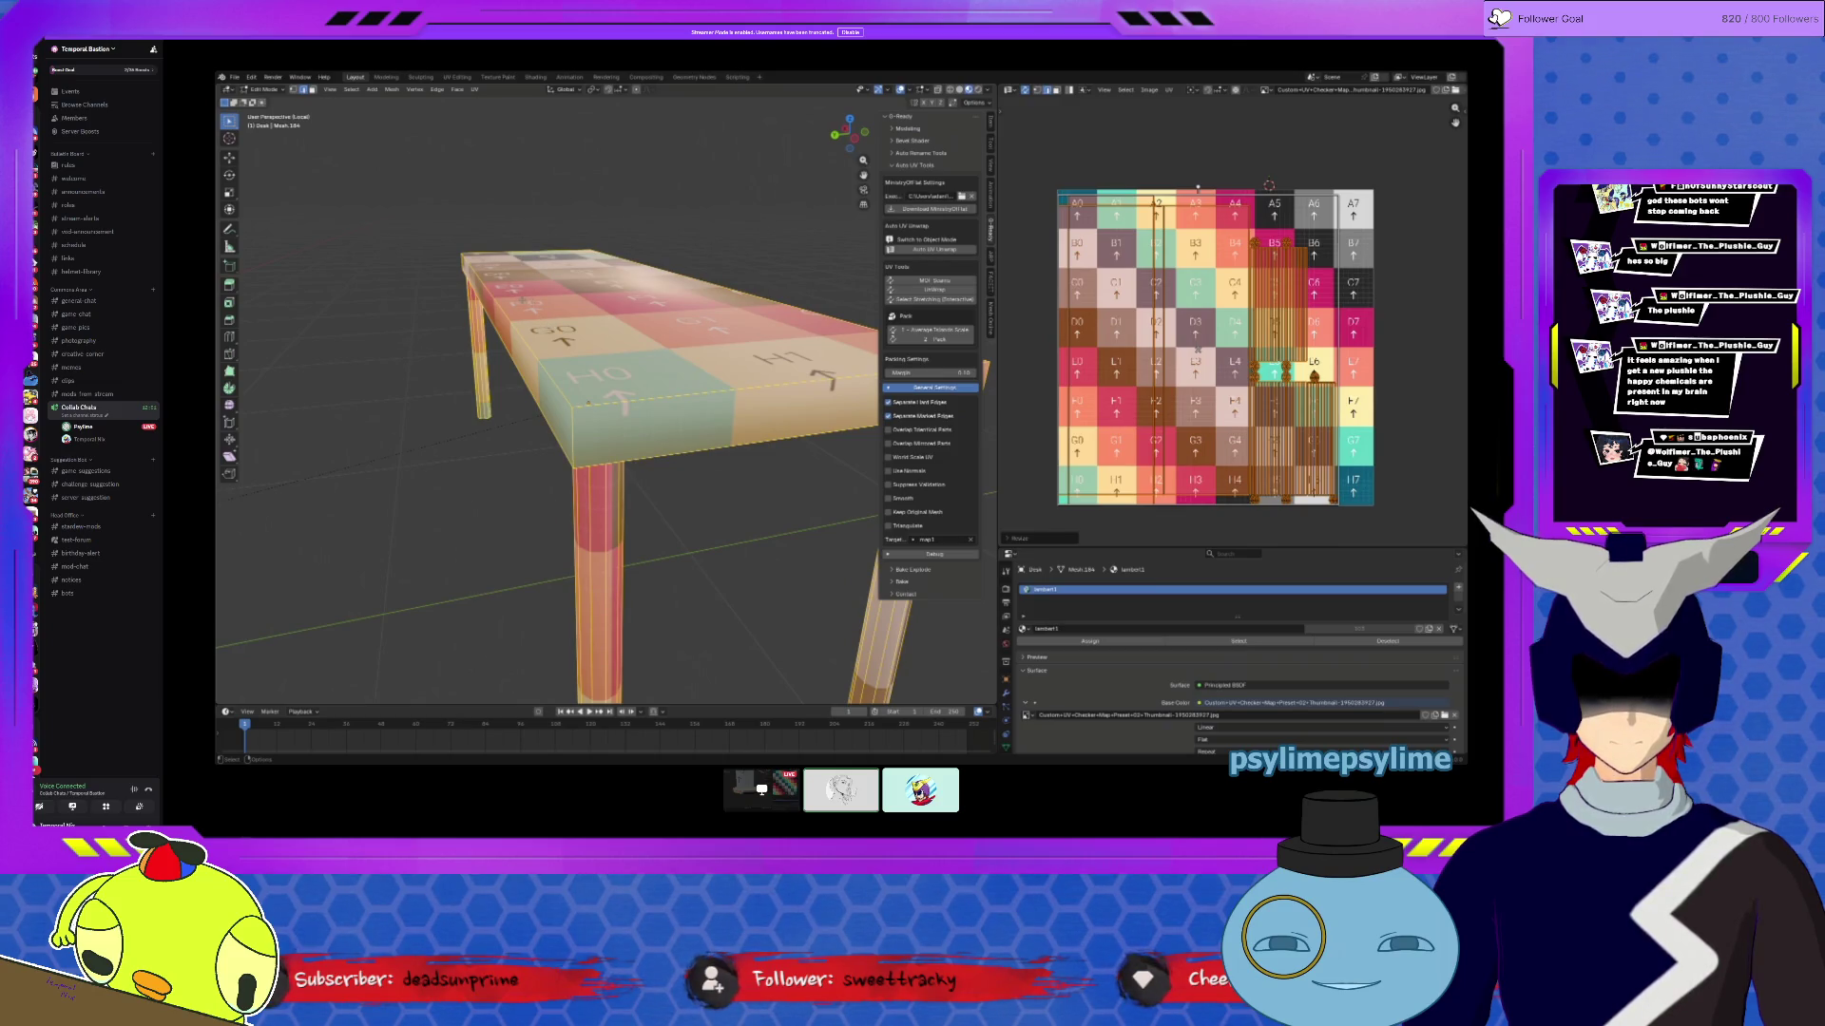
pyautogui.moveTo(590, 402)
pyautogui.mouseDown(button='middle')
pyautogui.moveTo(666, 285)
pyautogui.moveTo(790, 160)
pyautogui.moveTo(641, 168)
pyautogui.mouseUp(button='middle')
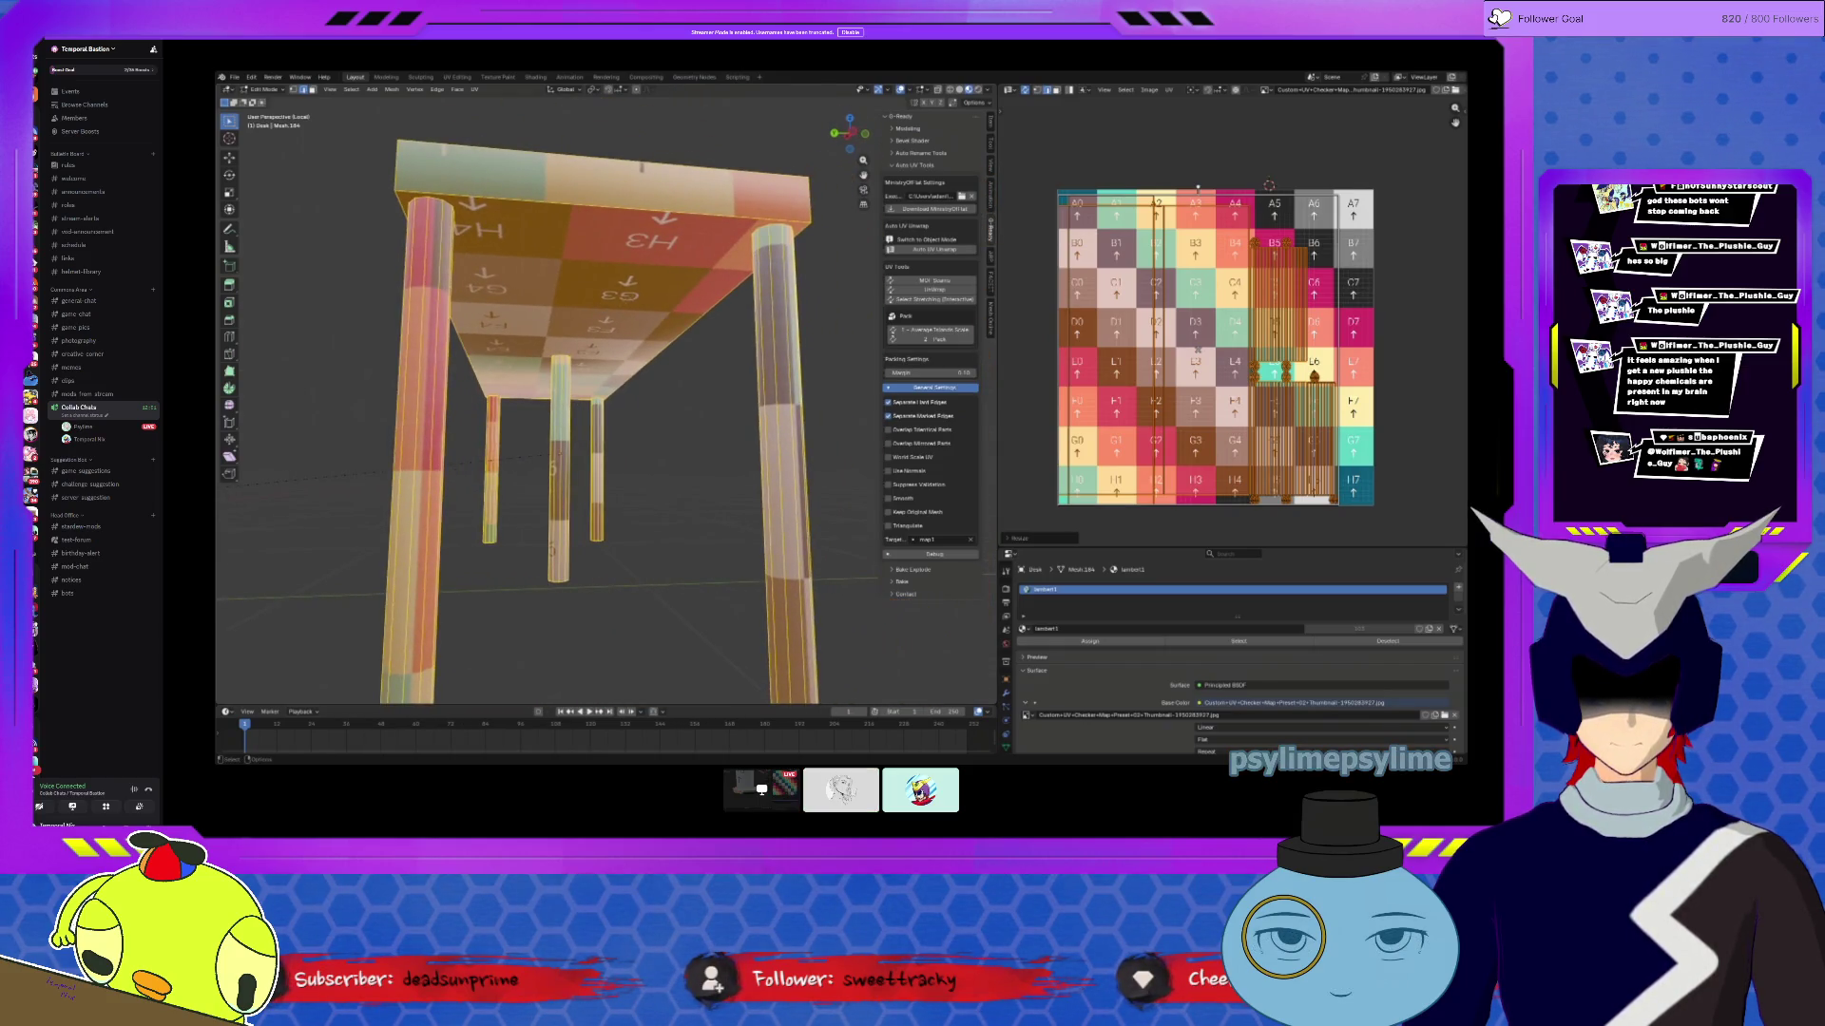
pyautogui.hotkey('alt', 'a')
pyautogui.click(308, 95)
pyautogui.press('l')
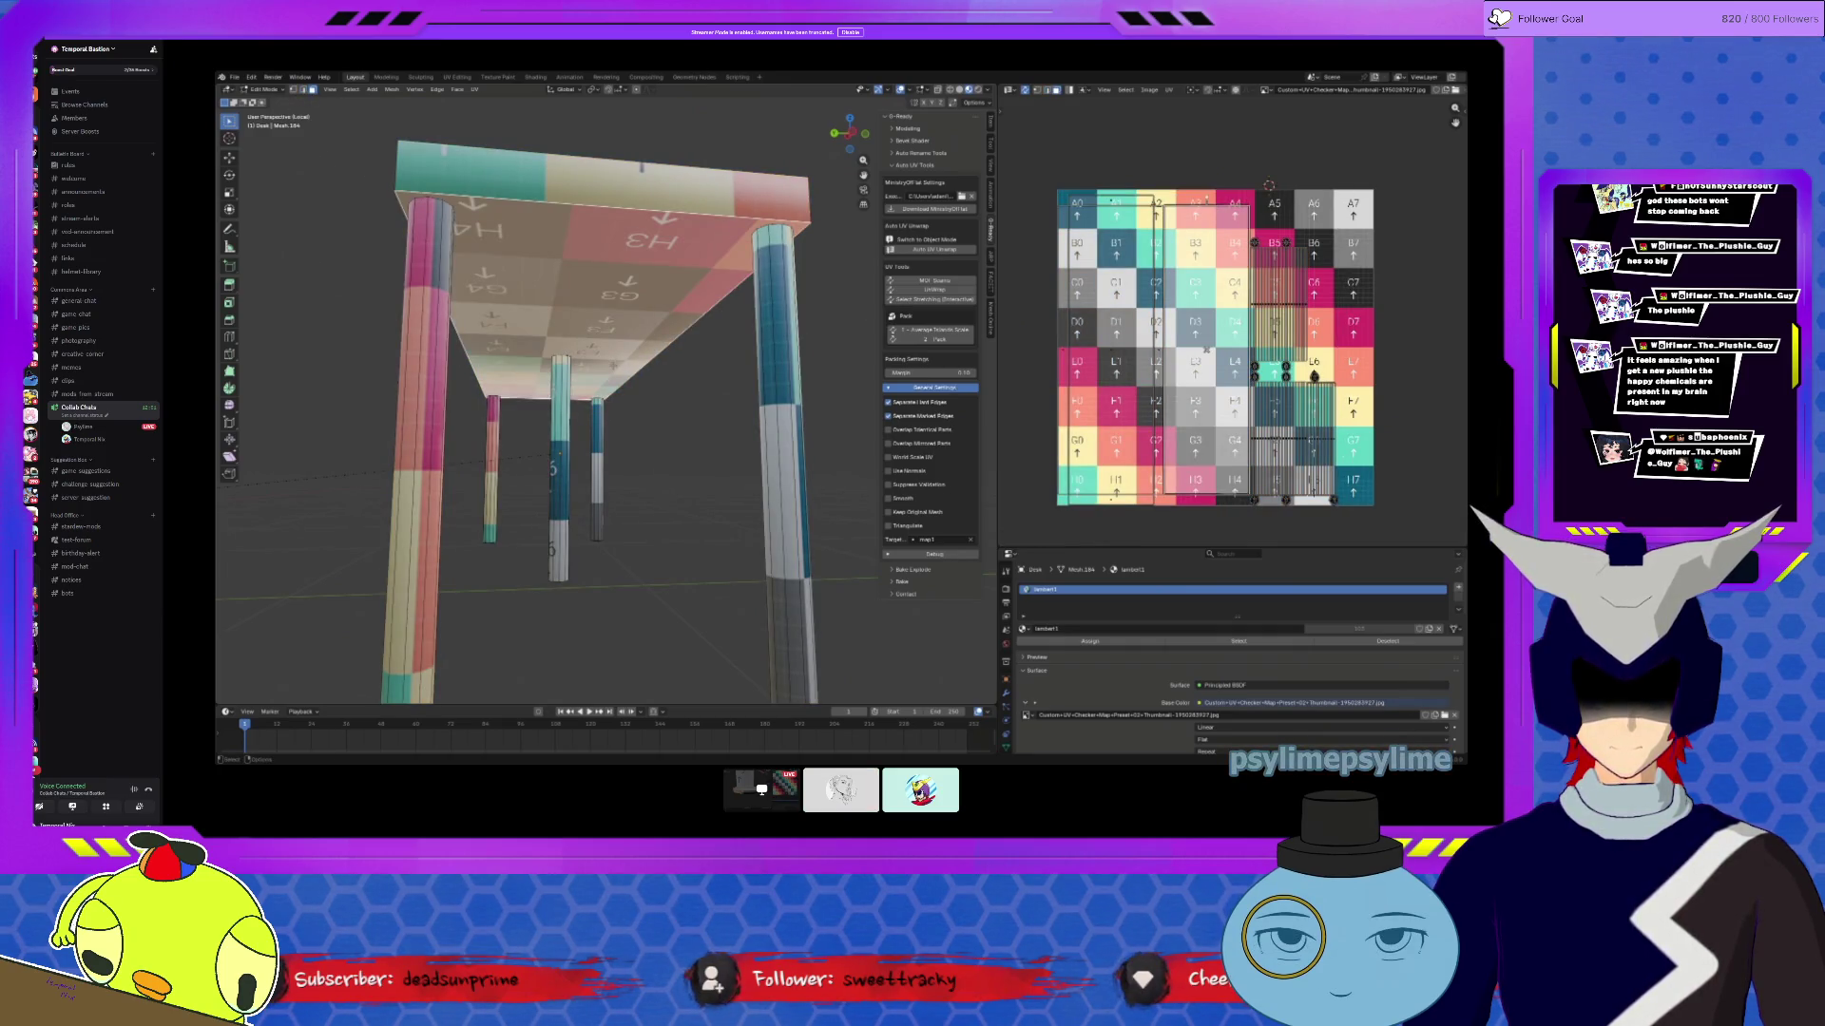
pyautogui.moveTo(584, 386)
pyautogui.mouseDown(button='middle')
pyautogui.moveTo(527, 393)
pyautogui.moveTo(513, 314)
pyautogui.moveTo(570, 347)
pyautogui.moveTo(572, 415)
pyautogui.moveTo(637, 370)
pyautogui.mouseUp(button='middle')
pyautogui.press('KP_Divide')
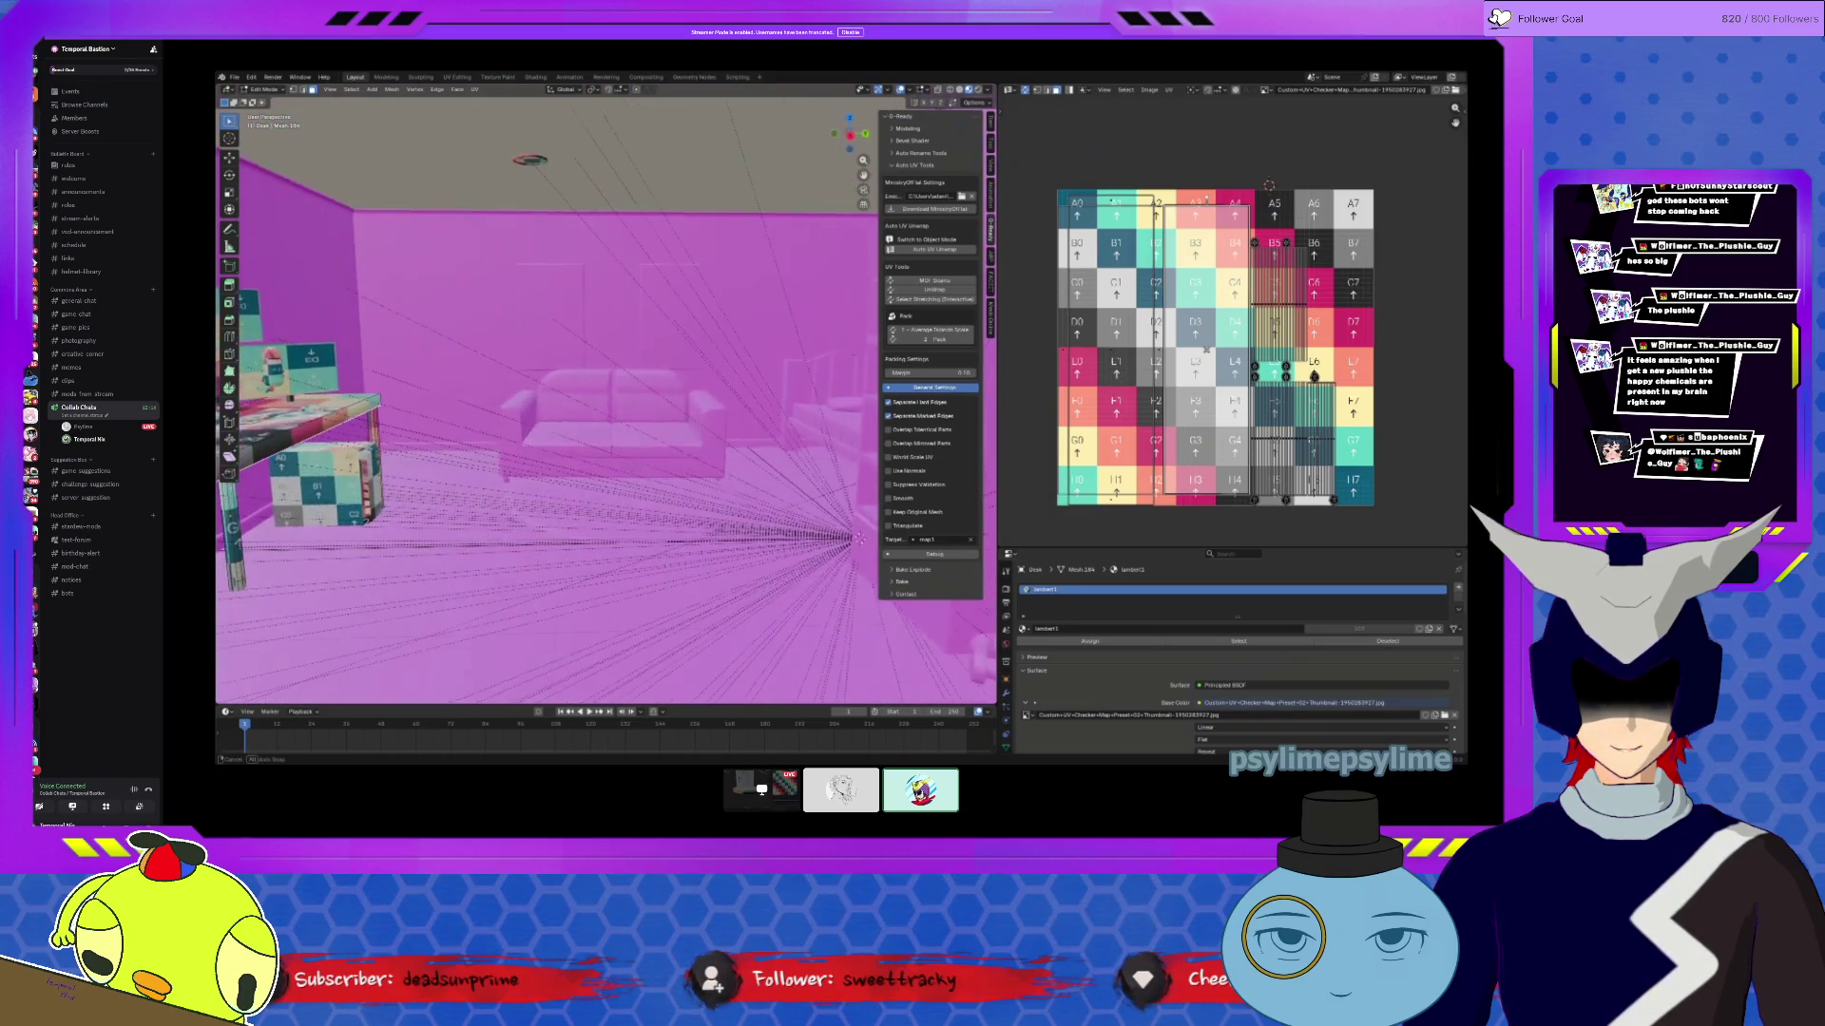
# Step: Select the sofa in Object Mode and assign it the lambert1 material
pyautogui.press('Tab')
pyautogui.click(631, 448)
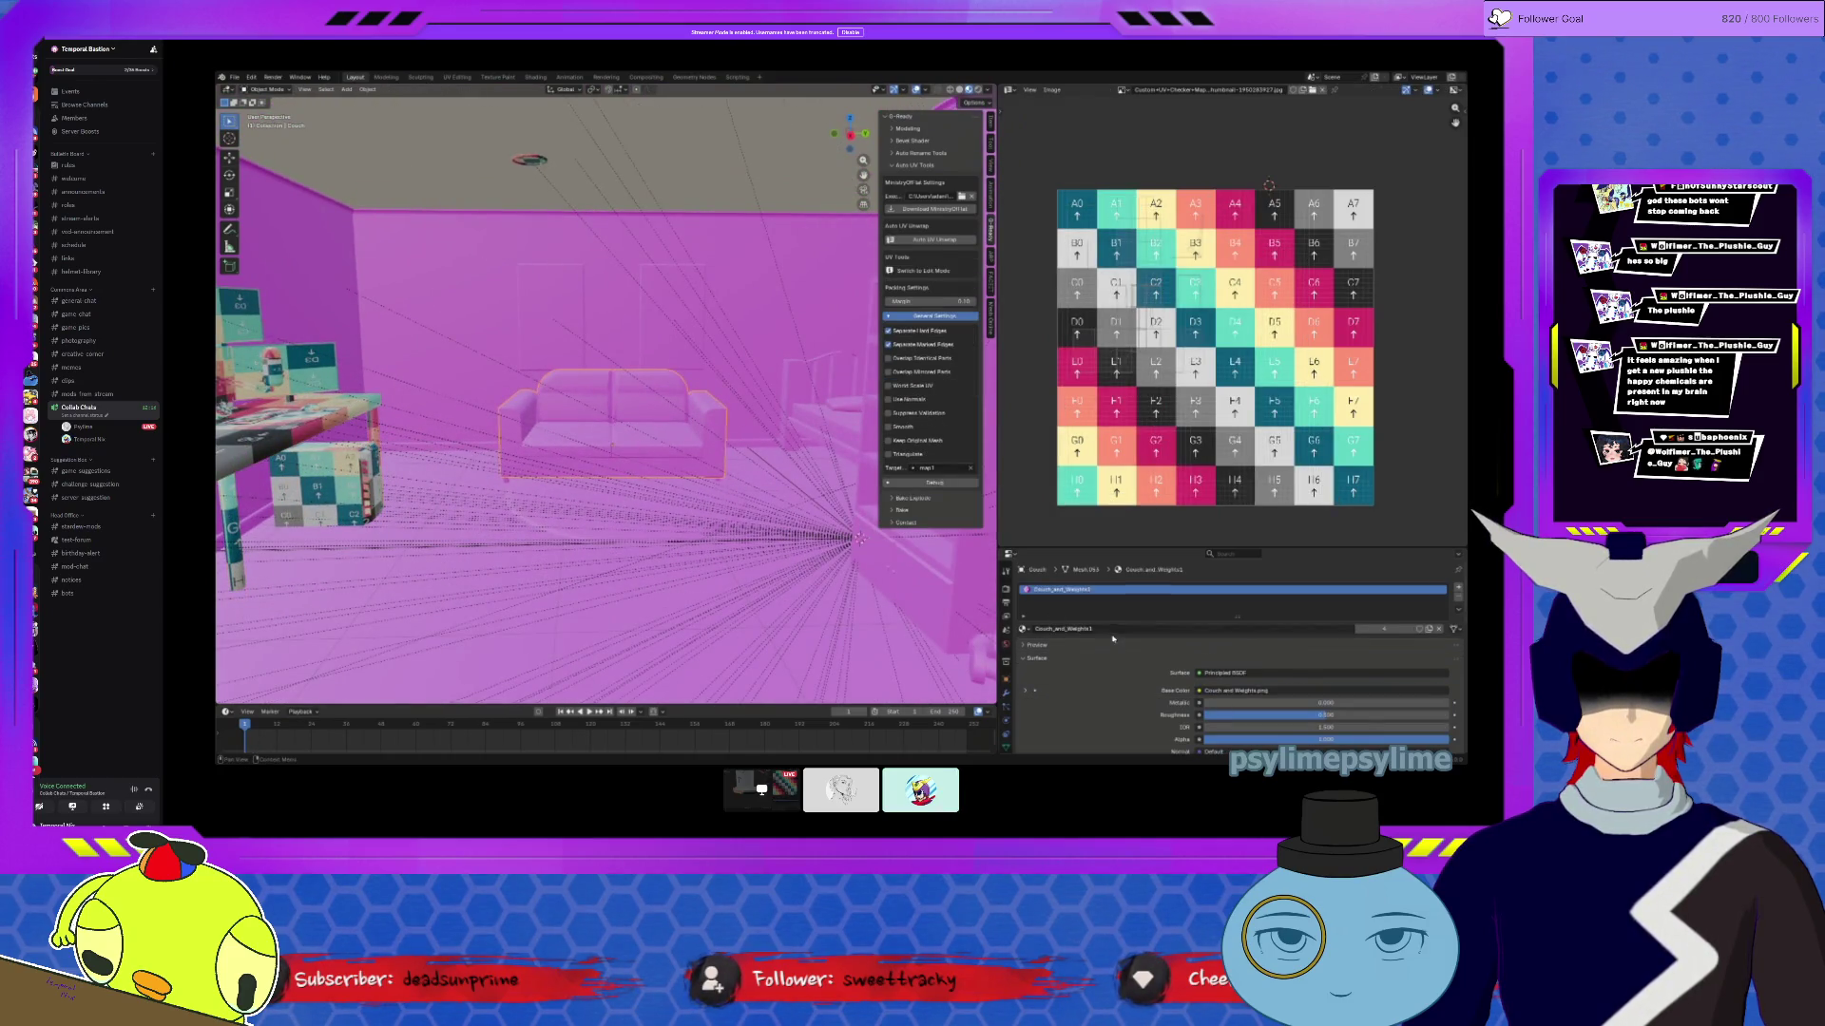
pyautogui.click(1025, 630)
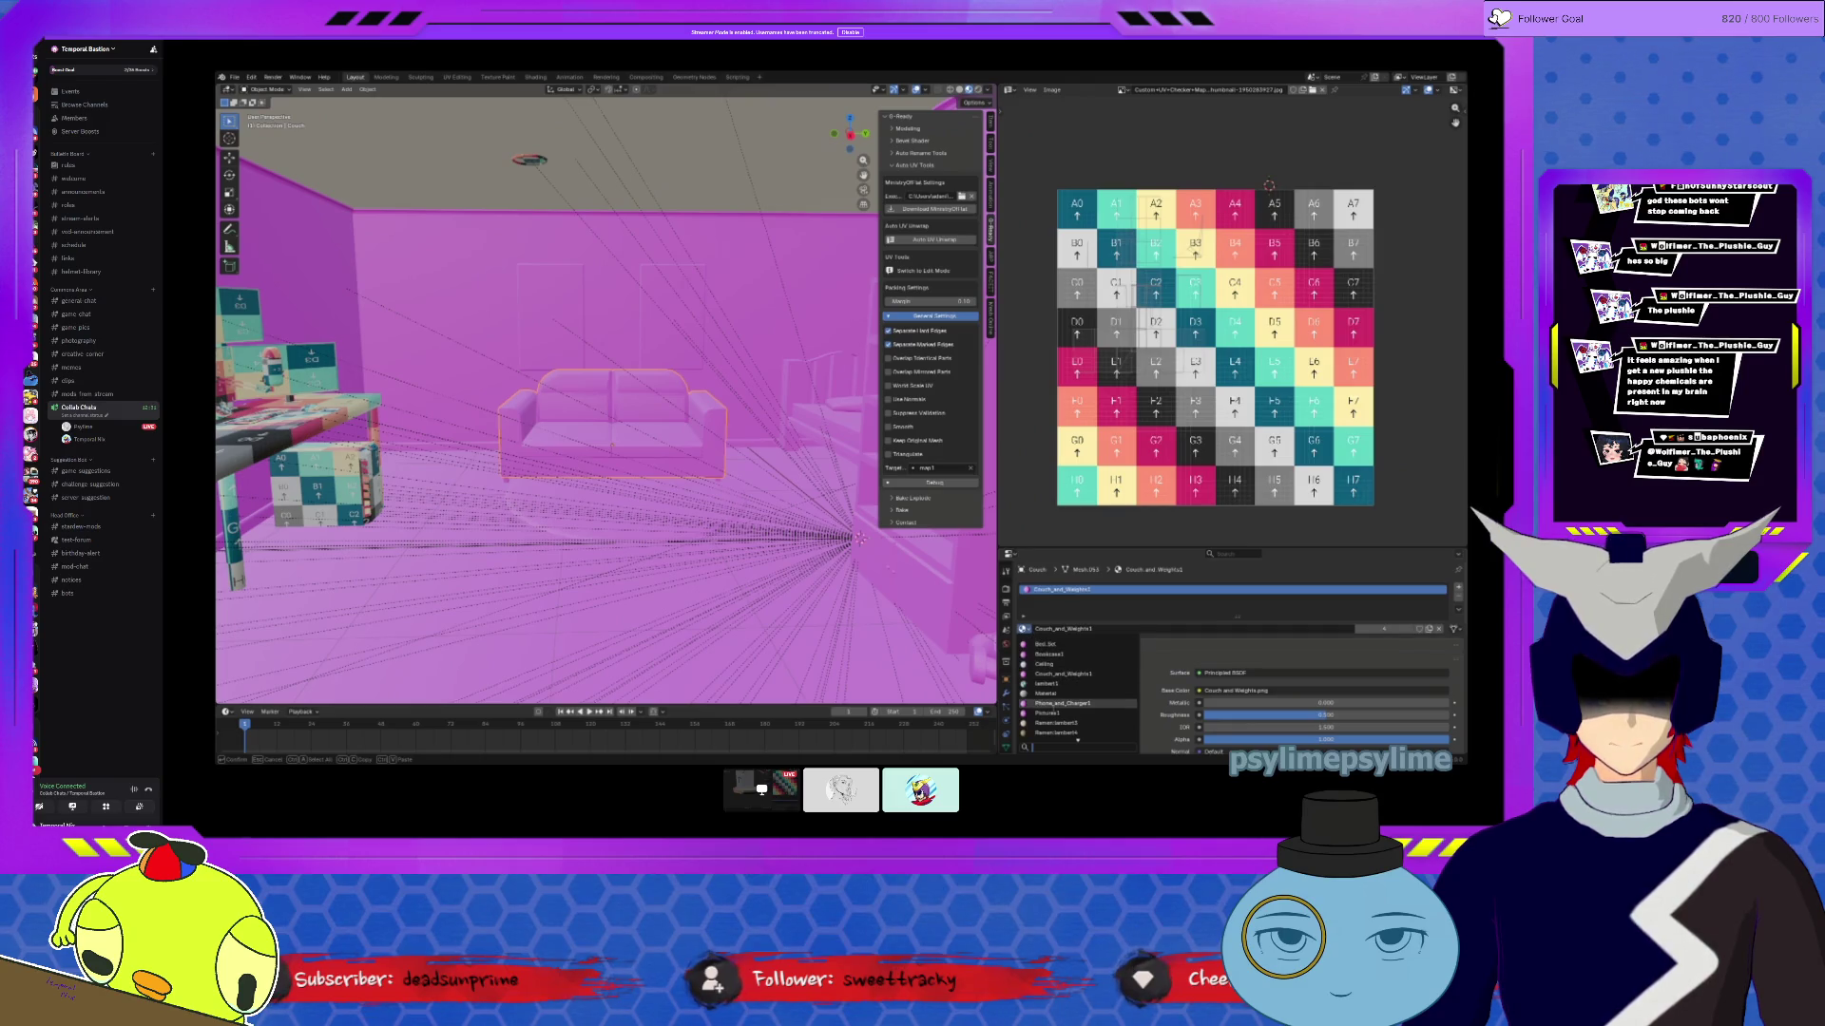
pyautogui.click(1055, 684)
# Step: Clear all seams on the couch mesh via Edge > Clear Seam, then leave Edit Mode
pyautogui.press('Tab')
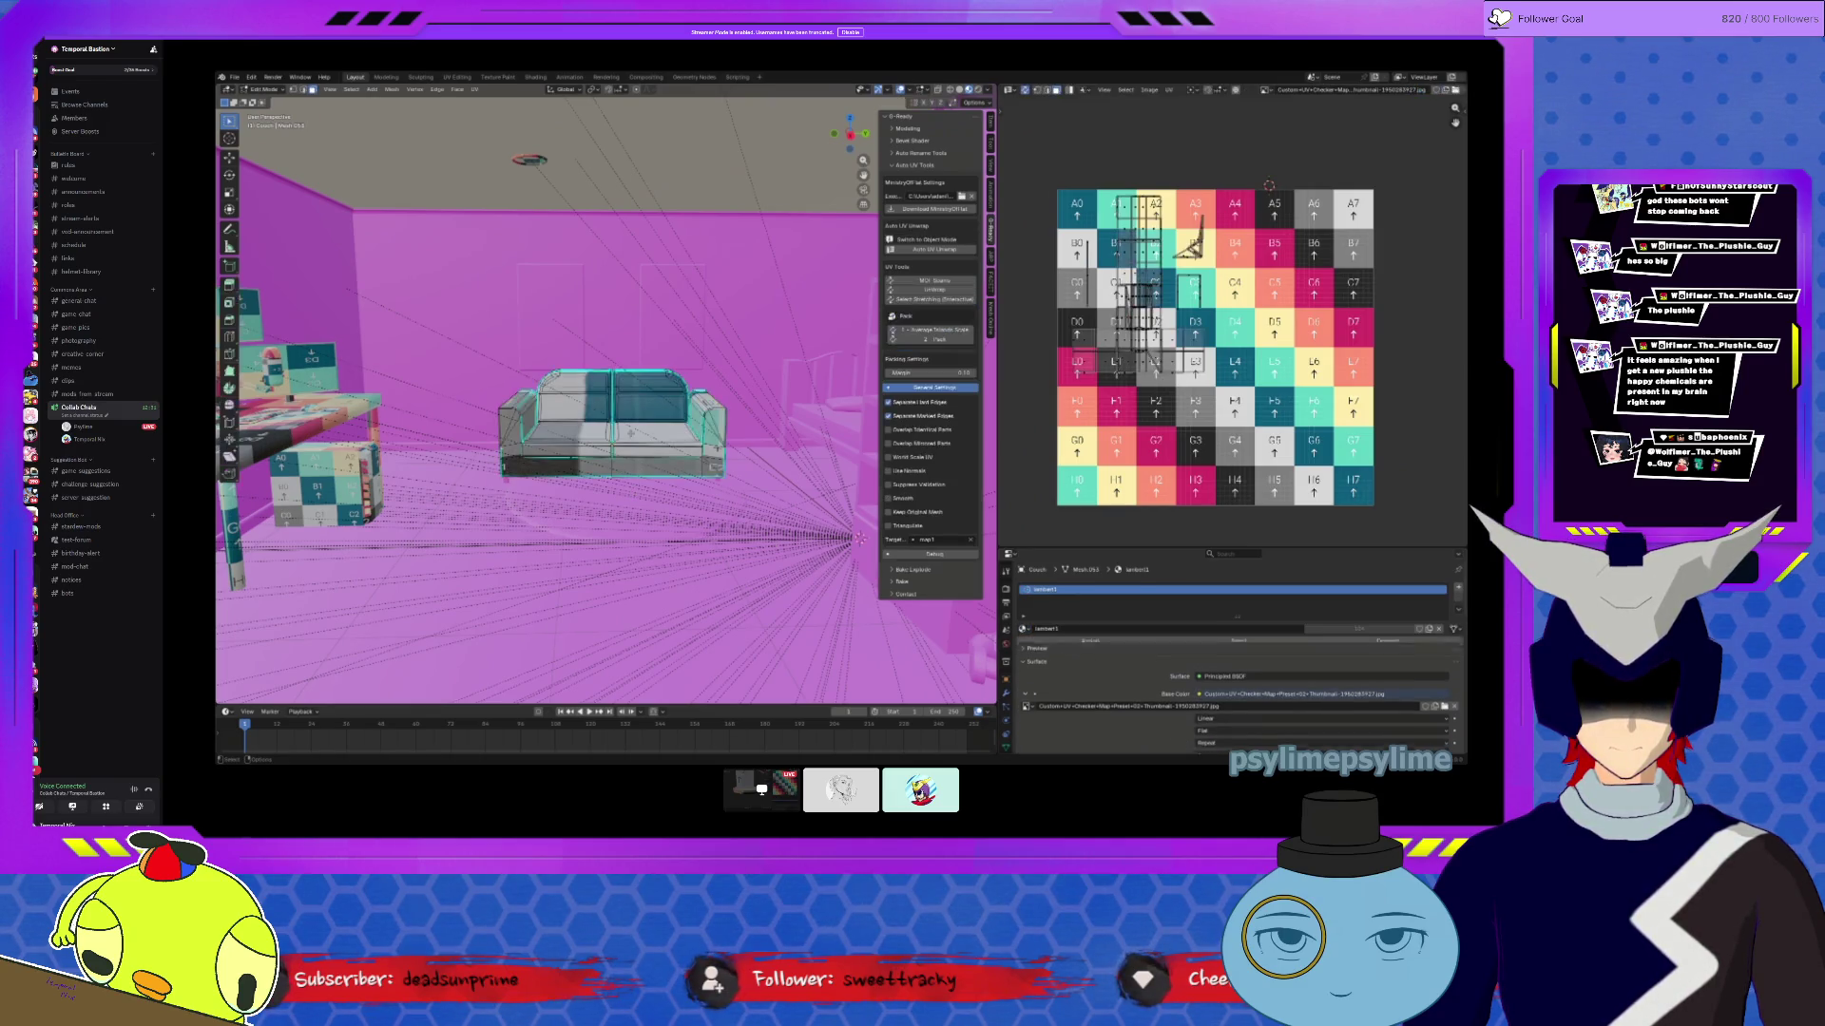
pyautogui.scroll(5, 613, 423)
pyautogui.moveTo(570, 428)
pyautogui.mouseDown(button='middle')
pyautogui.moveTo(760, 466)
pyautogui.moveTo(589, 436)
pyautogui.moveTo(639, 456)
pyautogui.mouseUp(button='middle')
pyautogui.click(437, 89)
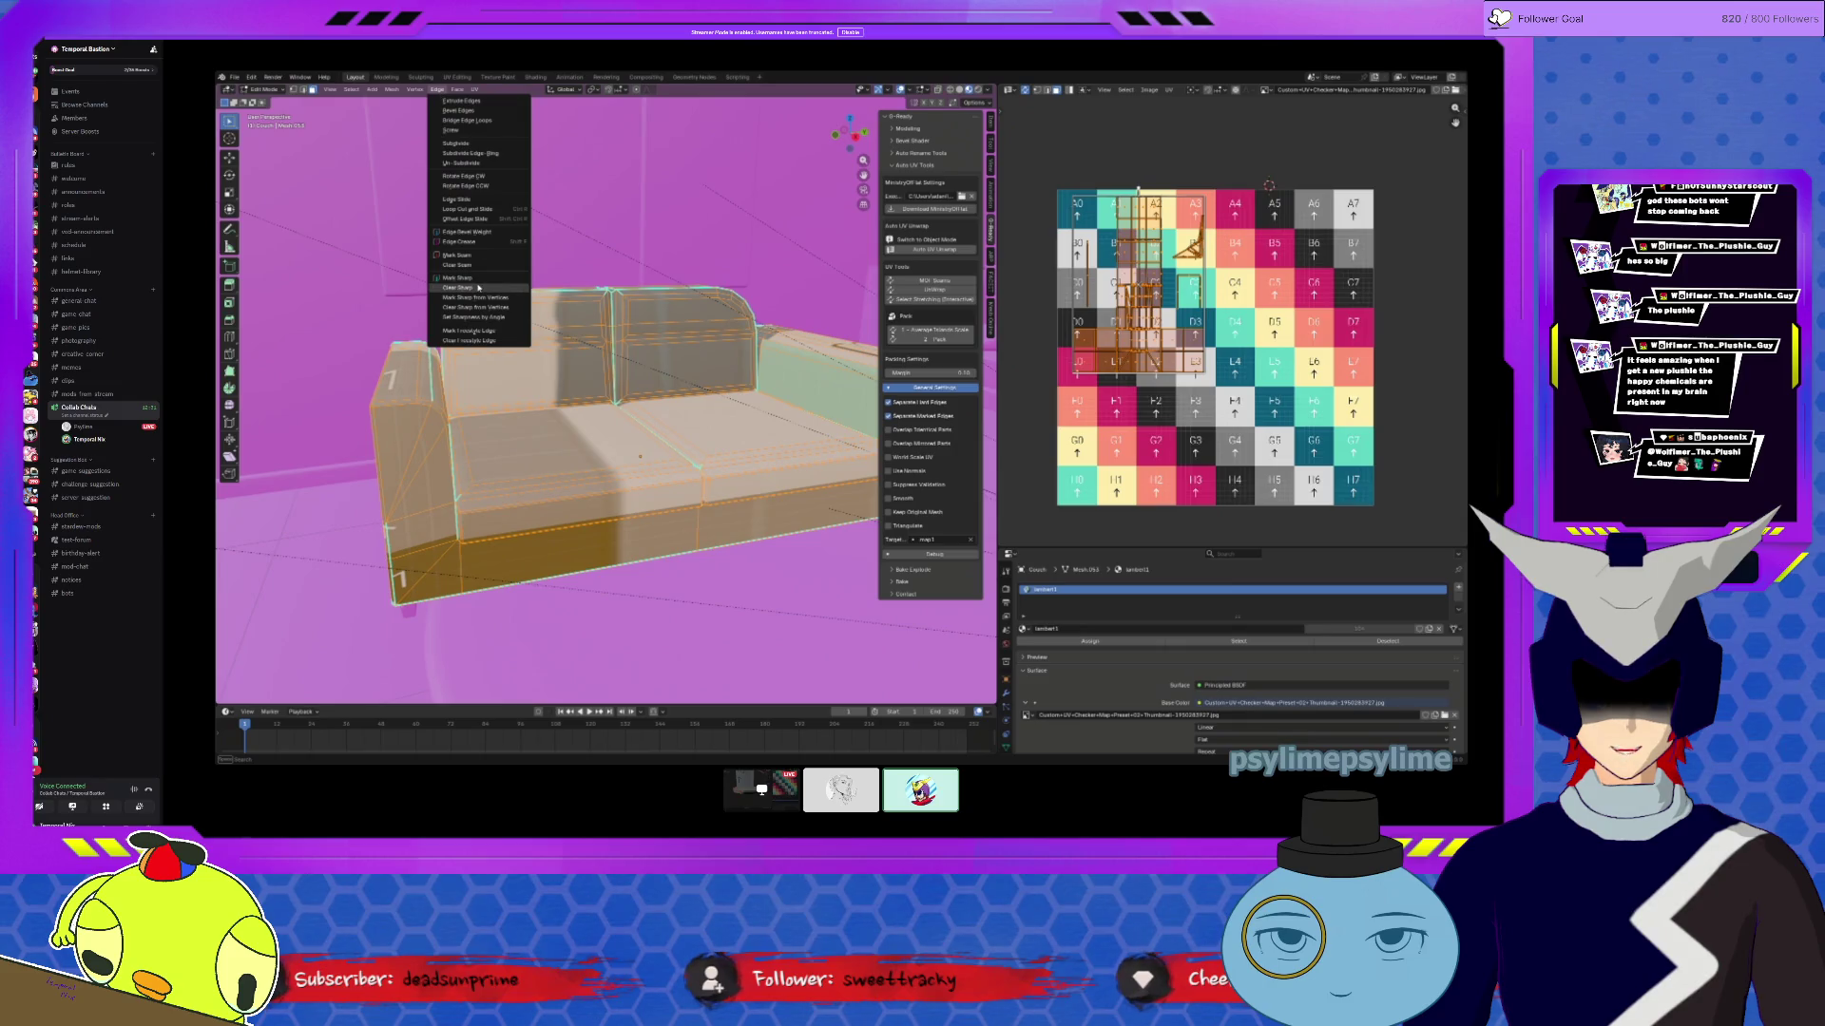
pyautogui.click(480, 283)
pyautogui.moveTo(640, 456)
pyautogui.mouseDown(button='middle')
pyautogui.moveTo(589, 504)
pyautogui.moveTo(582, 486)
pyautogui.mouseUp(button='middle')
pyautogui.press('Tab')
pyautogui.press('Tab')
pyautogui.press('Tab')
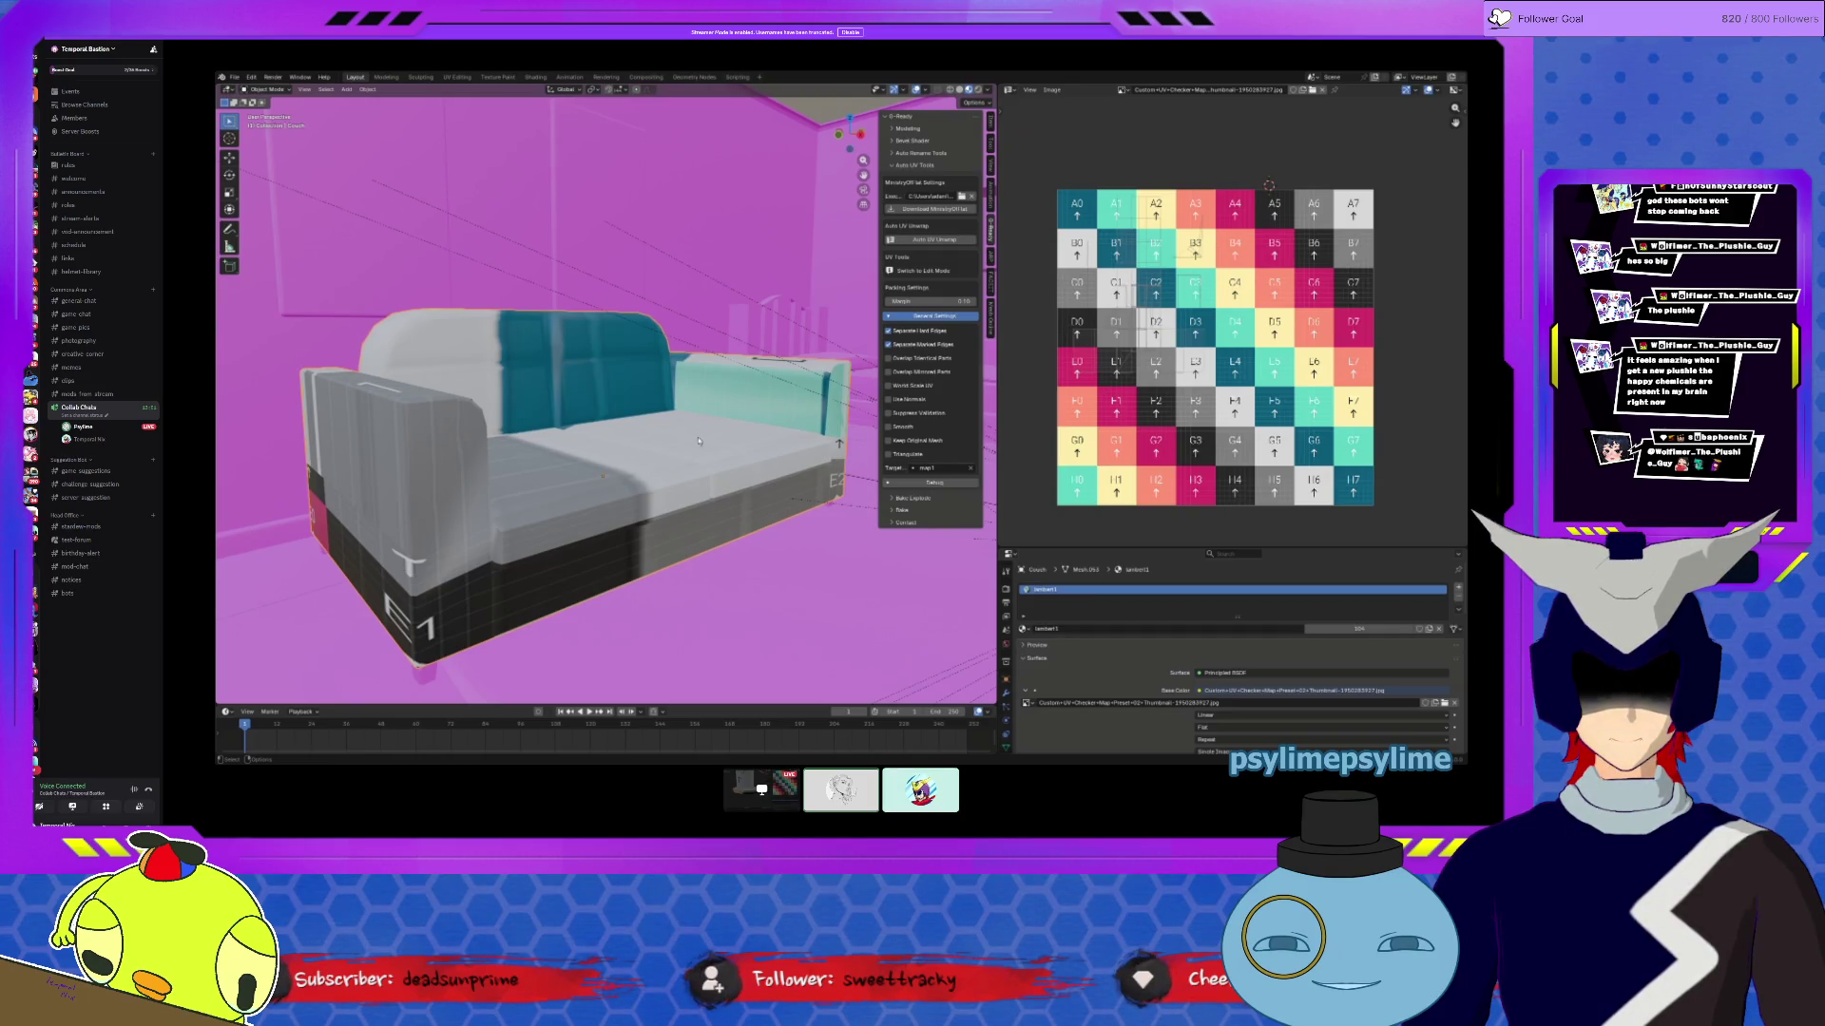
# Step: Orbit to a frontal view of the couch and select its entire mesh in Edit Mode
pyautogui.scroll(2, 688, 438)
pyautogui.moveTo(688, 438)
pyautogui.mouseDown(button='middle')
pyautogui.moveTo(650, 388)
pyautogui.moveTo(650, 428)
pyautogui.mouseUp(button='middle')
pyautogui.press('Tab')
pyautogui.press('a')
pyautogui.press('Tab')
pyautogui.press('`')
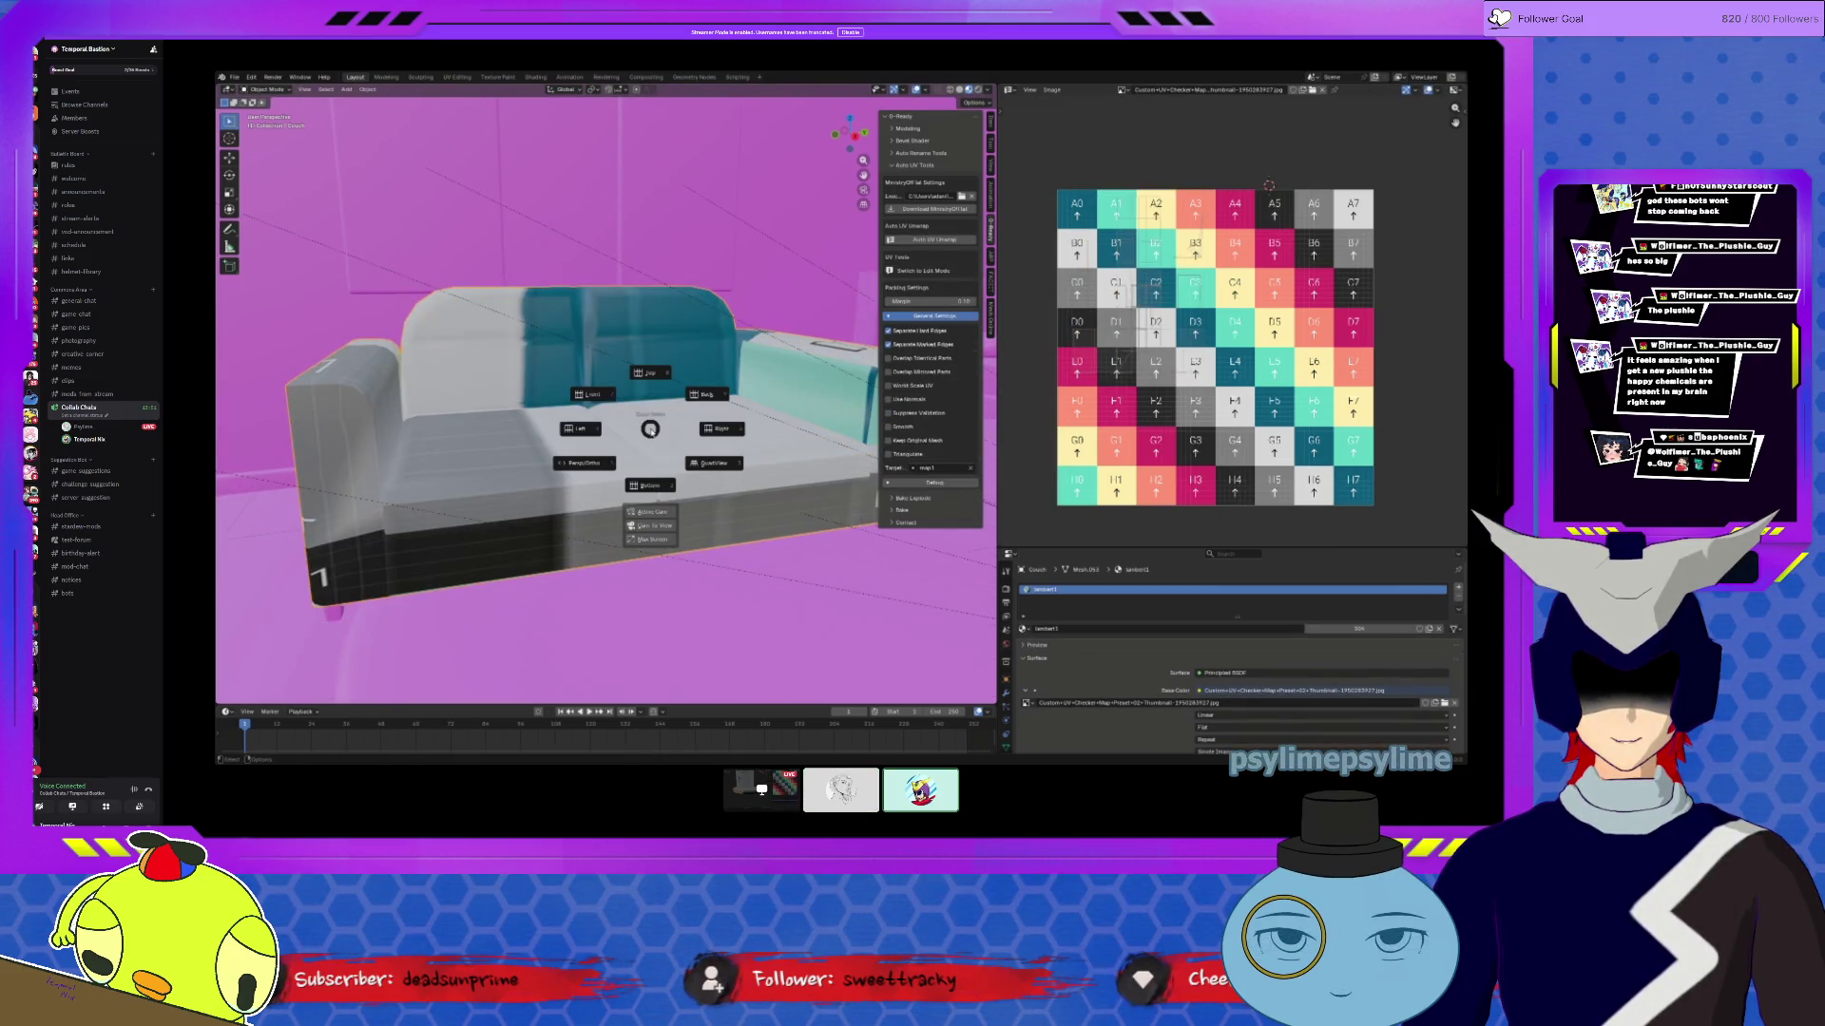
pyautogui.click(650, 428)
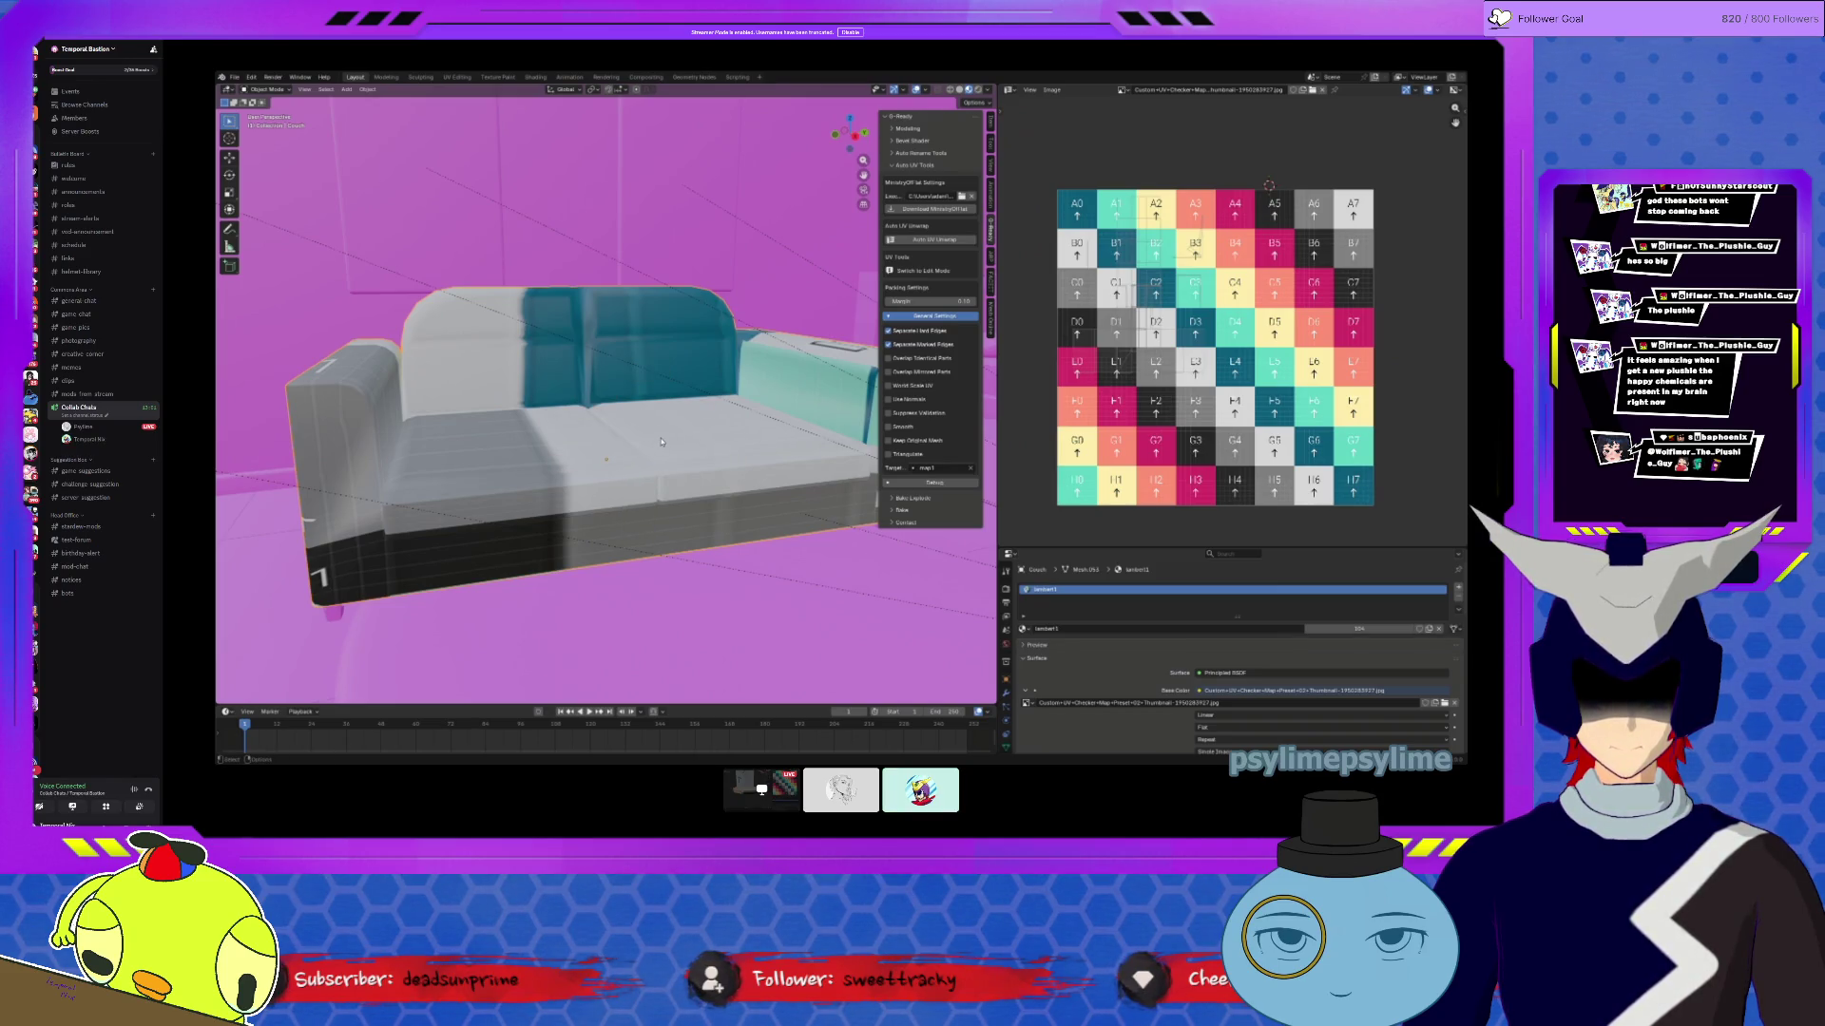
# Step: Re-enter mesh editing on the sofa and orbit so its UV islands show over the checker grid
pyautogui.moveTo(655, 453)
pyautogui.mouseDown(button='middle')
pyautogui.moveTo(650, 473)
pyautogui.moveTo(672, 428)
pyautogui.moveTo(683, 454)
pyautogui.moveTo(647, 447)
pyautogui.mouseUp(button='middle')
pyautogui.press('Tab')
pyautogui.press('Tab')
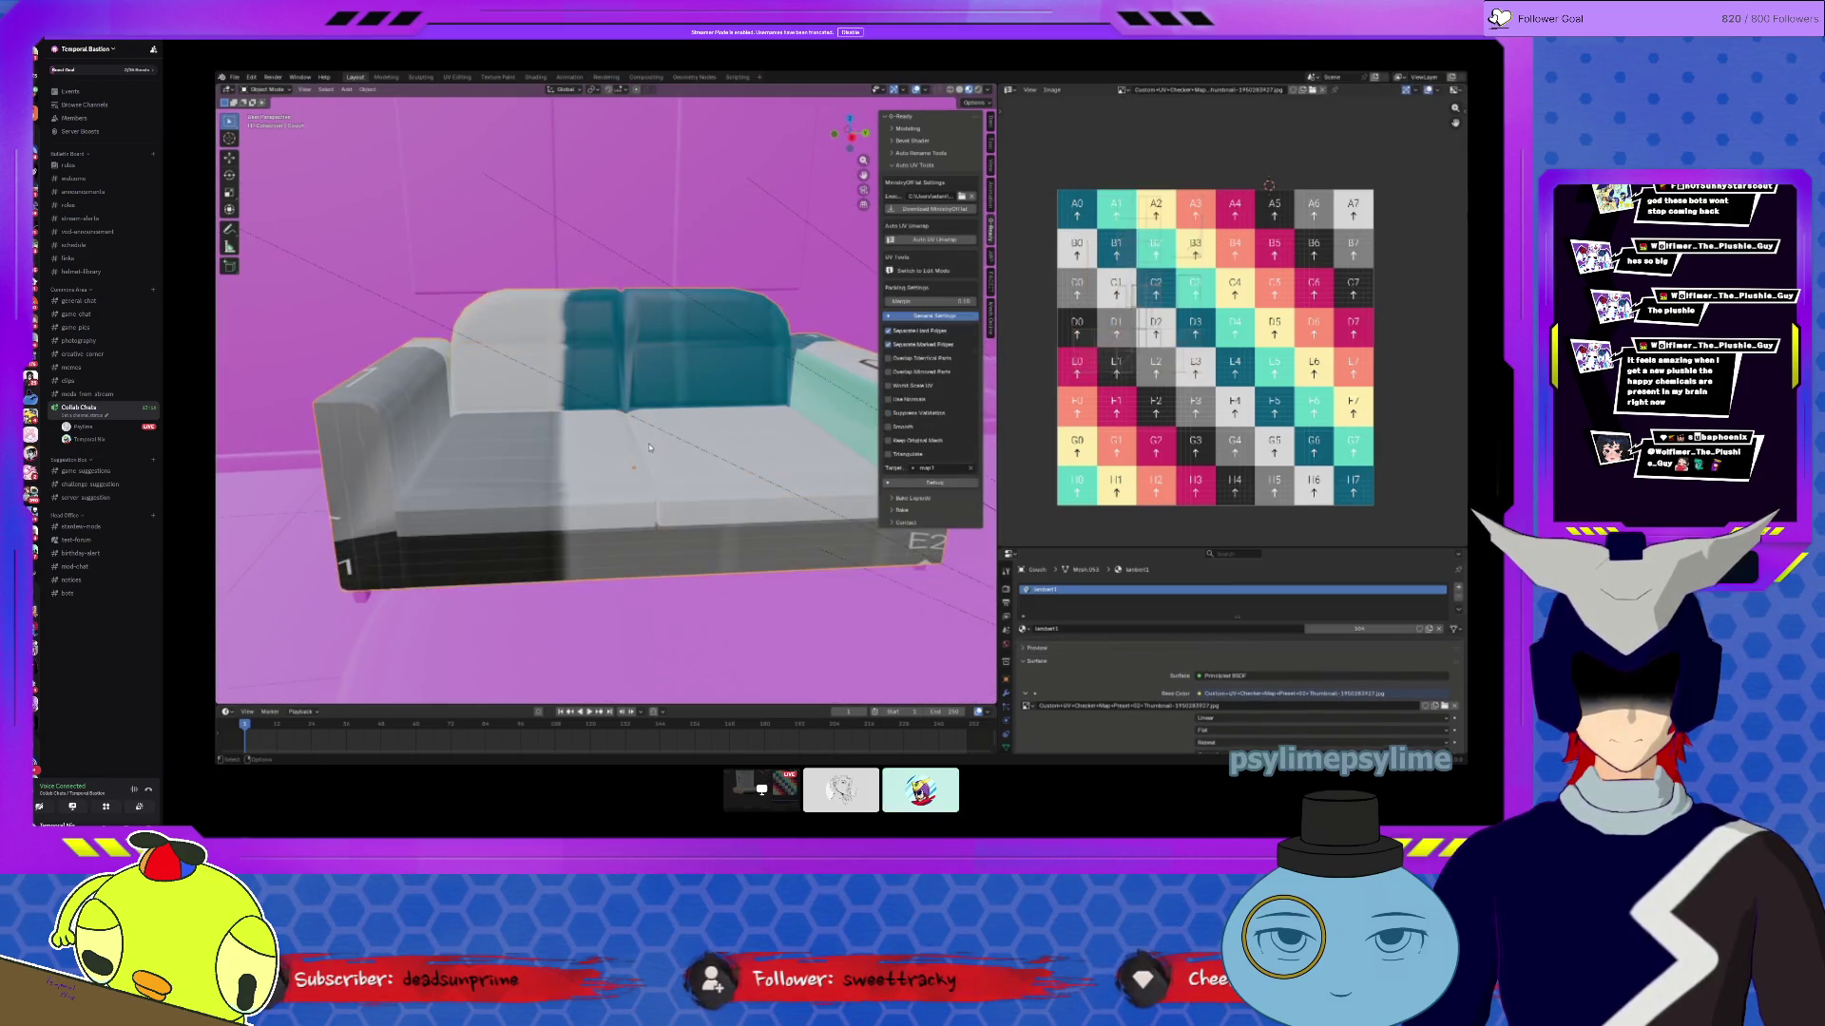
pyautogui.press('Tab')
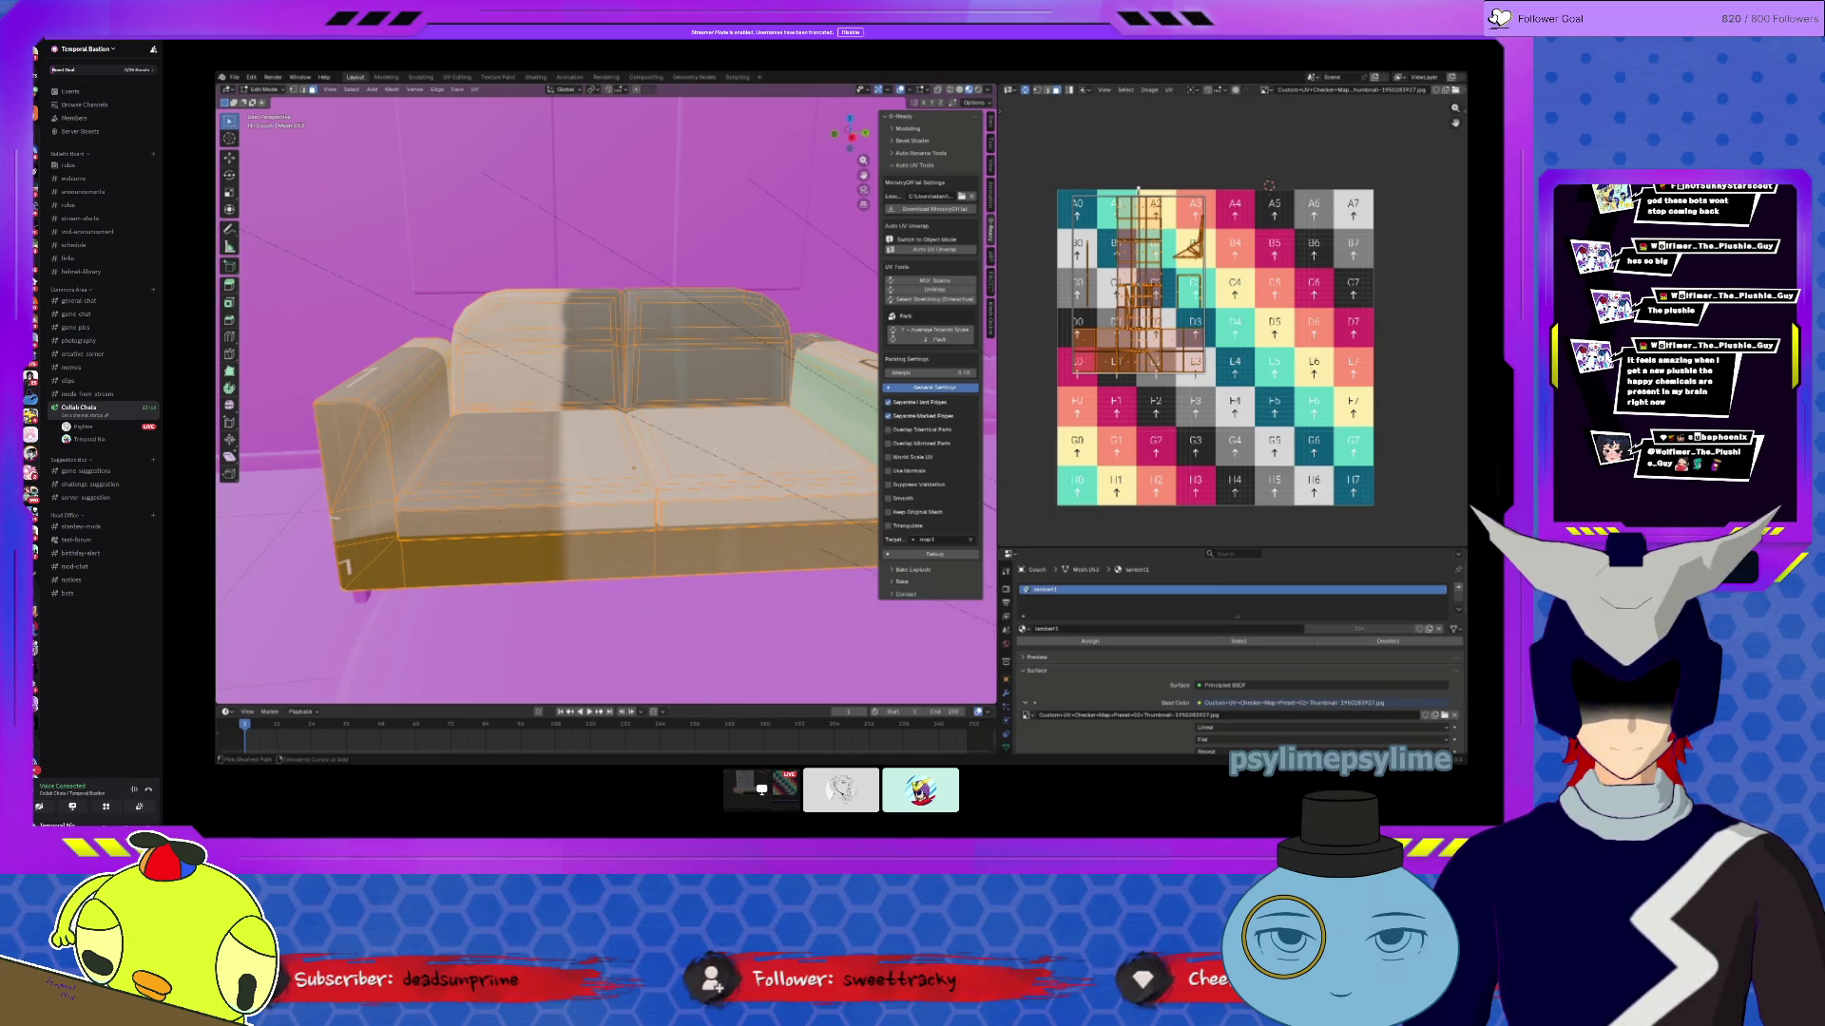
pyautogui.press('`')
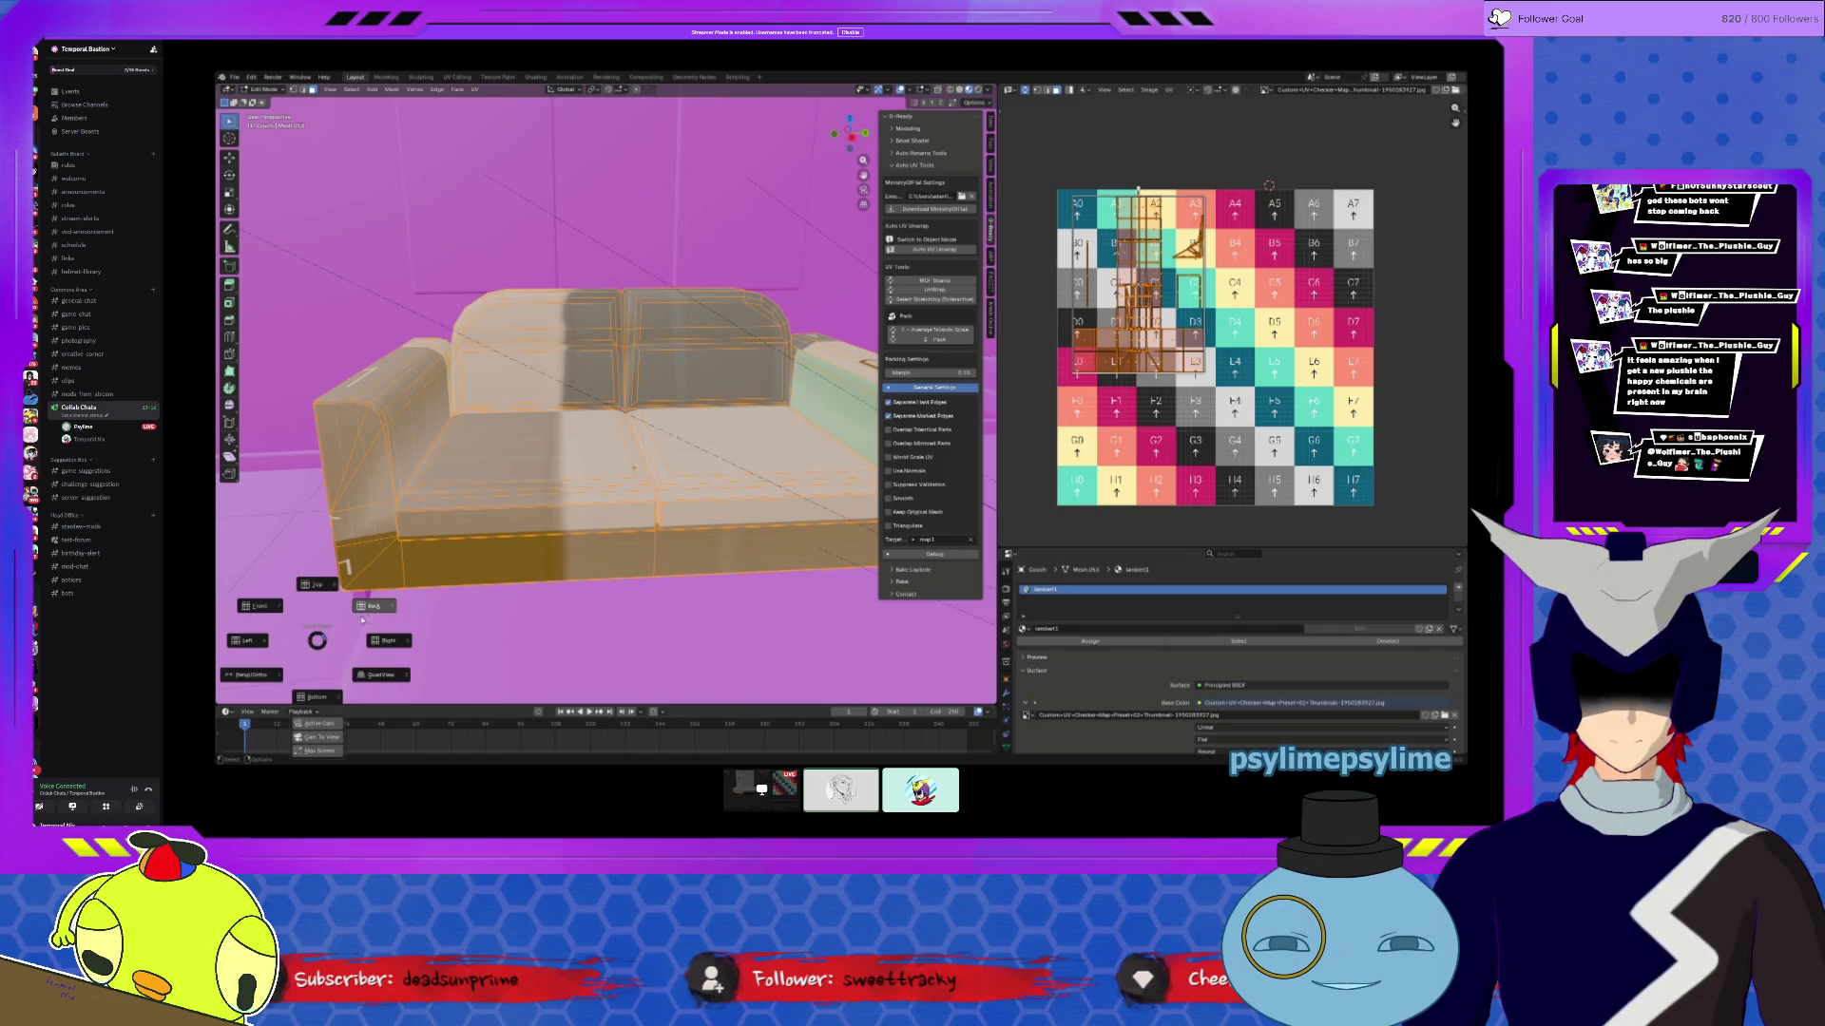
pyautogui.click(316, 640)
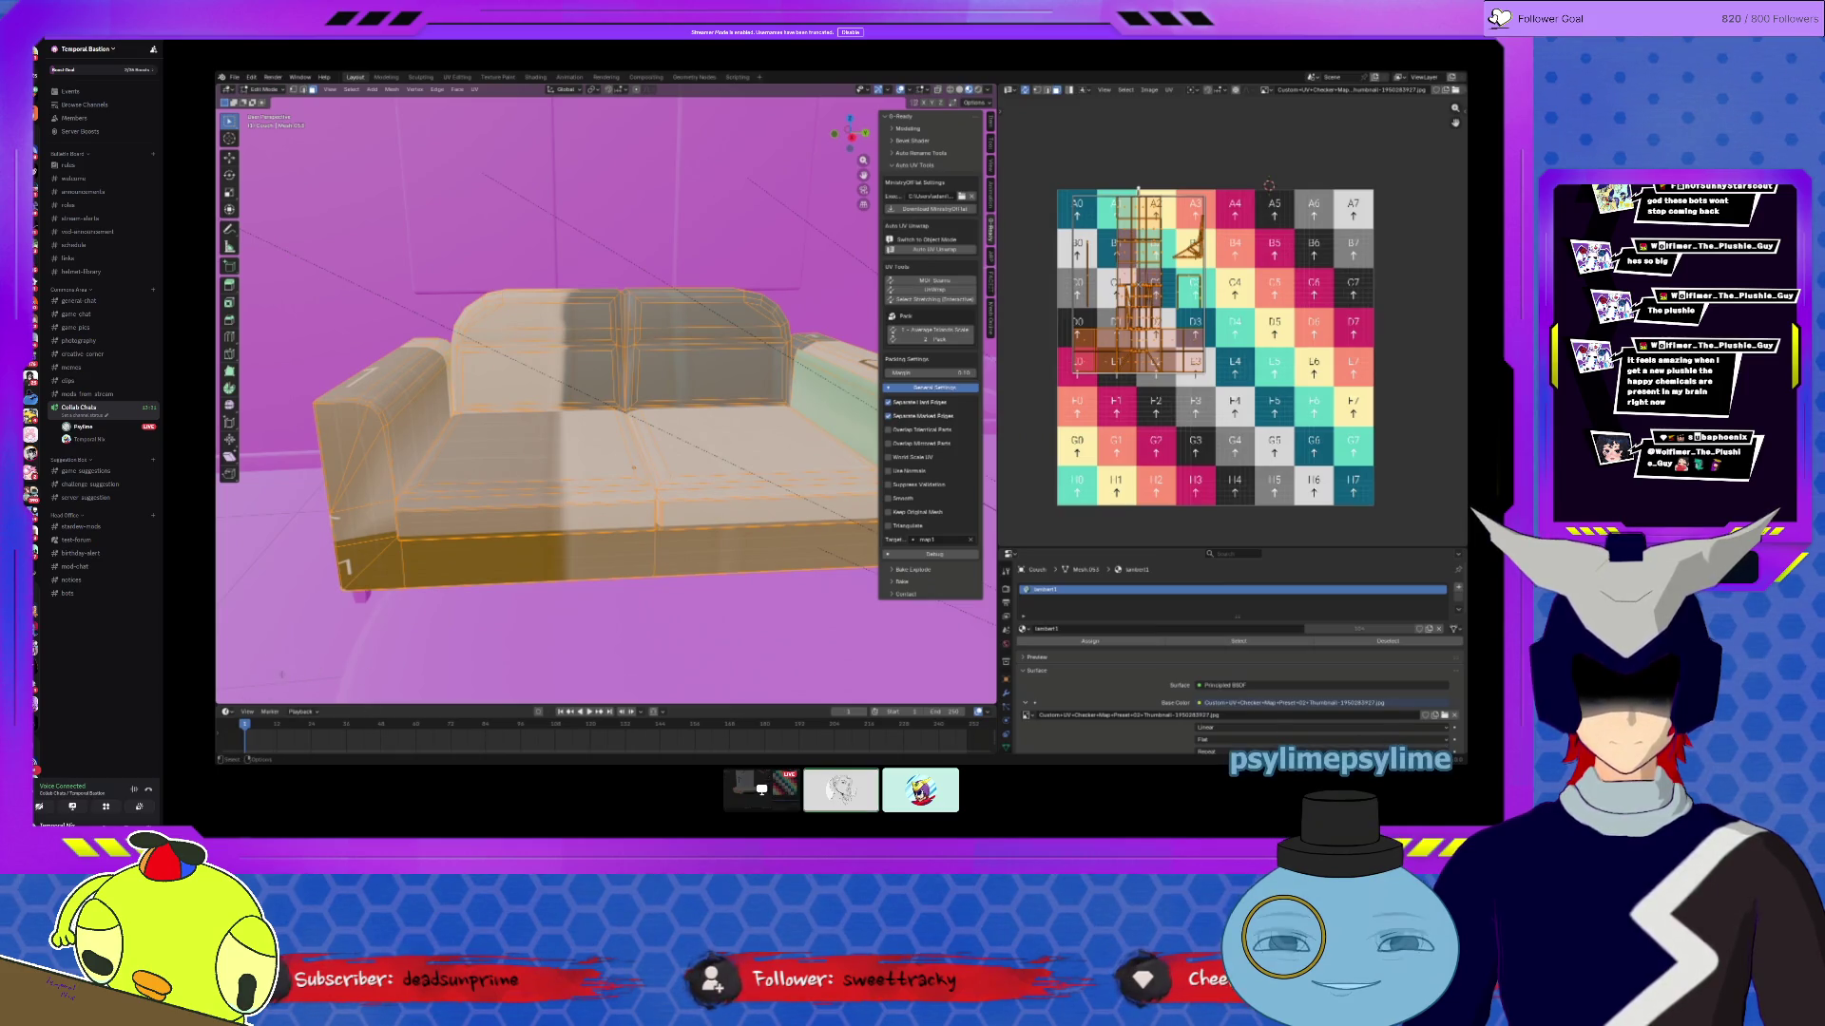
pyautogui.click(332, 90)
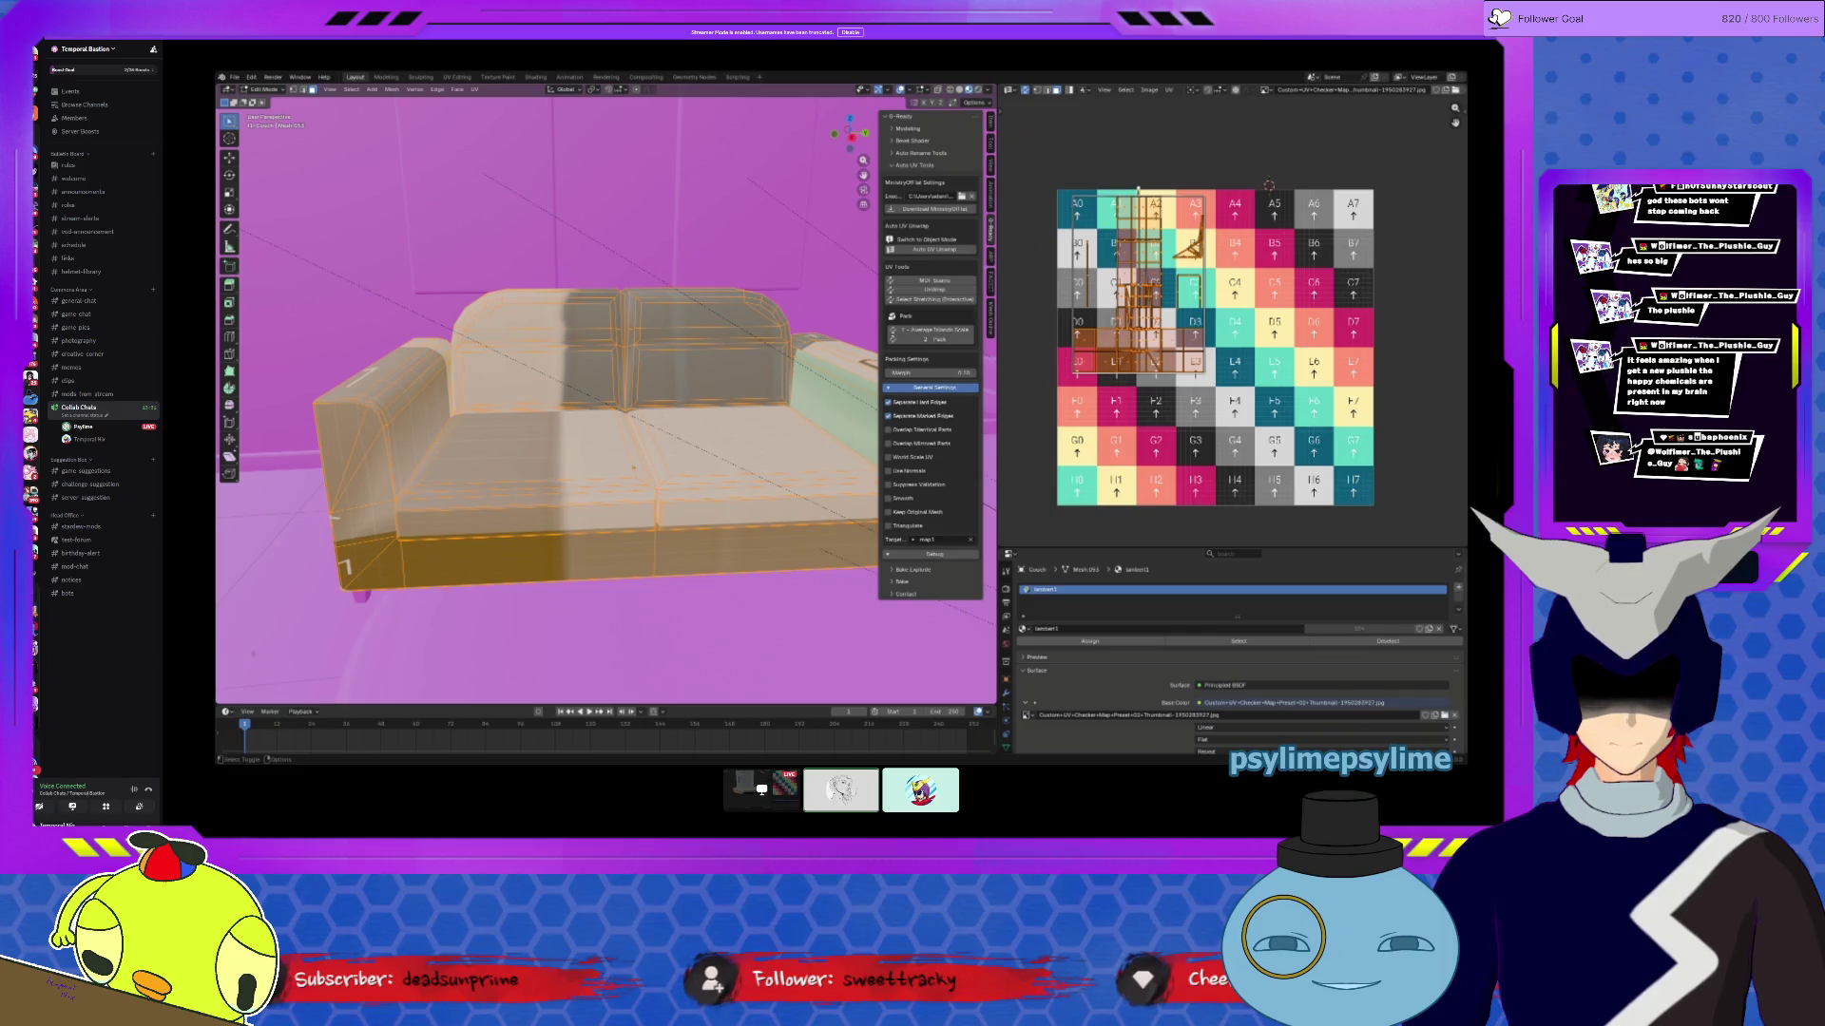
pyautogui.moveTo(634, 466)
pyautogui.mouseDown(button='middle')
pyautogui.moveTo(575, 494)
pyautogui.moveTo(620, 475)
pyautogui.mouseUp(button='middle')
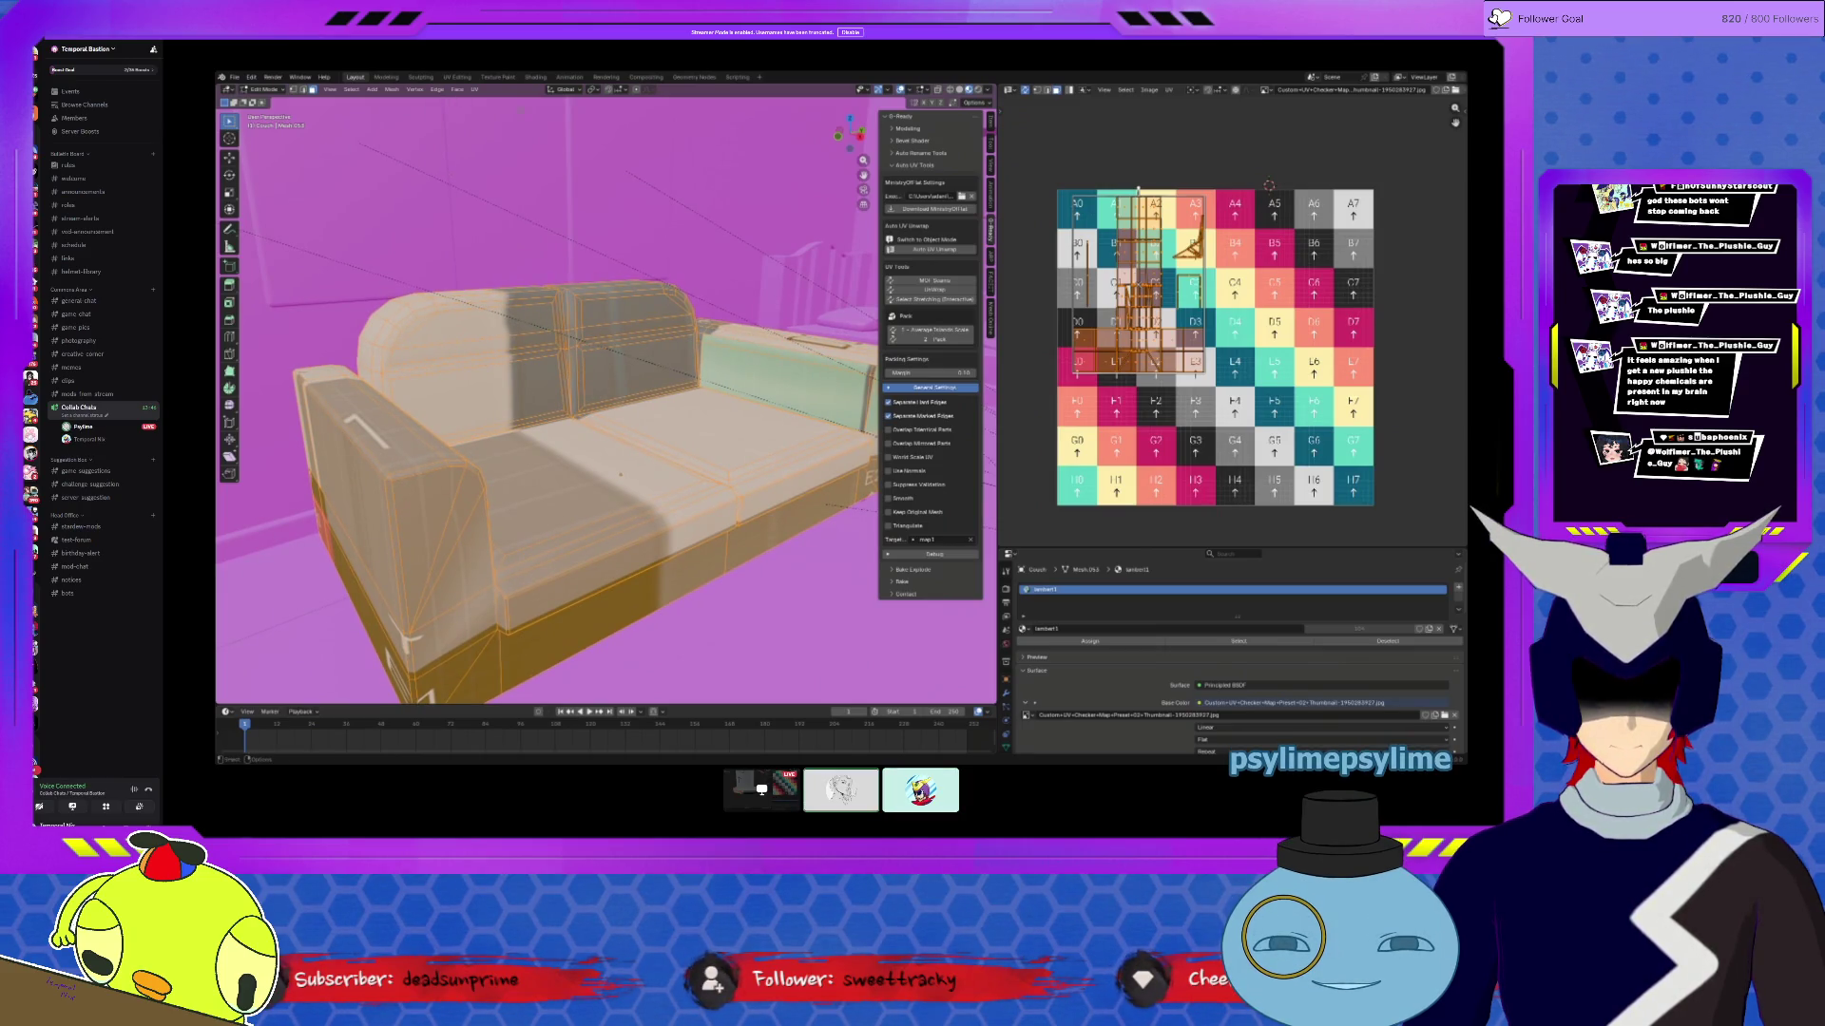
# Step: Auto-unwrap the sofa and inspect its UV islands on the checker grid
pyautogui.click(929, 245)
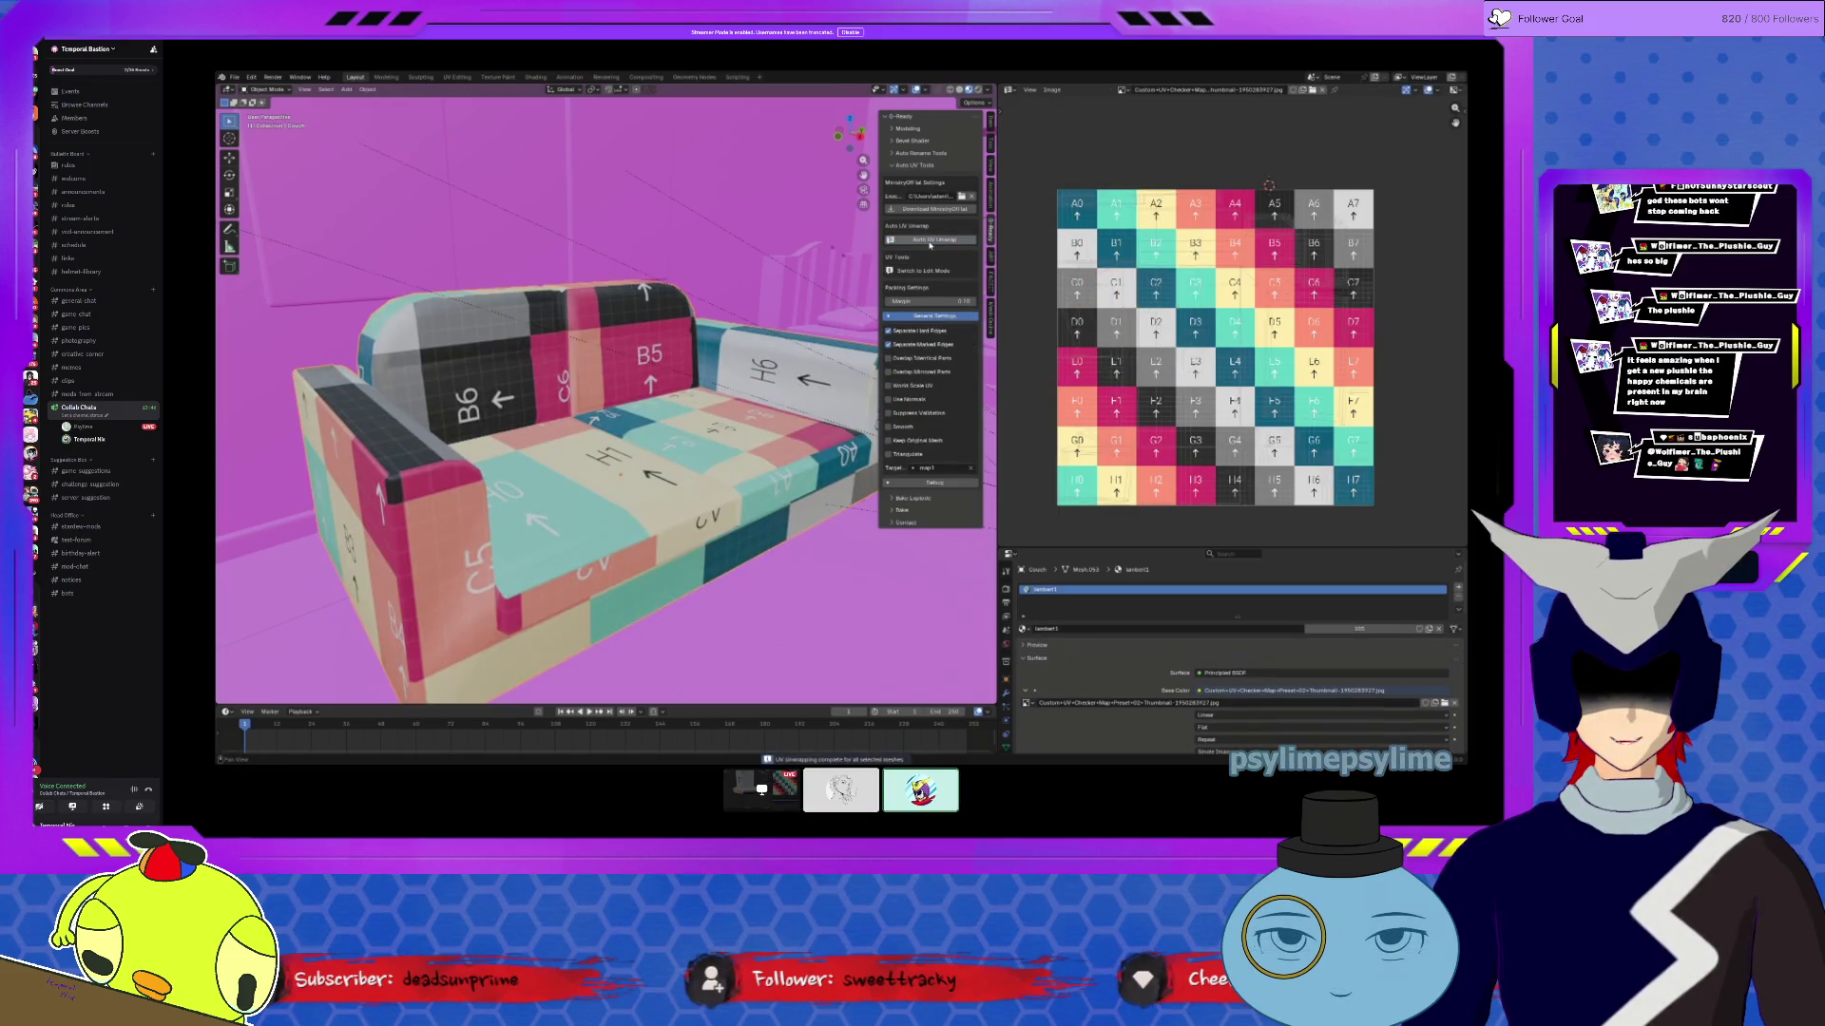
pyautogui.click(924, 271)
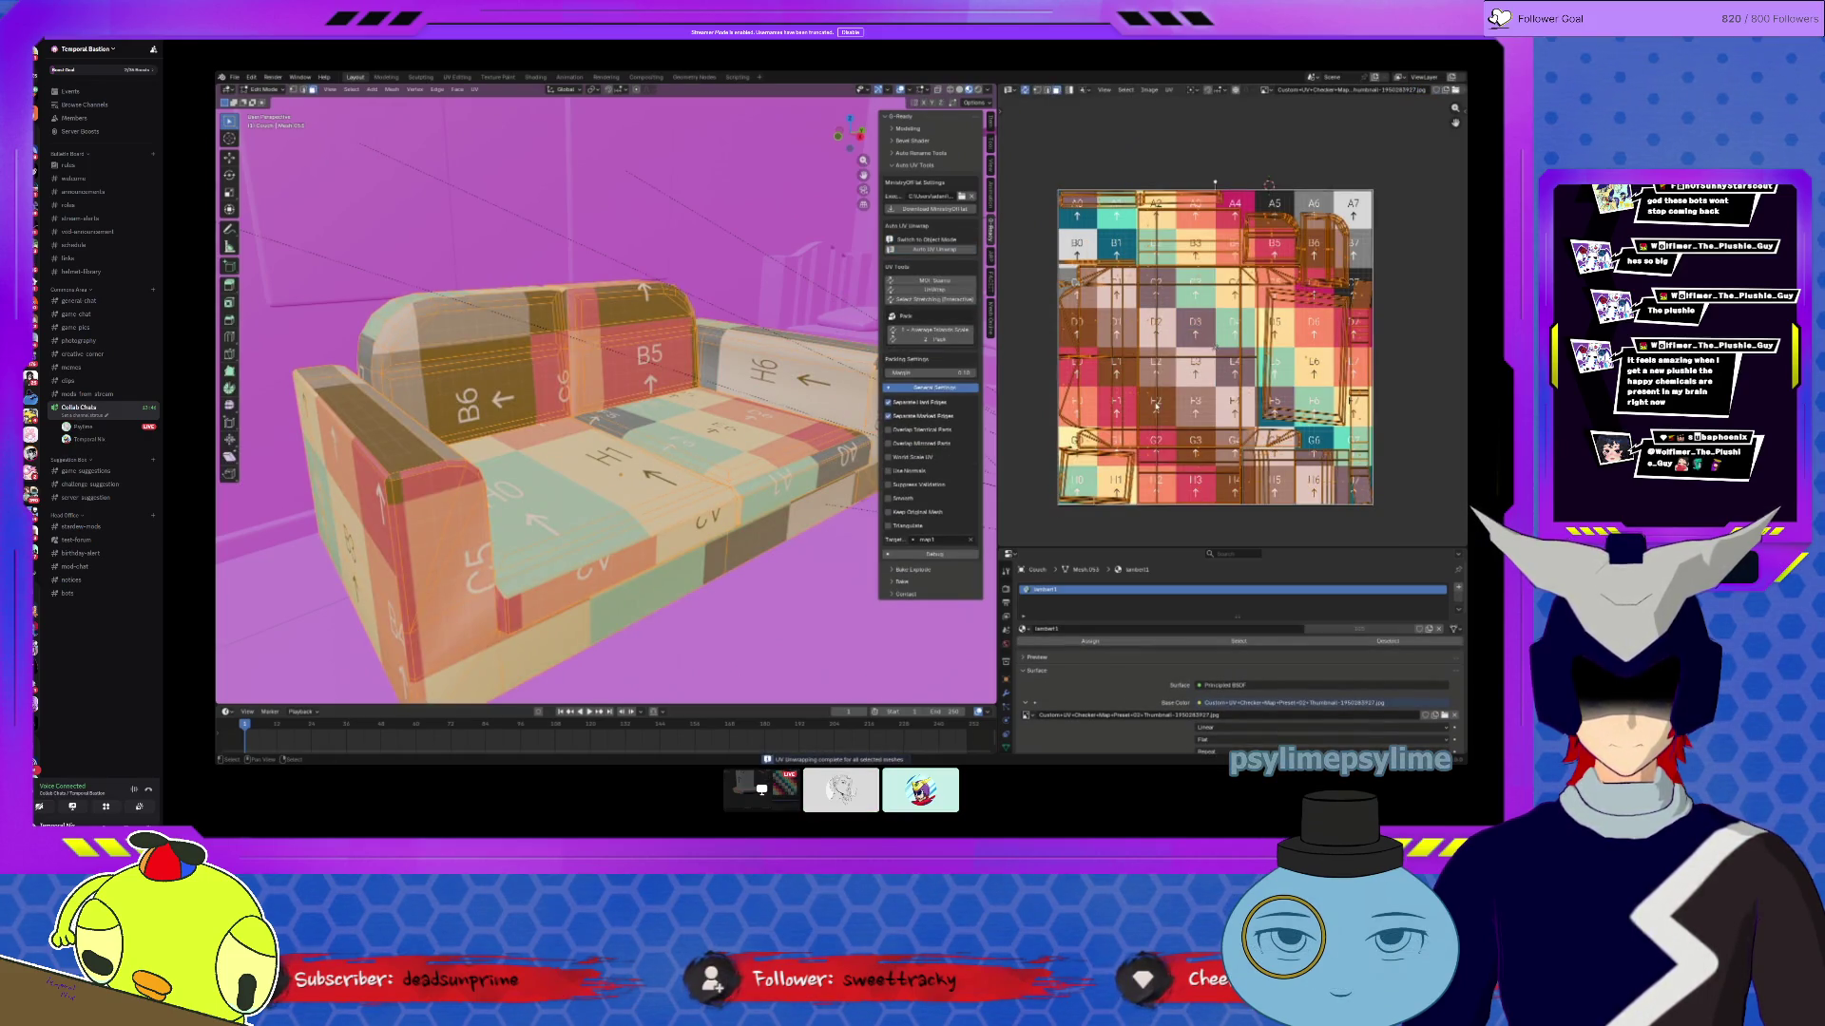
pyautogui.scroll(1, 1146, 458)
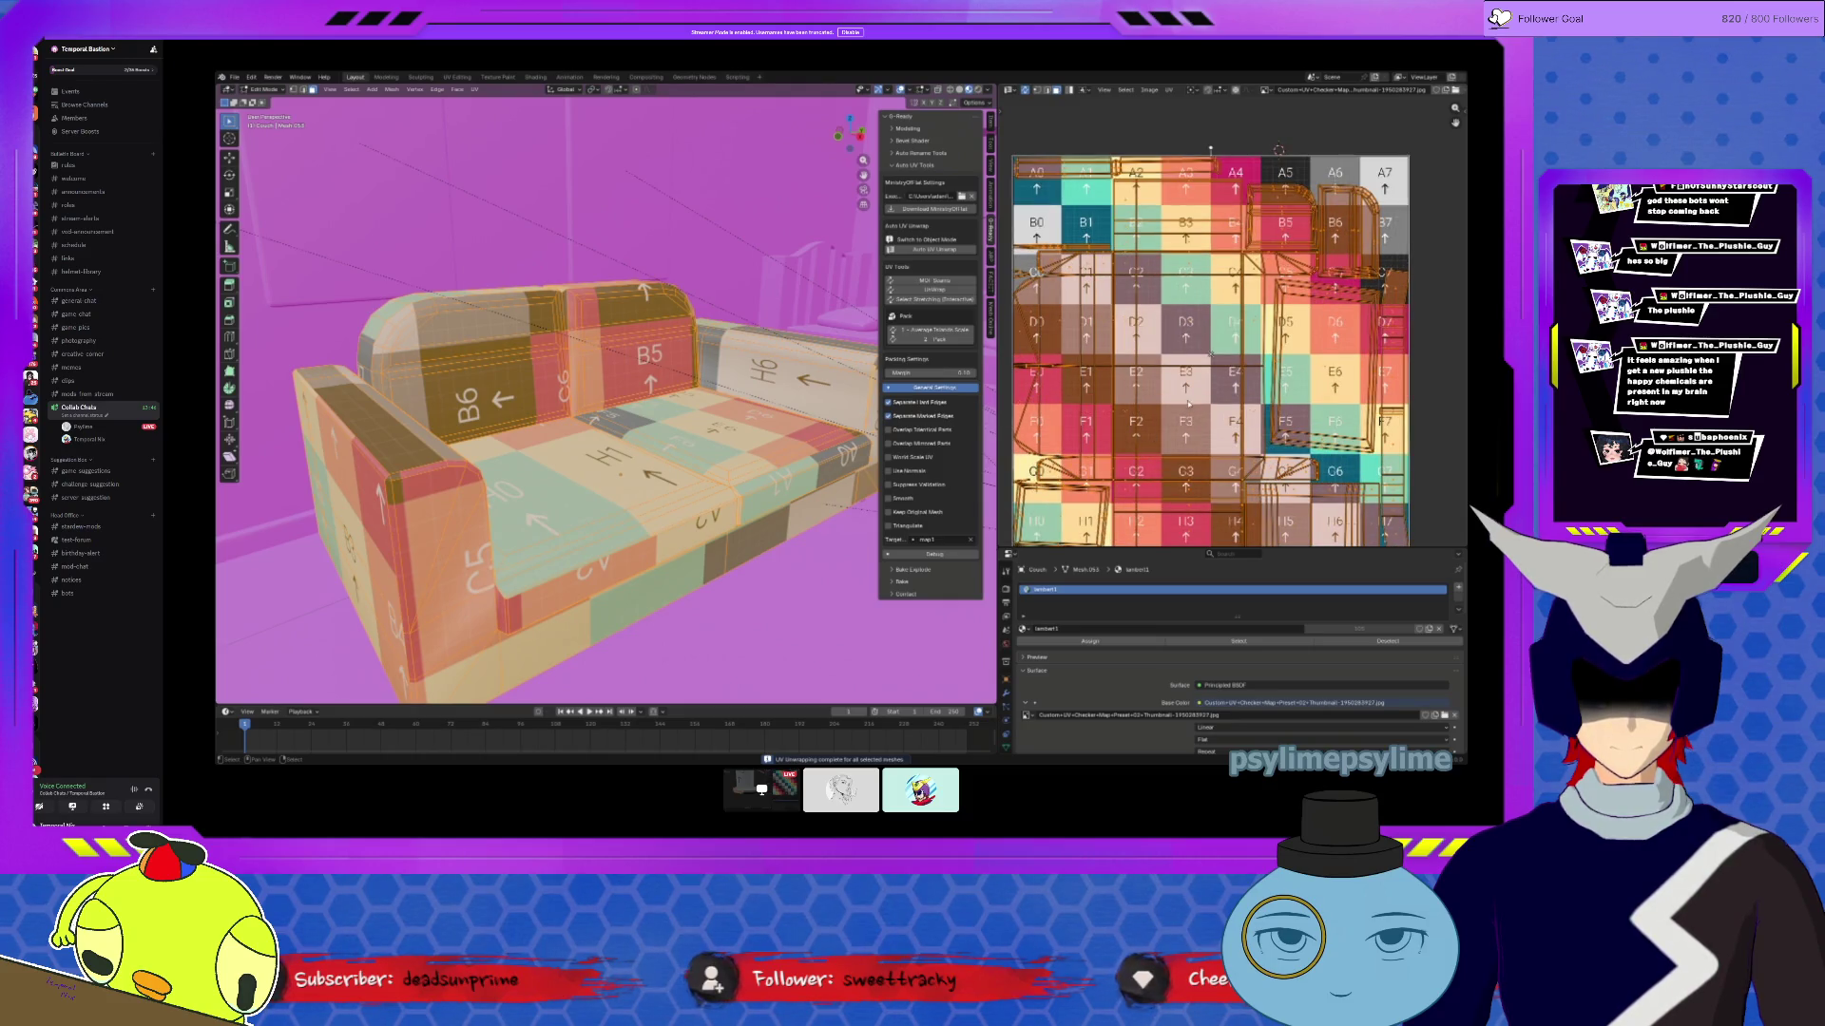
pyautogui.moveTo(1077, 359); pyautogui.dragTo(1077, 272, button='middle')
pyautogui.hotkey('alt', 'a')
pyautogui.moveTo(532, 504)
pyautogui.mouseDown(button='middle')
pyautogui.moveTo(567, 504)
pyautogui.moveTo(562, 452)
pyautogui.mouseUp(button='middle')
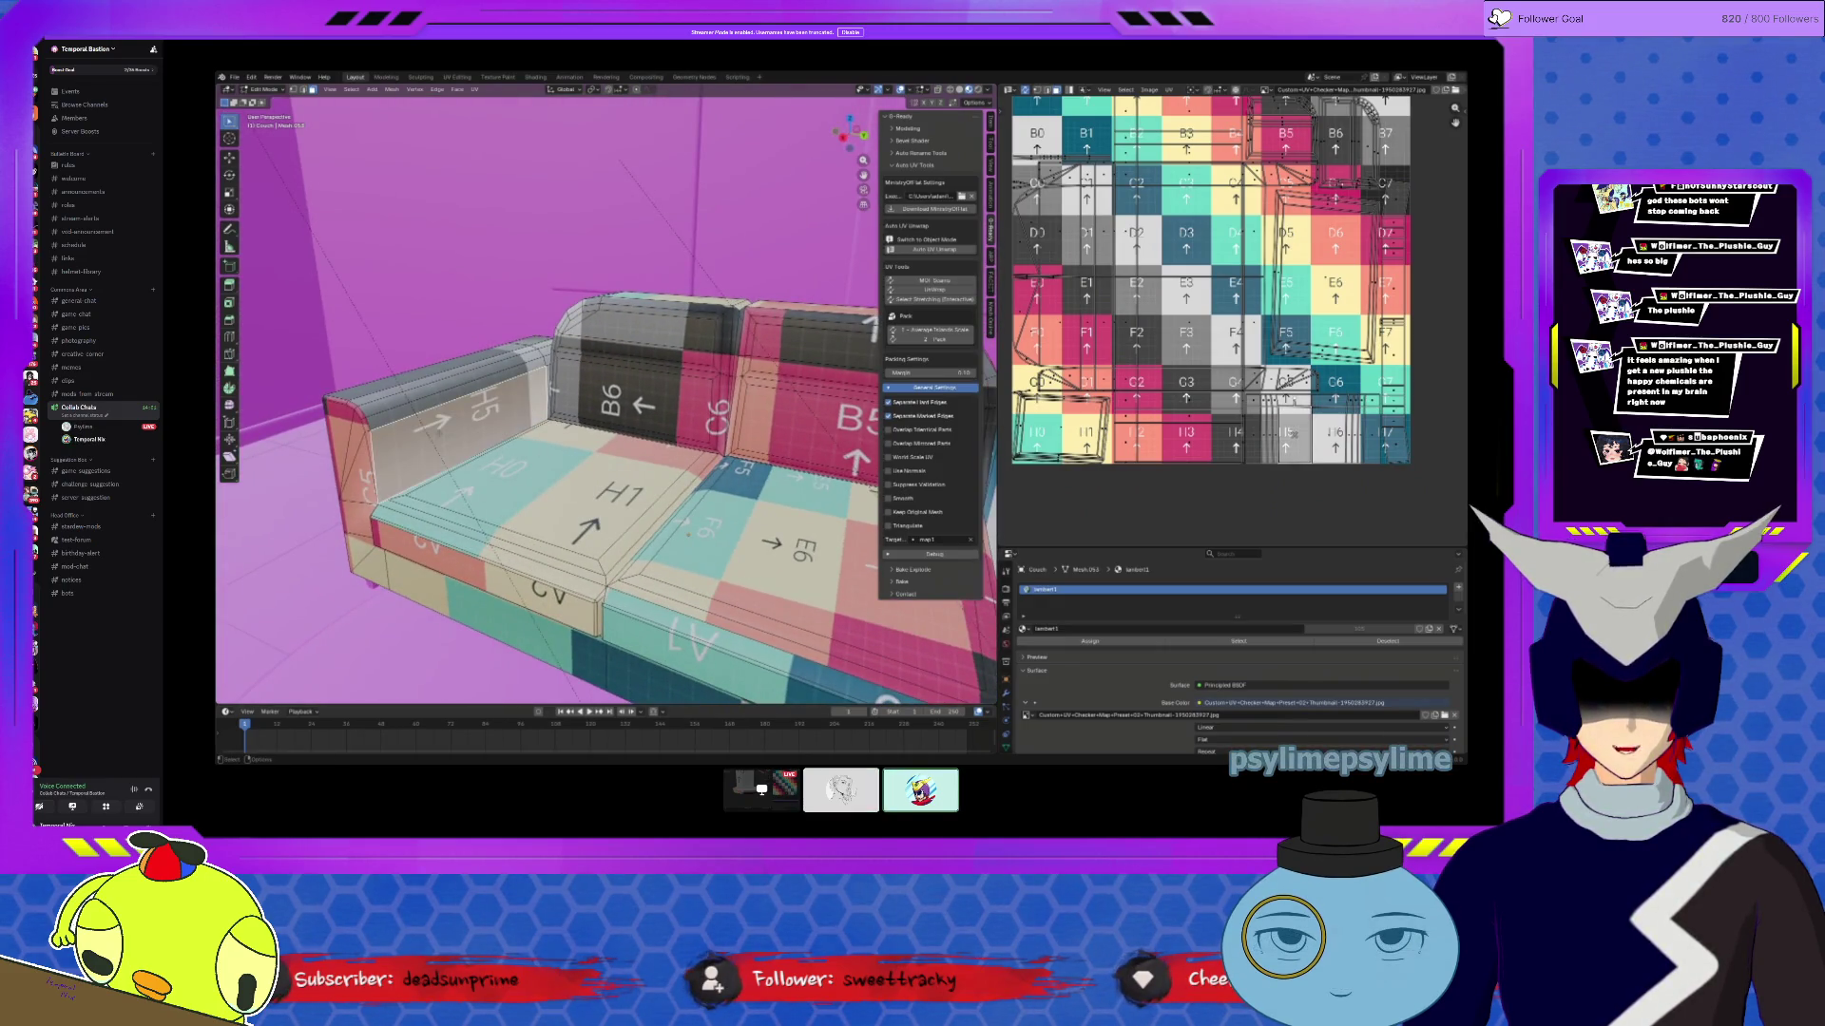
pyautogui.press('l')
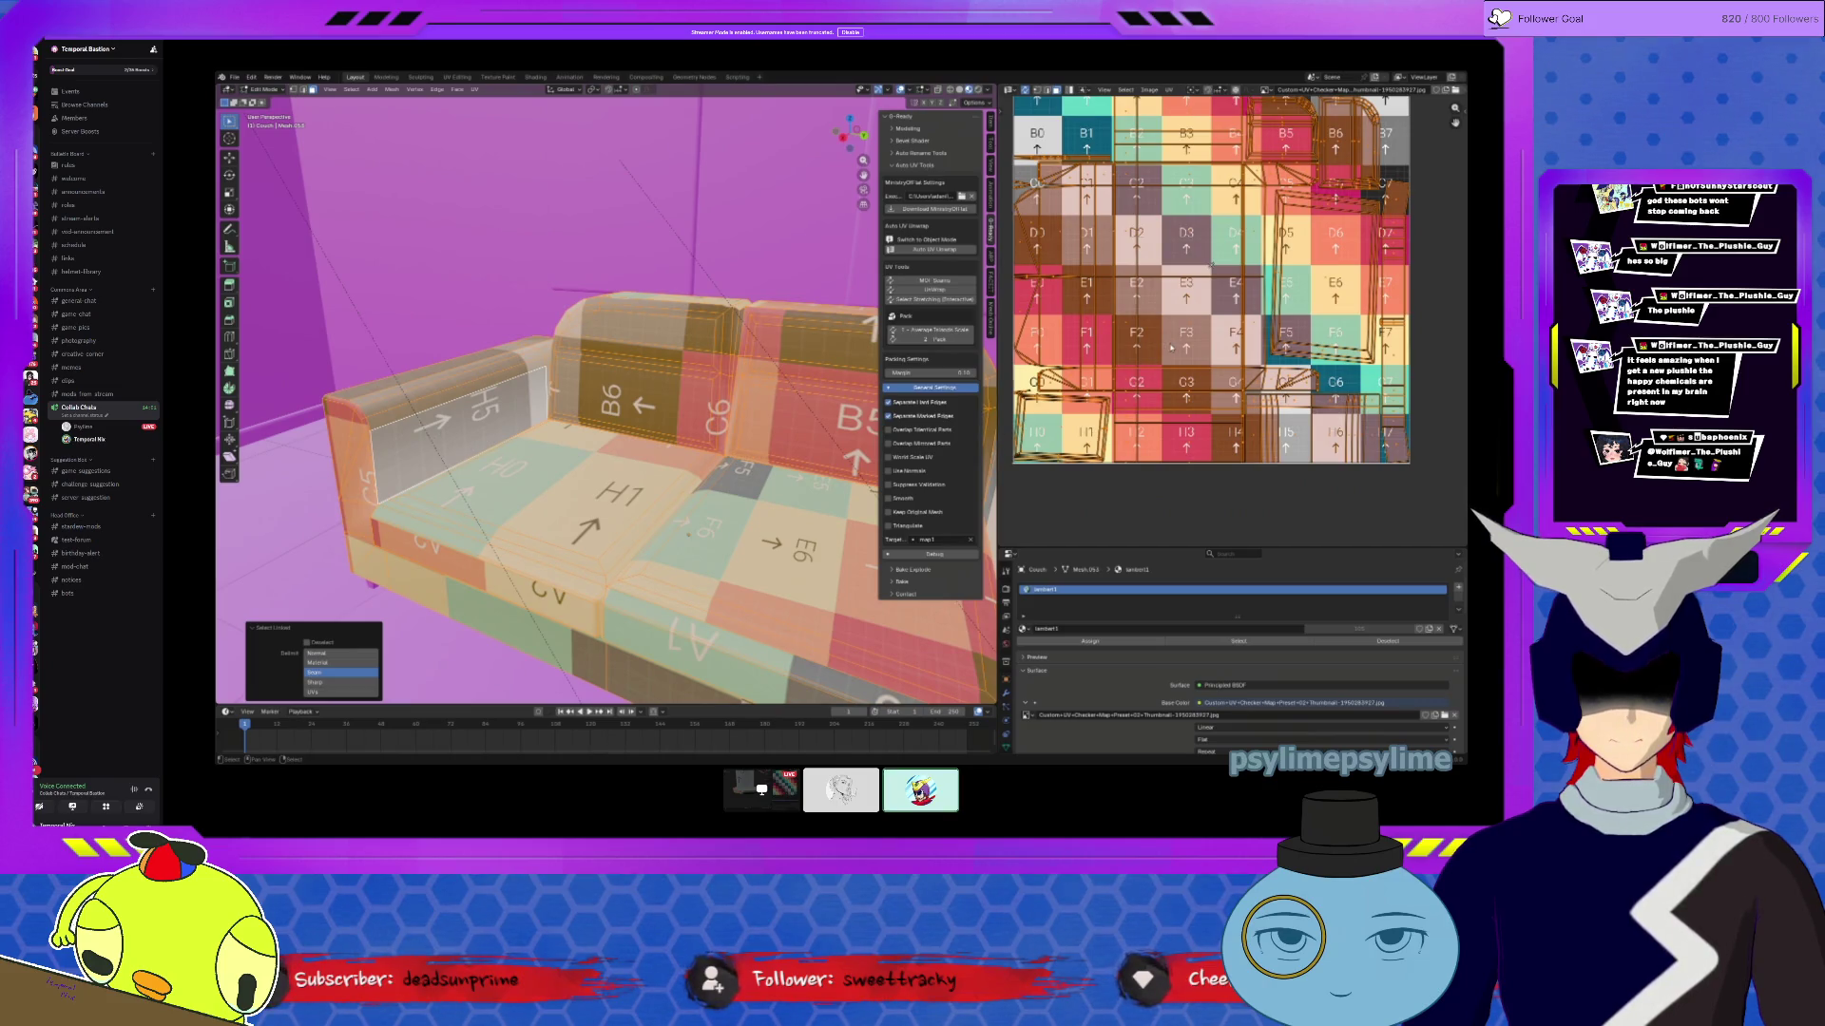
pyautogui.moveTo(1452, 261)
pyautogui.mouseDown(button='middle')
pyautogui.moveTo(1376, 294)
pyautogui.moveTo(1400, 344)
pyautogui.mouseUp(button='middle')
pyautogui.click(1376, 294)
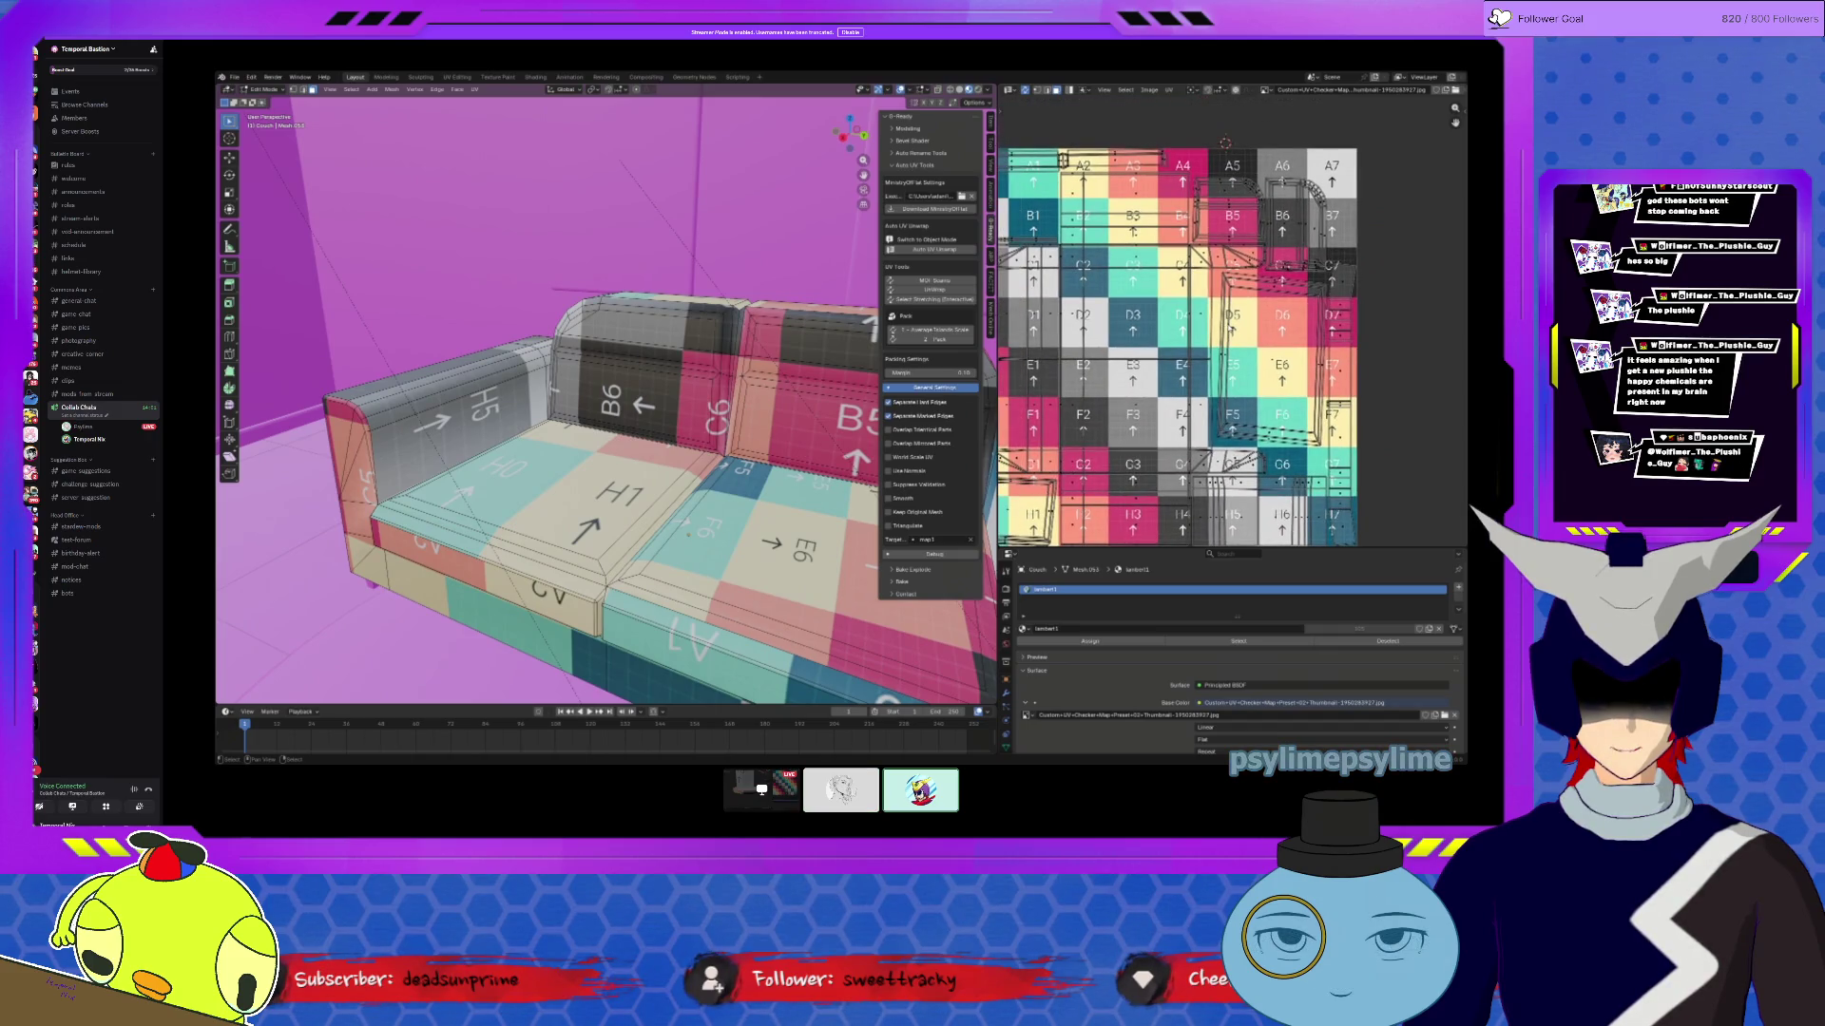
pyautogui.moveTo(1216, 329); pyautogui.dragTo(1238, 304, button='middle')
pyautogui.press('a')
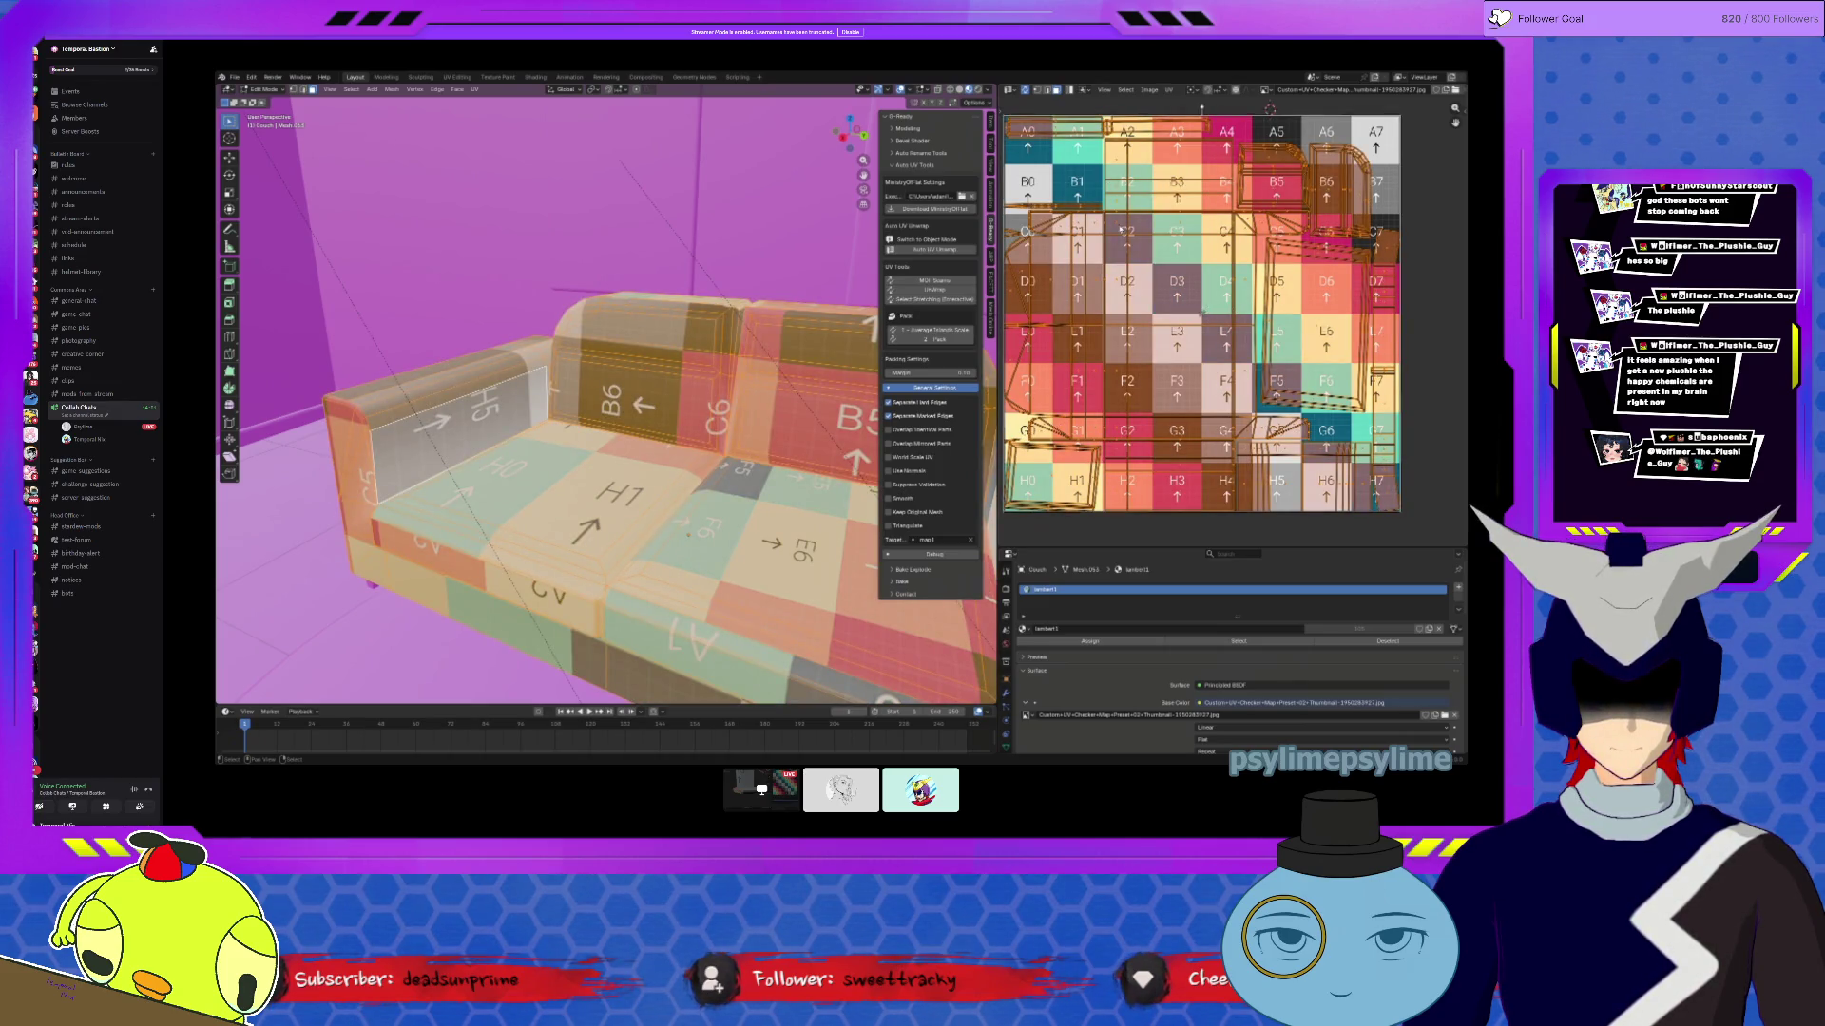
pyautogui.scroll(4, 1122, 230)
pyautogui.moveTo(756, 389); pyautogui.dragTo(547, 556, button='middle')
# Step: Enable World Scale UV, apply the sofa's scale, and unwrap it again
pyautogui.click(921, 460)
pyautogui.press('Tab')
pyautogui.press('Tab')
pyautogui.press('Tab')
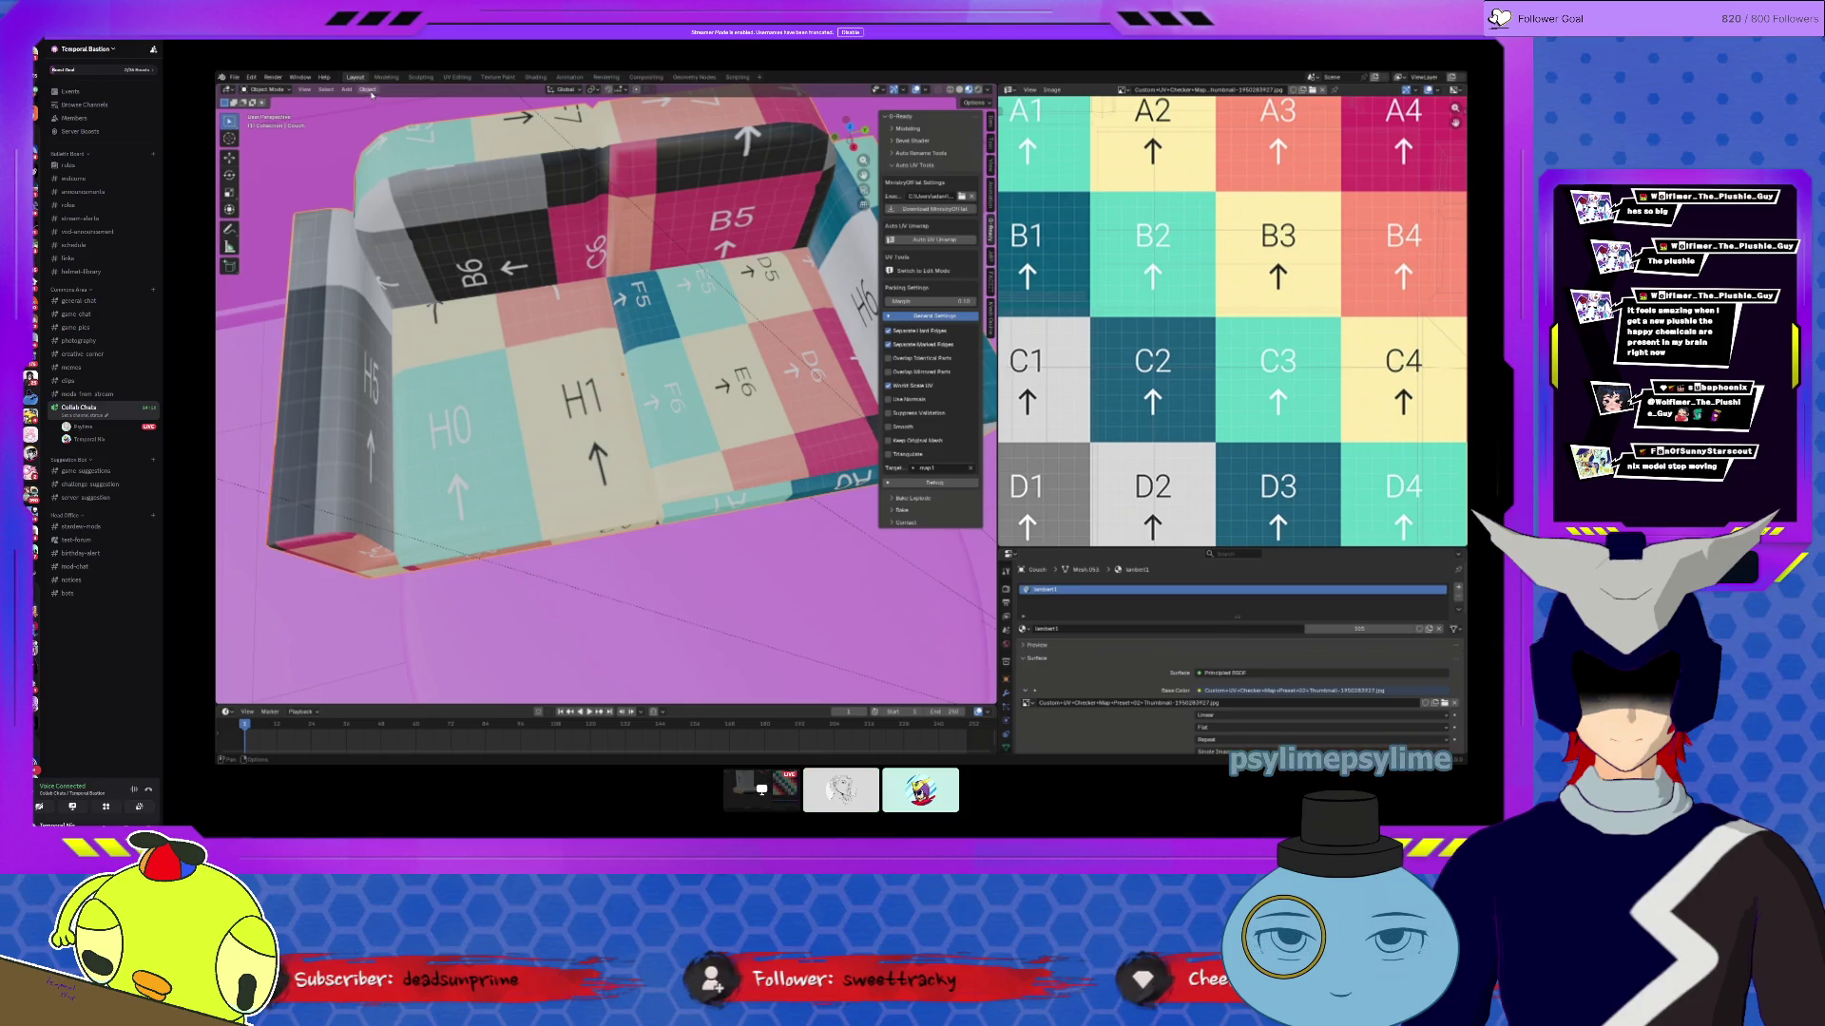
pyautogui.click(370, 92)
pyautogui.moveTo(428, 140)
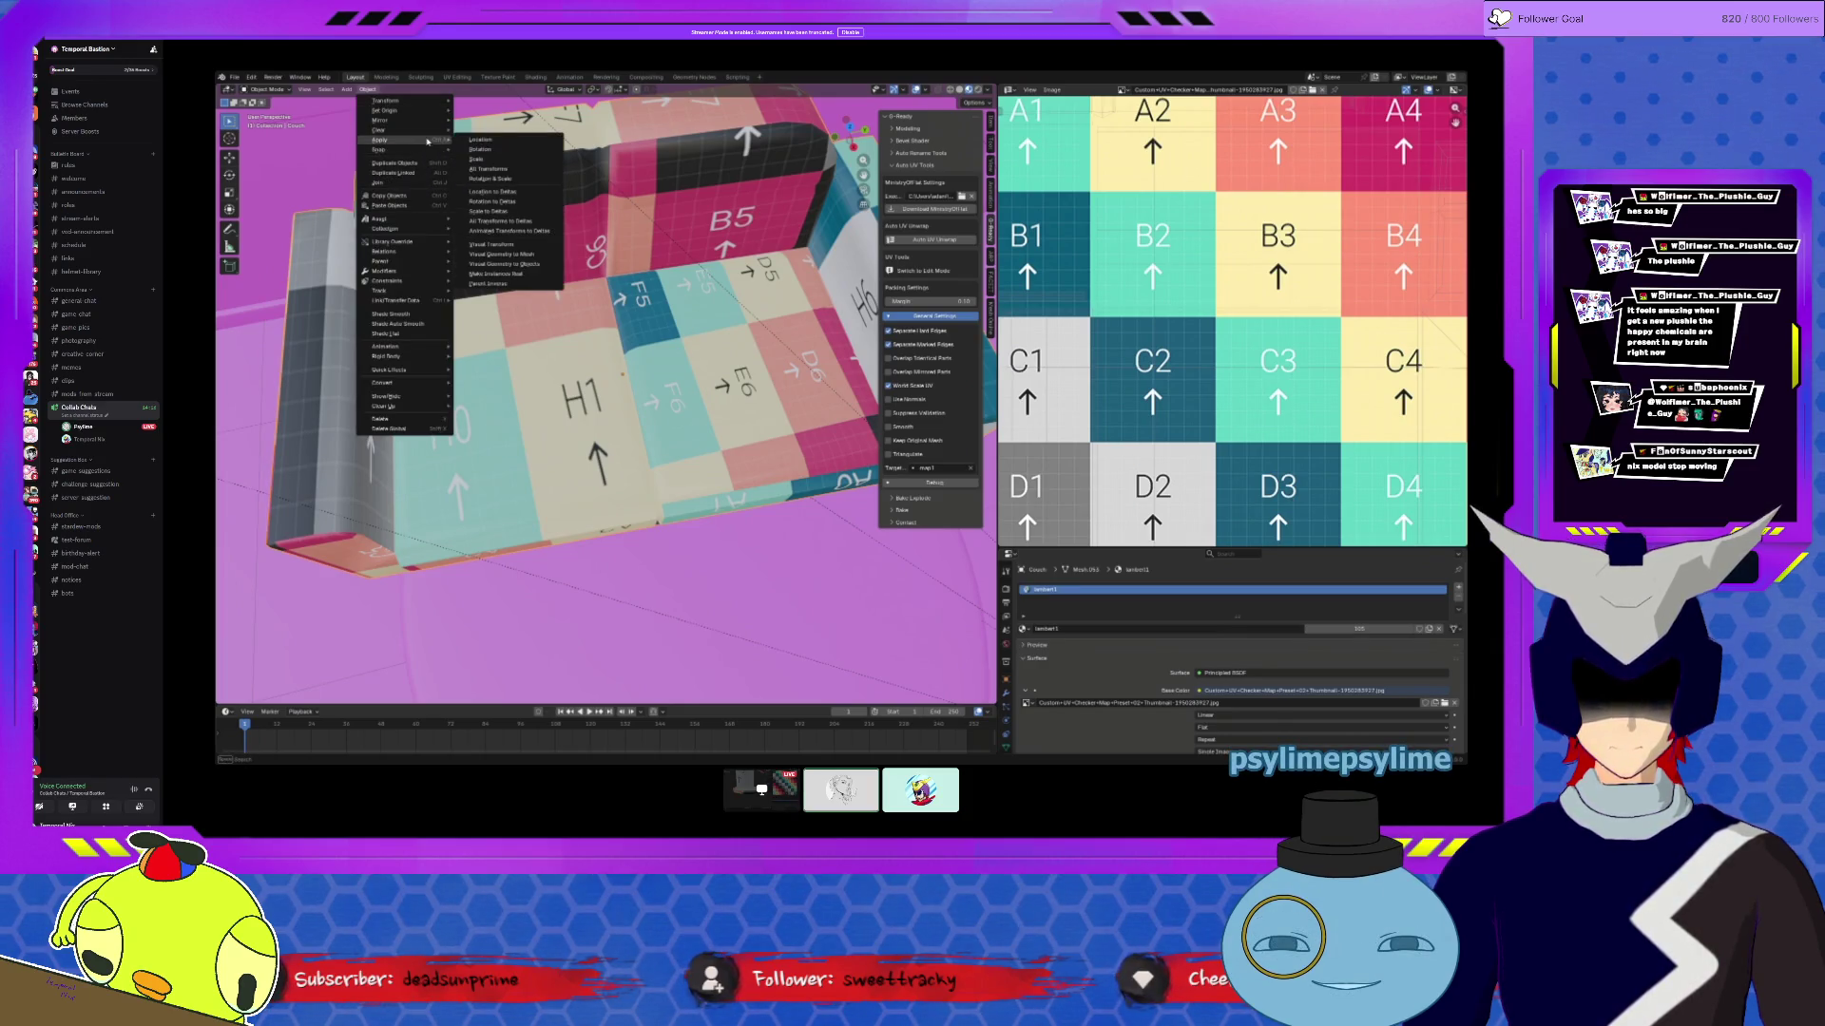
pyautogui.click(490, 168)
pyautogui.press('Tab')
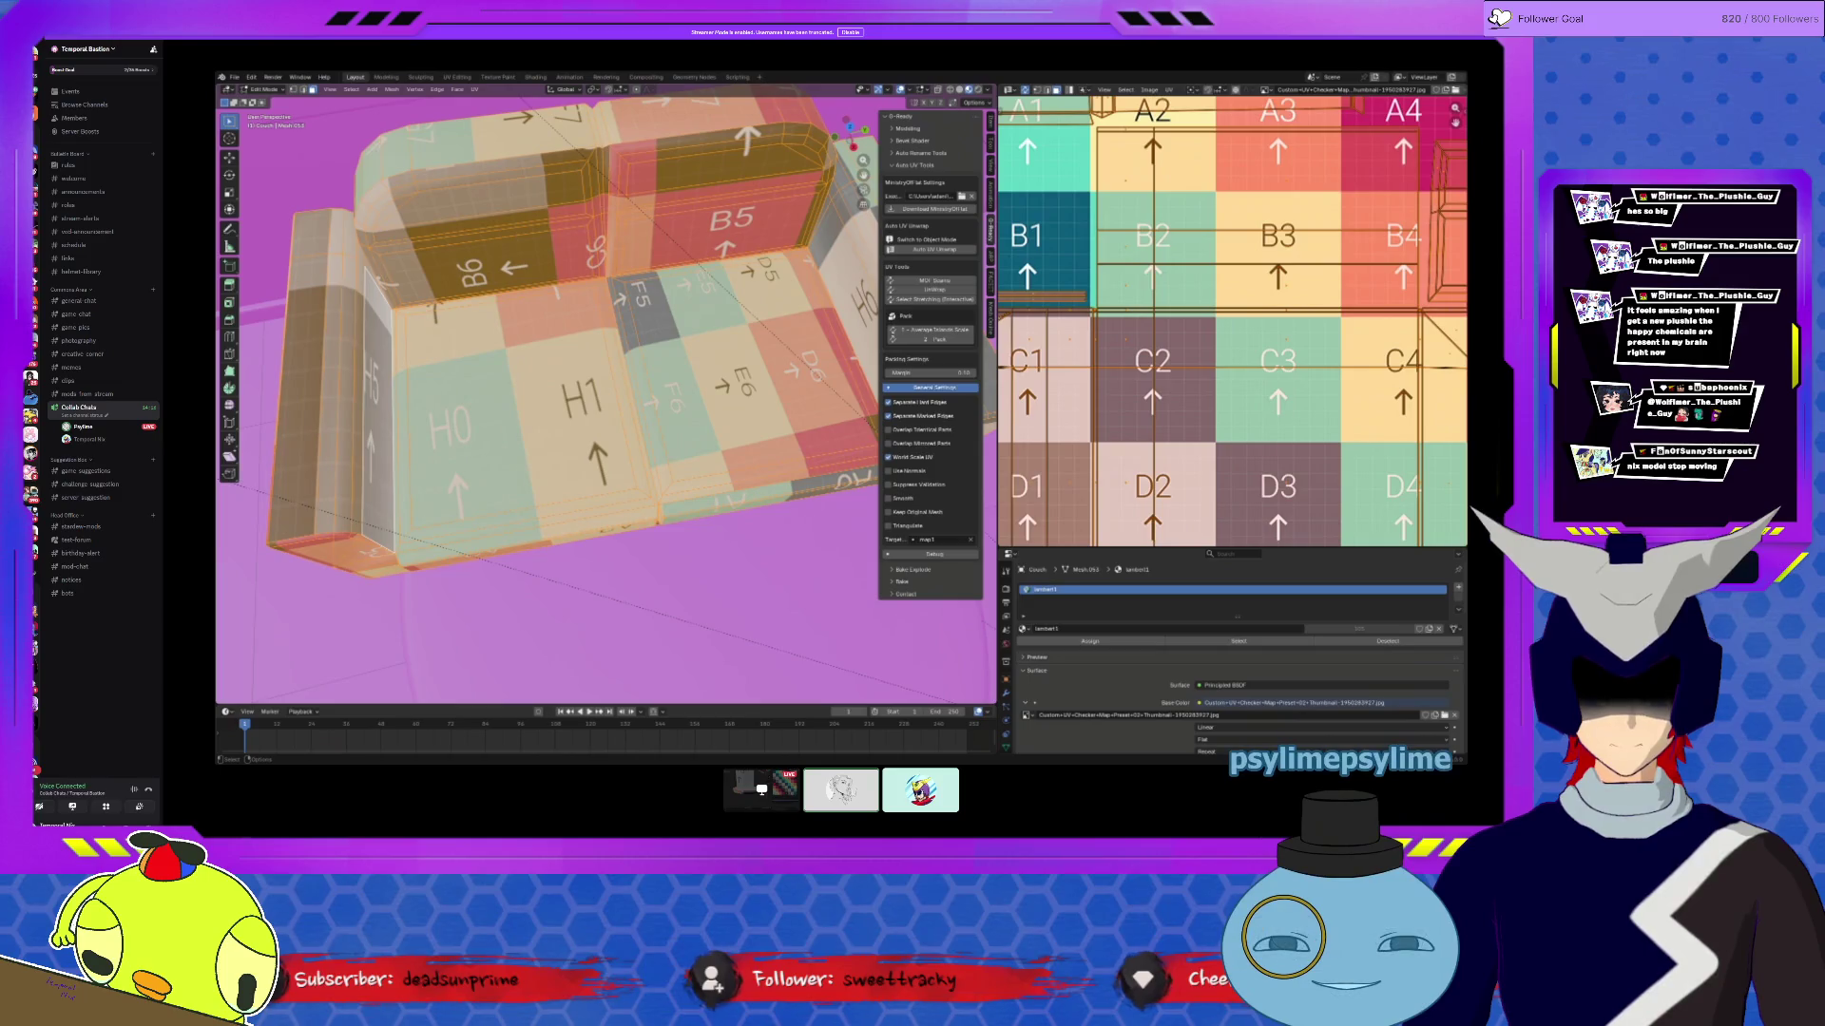
pyautogui.click(934, 249)
pyautogui.moveTo(608, 381); pyautogui.dragTo(688, 378, button='middle')
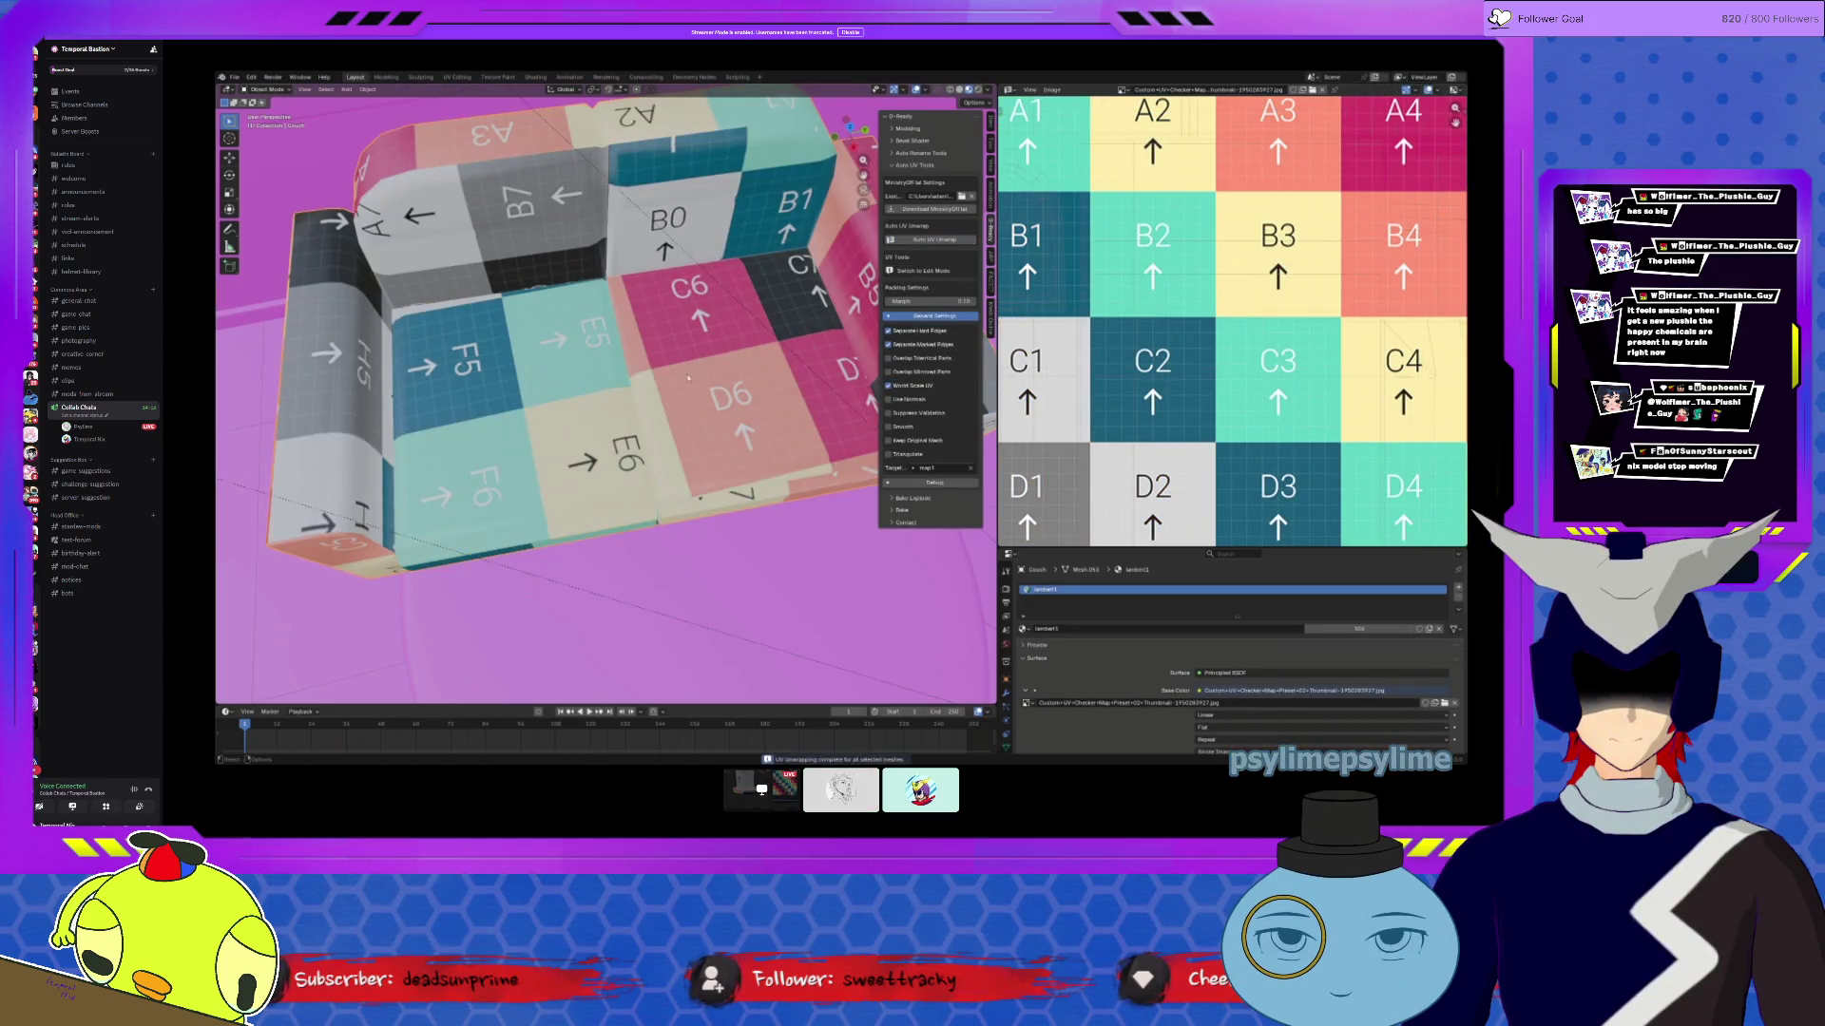
# Step: Pack the sofa's UV islands across the checker grid and view the result
pyautogui.press('Tab')
pyautogui.scroll(-4, 1169, 335)
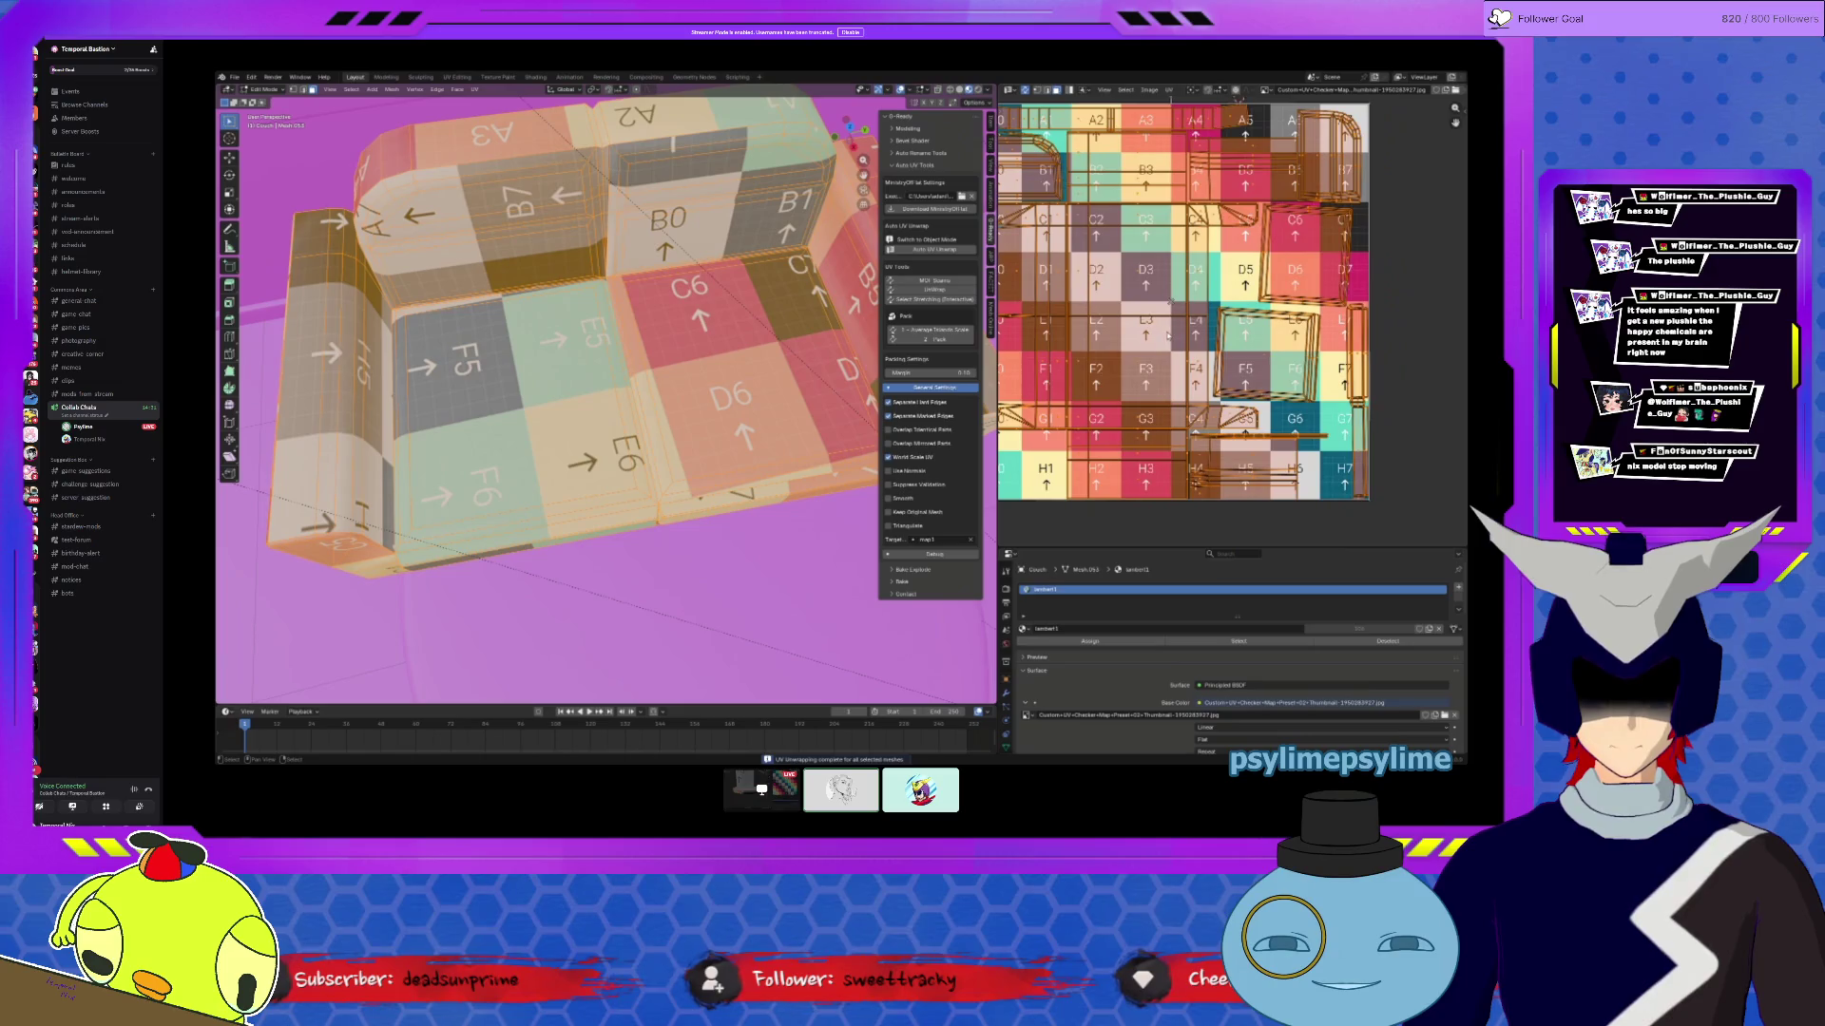
pyautogui.moveTo(608, 428)
pyautogui.mouseDown(button='middle')
pyautogui.moveTo(631, 290)
pyautogui.moveTo(466, 312)
pyautogui.mouseUp(button='middle')
pyautogui.moveTo(708, 436)
pyautogui.mouseDown(button='middle')
pyautogui.moveTo(627, 441)
pyautogui.moveTo(618, 549)
pyautogui.mouseUp(button='middle')
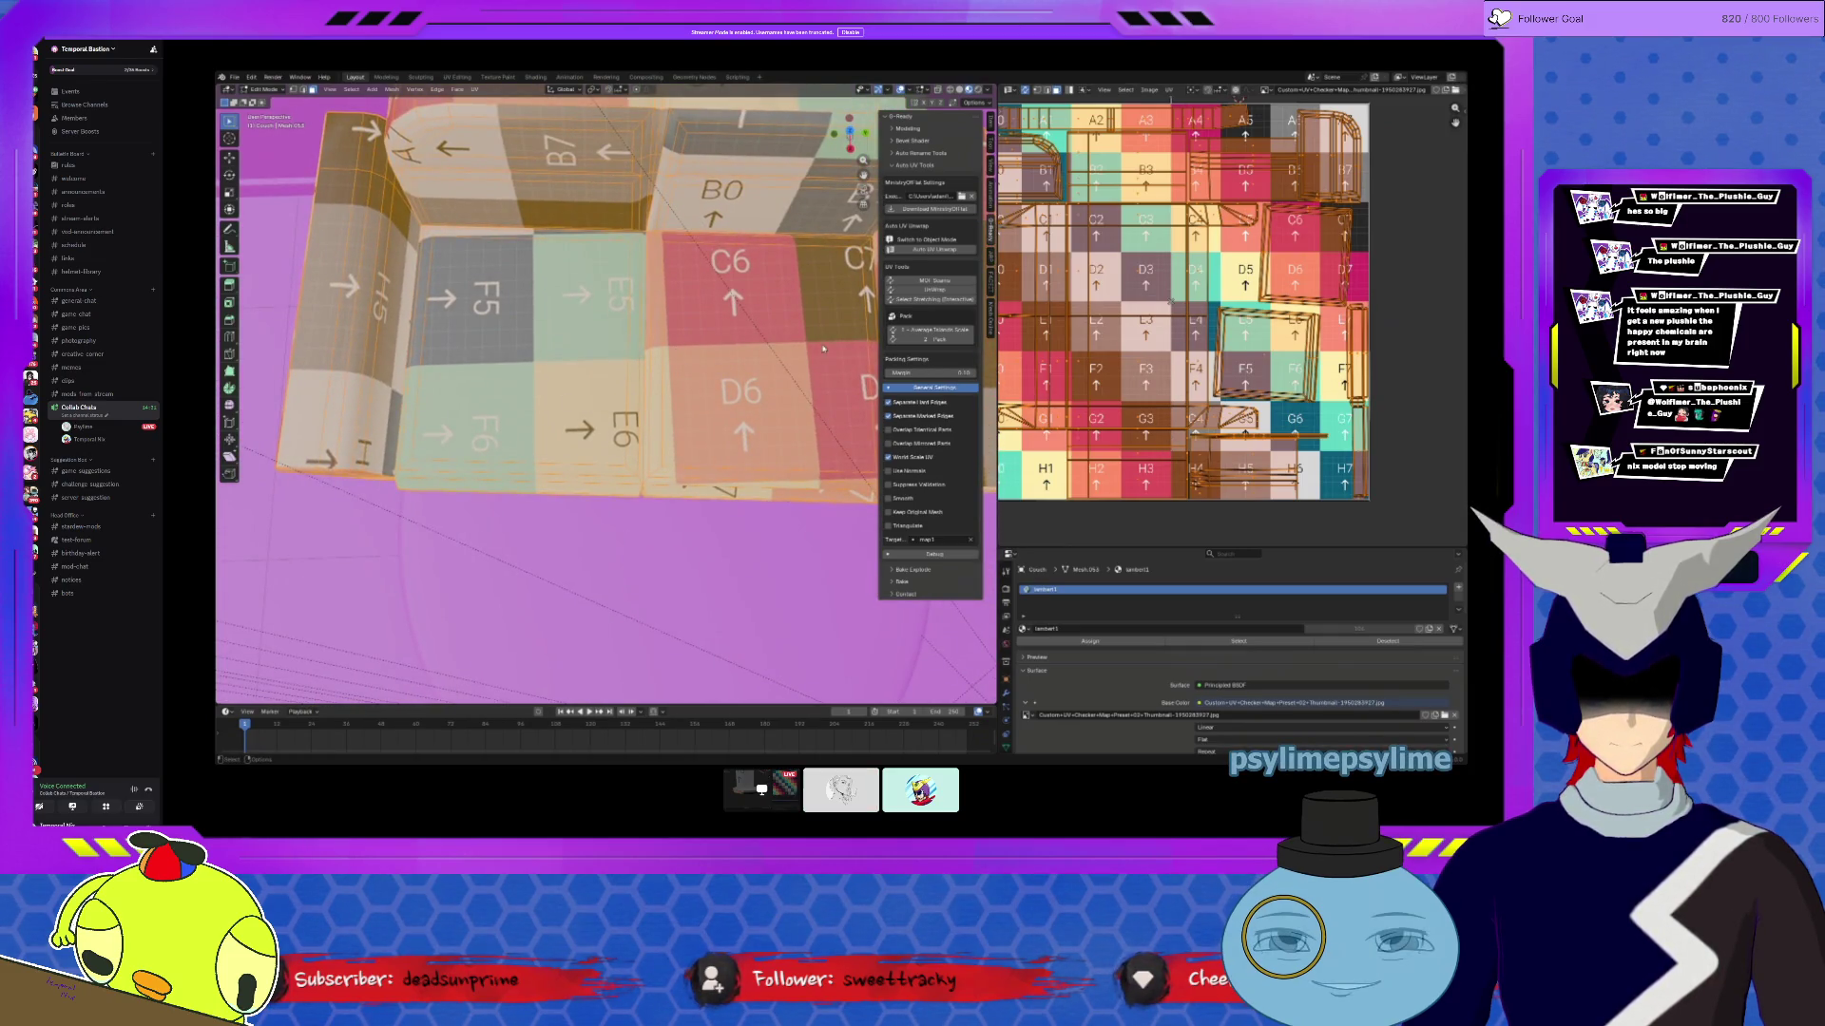
pyautogui.click(1168, 90)
pyautogui.click(1197, 279)
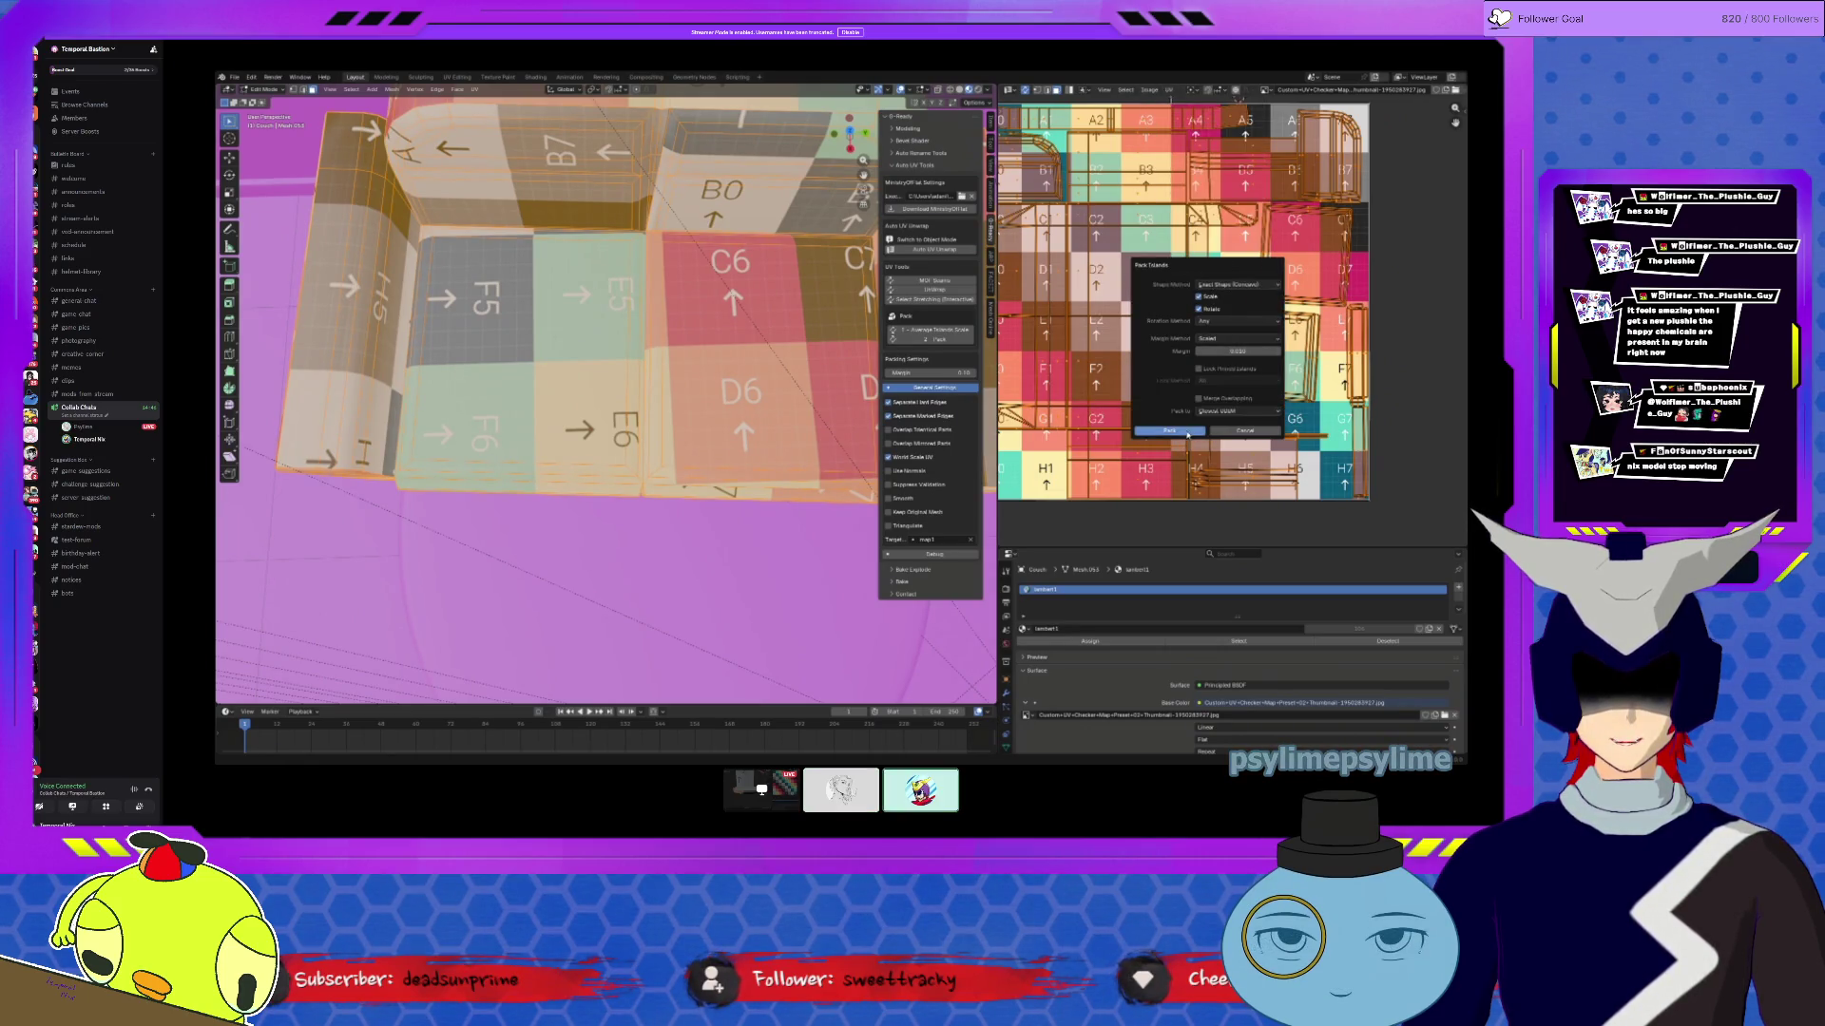
pyautogui.click(1187, 433)
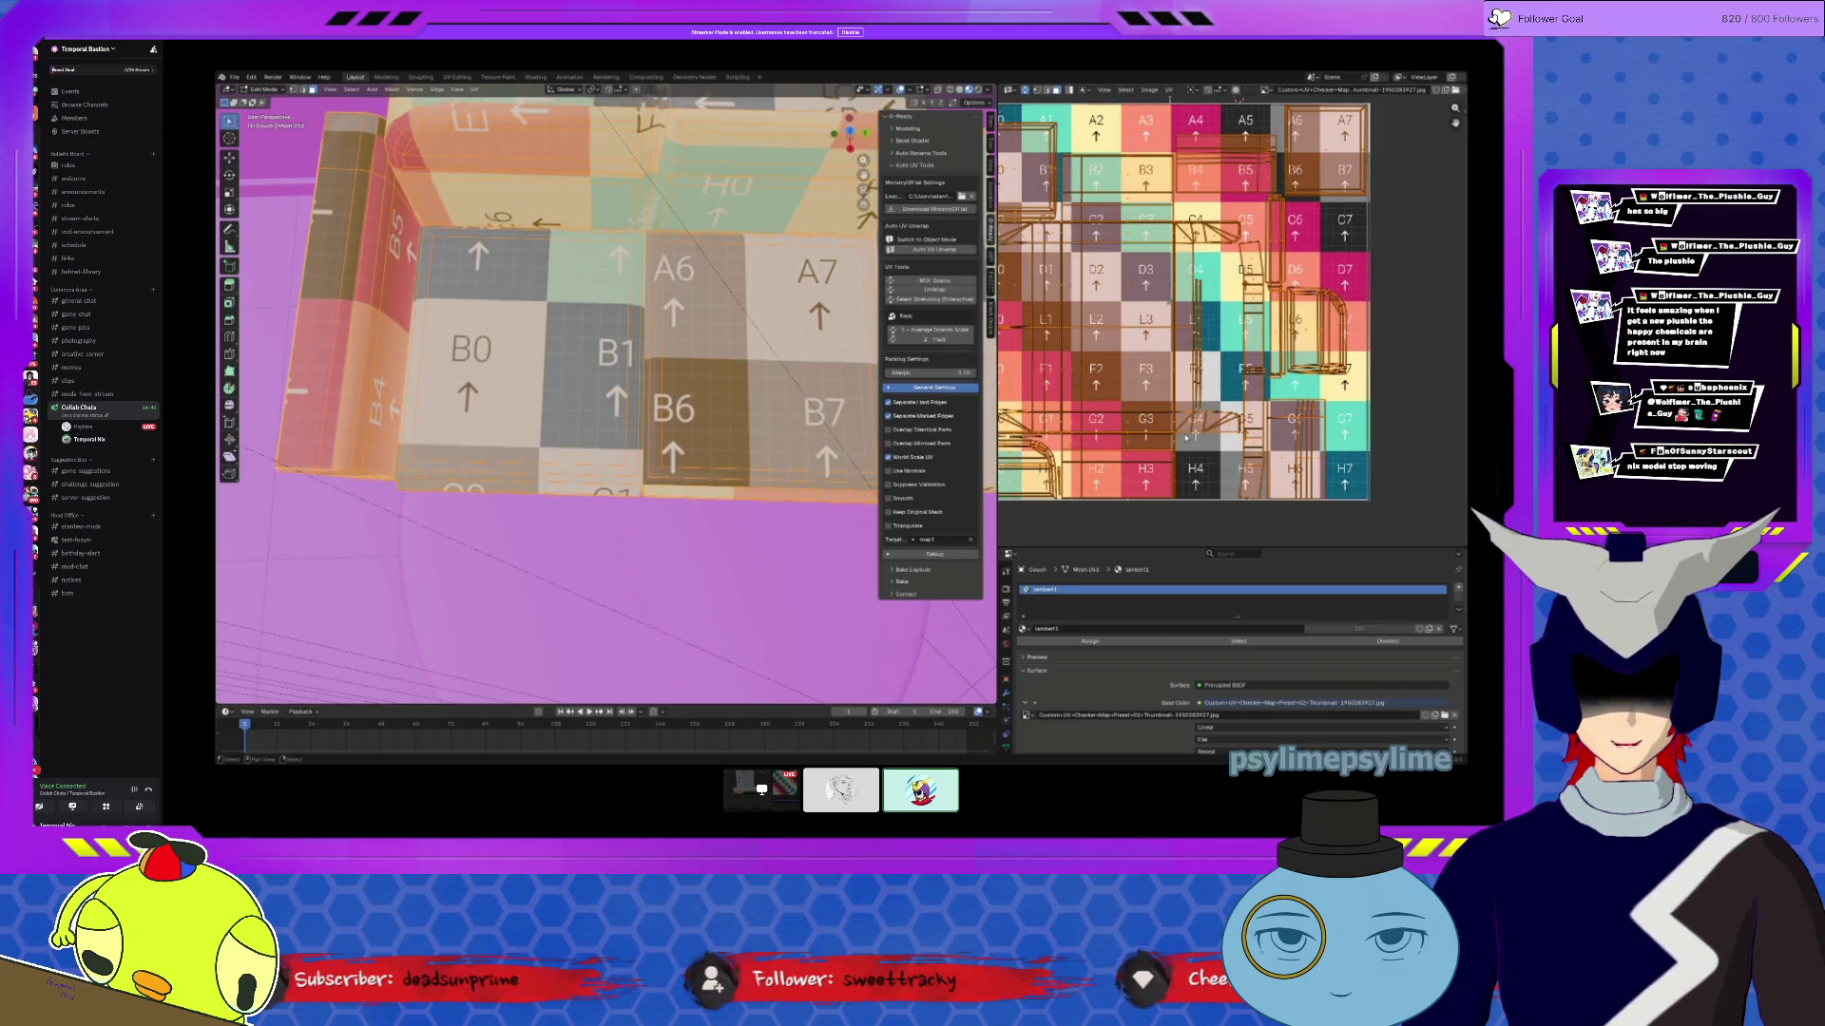
pyautogui.scroll(-1, 1187, 438)
pyautogui.moveTo(608, 399)
pyautogui.mouseDown(button='middle')
pyautogui.moveTo(646, 418)
pyautogui.moveTo(595, 508)
pyautogui.moveTo(629, 449)
pyautogui.moveTo(603, 463)
pyautogui.moveTo(618, 426)
pyautogui.moveTo(568, 453)
pyautogui.moveTo(624, 459)
pyautogui.moveTo(603, 446)
pyautogui.mouseUp(button='middle')
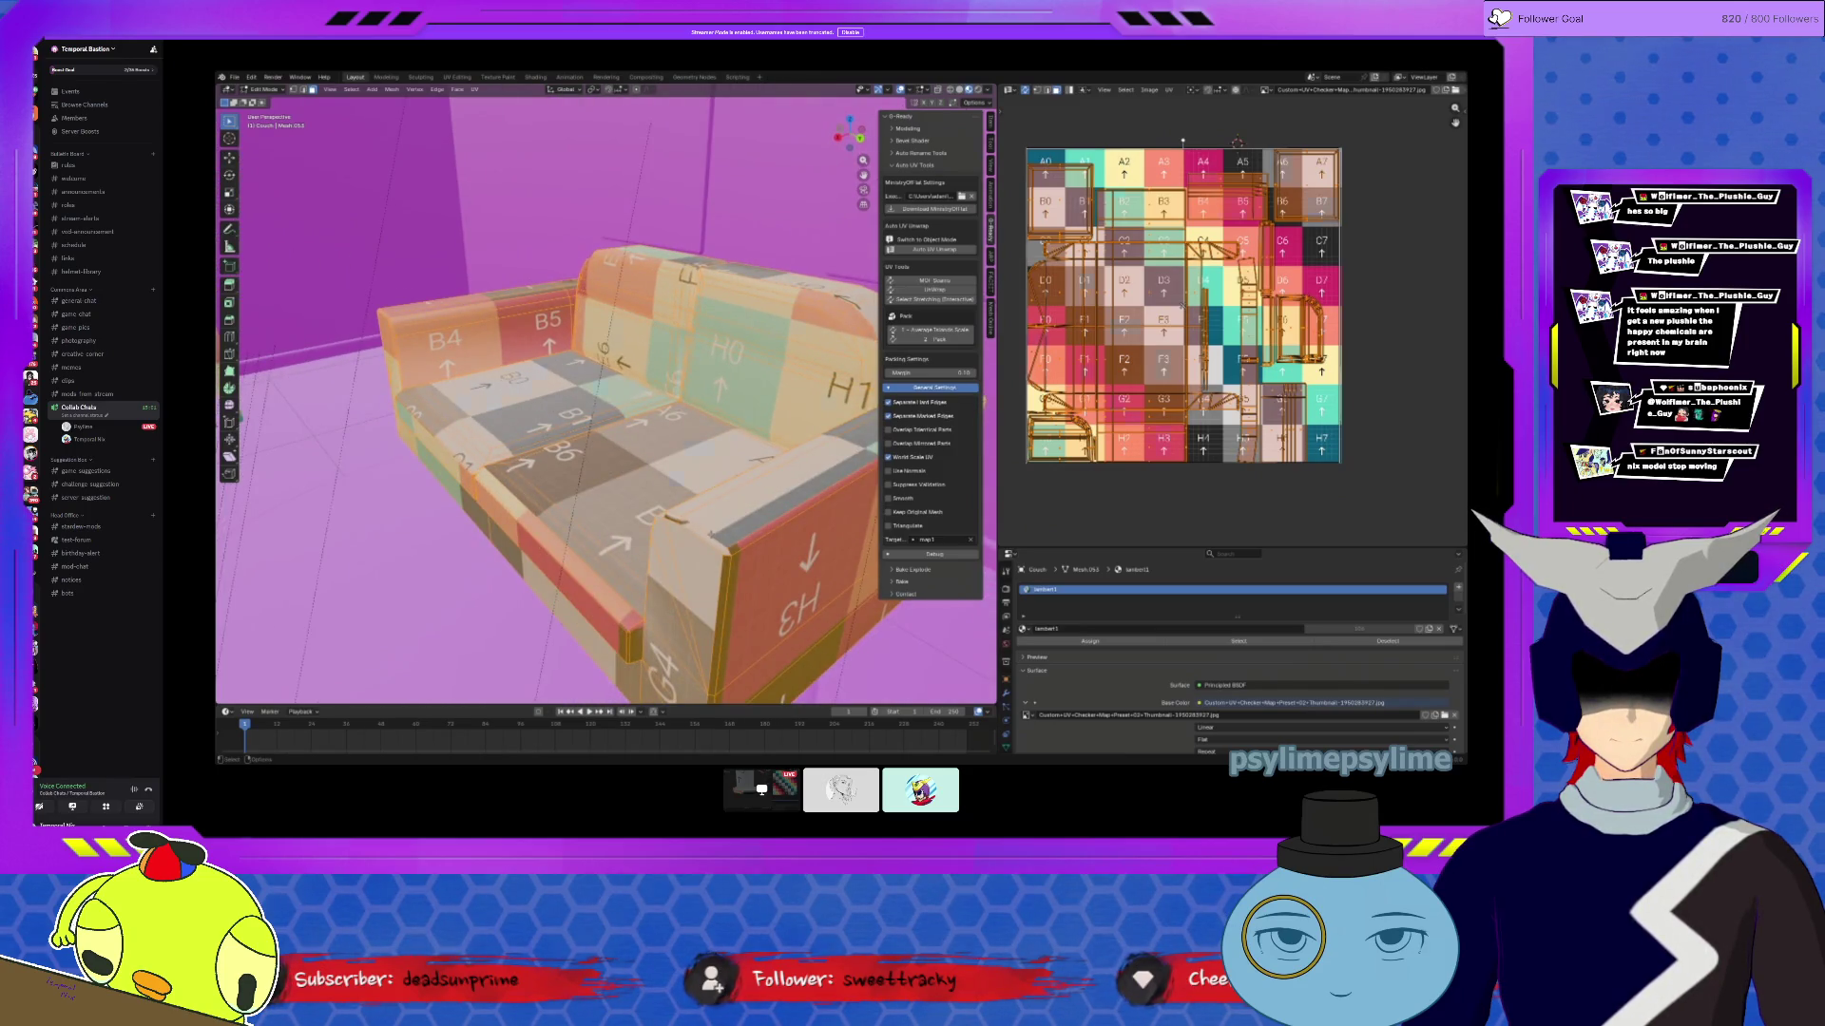
# Step: Select the armrest pieces and their UV islands near E6 and C4 to inspect them
pyautogui.click(704, 537)
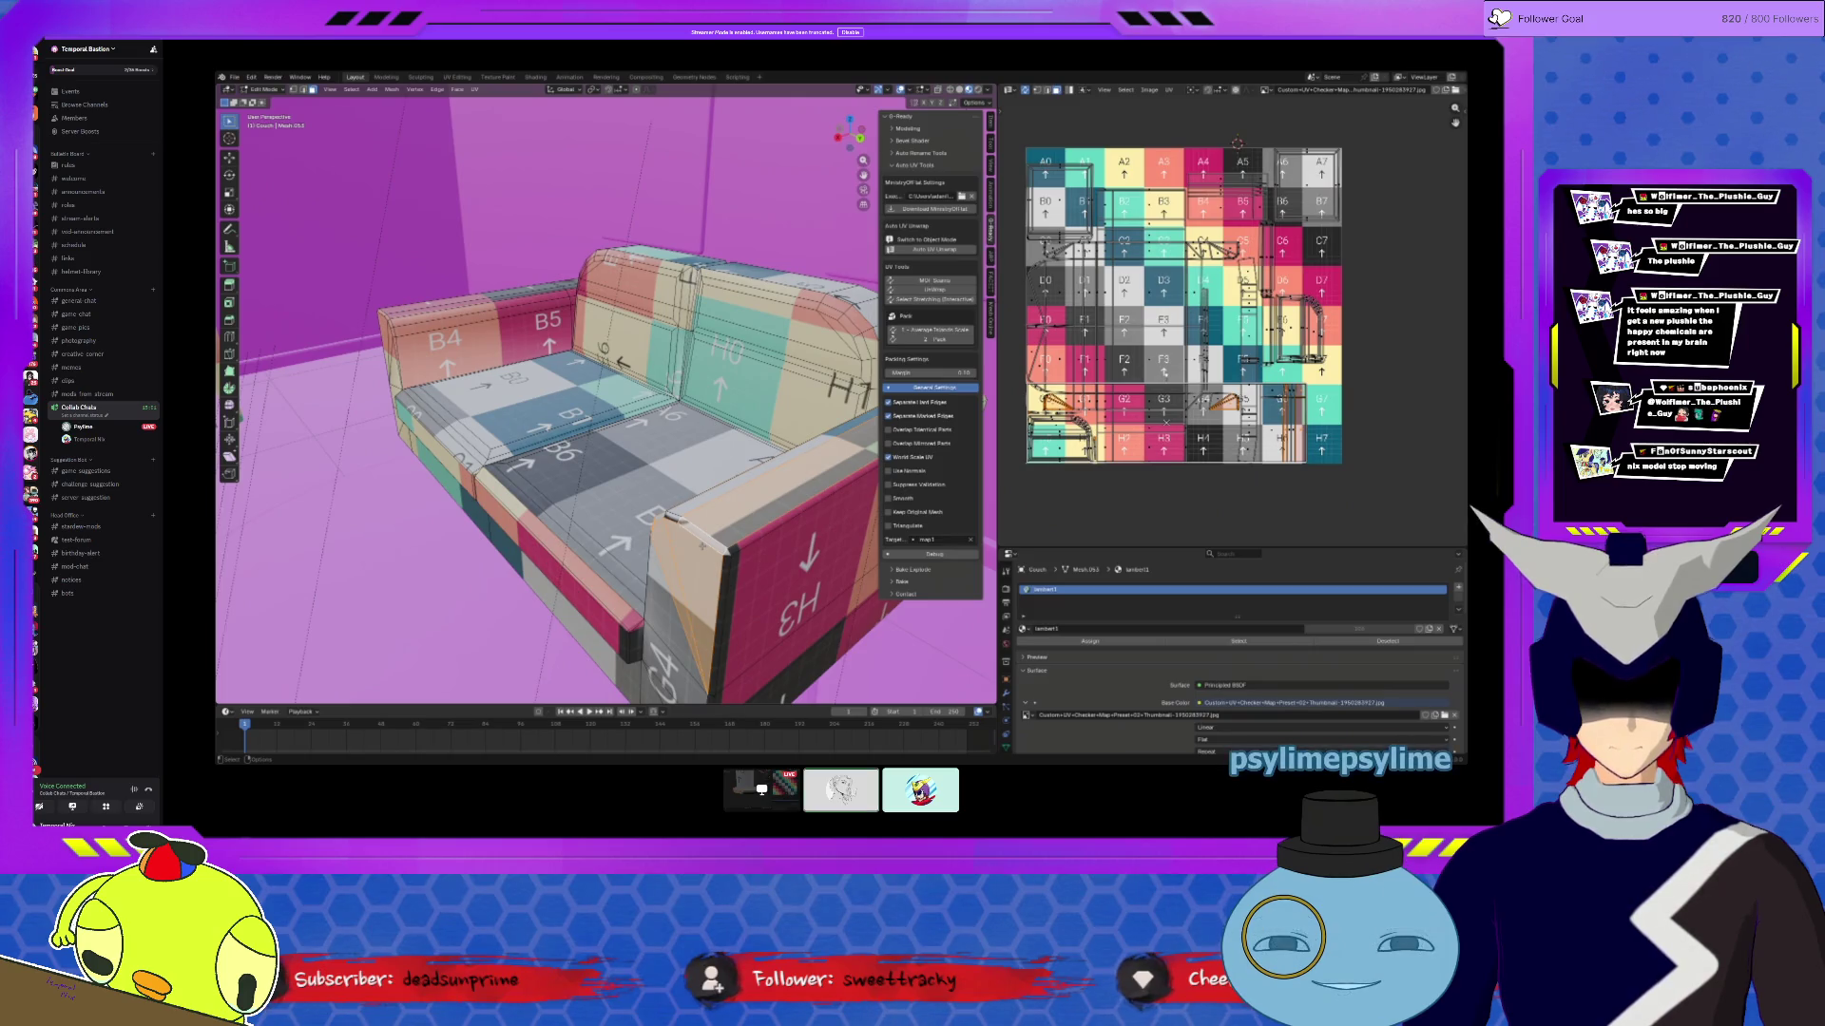
pyautogui.click(703, 544)
pyautogui.scroll(4, 1305, 321)
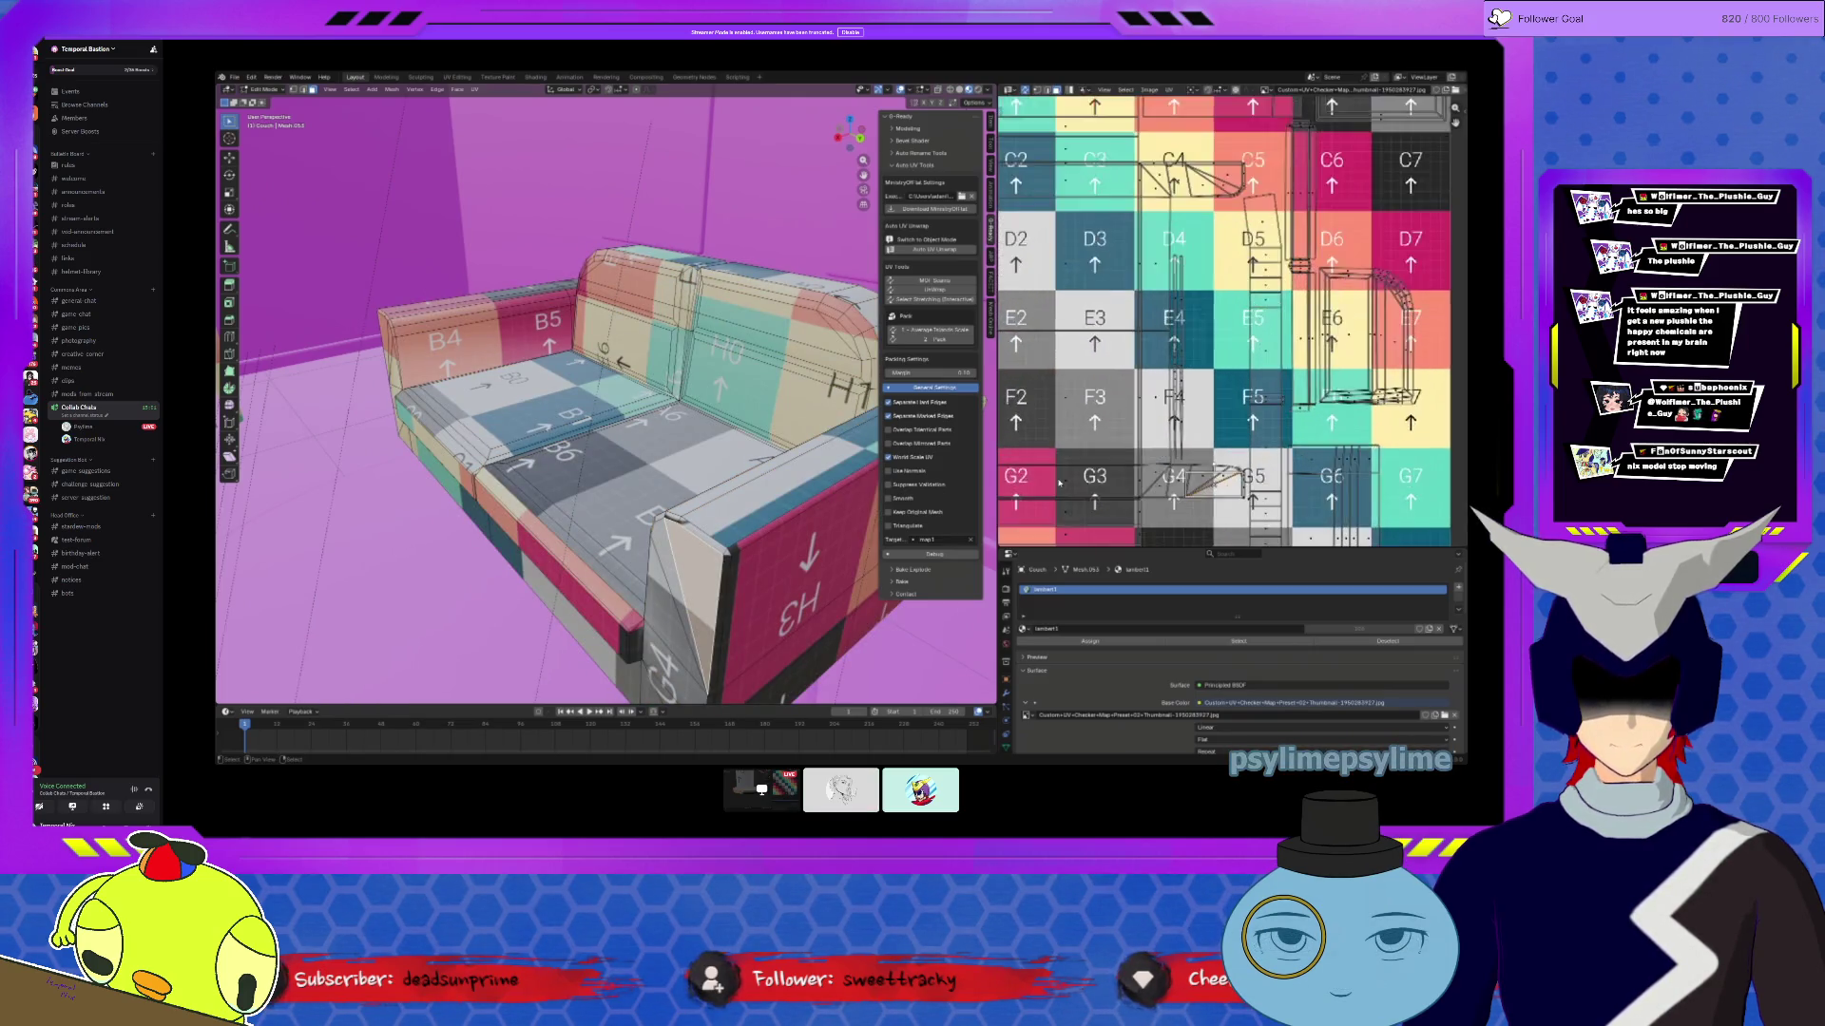
pyautogui.press('l')
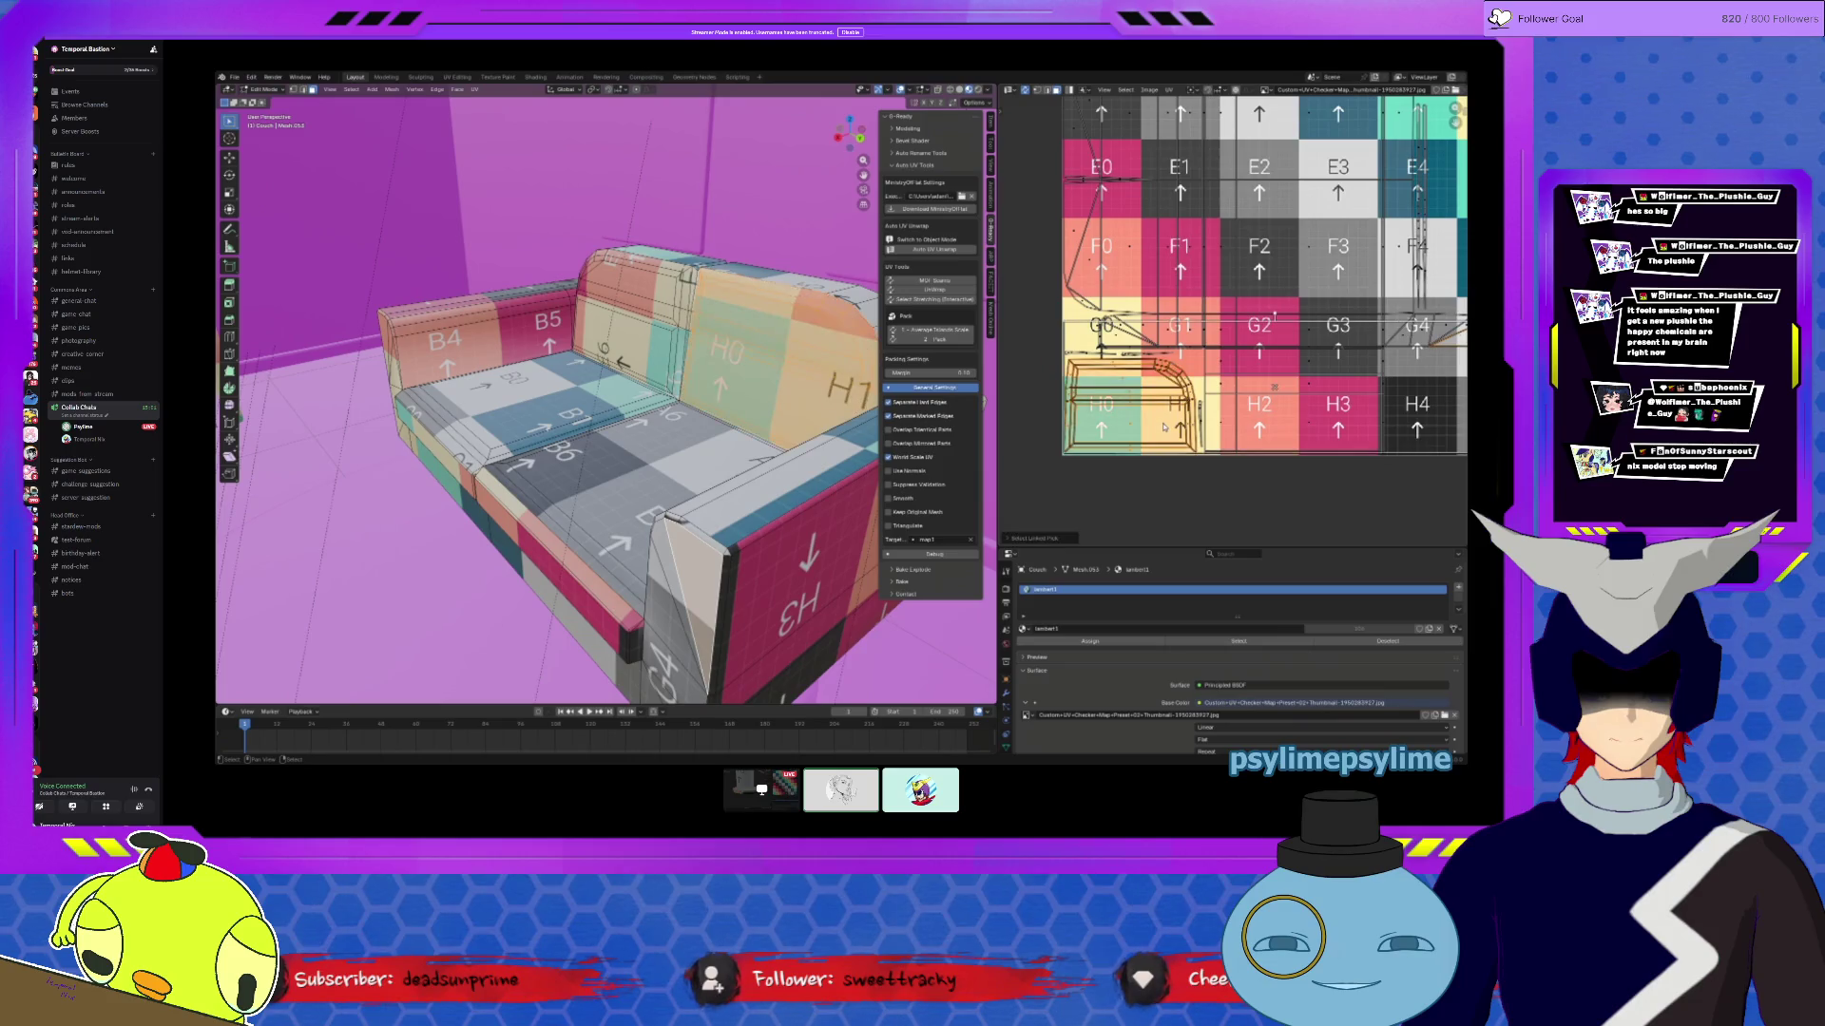
pyautogui.click(1252, 430)
pyautogui.moveTo(1472, 510); pyautogui.dragTo(1299, 403, button='middle')
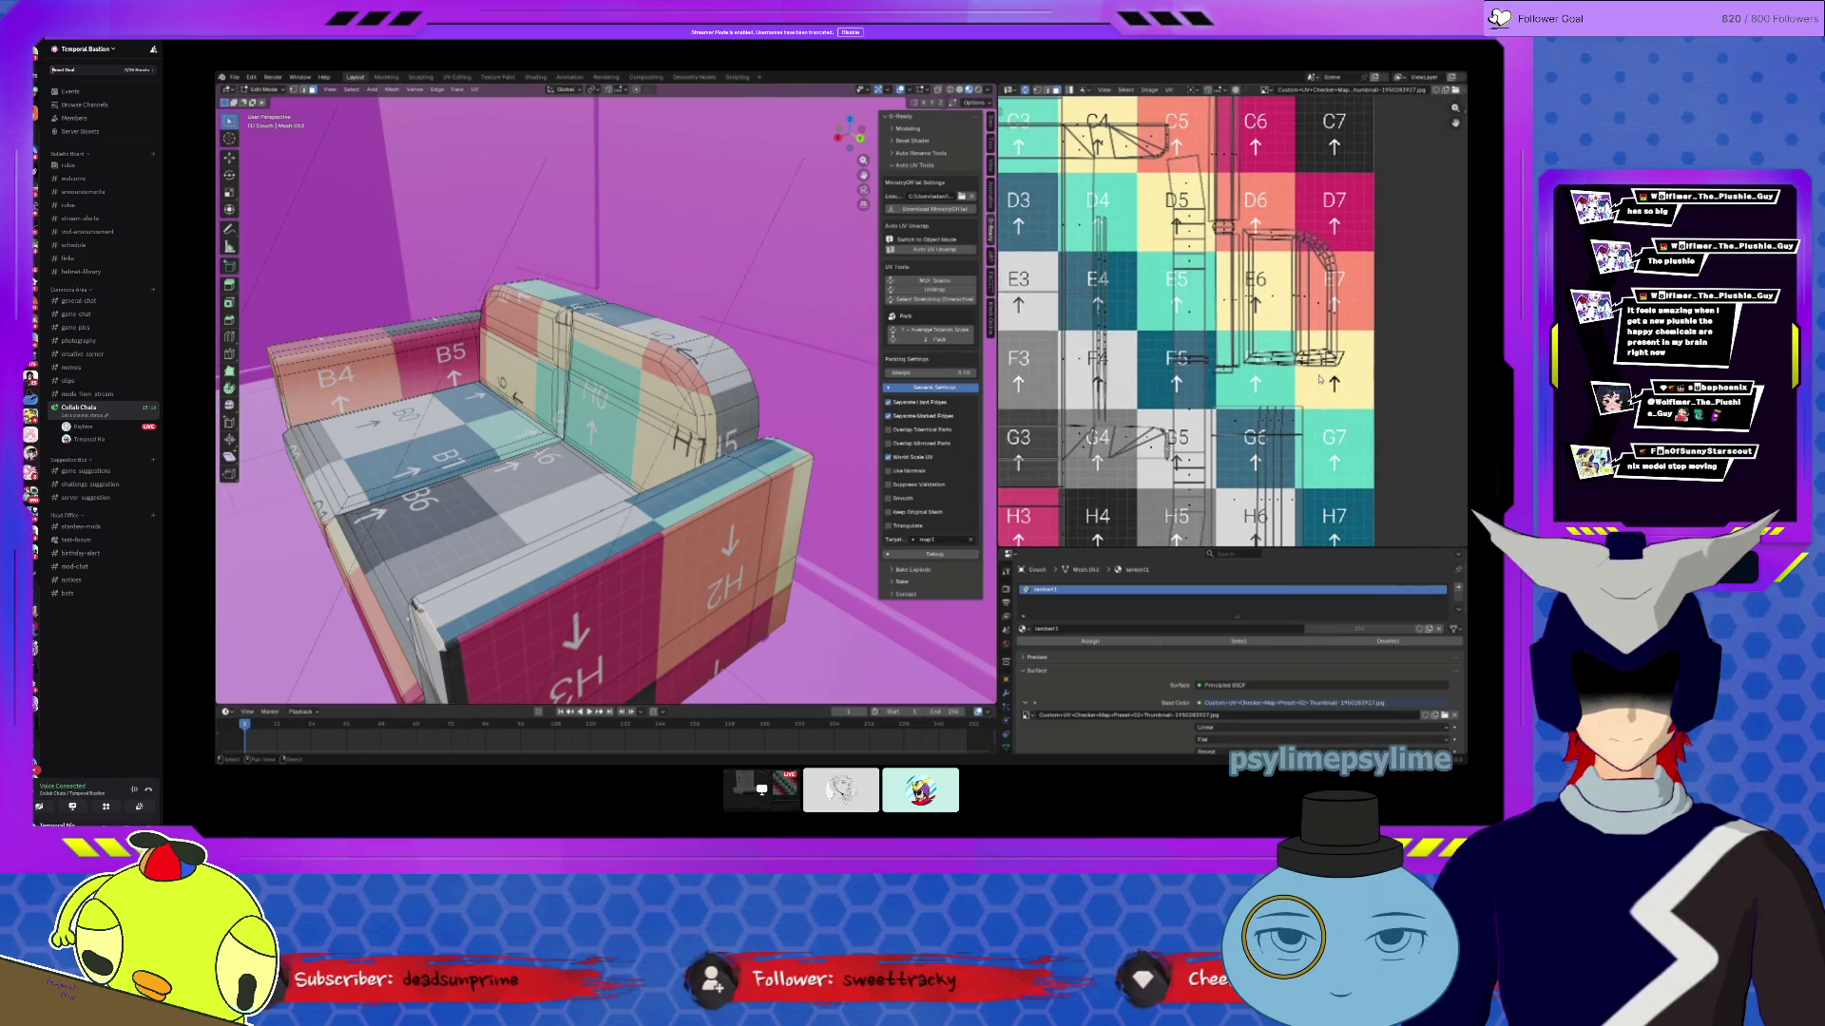
pyautogui.scroll(1, 1319, 379)
pyautogui.press('l')
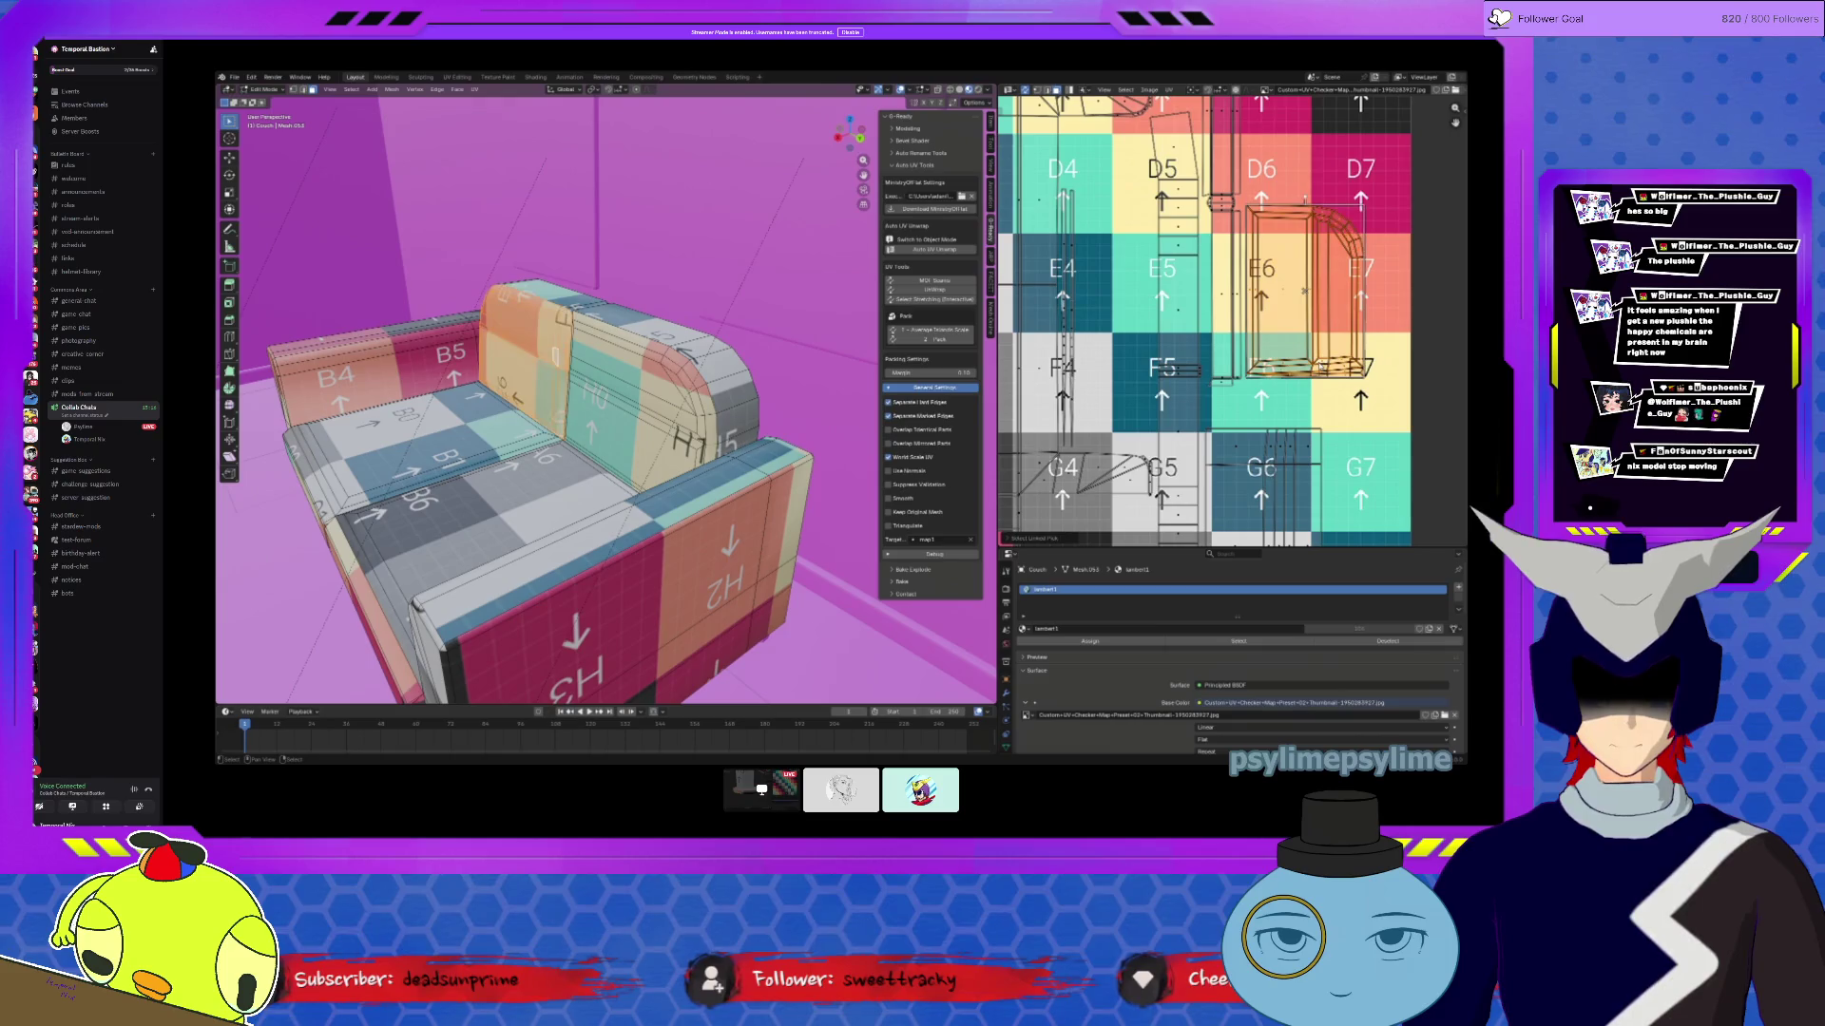
pyautogui.click(1396, 404)
pyautogui.scroll(5, 1183, 347)
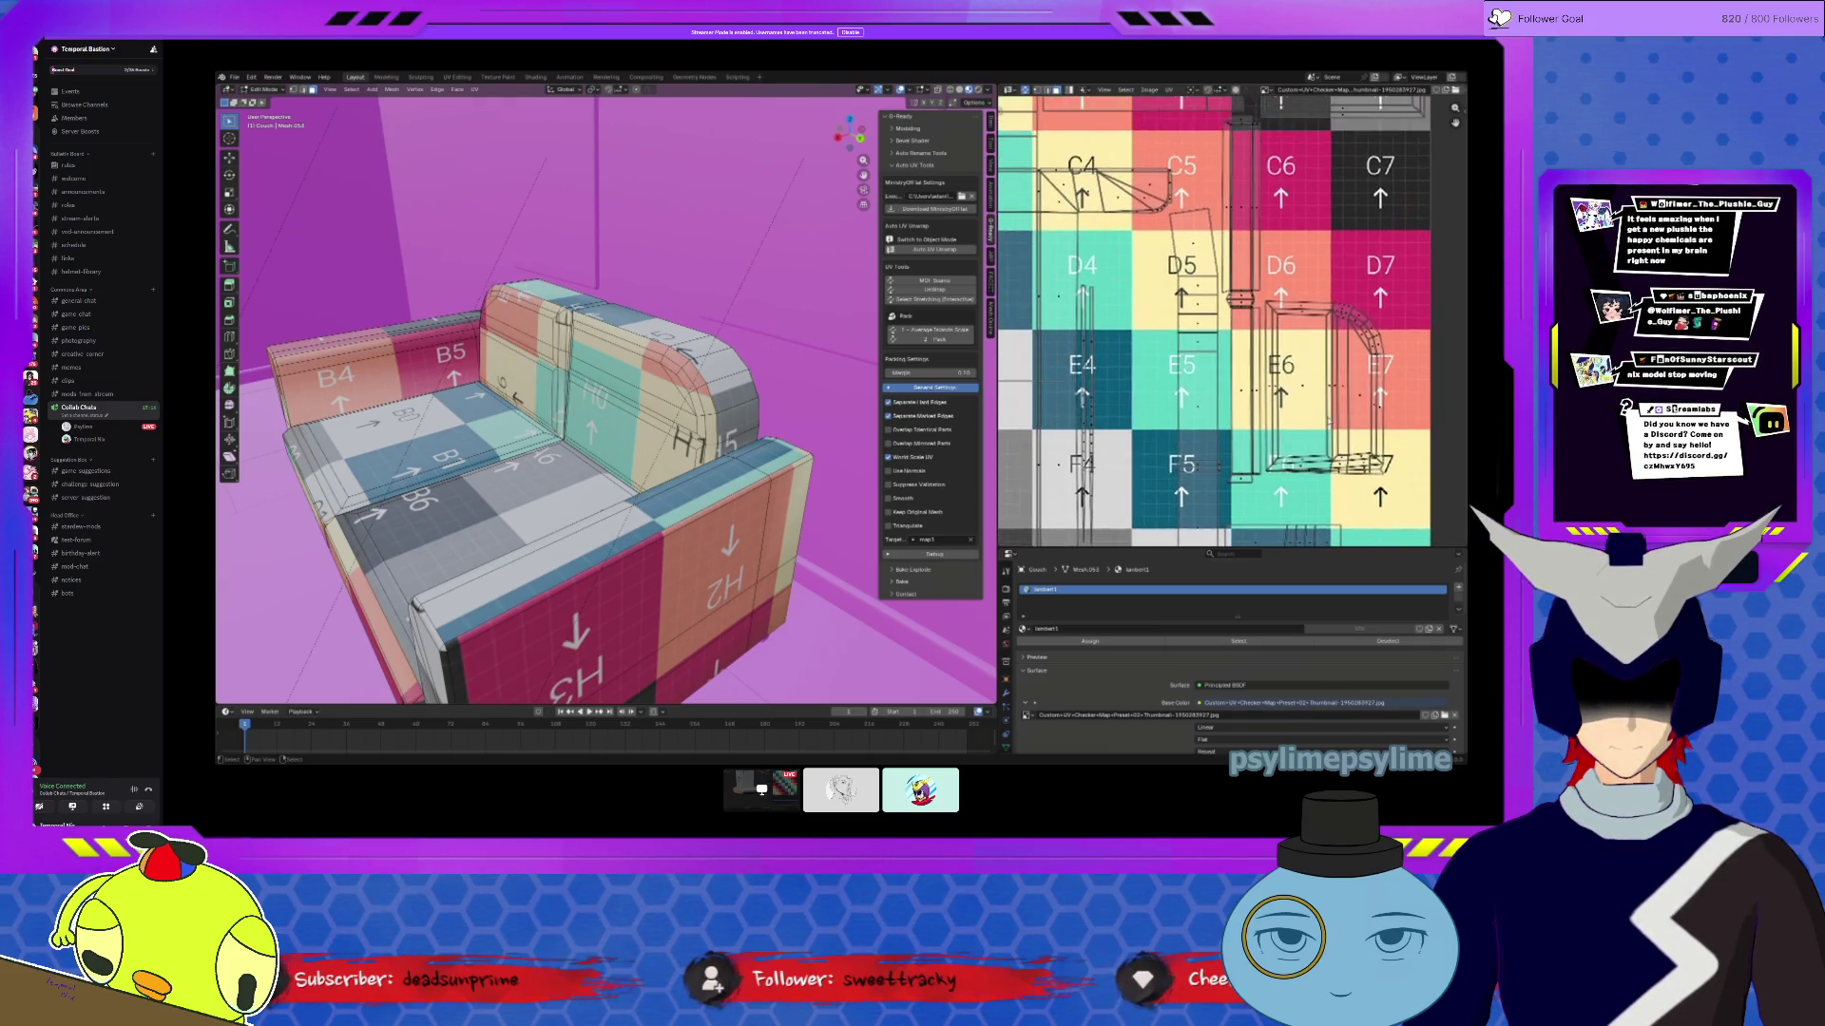
pyautogui.scroll(-3, 1183, 347)
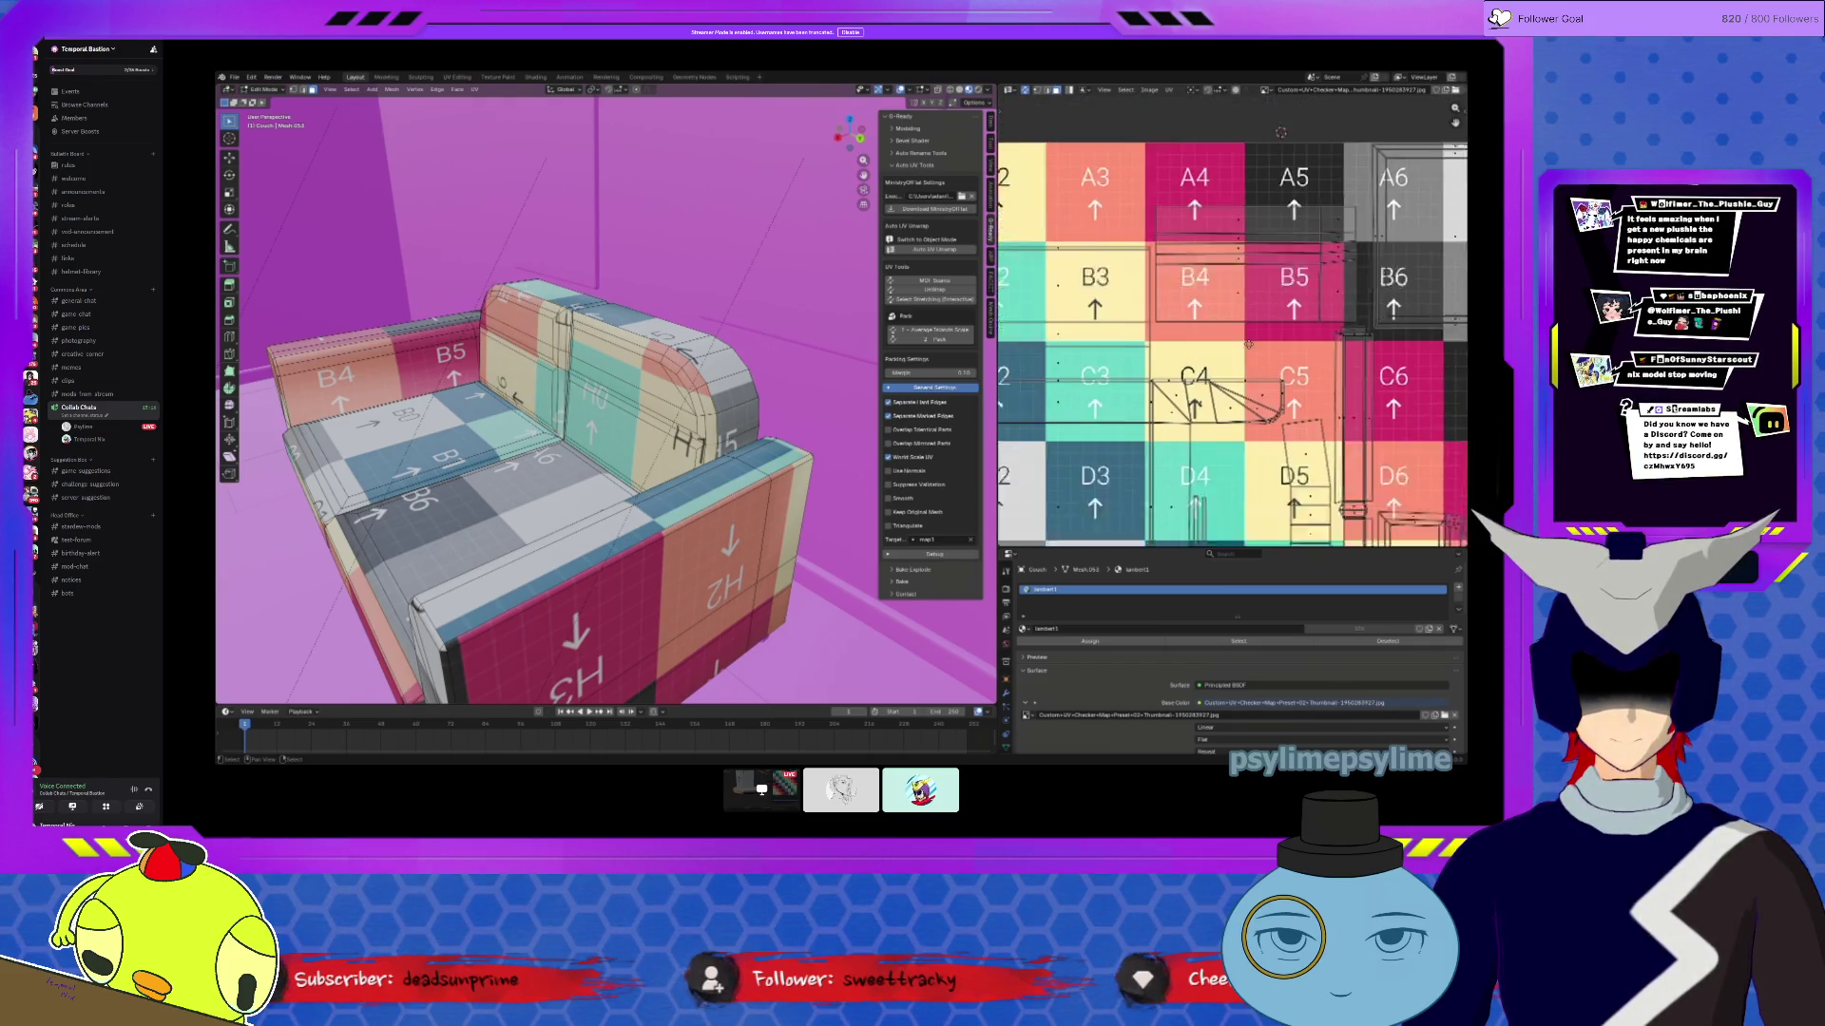
pyautogui.press('l')
# Step: Mark the top edge of the front armrest as a seam
pyautogui.moveTo(534, 475); pyautogui.dragTo(589, 380, button='middle')
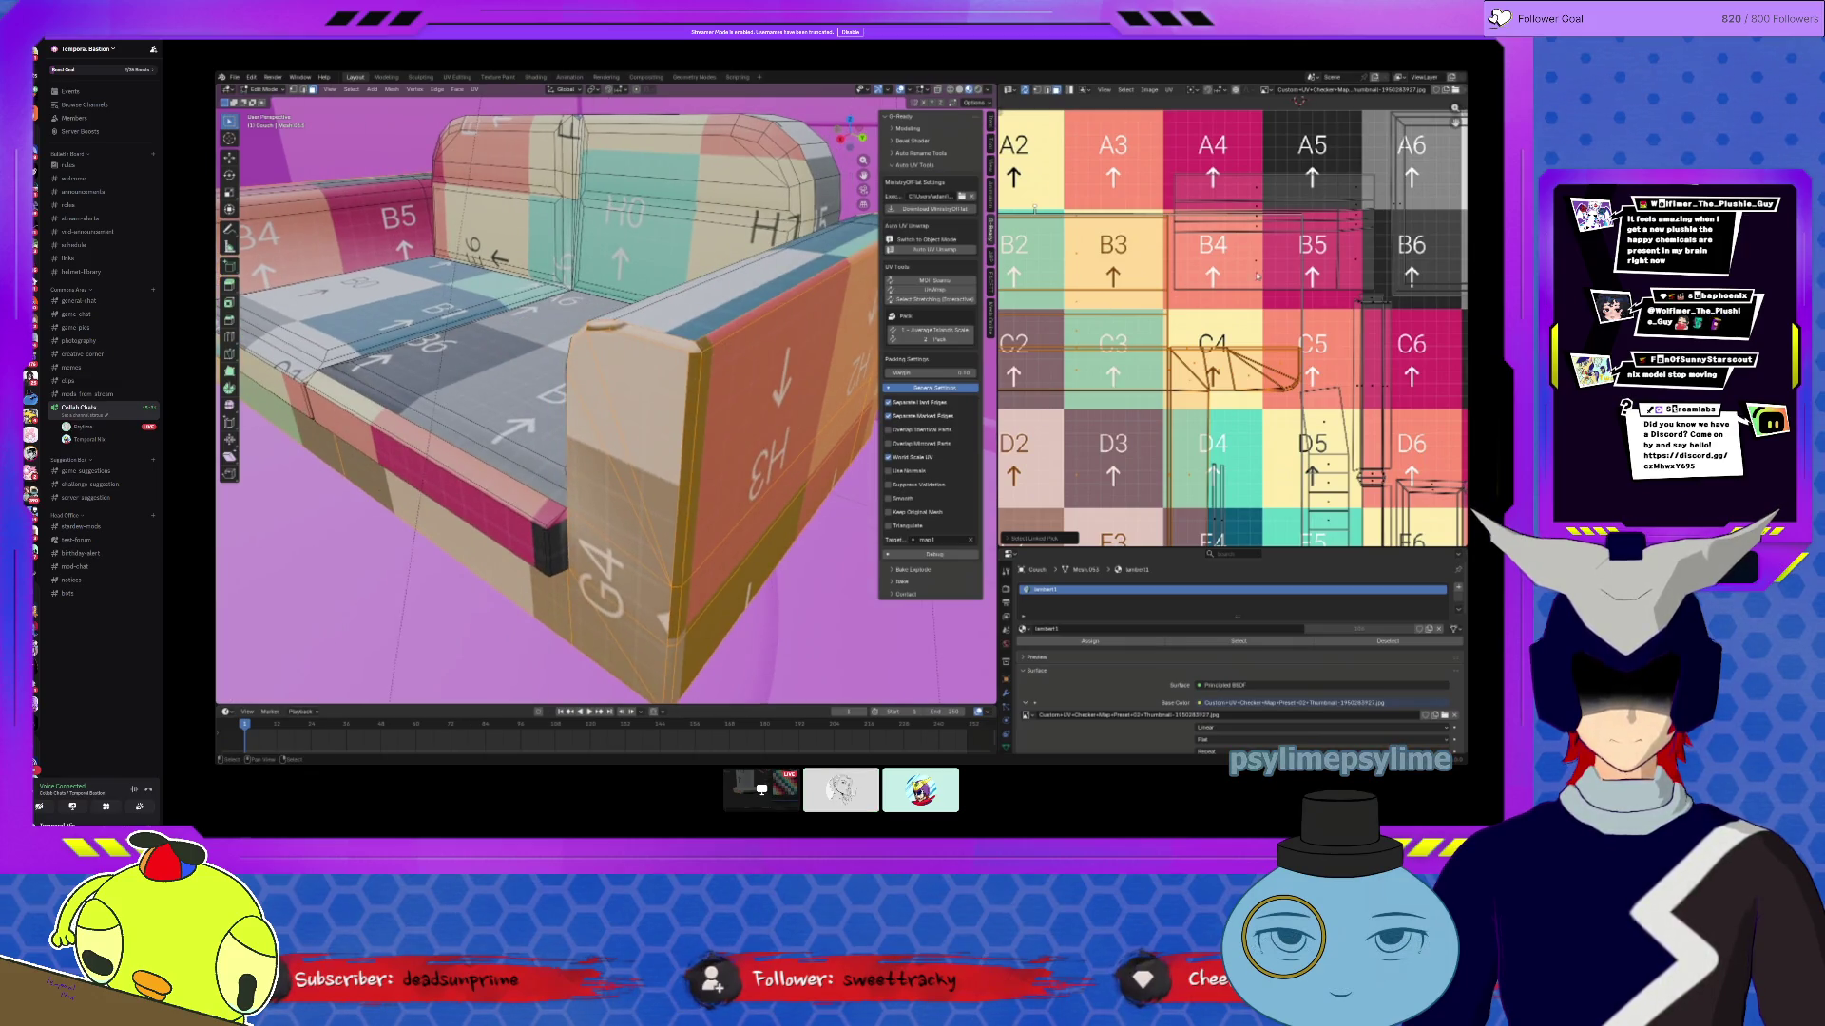
pyautogui.scroll(5, 1257, 276)
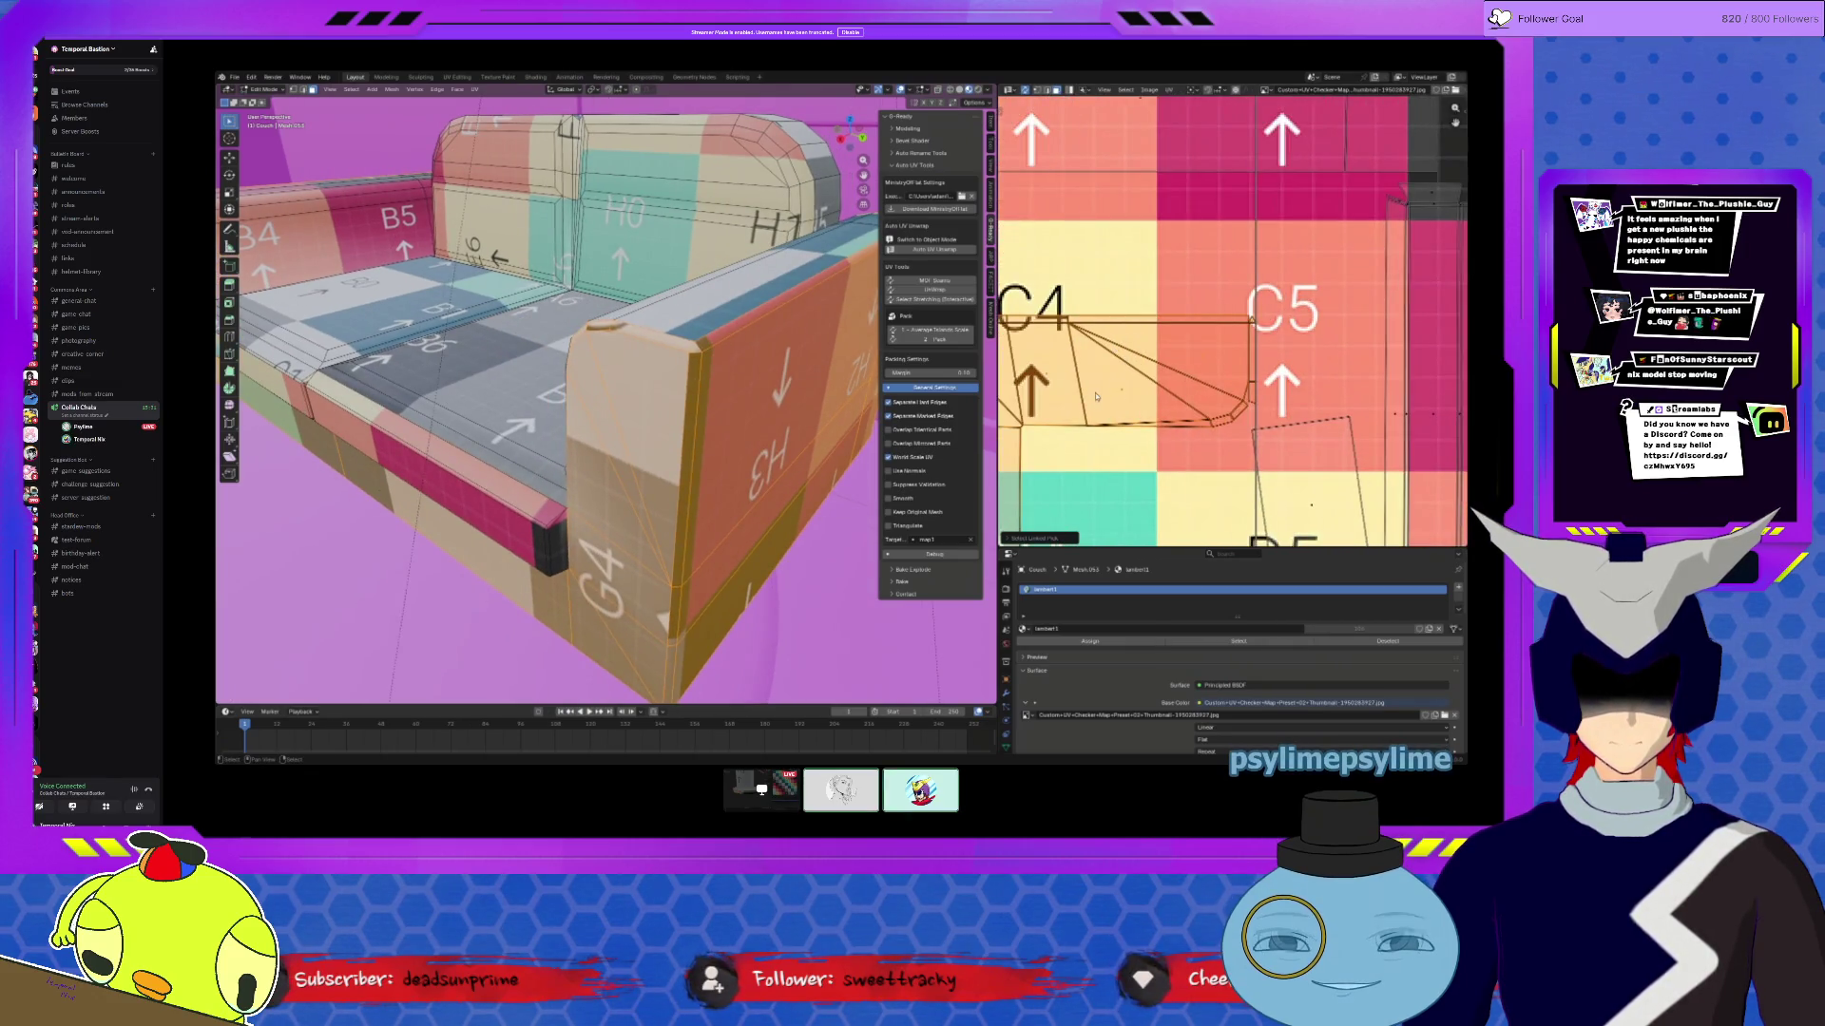
pyautogui.scroll(4, 1095, 396)
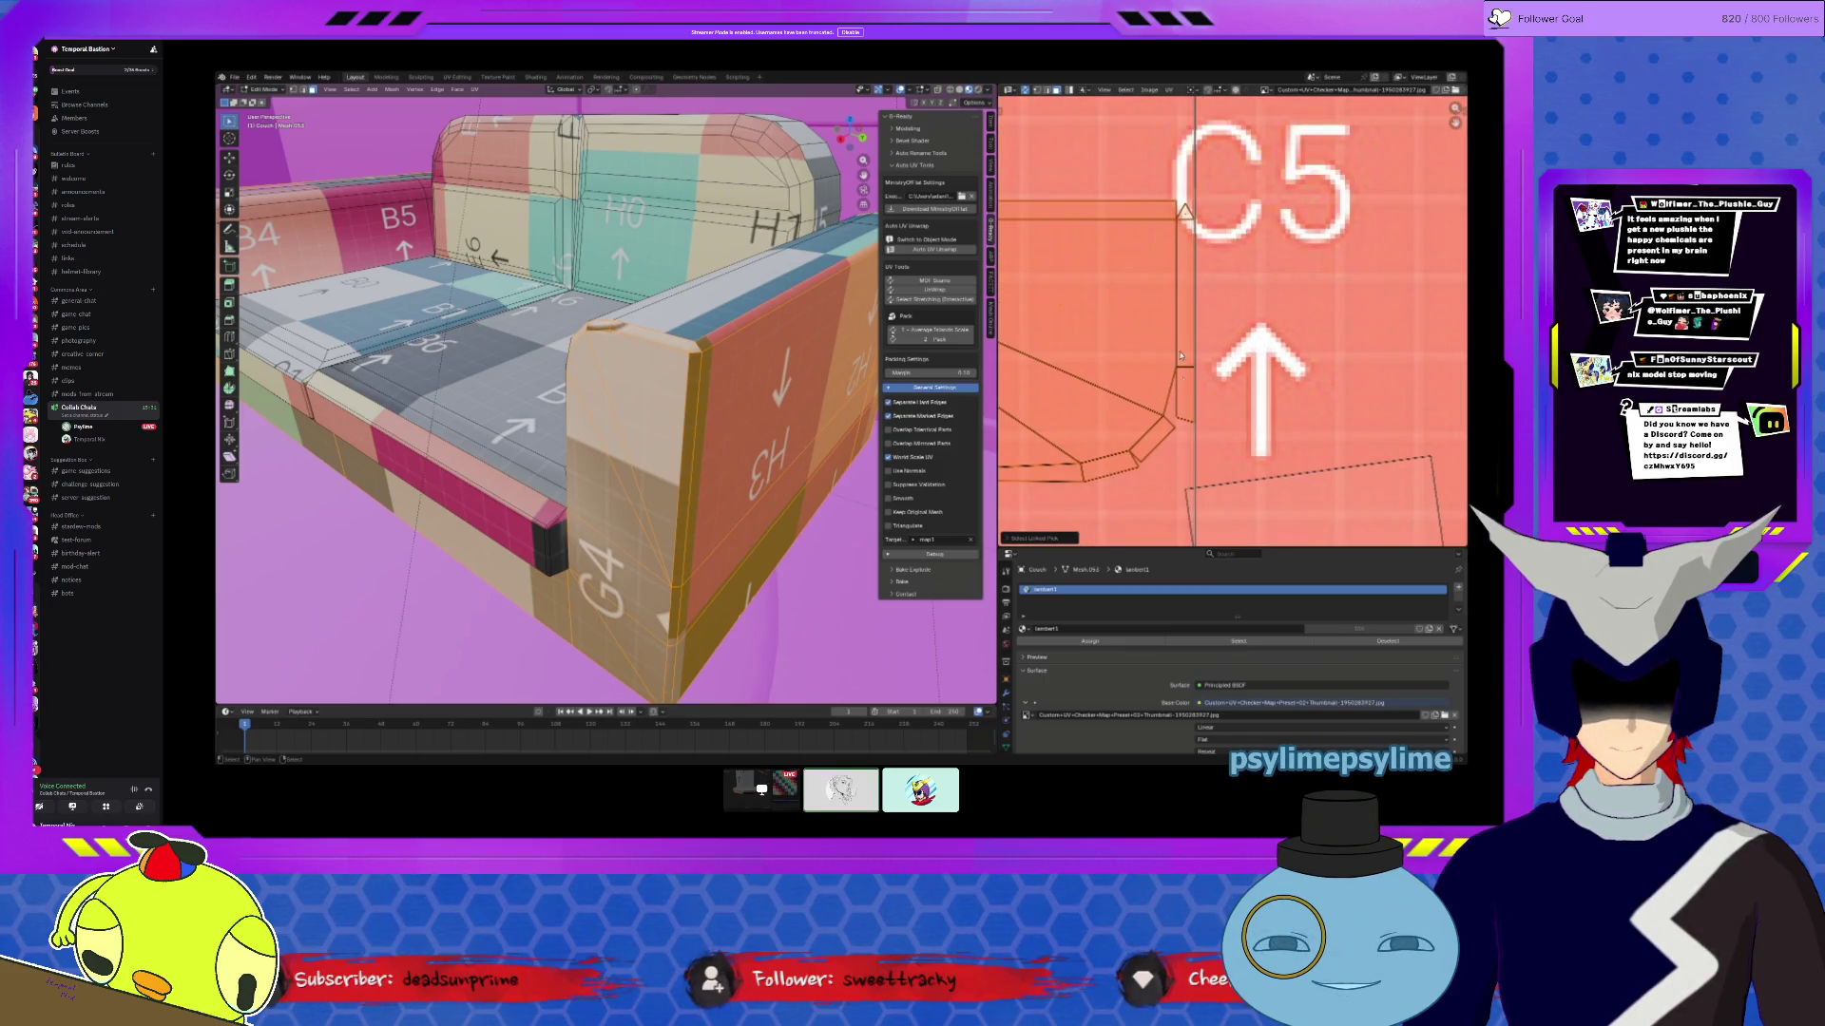
pyautogui.click(635, 326)
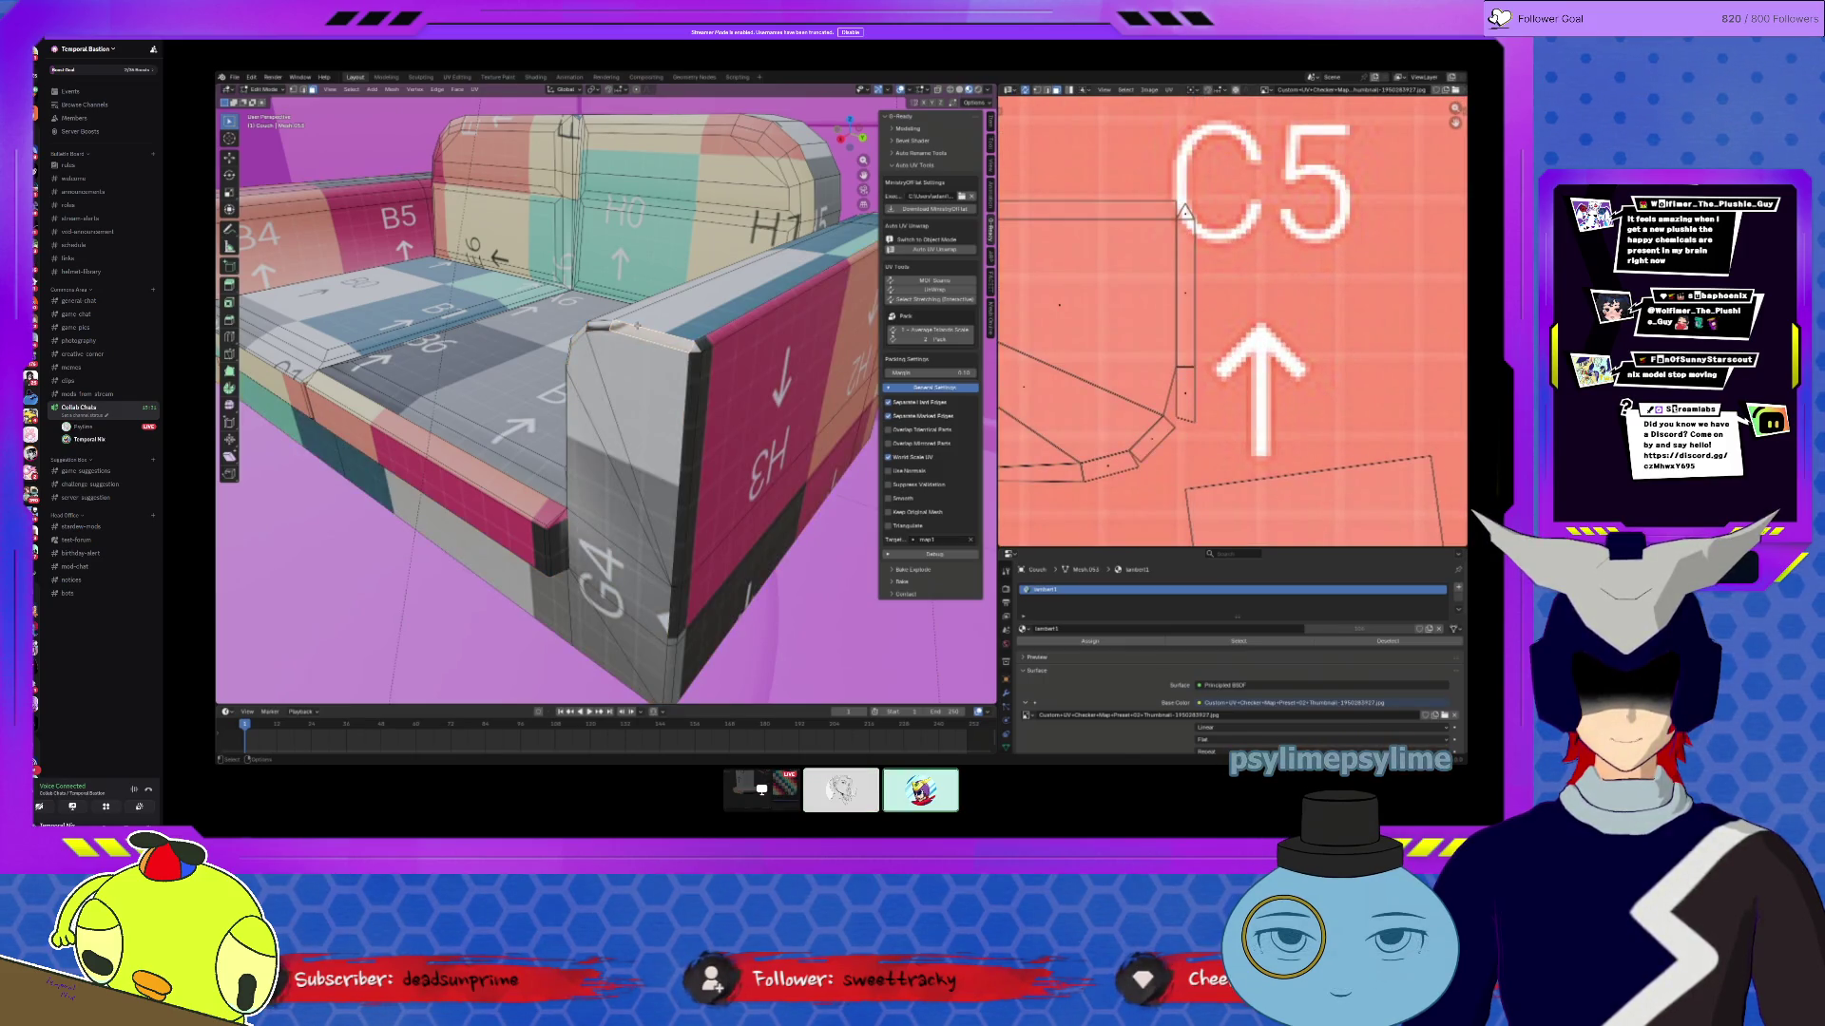
pyautogui.click(441, 92)
pyautogui.click(648, 328)
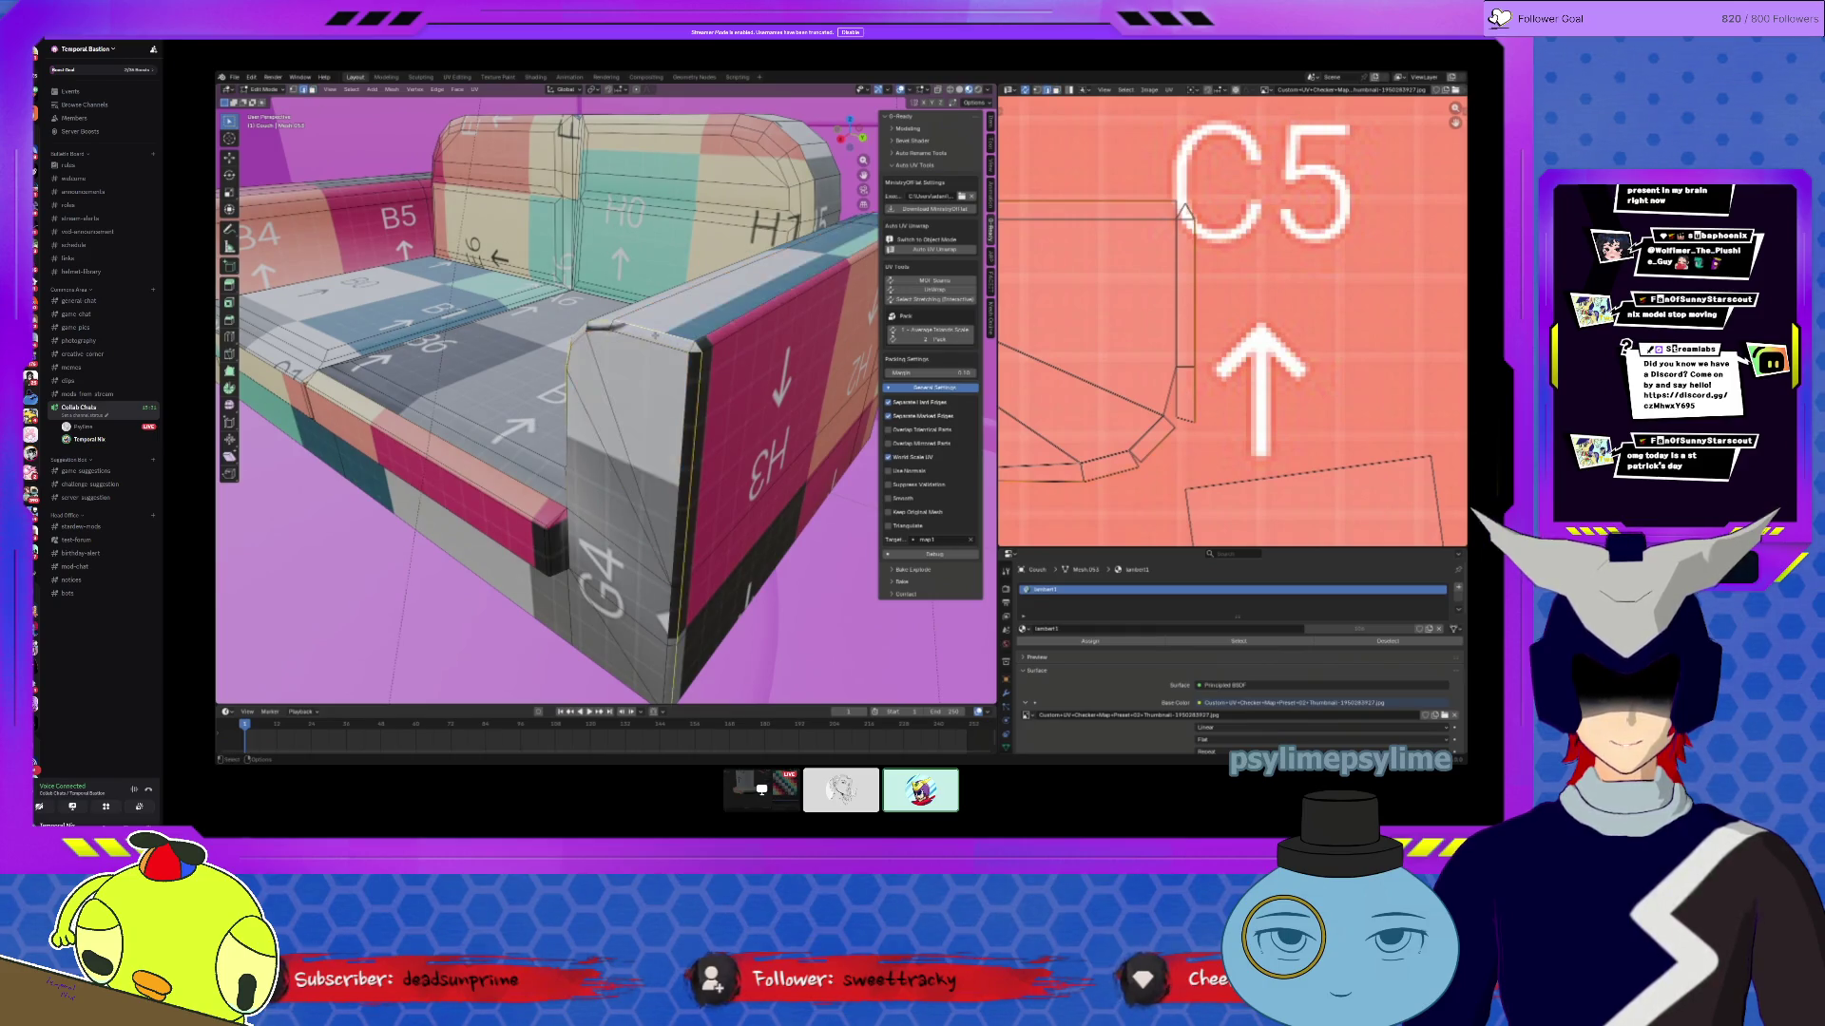
pyautogui.moveTo(656, 337)
pyautogui.mouseDown(button='middle')
pyautogui.moveTo(571, 318)
pyautogui.moveTo(665, 328)
pyautogui.mouseUp(button='middle')
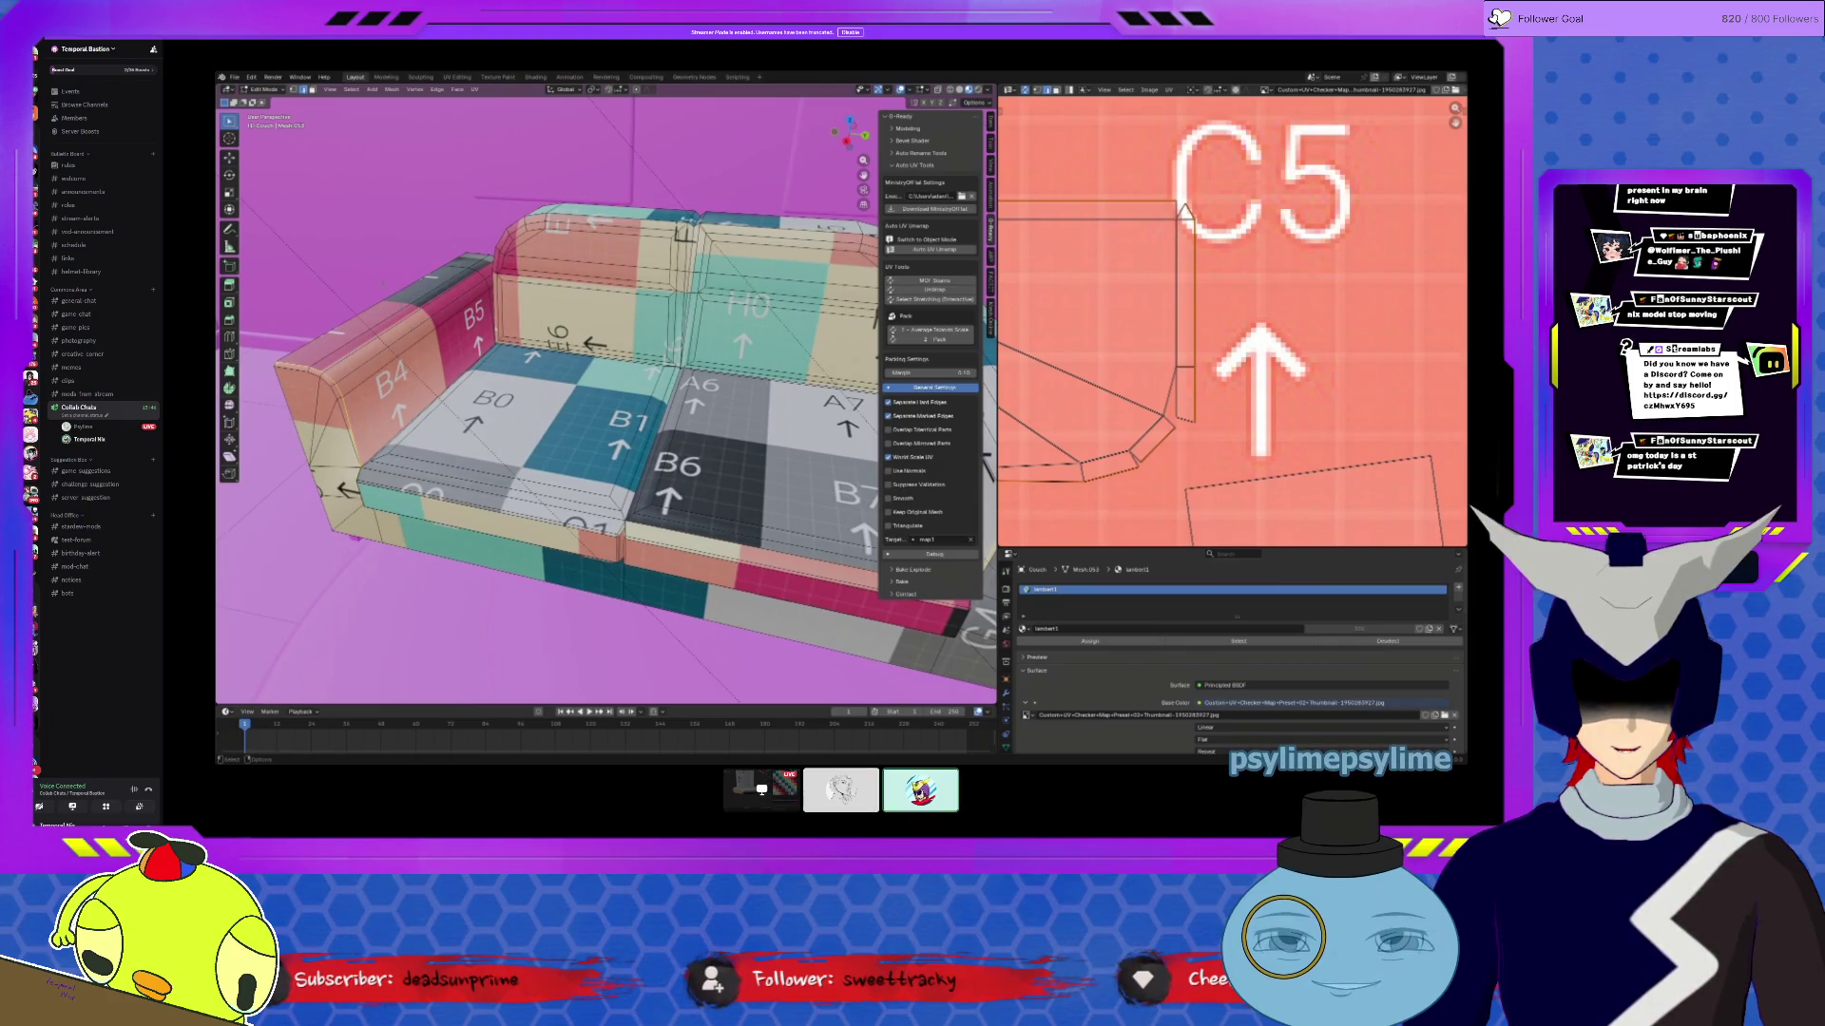
# Step: Select the entire couch, unwrap it, and pack its UV islands
pyautogui.click(434, 91)
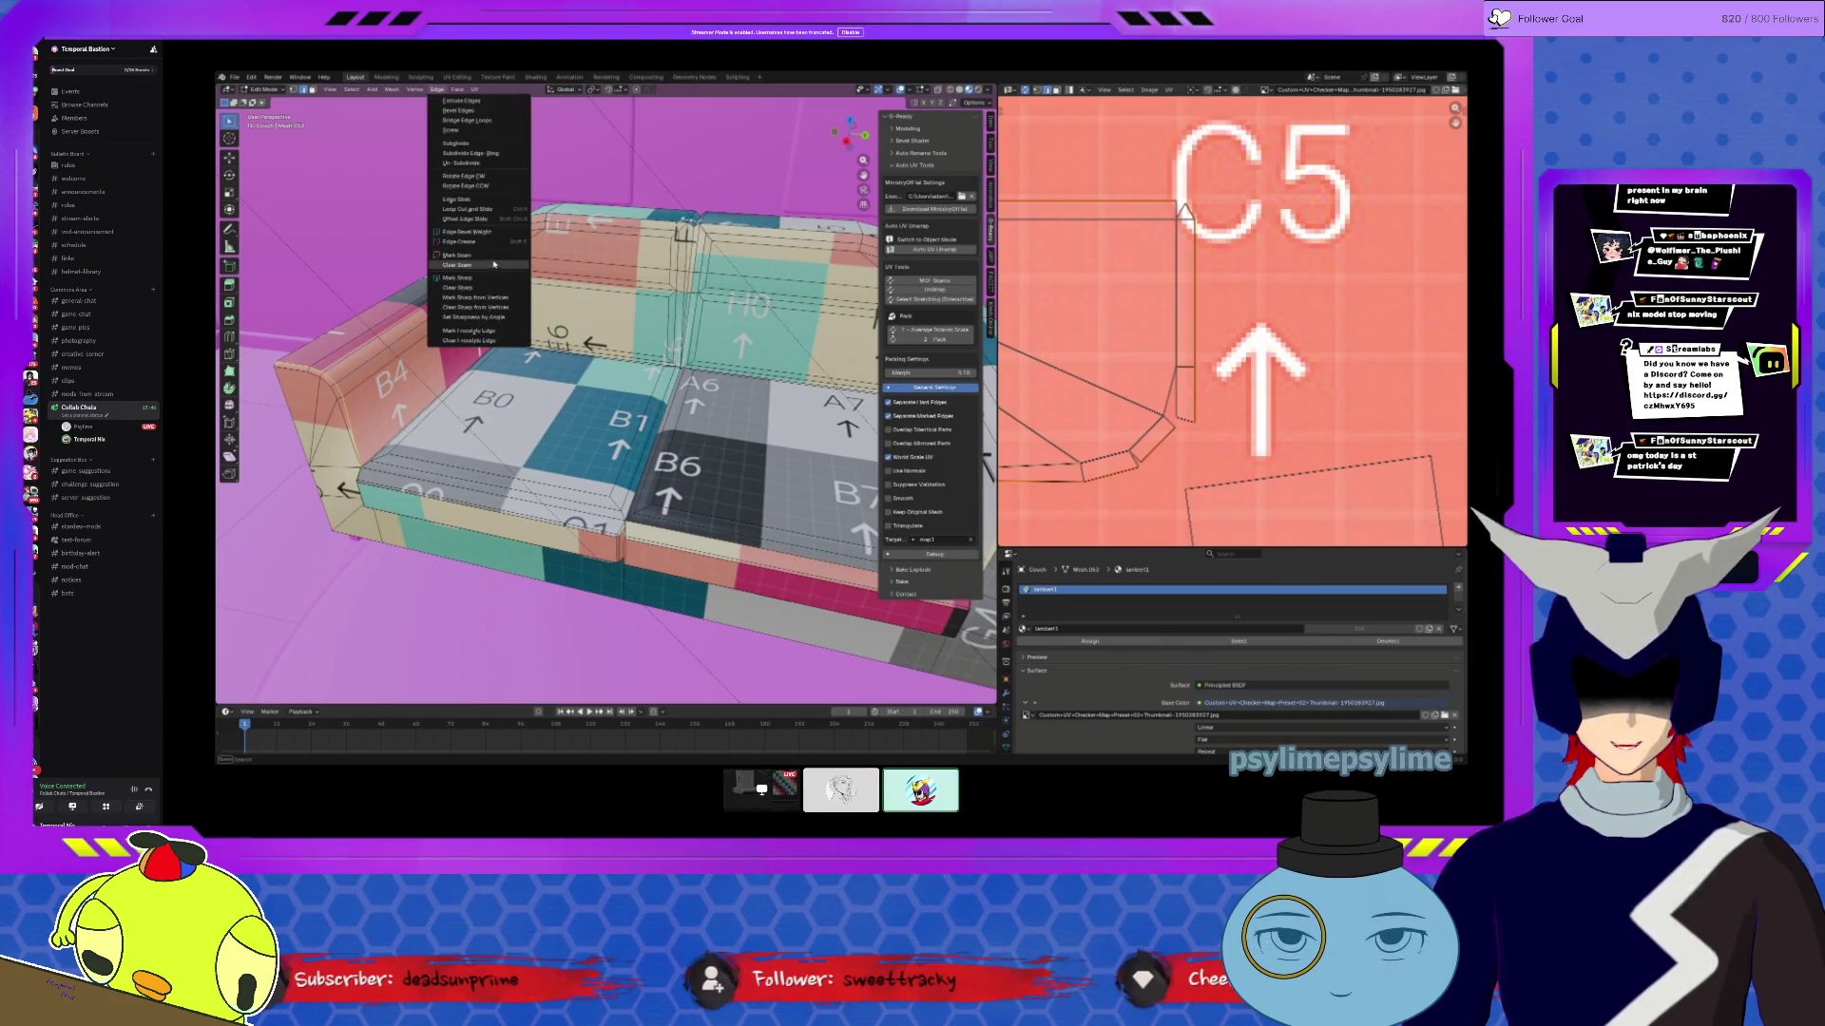
pyautogui.press('a')
pyautogui.click(934, 249)
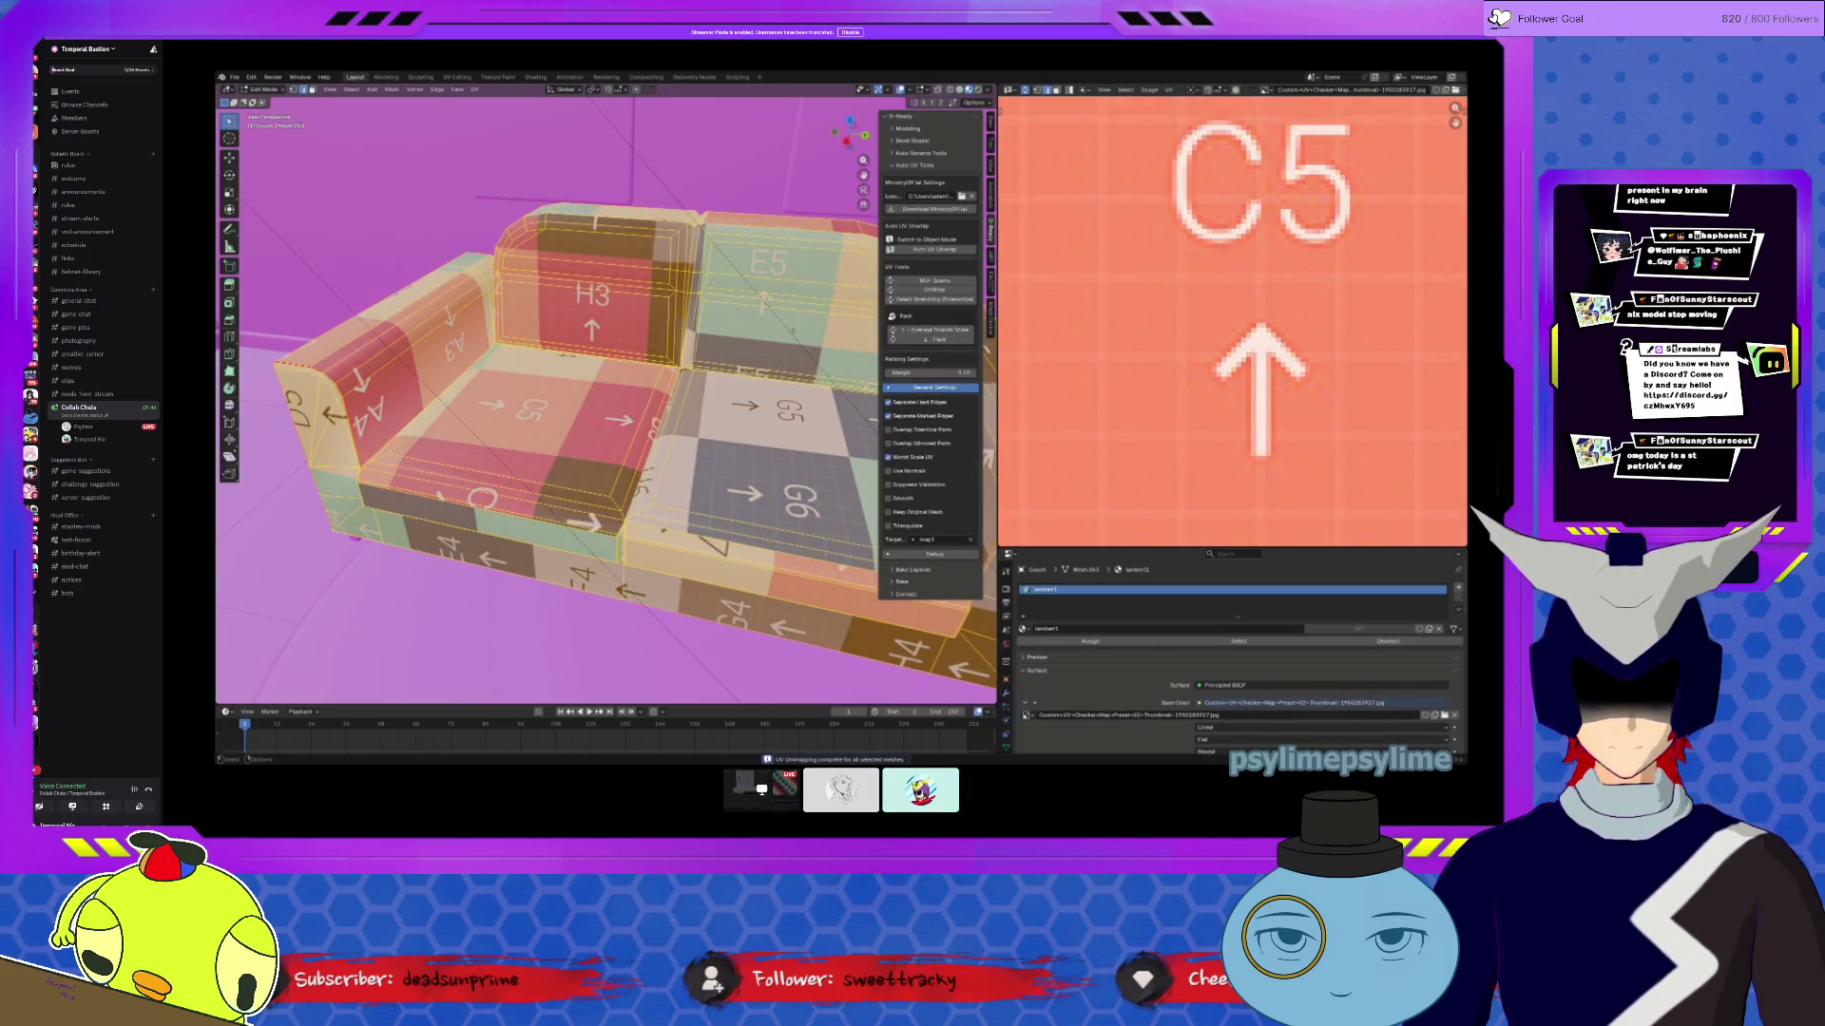
pyautogui.click(1167, 89)
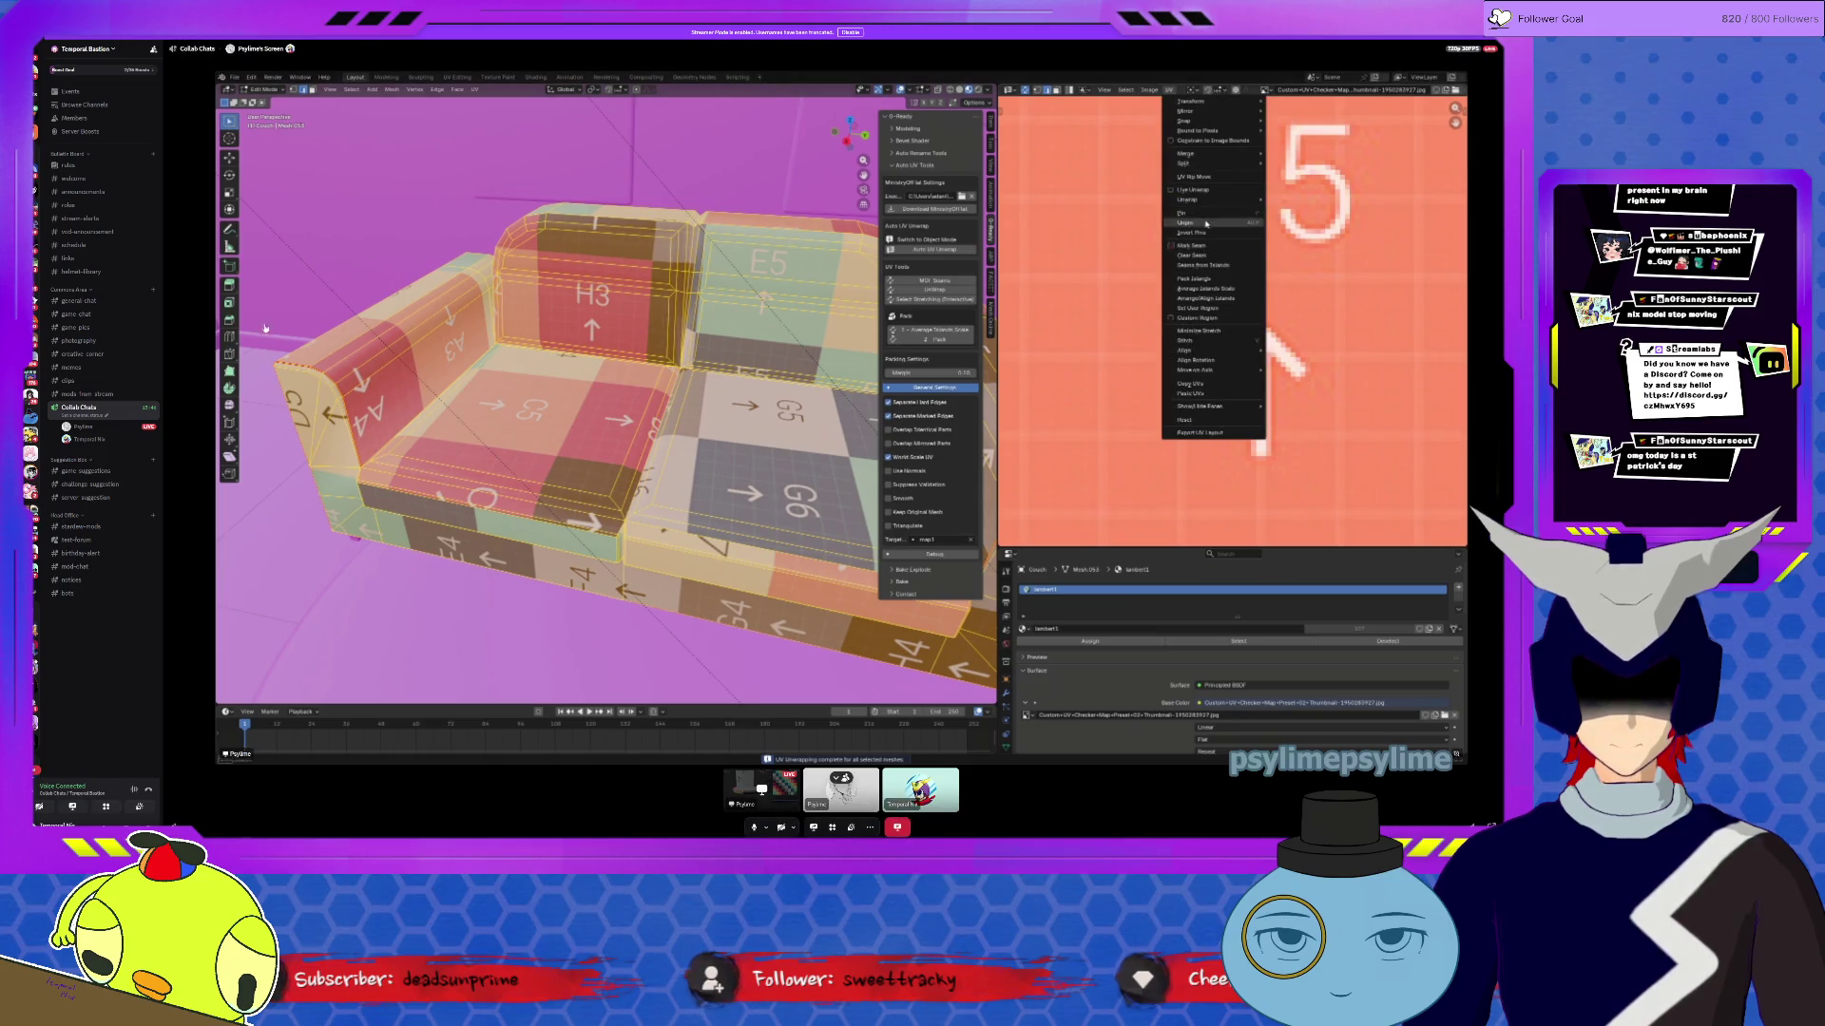
pyautogui.click(1198, 277)
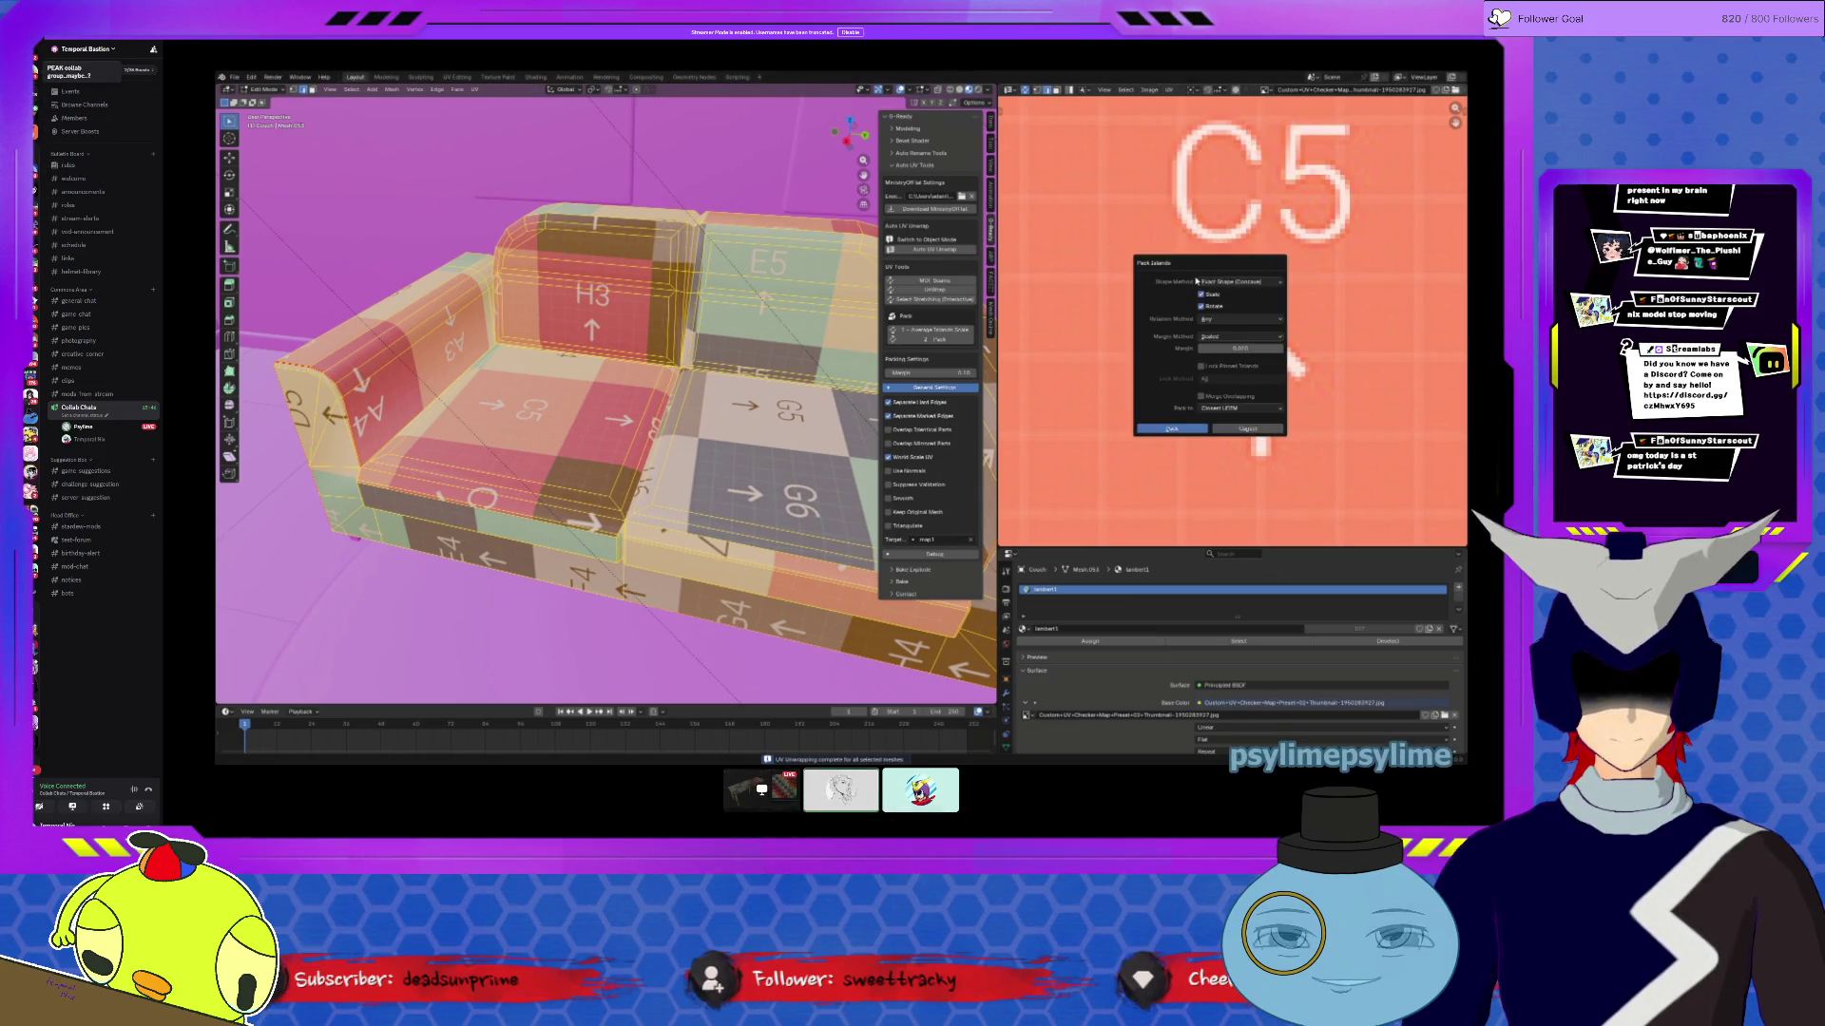
pyautogui.click(1205, 428)
# Step: Deselect and orbit around the couch to check the checker on its armrests and back
pyautogui.scroll(-3, 1205, 428)
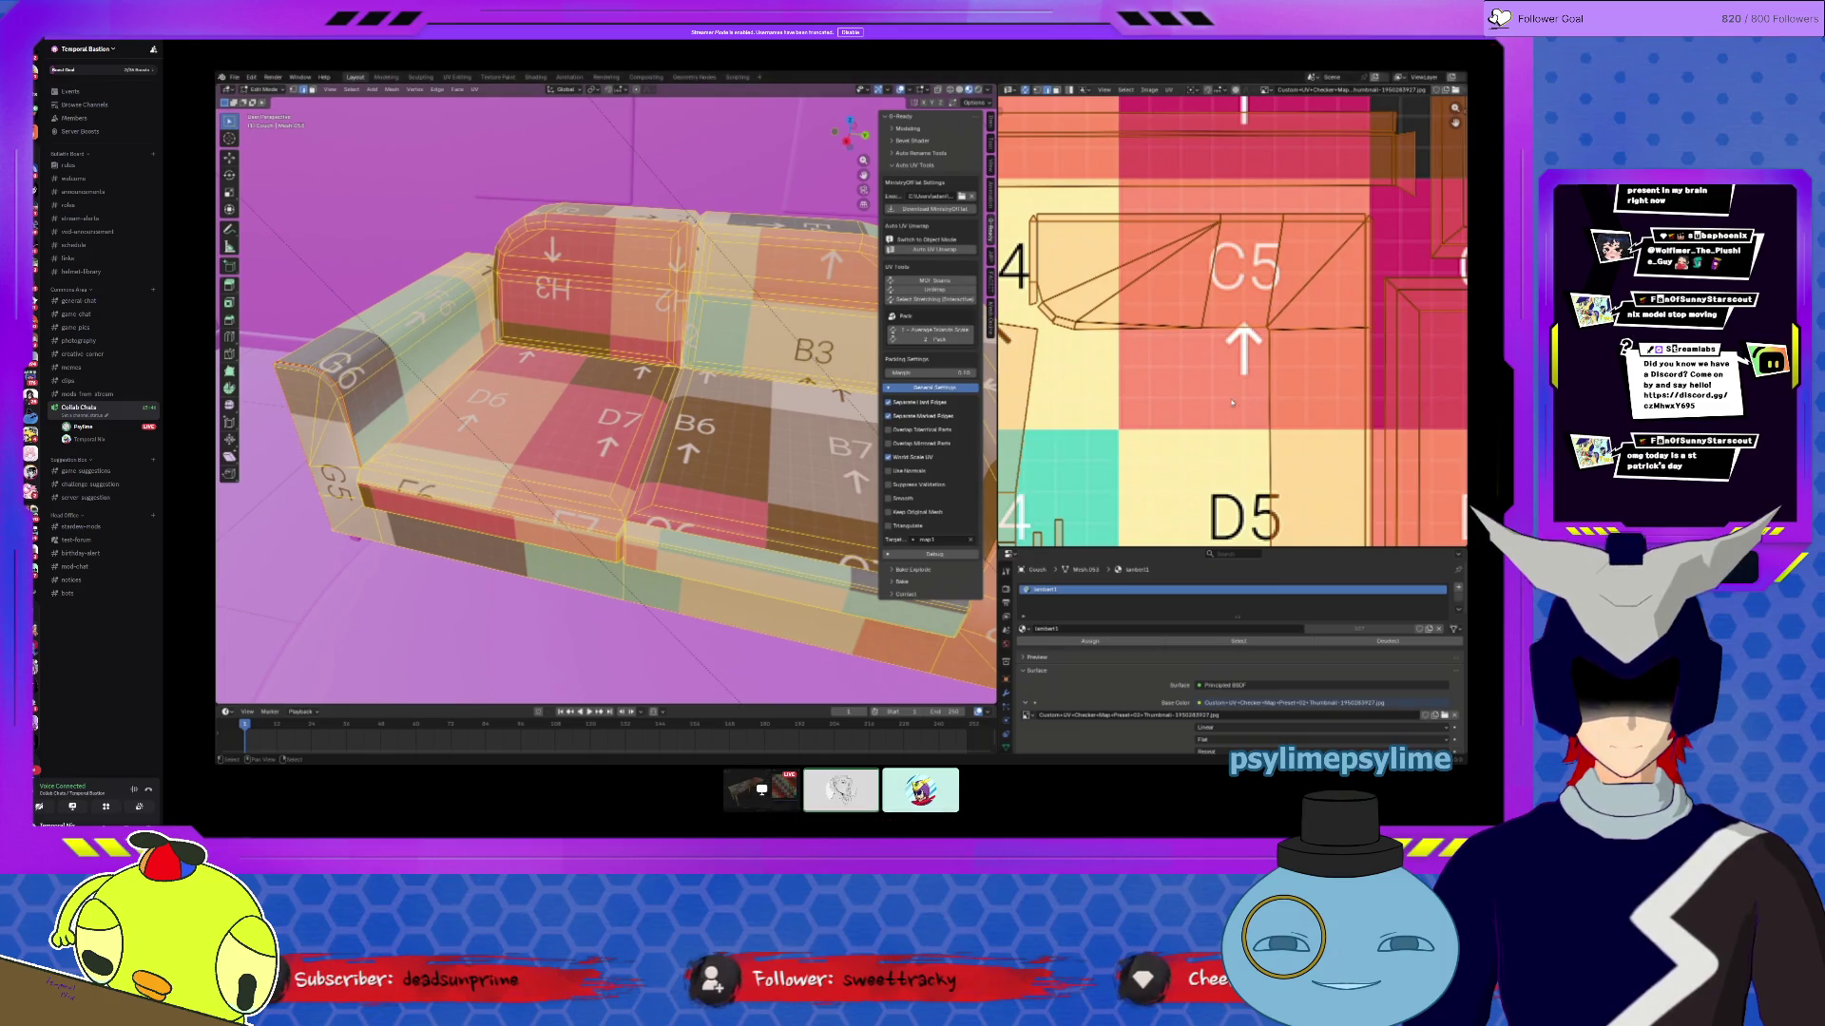
pyautogui.moveTo(780, 359); pyautogui.dragTo(665, 363, button='middle')
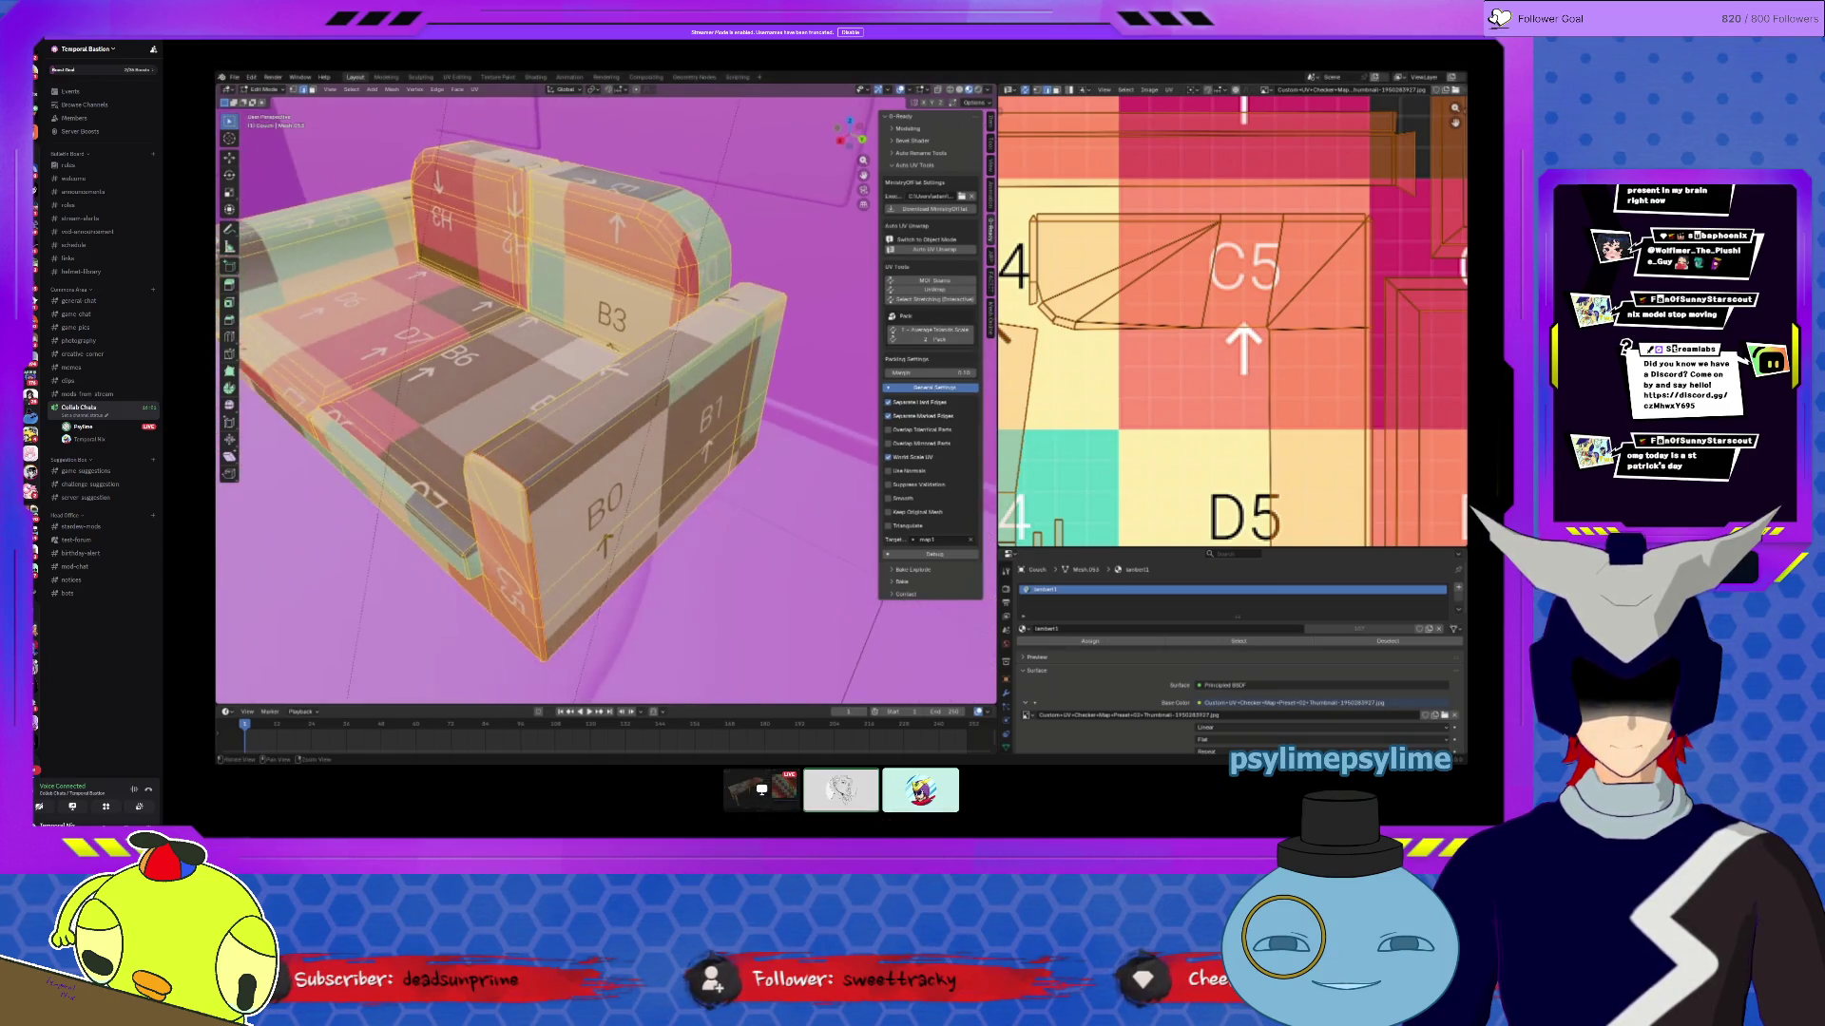
pyautogui.hotkey('alt', 'a')
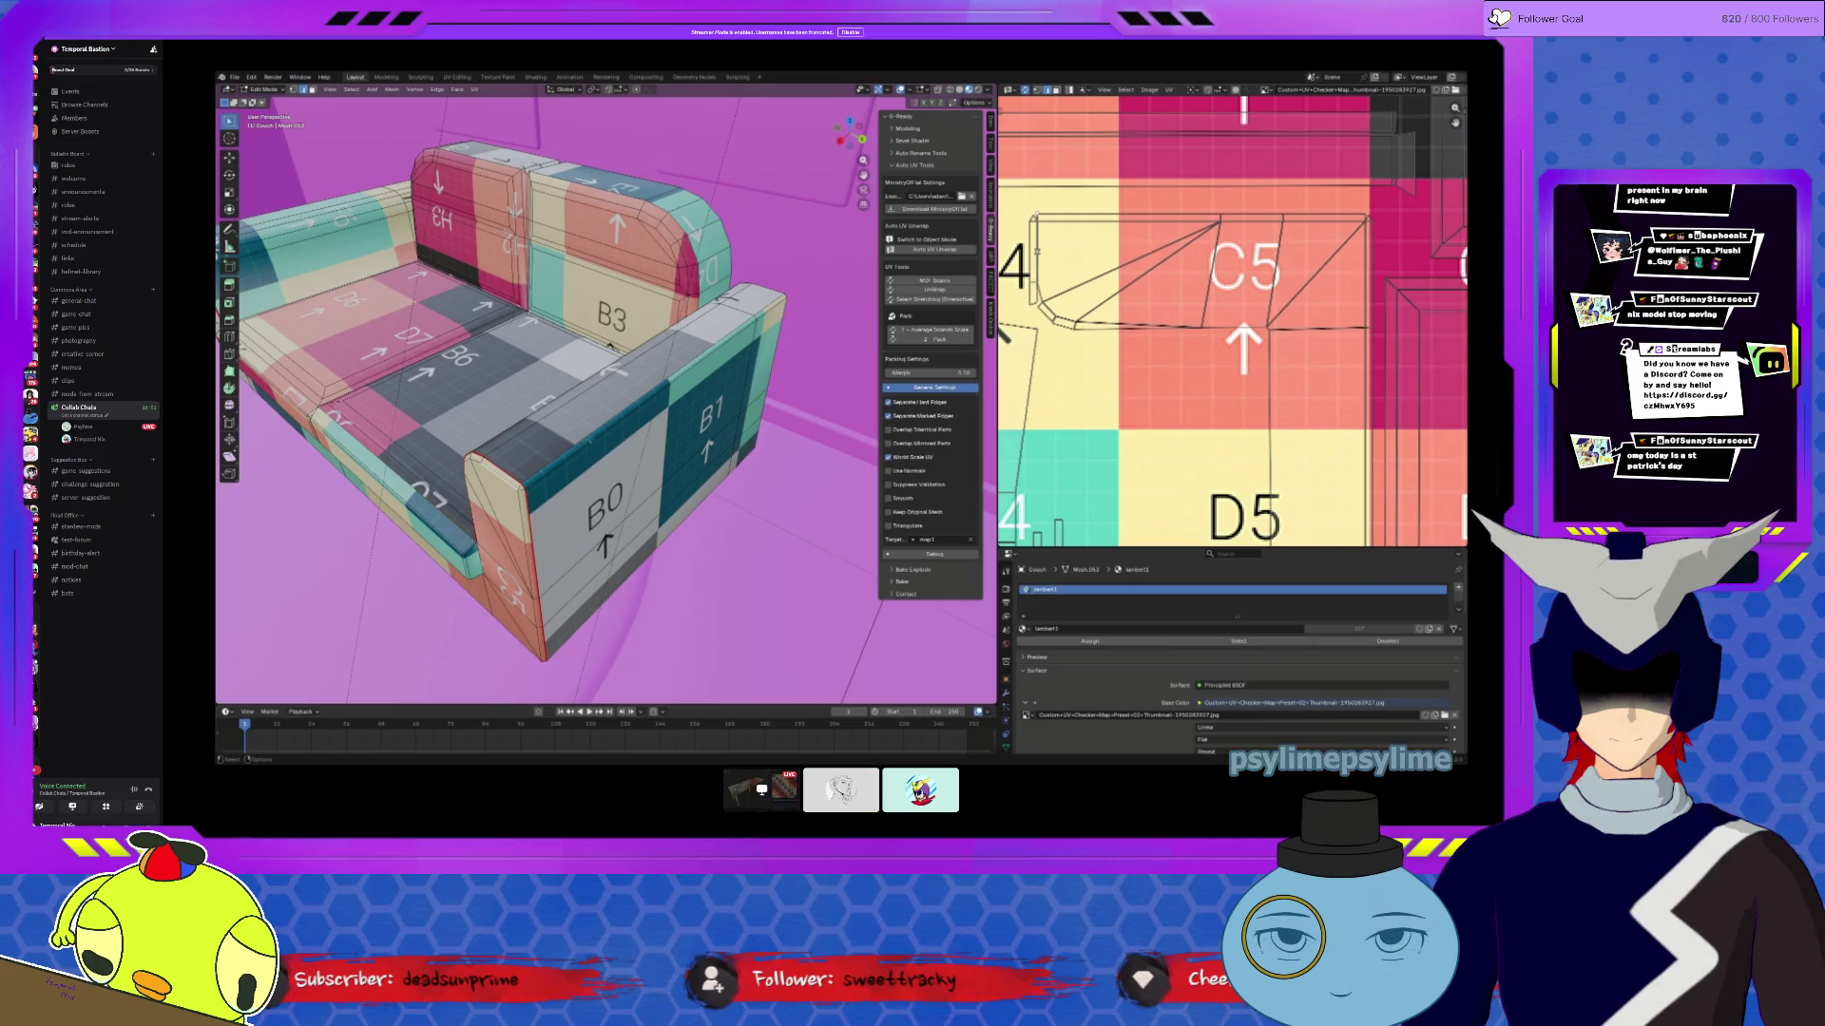
pyautogui.moveTo(583, 544)
pyautogui.mouseDown(button='middle')
pyautogui.moveTo(657, 532)
pyautogui.moveTo(665, 345)
pyautogui.moveTo(817, 346)
pyautogui.mouseUp(button='middle')
pyautogui.moveTo(566, 457)
pyautogui.mouseDown(button='middle')
pyautogui.moveTo(578, 416)
pyautogui.moveTo(639, 406)
pyautogui.moveTo(503, 424)
pyautogui.mouseUp(button='middle')
pyautogui.scroll(2, 1171, 239)
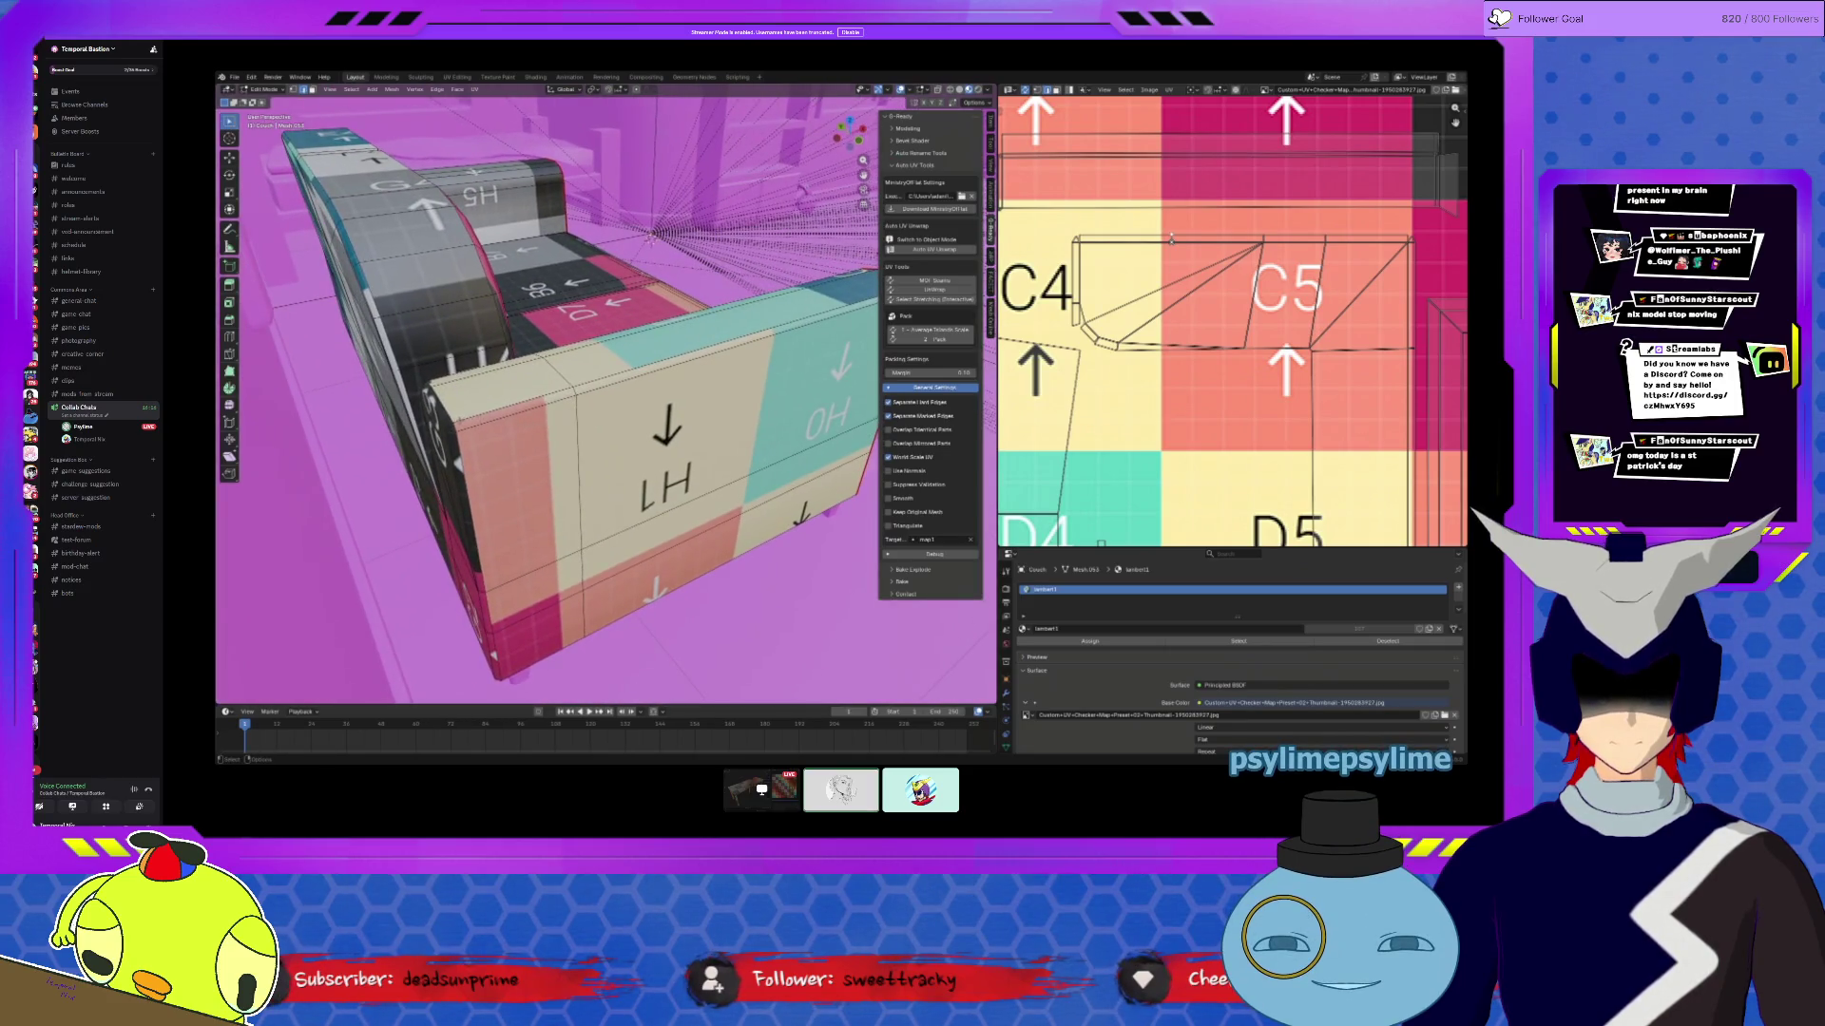
pyautogui.scroll(5, 650, 235)
pyautogui.moveTo(650, 286)
pyautogui.mouseDown(button='middle')
pyautogui.moveTo(650, 373)
pyautogui.moveTo(605, 469)
pyautogui.mouseUp(button='middle')
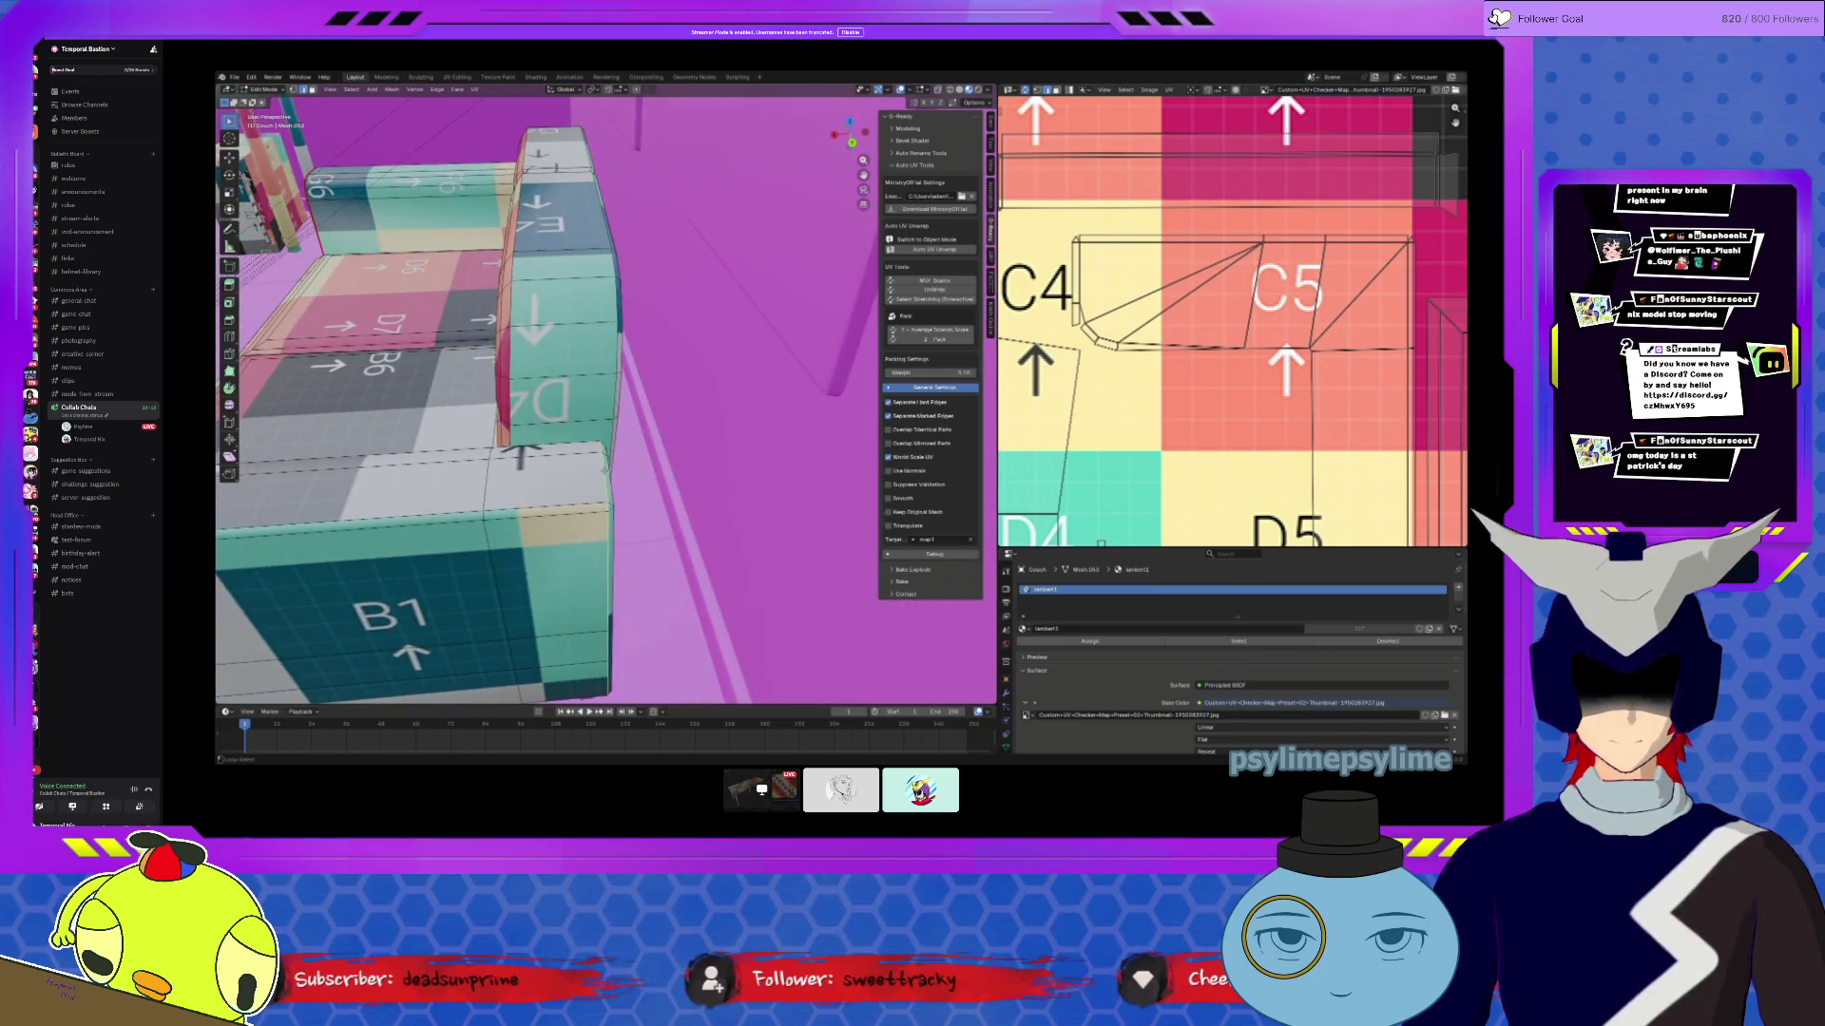
pyautogui.click(442, 93)
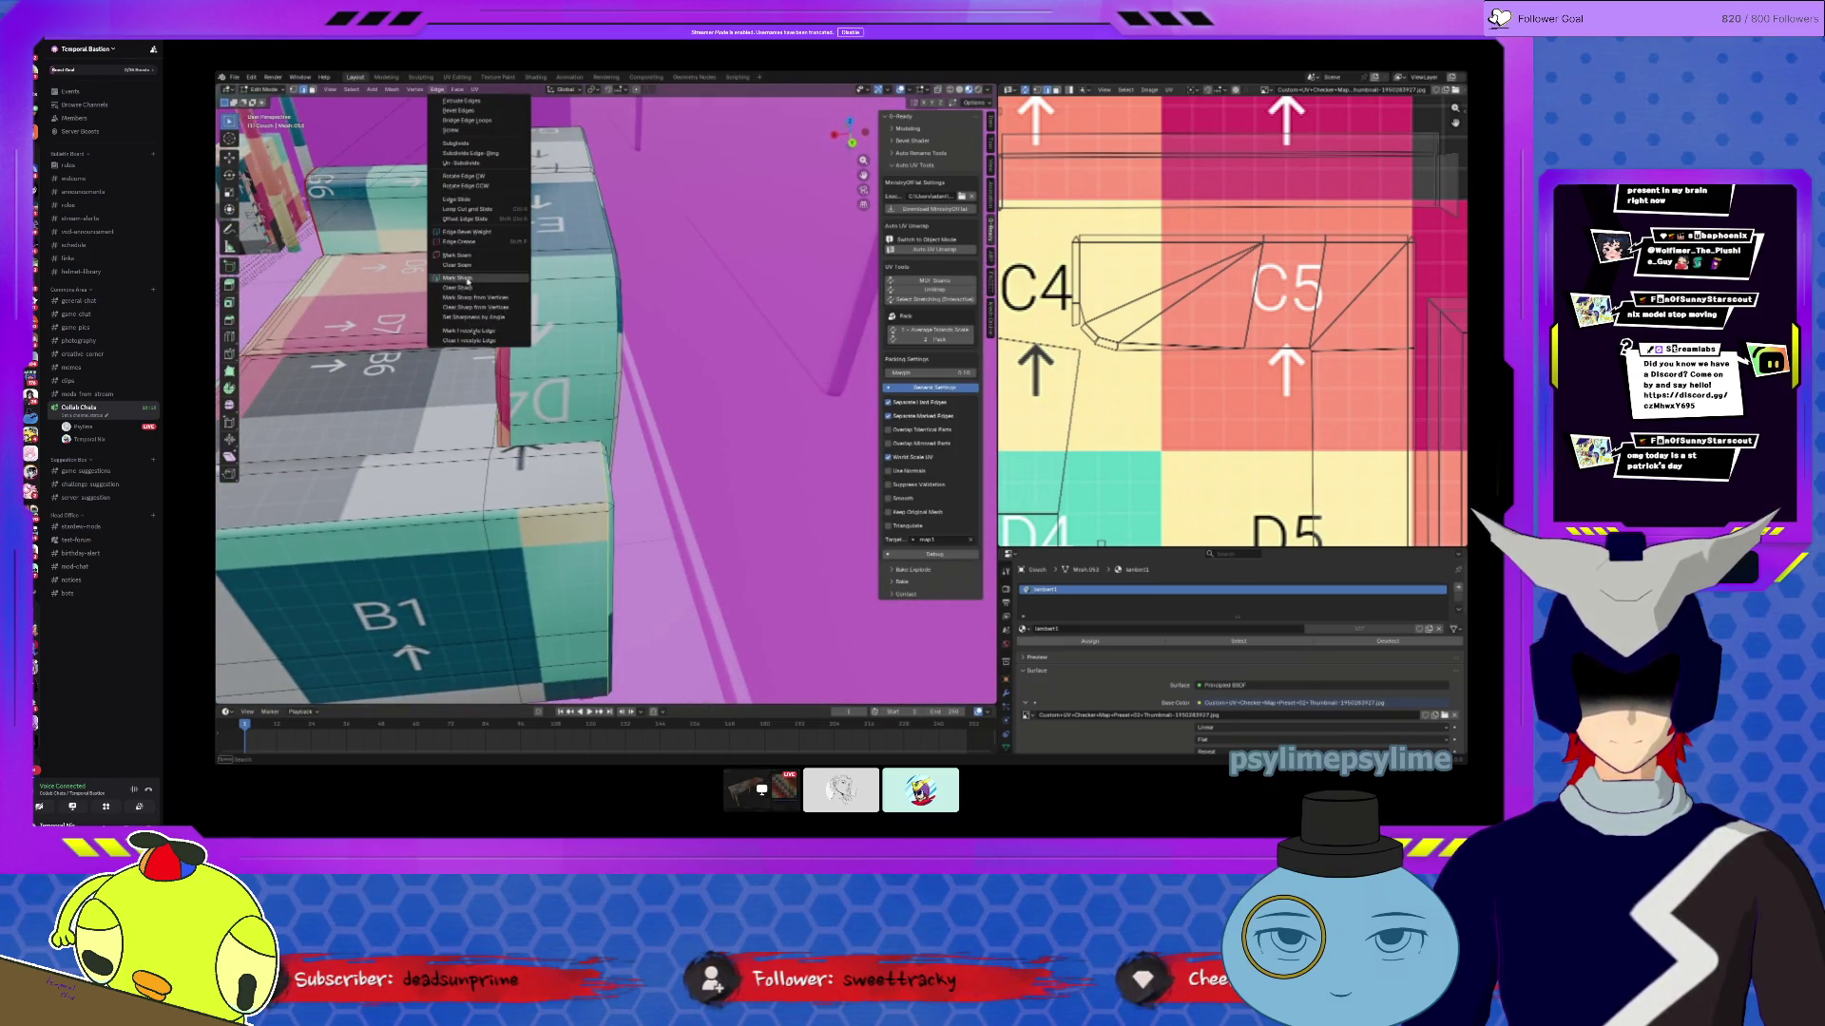
# Step: Mark the selected couch edges as seams, unwrap again, and pack the UV islands
pyautogui.click(479, 270)
pyautogui.press('Tab')
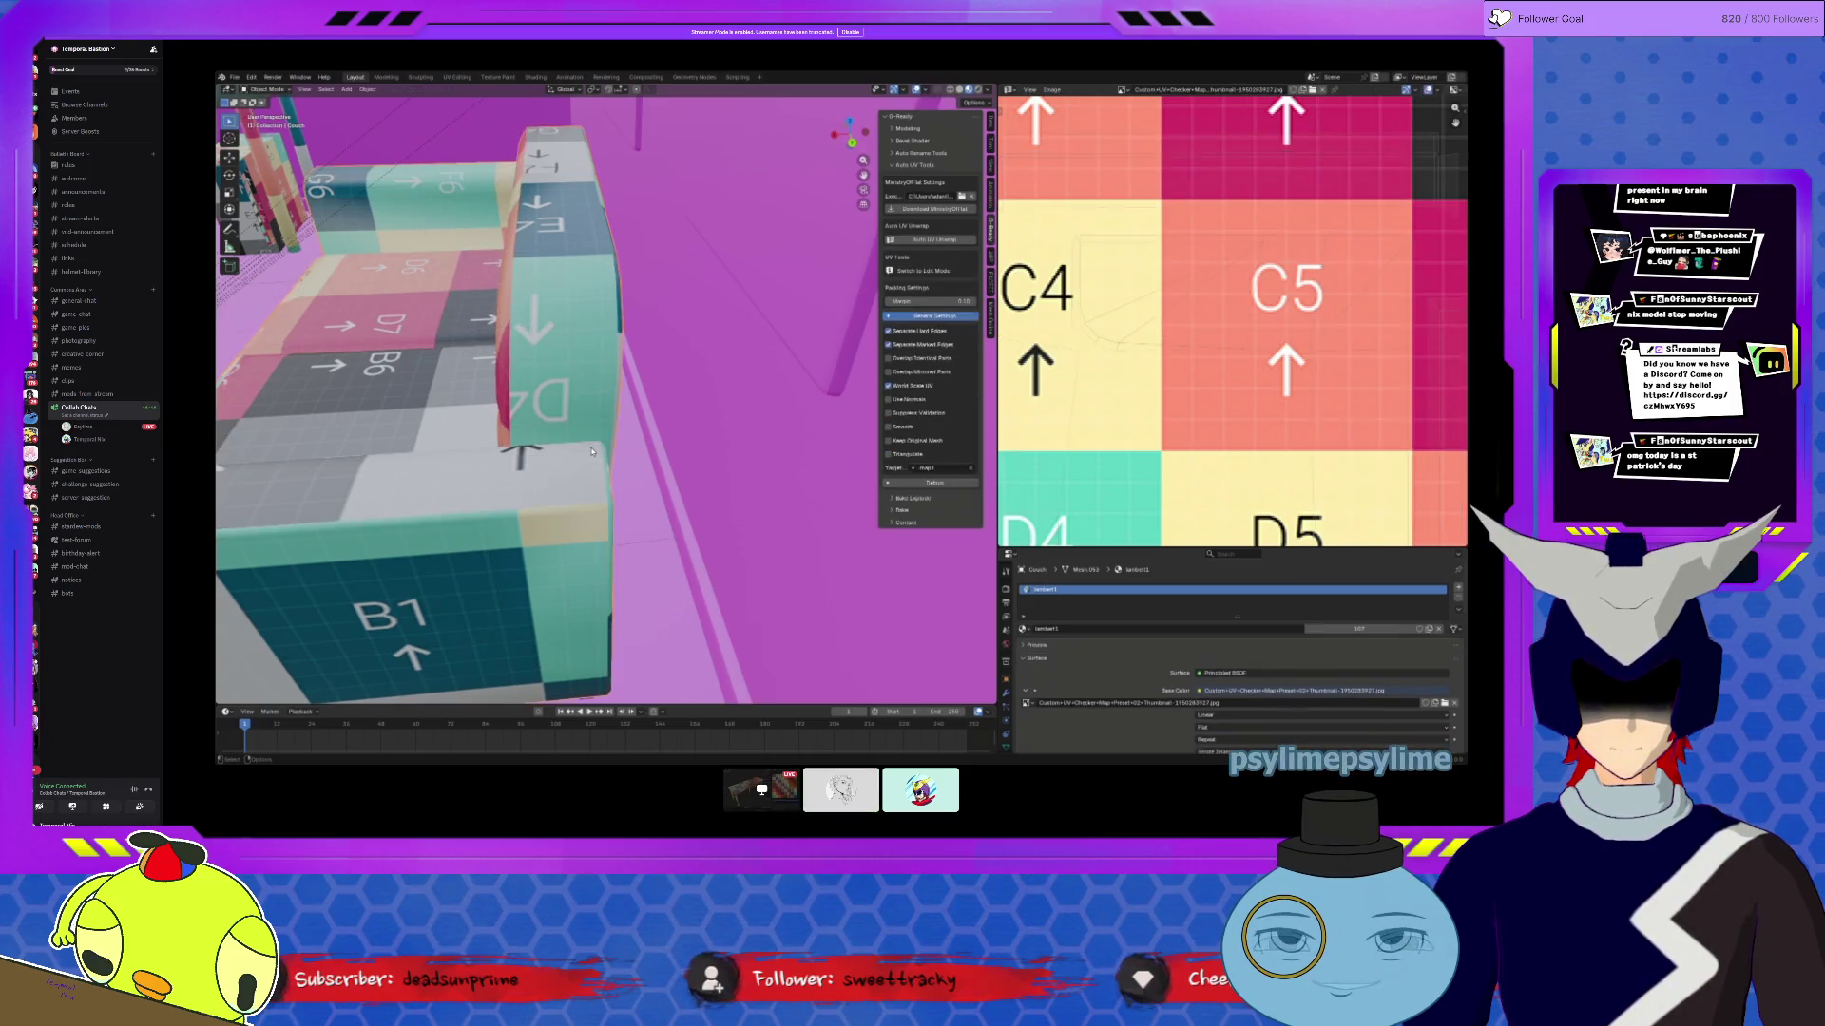
pyautogui.click(947, 241)
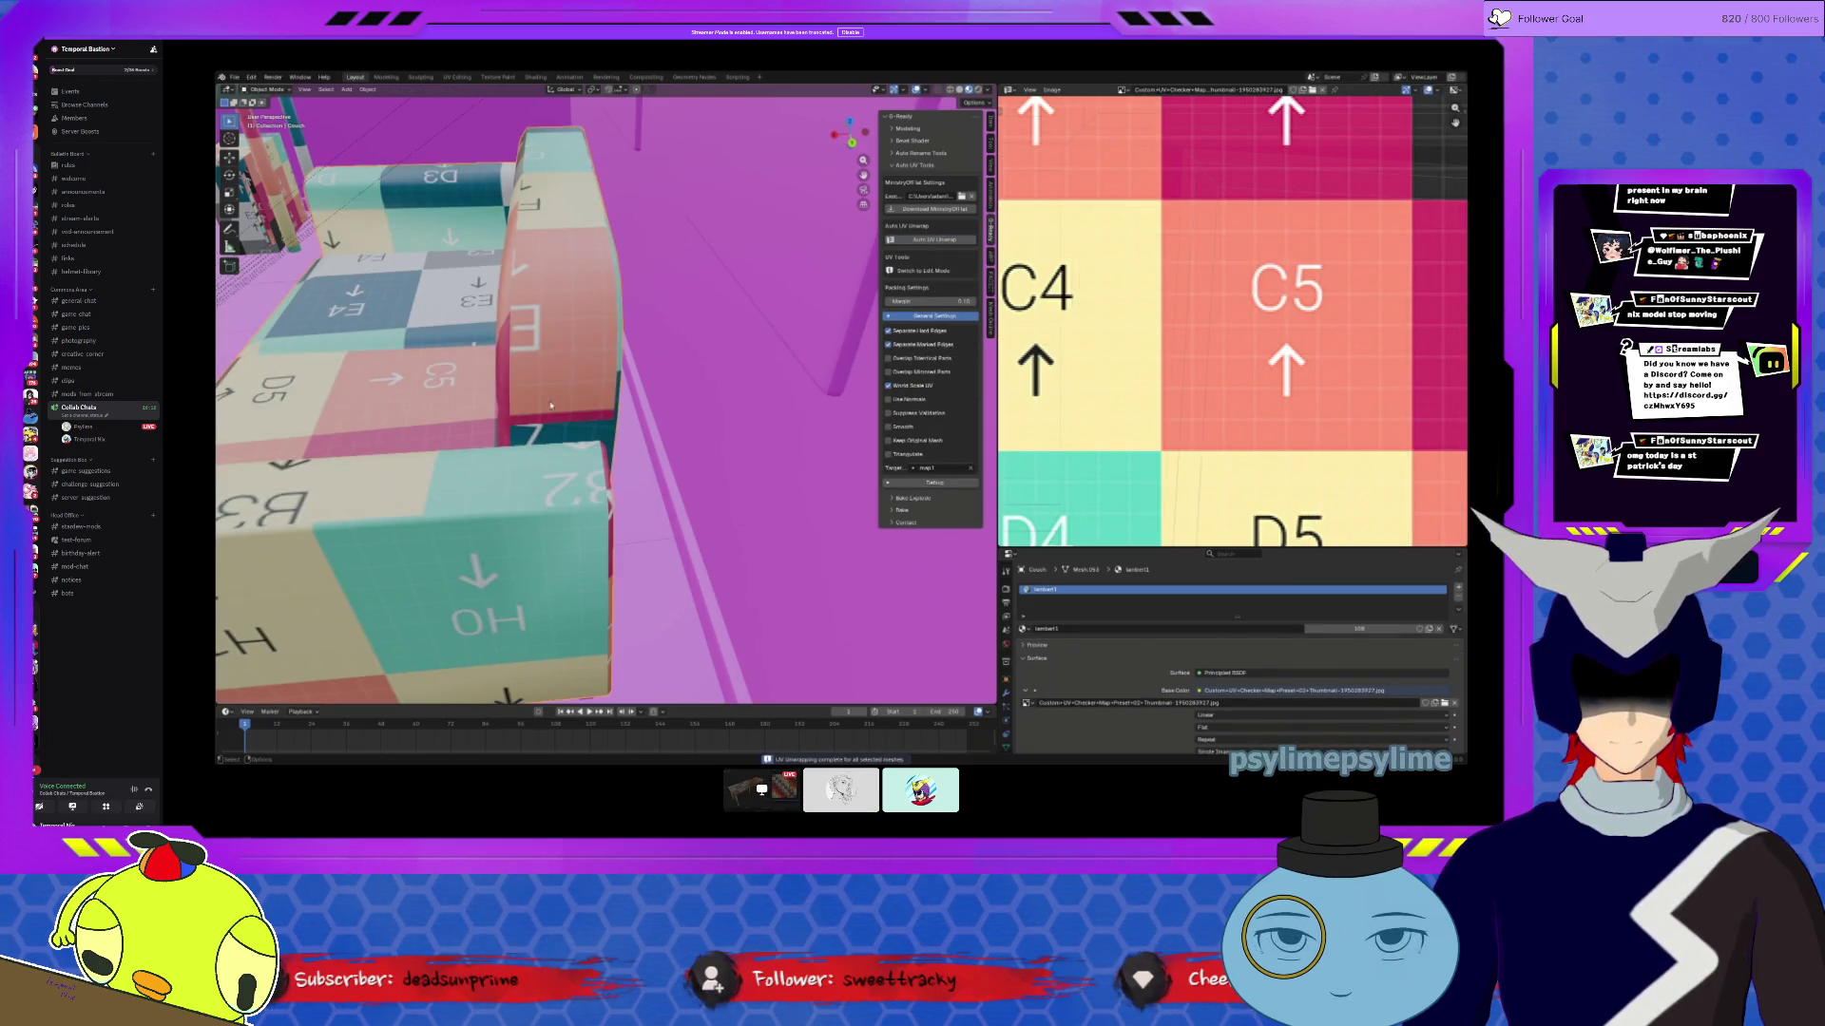
pyautogui.press('Tab')
pyautogui.click(1169, 89)
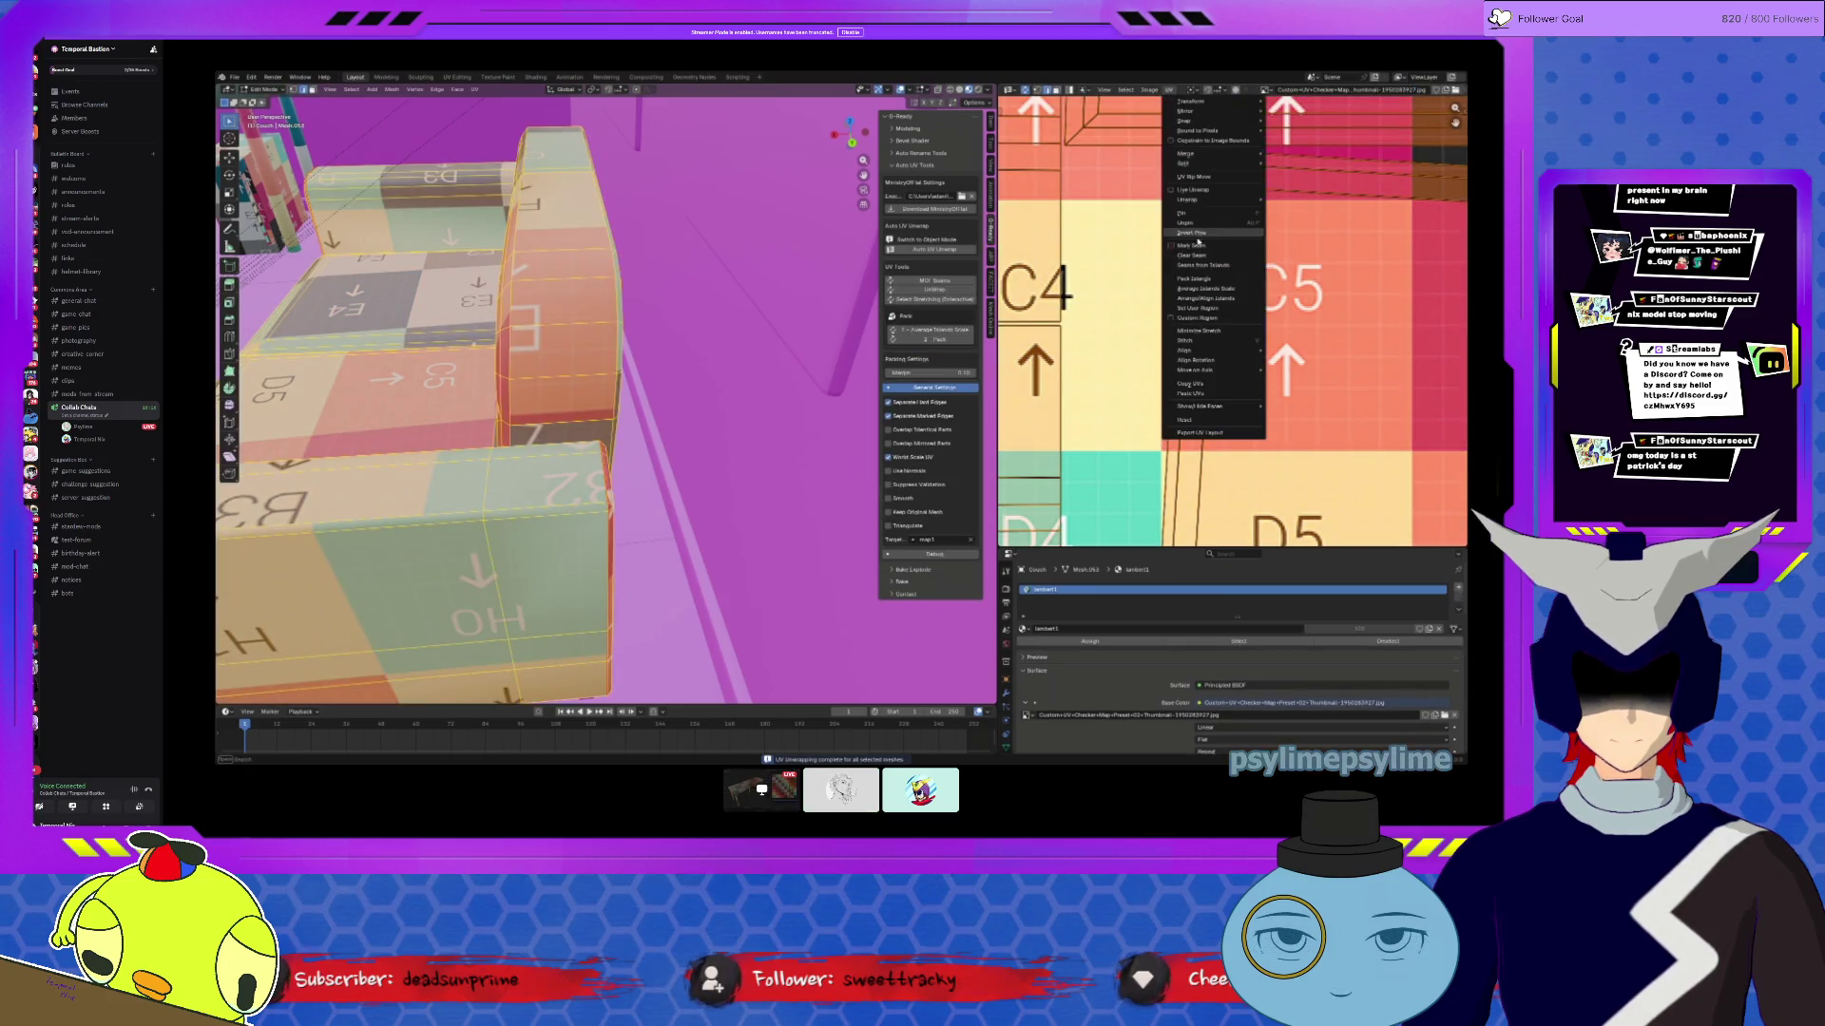
pyautogui.click(1195, 280)
pyautogui.click(1177, 427)
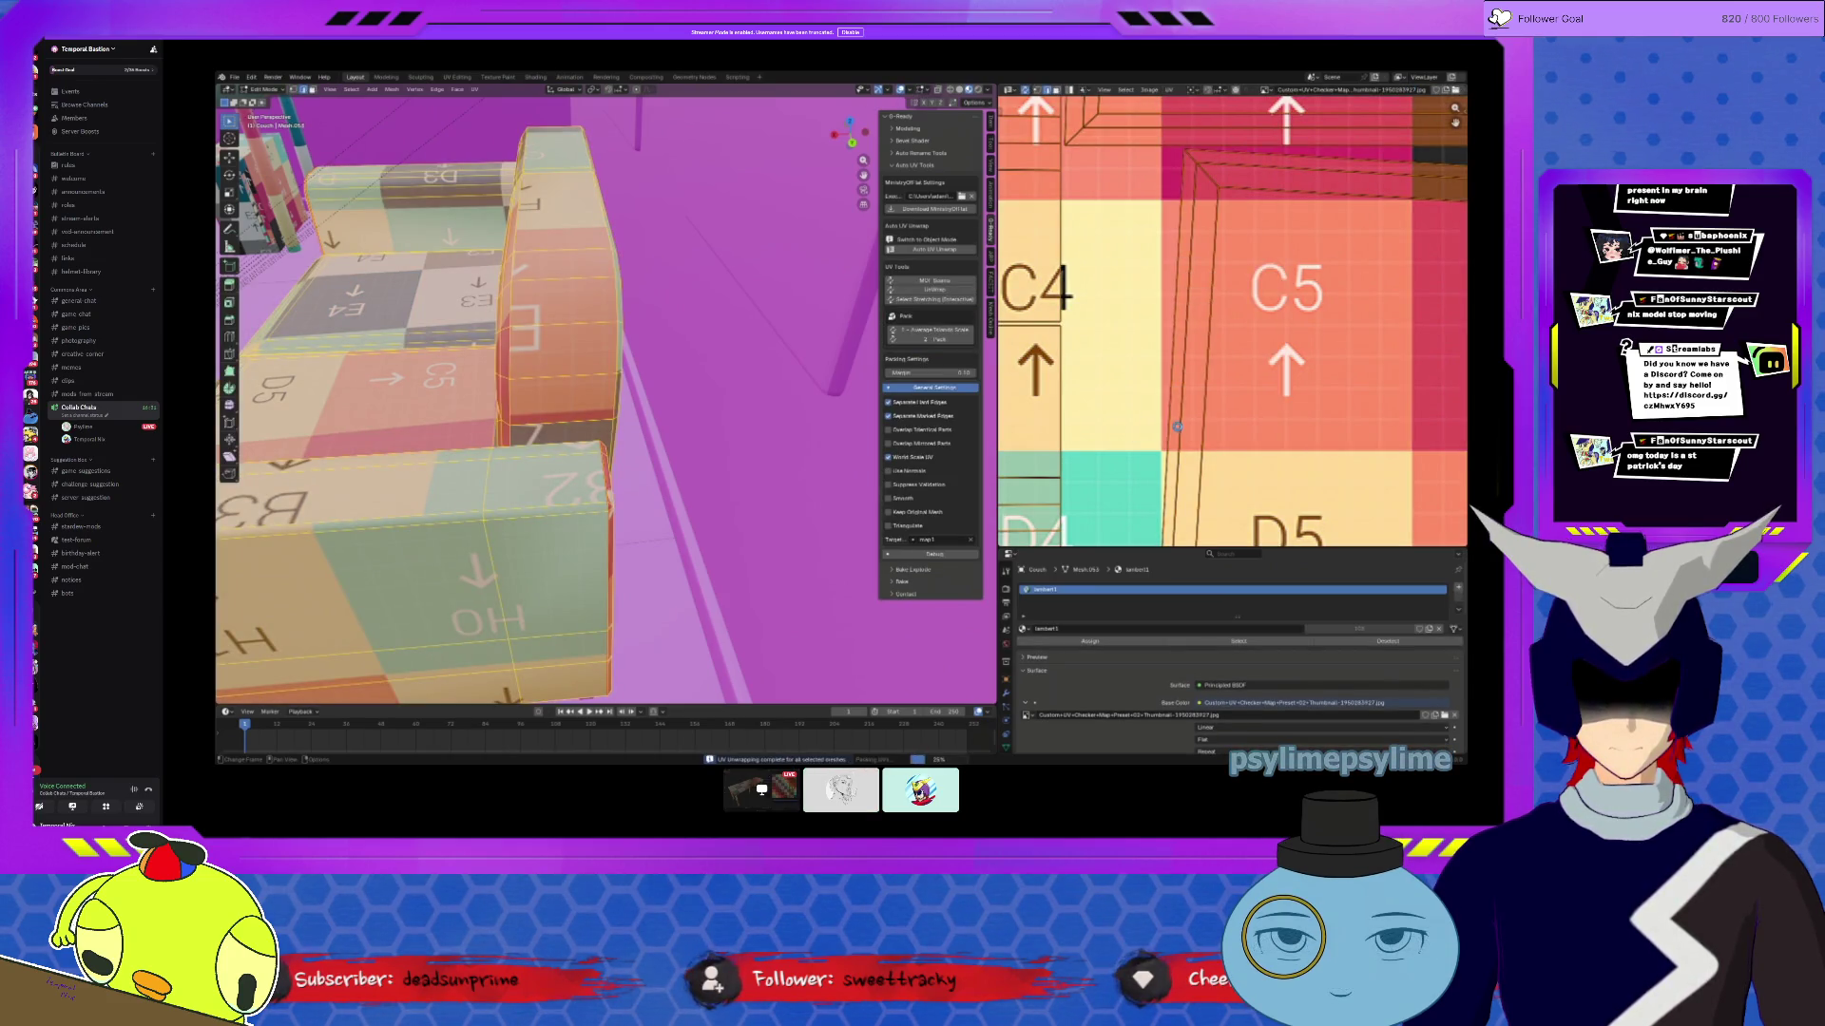
# Step: Inspect the repacked layout across UV rows D–H and the B3 back panel
pyautogui.scroll(-5, 1177, 428)
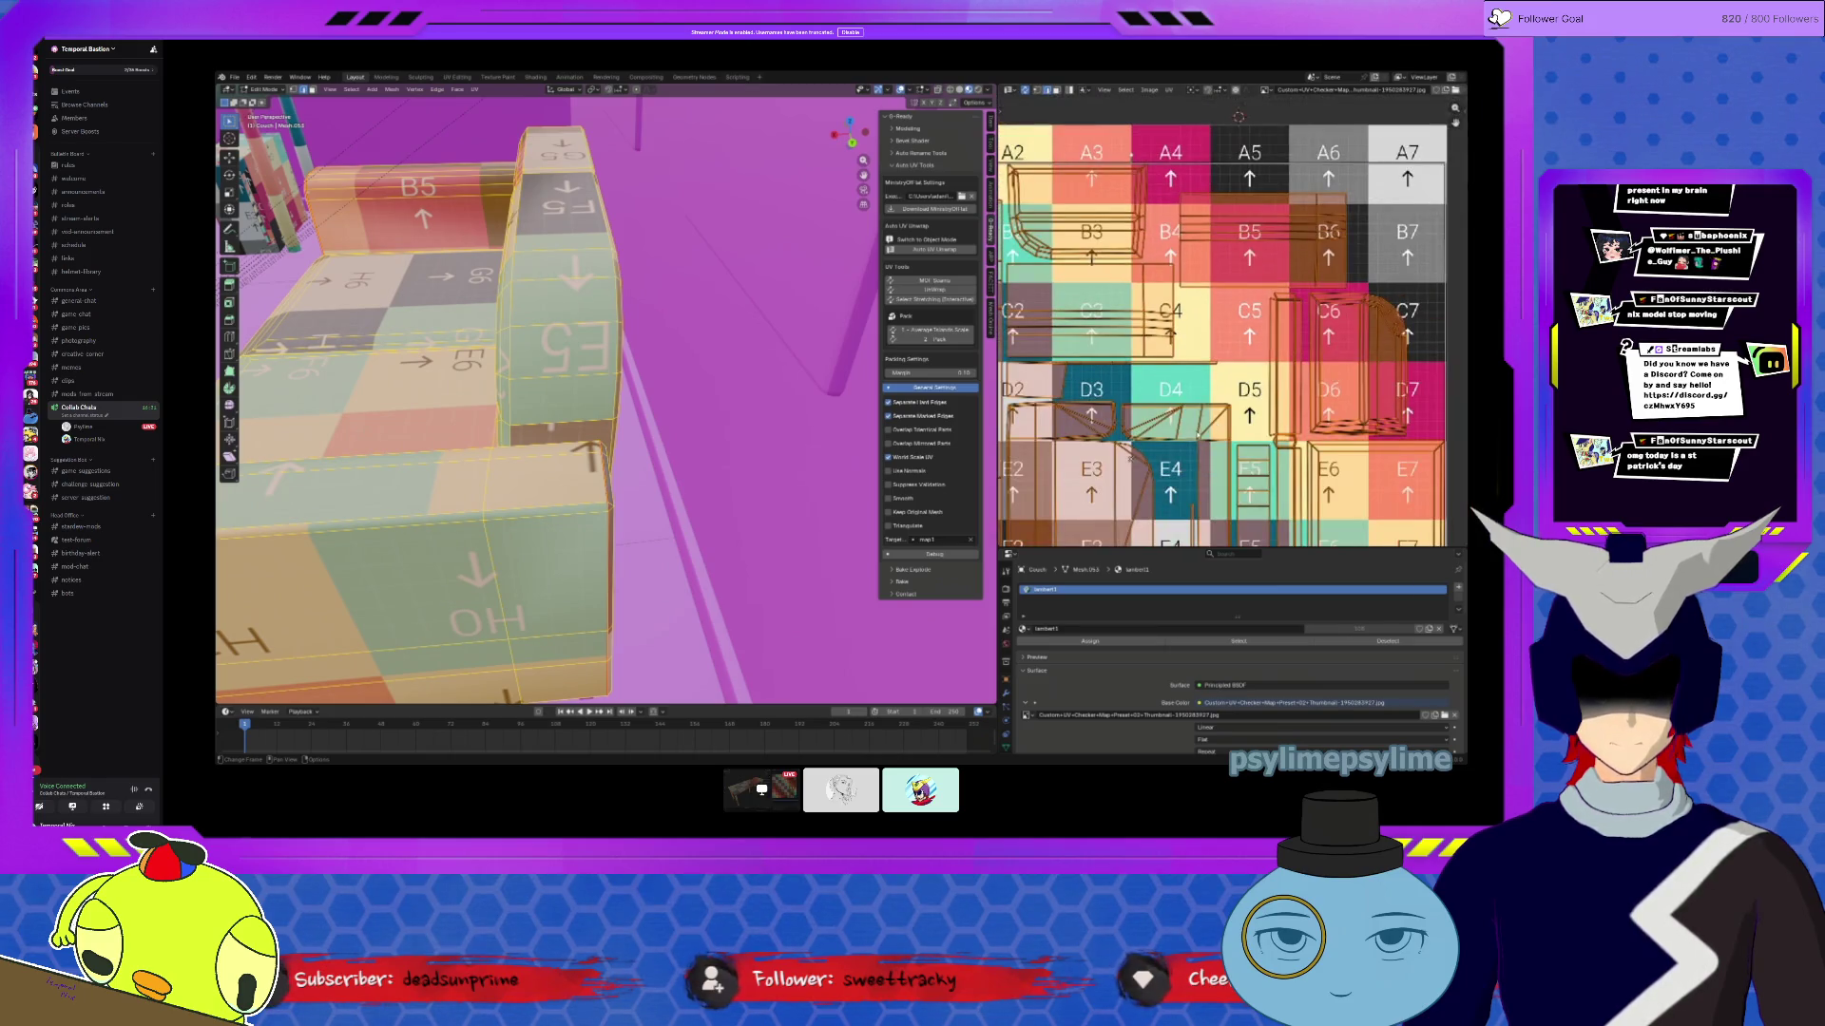
pyautogui.moveTo(1156, 443); pyautogui.dragTo(1283, 353, button='middle')
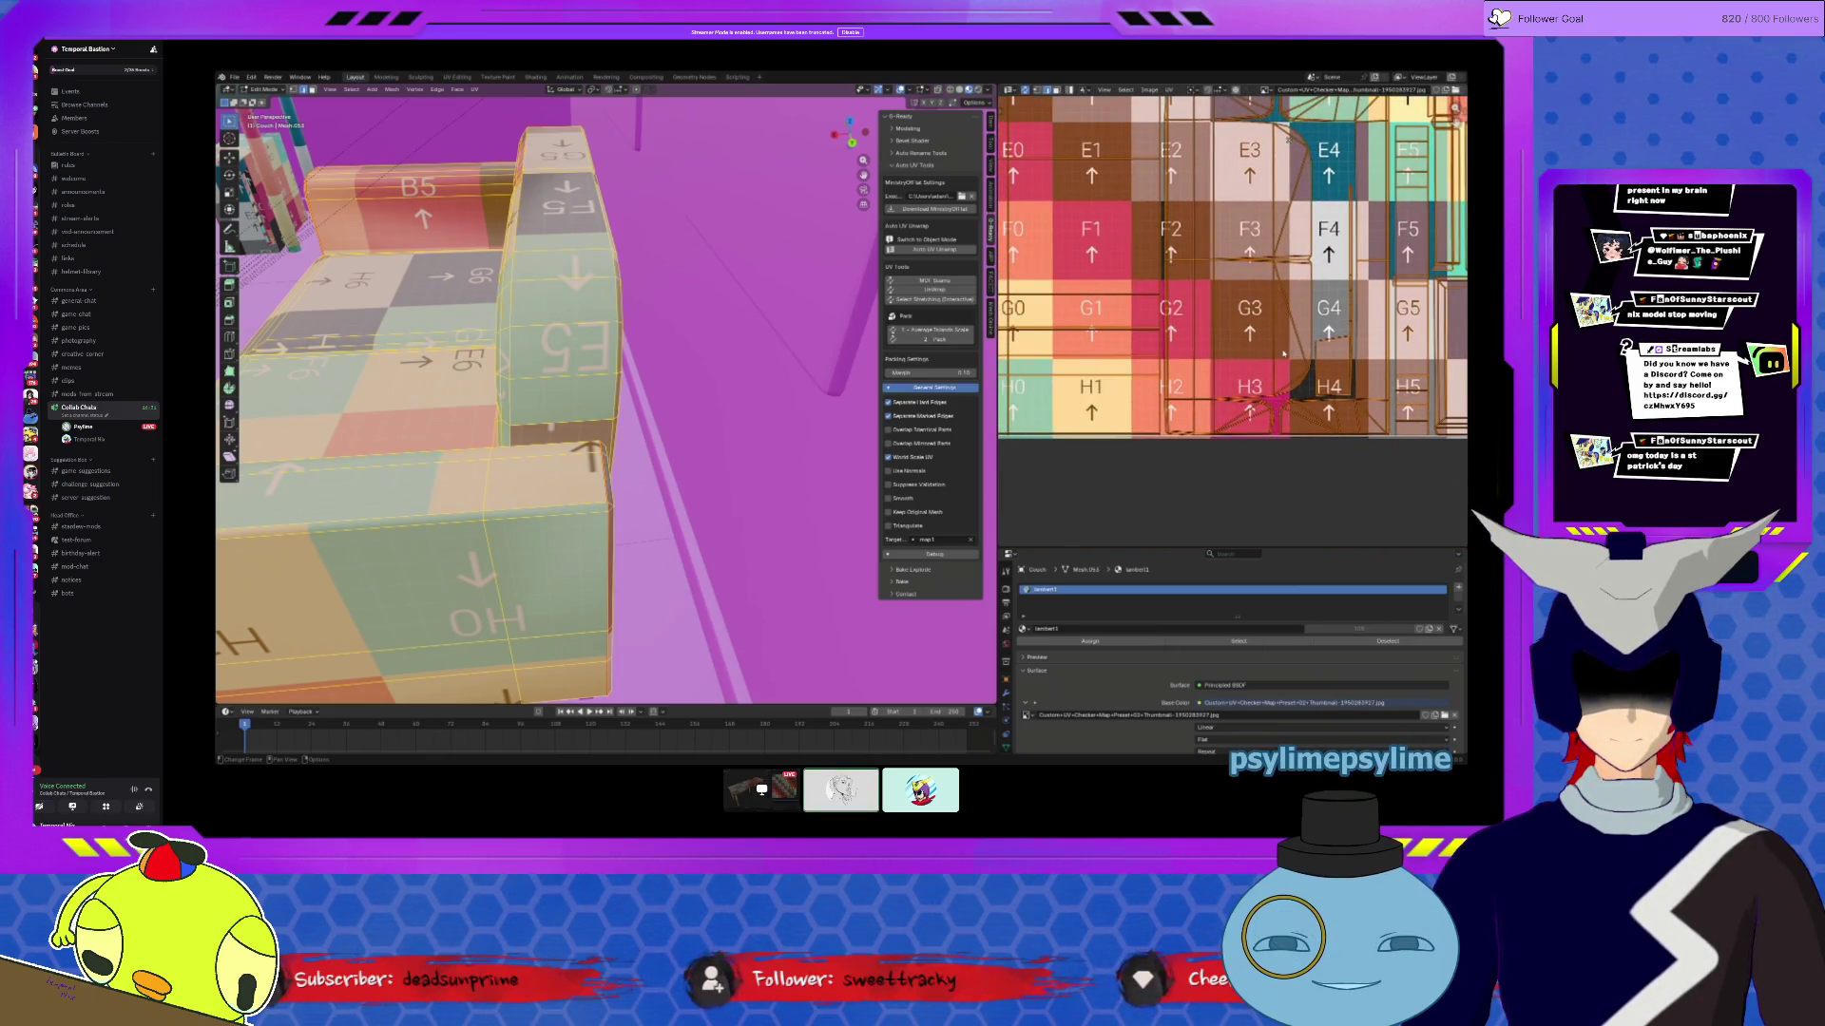
pyautogui.moveTo(1147, 359); pyautogui.dragTo(1224, 408, button='middle')
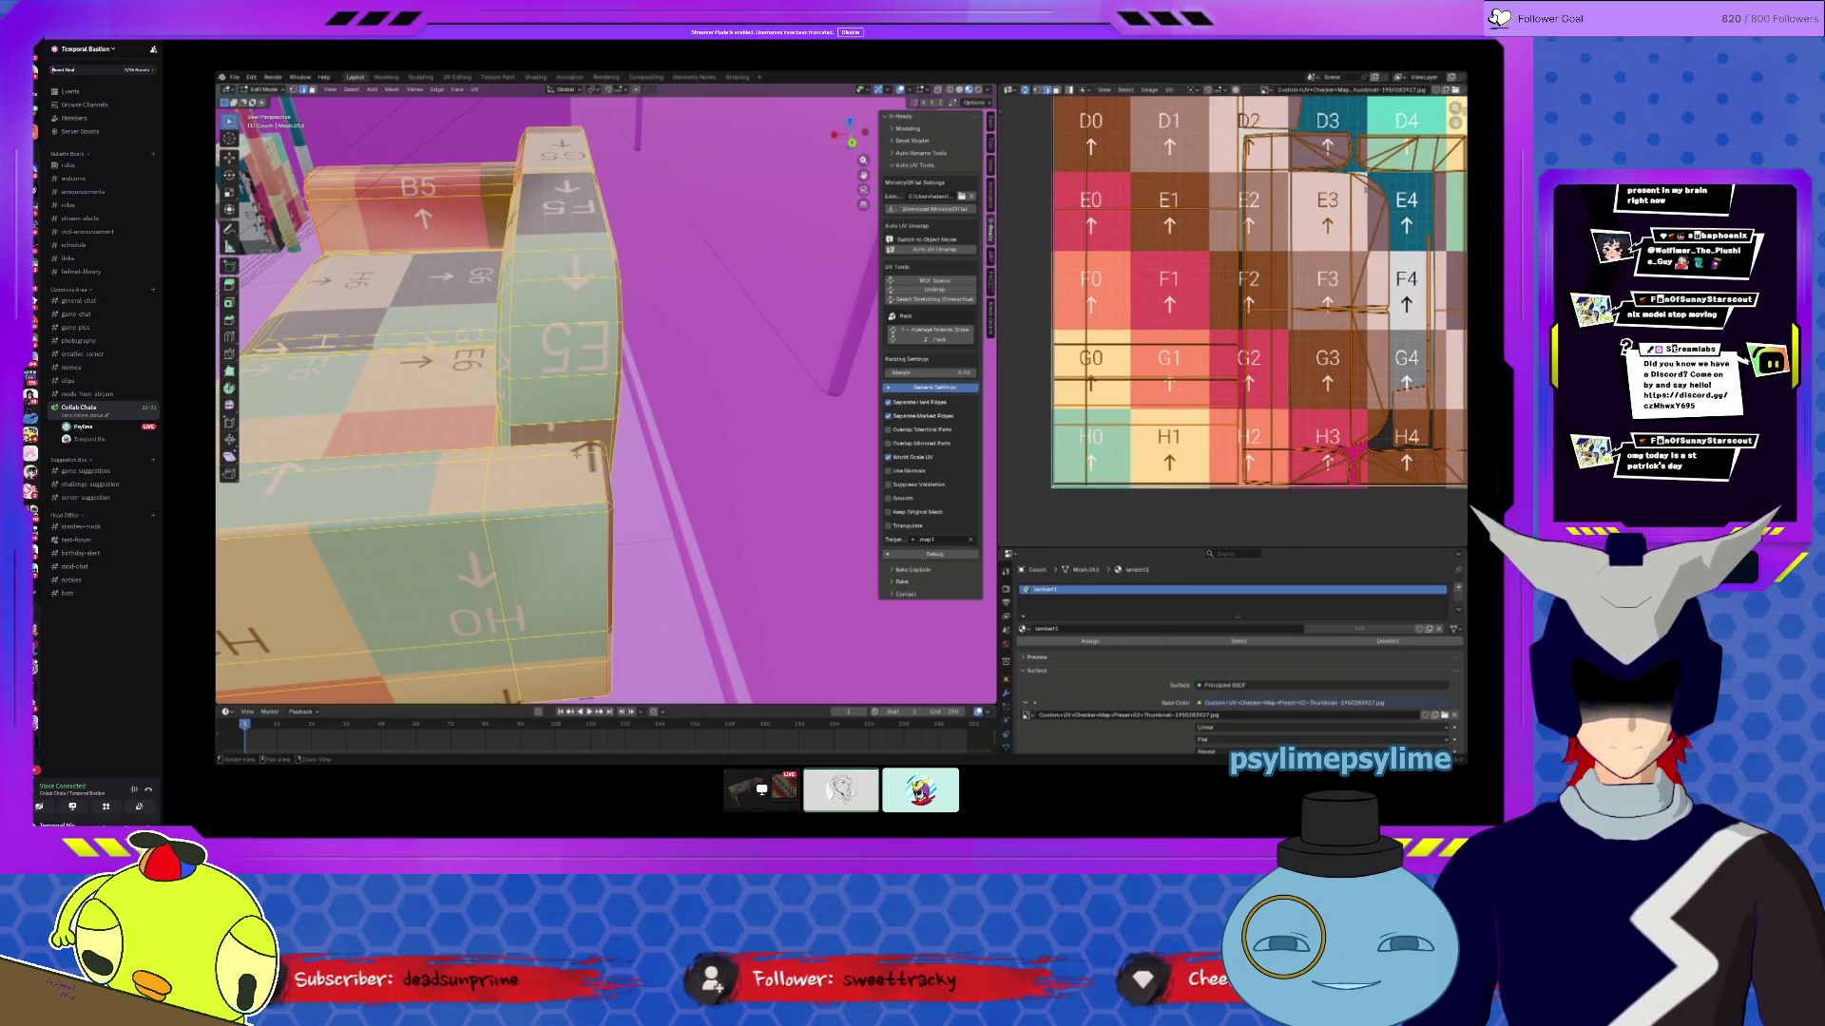
pyautogui.hotkey('alt', 'a')
pyautogui.moveTo(574, 454)
pyautogui.mouseDown(button='middle')
pyautogui.moveTo(544, 435)
pyautogui.moveTo(663, 429)
pyautogui.moveTo(666, 462)
pyautogui.moveTo(555, 448)
pyautogui.moveTo(652, 454)
pyautogui.moveTo(575, 334)
pyautogui.mouseUp(button='middle')
pyautogui.scroll(5, 719, 470)
pyautogui.scroll(-5, 555, 448)
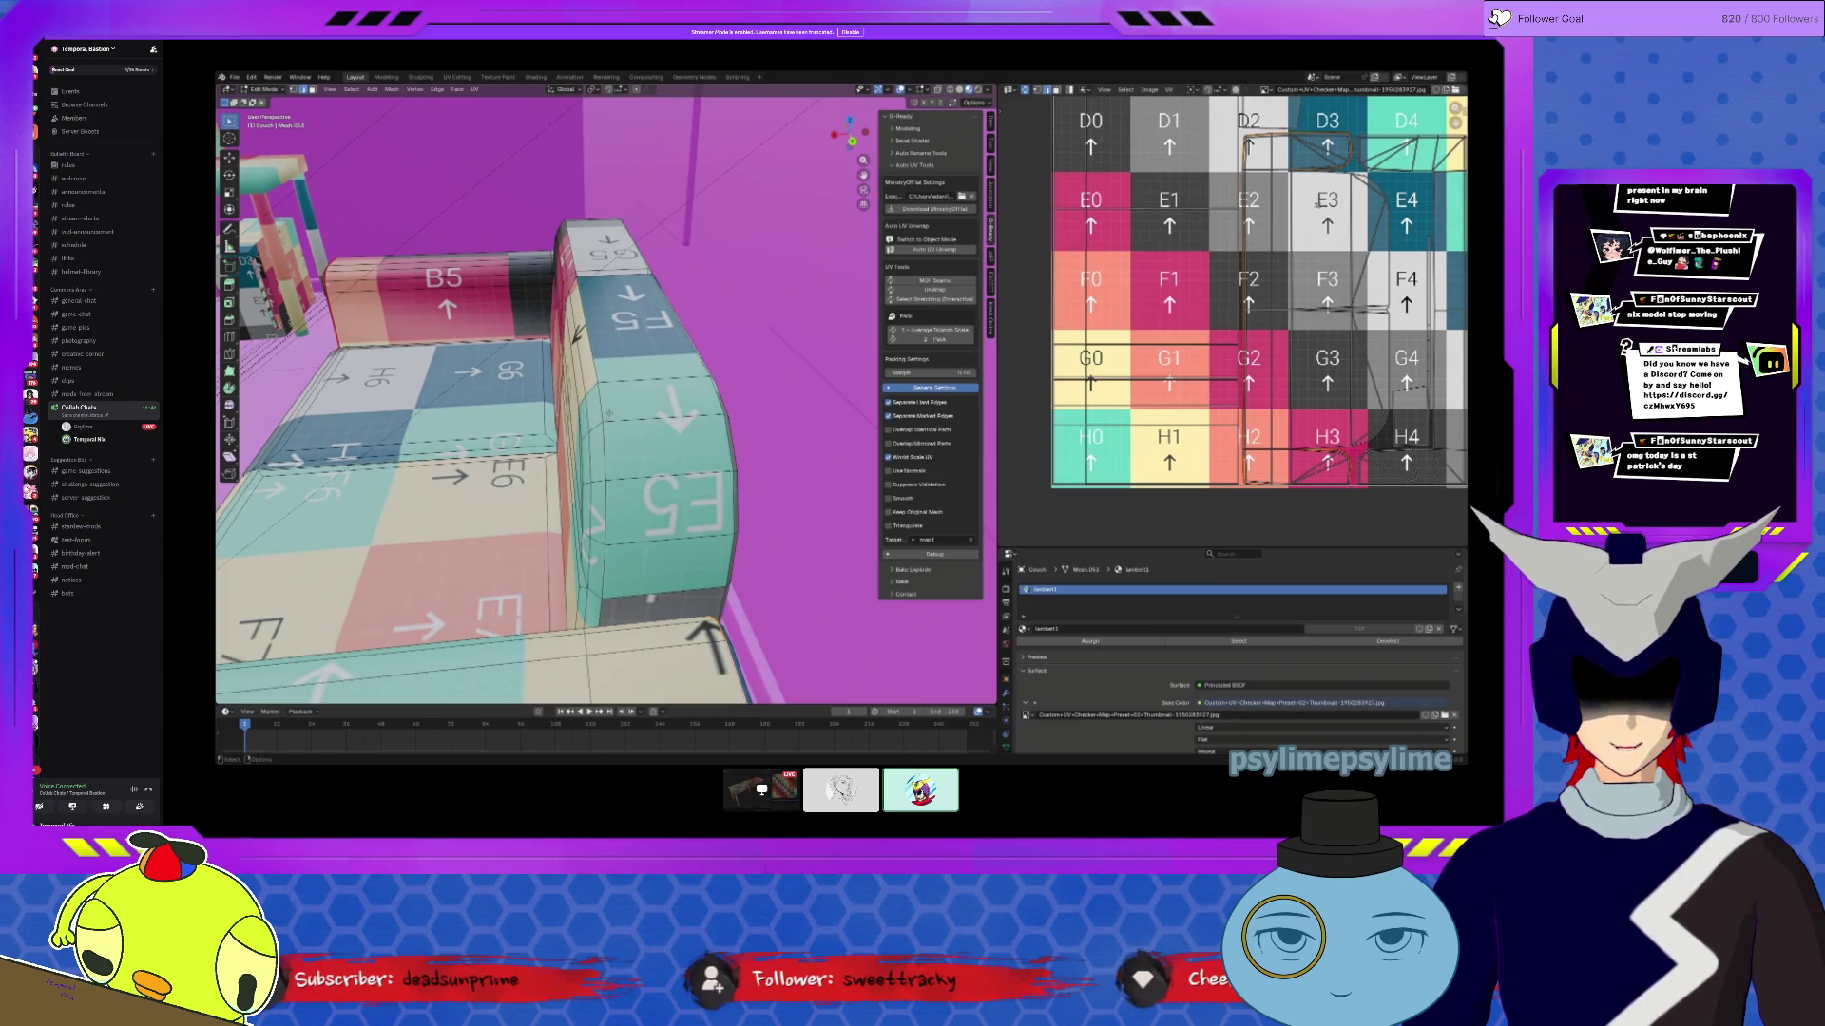
pyautogui.moveTo(608, 412)
pyautogui.mouseDown(button='middle')
pyautogui.moveTo(532, 390)
pyautogui.moveTo(604, 446)
pyautogui.mouseUp(button='middle')
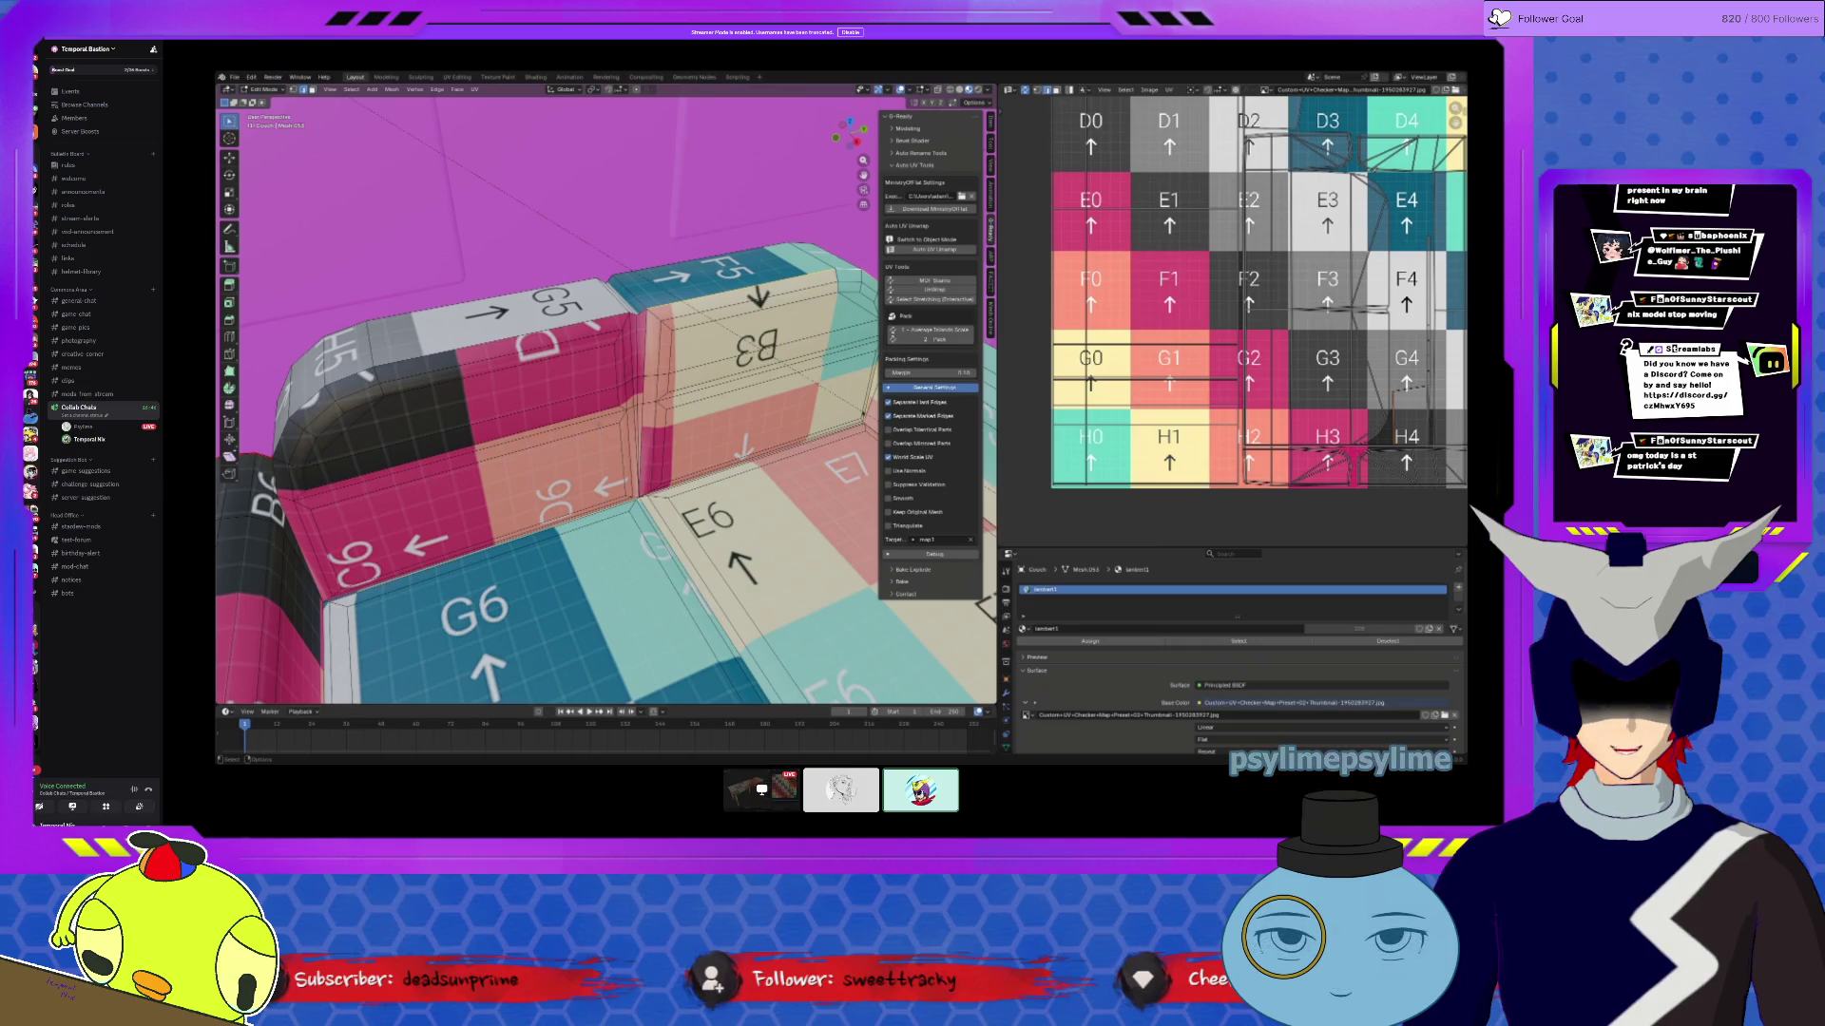
pyautogui.moveTo(456, 608); pyautogui.dragTo(424, 500, button='middle')
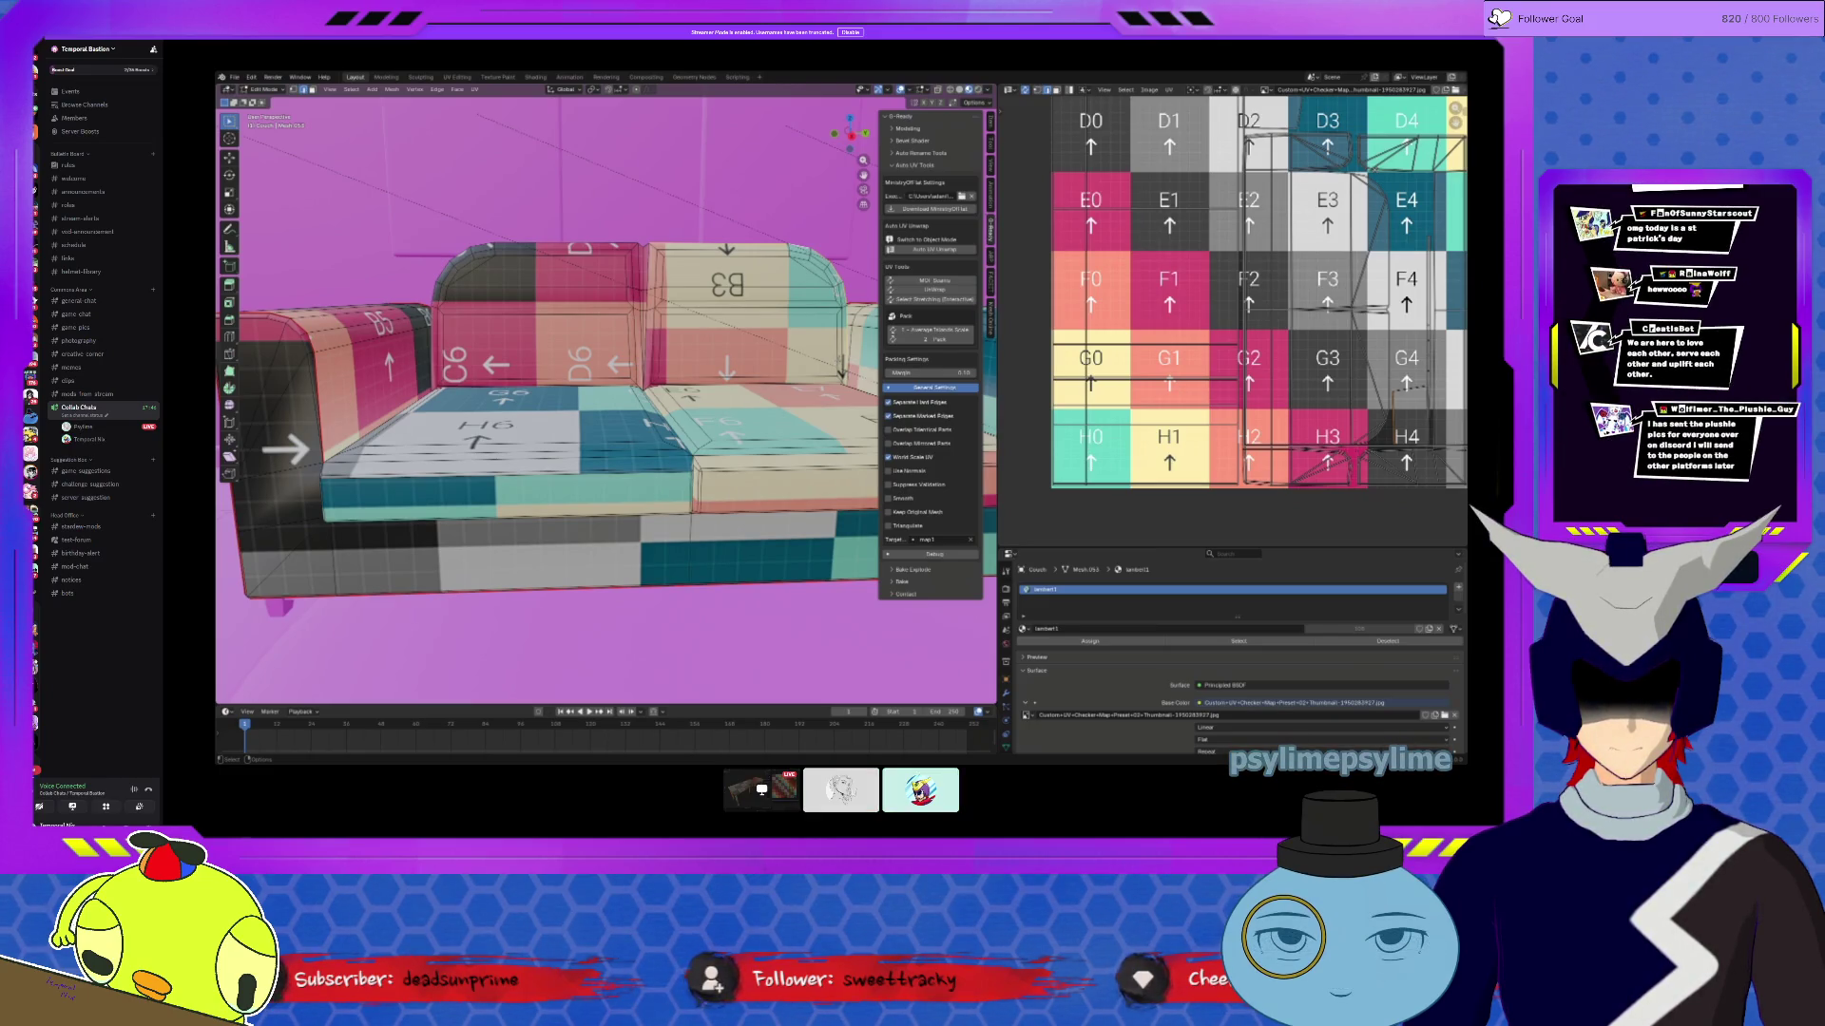
pyautogui.hotkey('shift', '`')
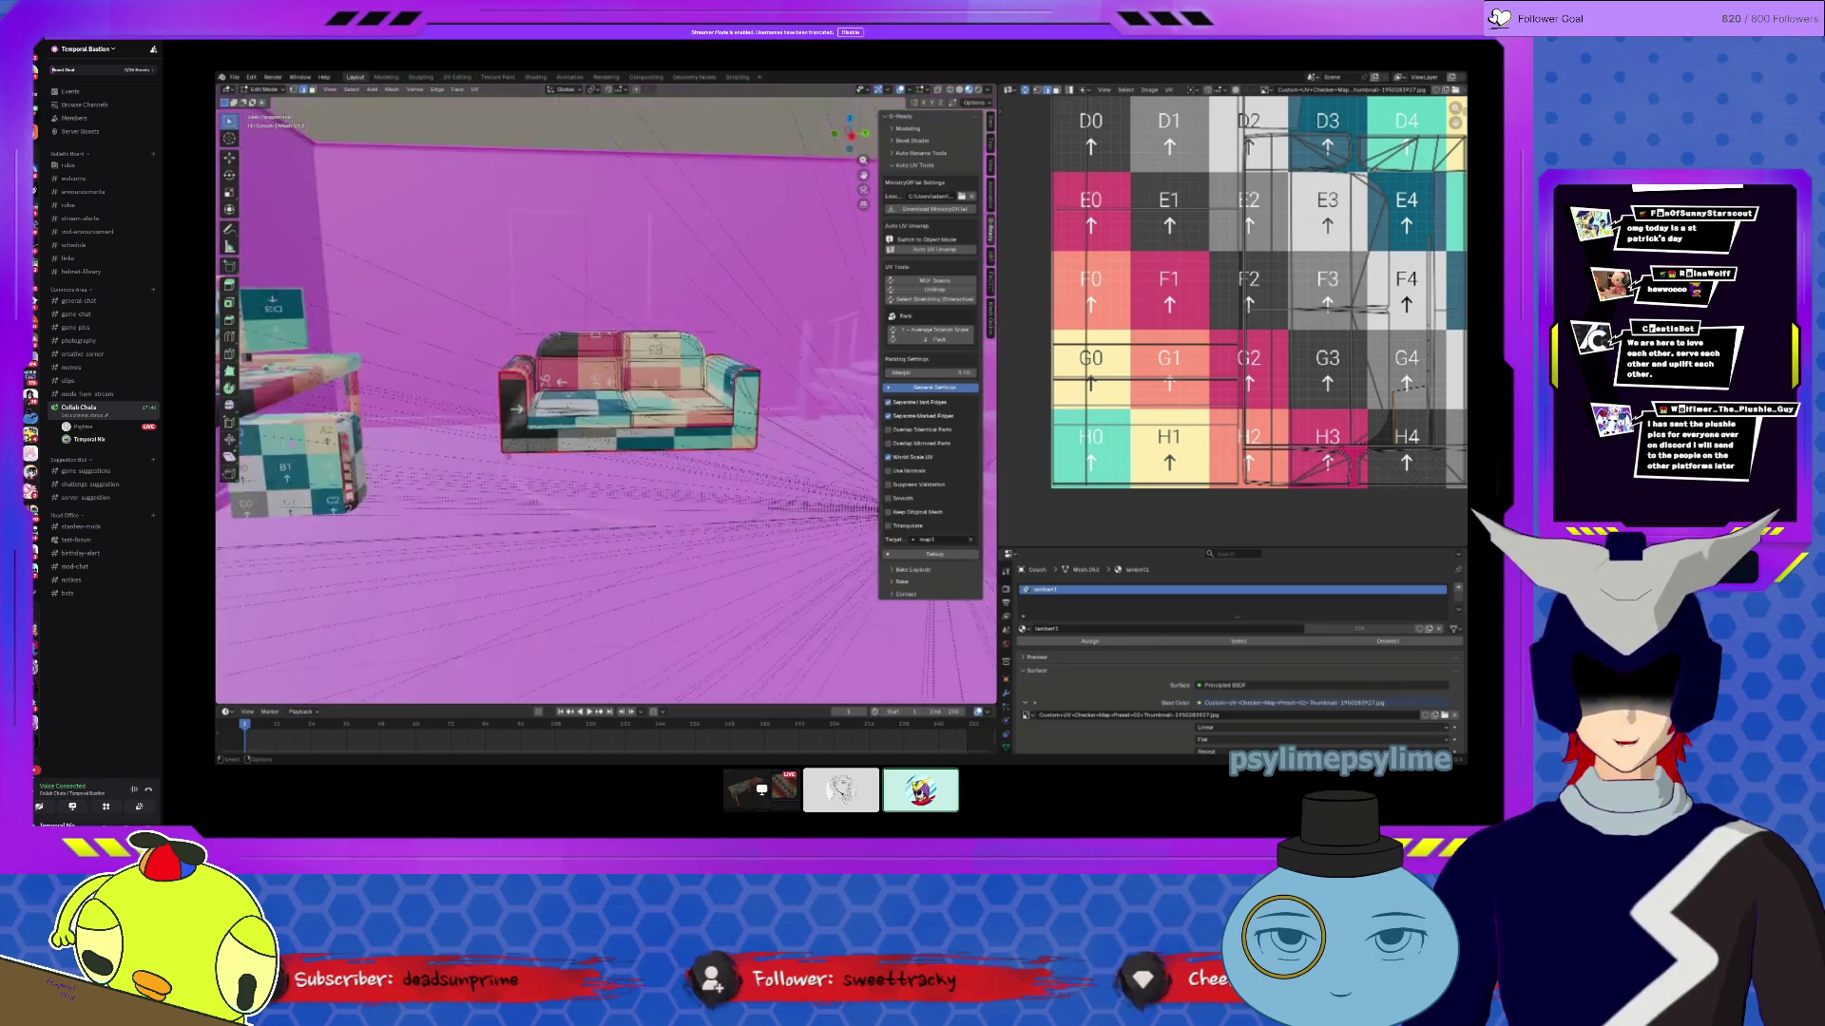
# Step: Fly to the satellite dish, start editing its mesh, and frame the stand
pyautogui.click(794, 662)
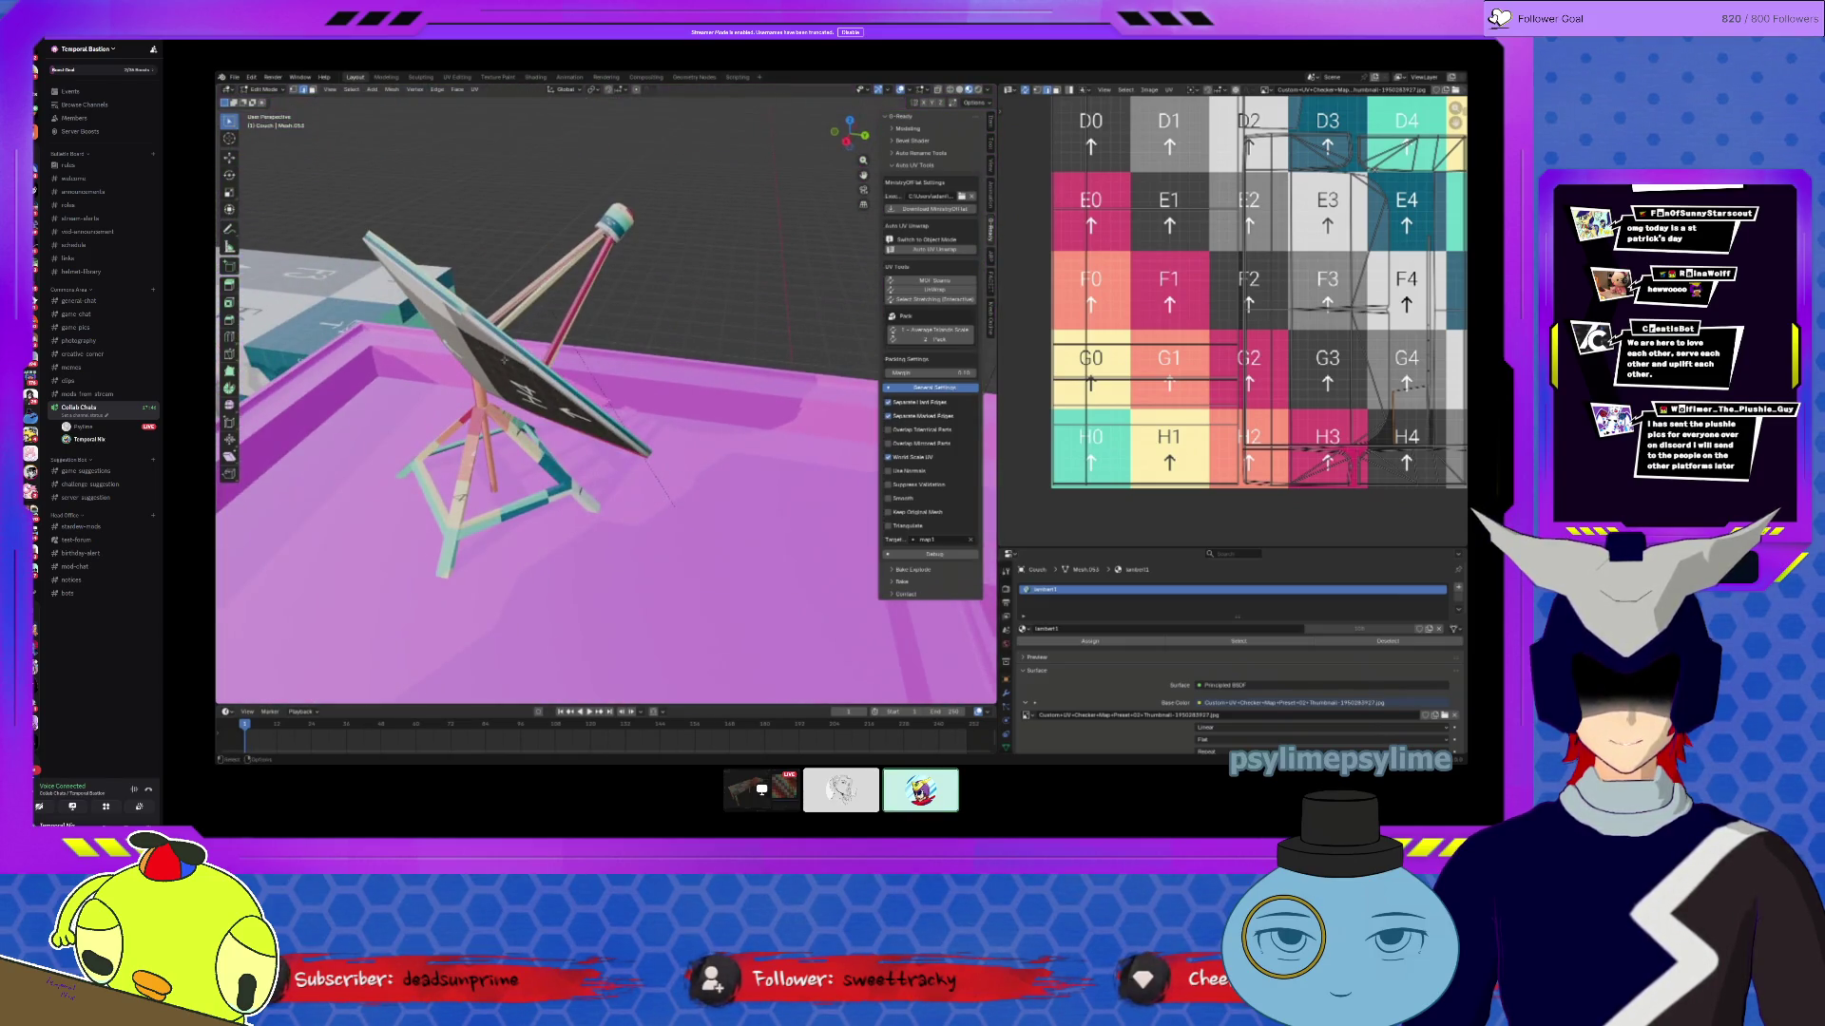
pyautogui.hotkey('alt', 'q')
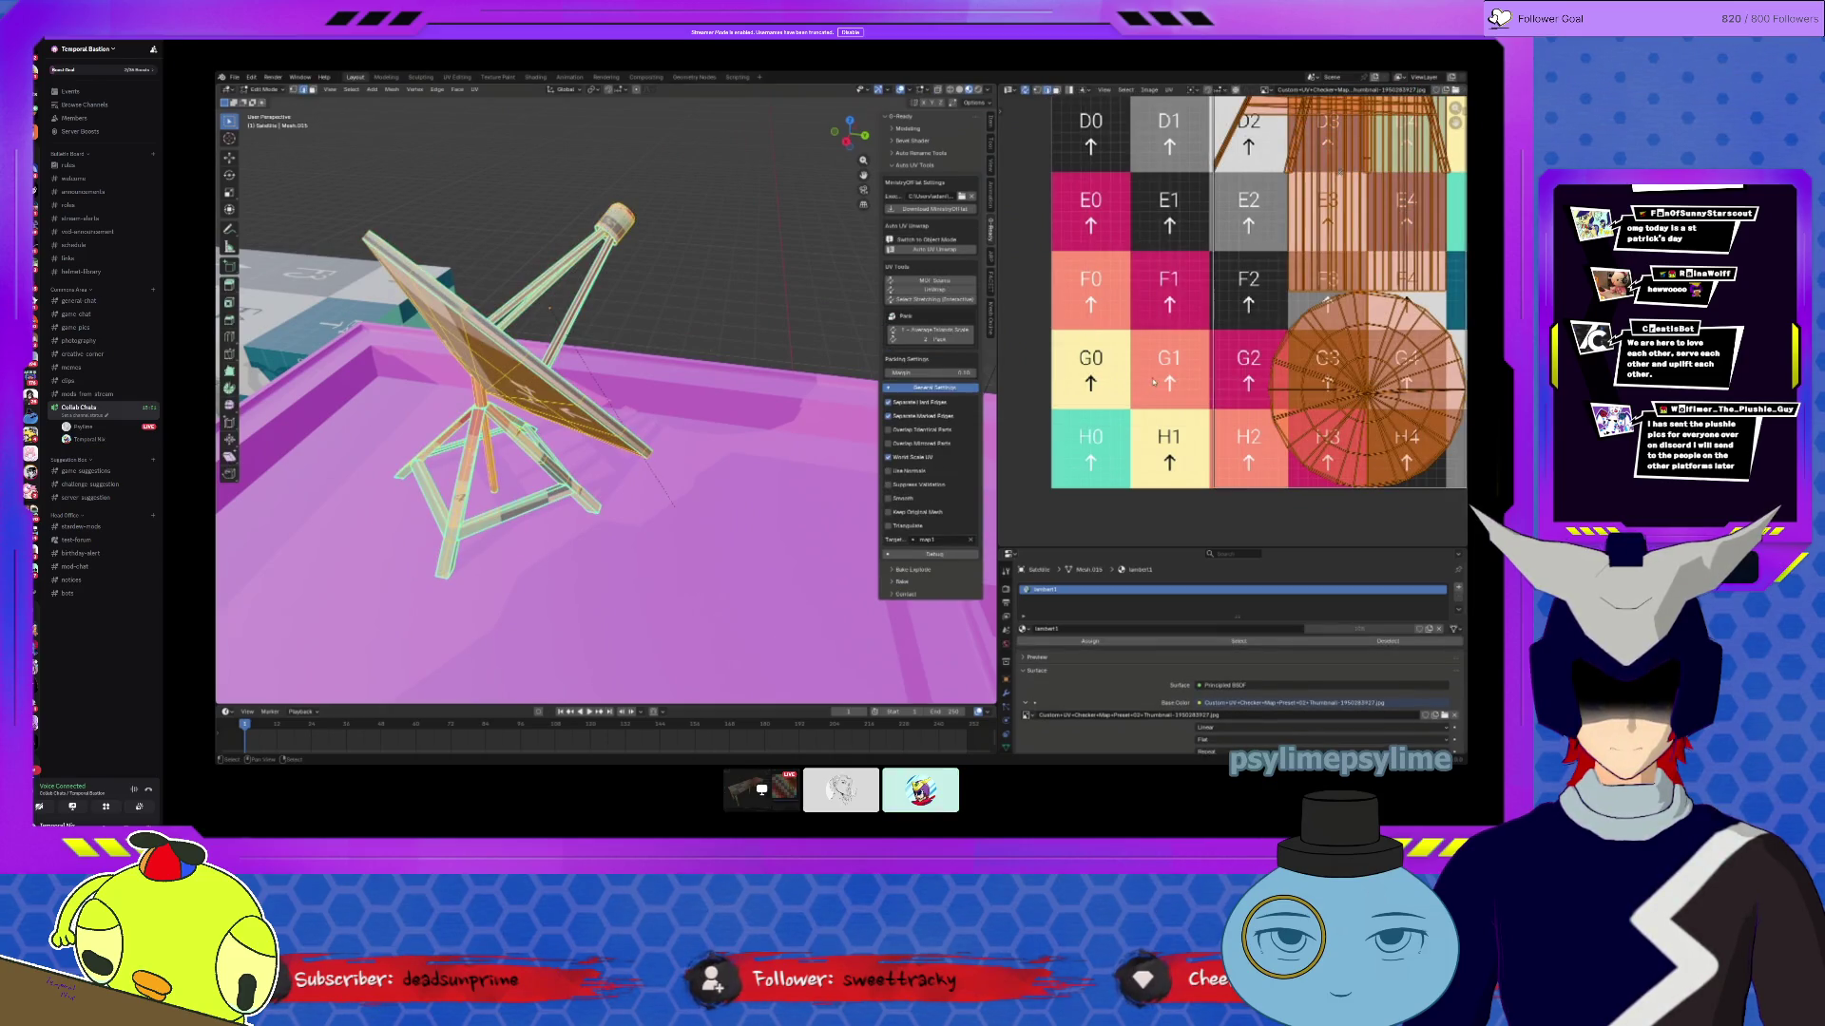
pyautogui.scroll(-5, 1153, 382)
pyautogui.hotkey('shift', '`')
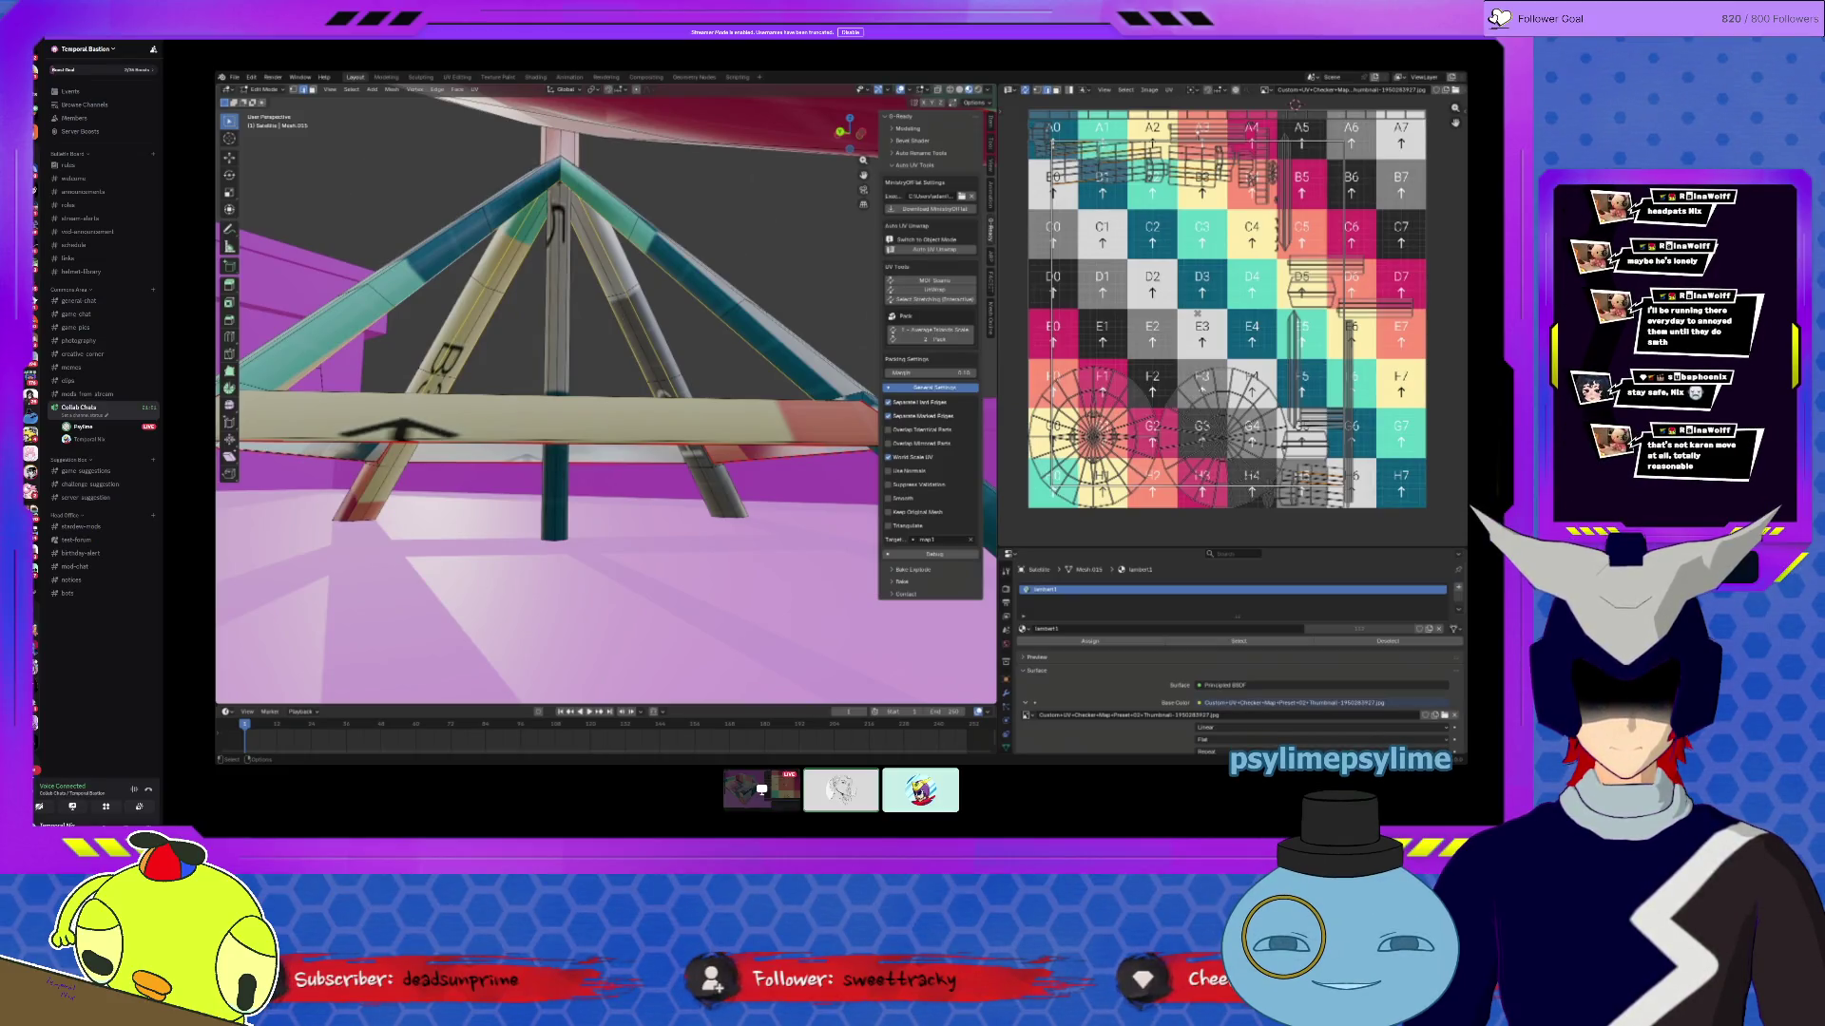
pyautogui.press('s')
pyautogui.moveTo(569, 267)
pyautogui.mouseDown(button='middle')
pyautogui.moveTo(608, 375)
pyautogui.moveTo(788, 416)
pyautogui.moveTo(869, 469)
pyautogui.moveTo(608, 285)
pyautogui.mouseUp(button='middle')
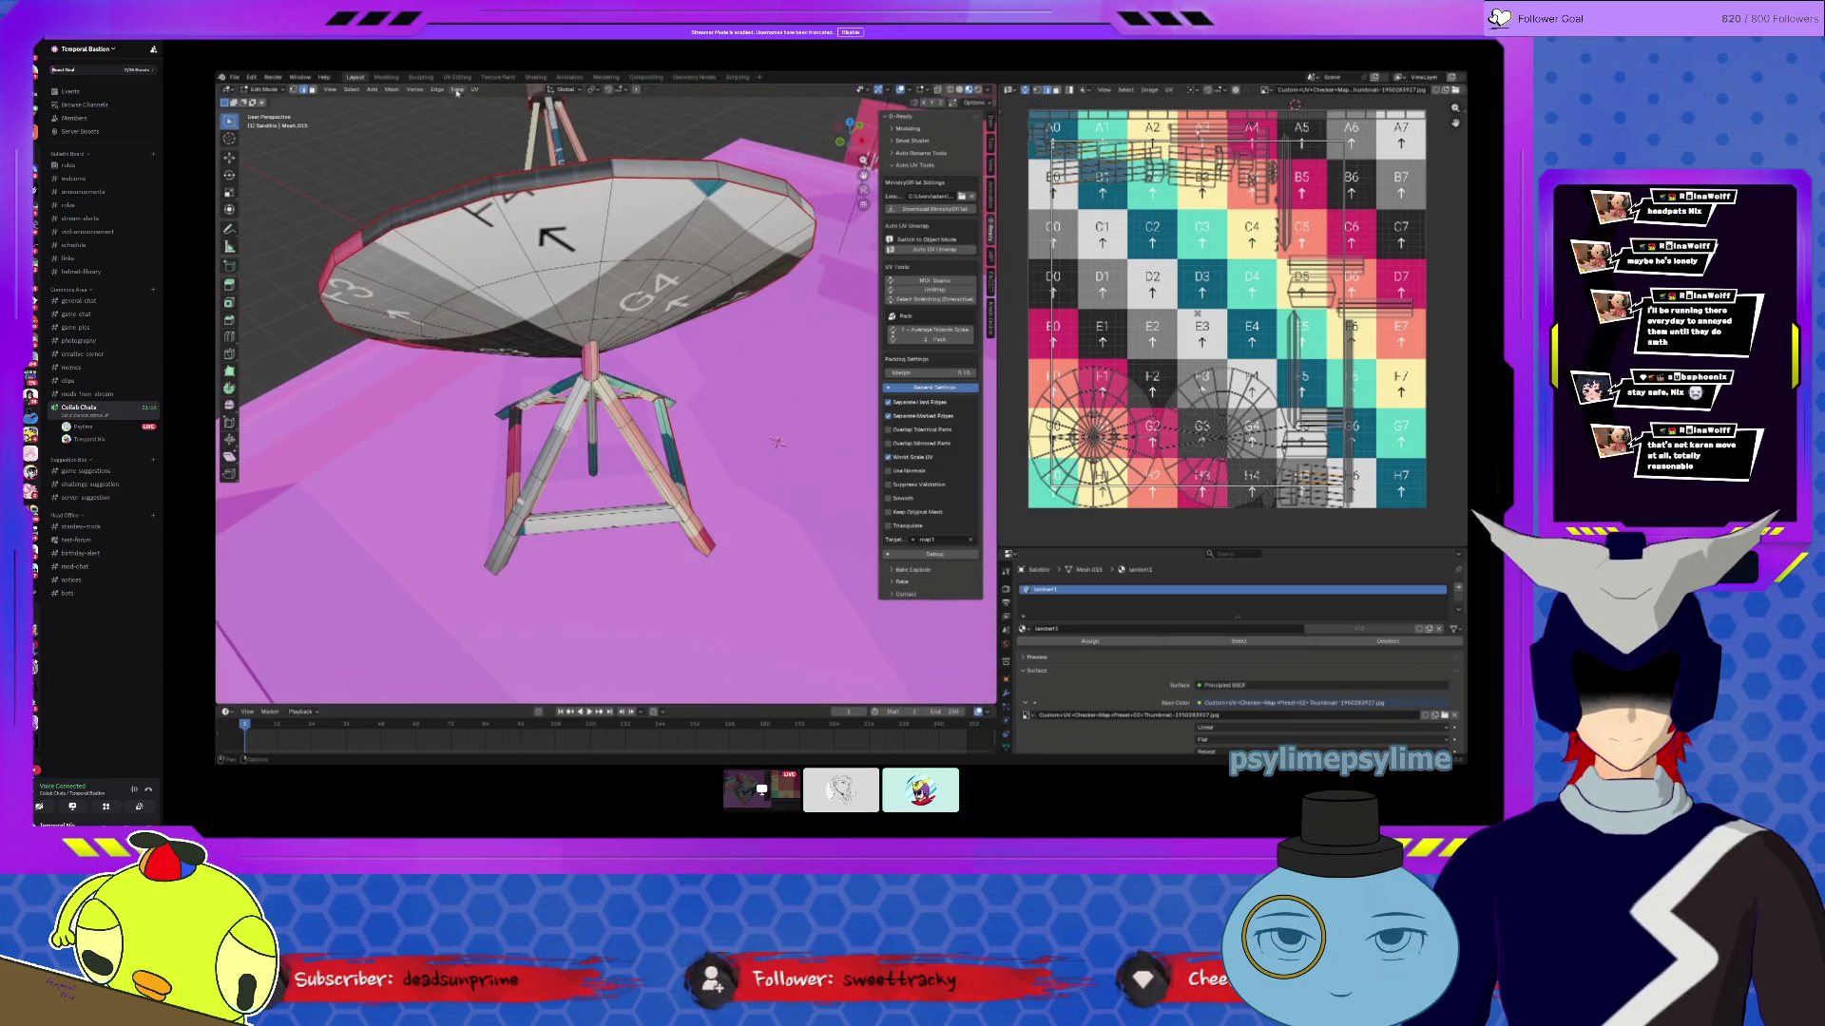
# Step: Select the entire dish and stand mesh and unwrap it onto the checker
pyautogui.click(437, 90)
pyautogui.press('a')
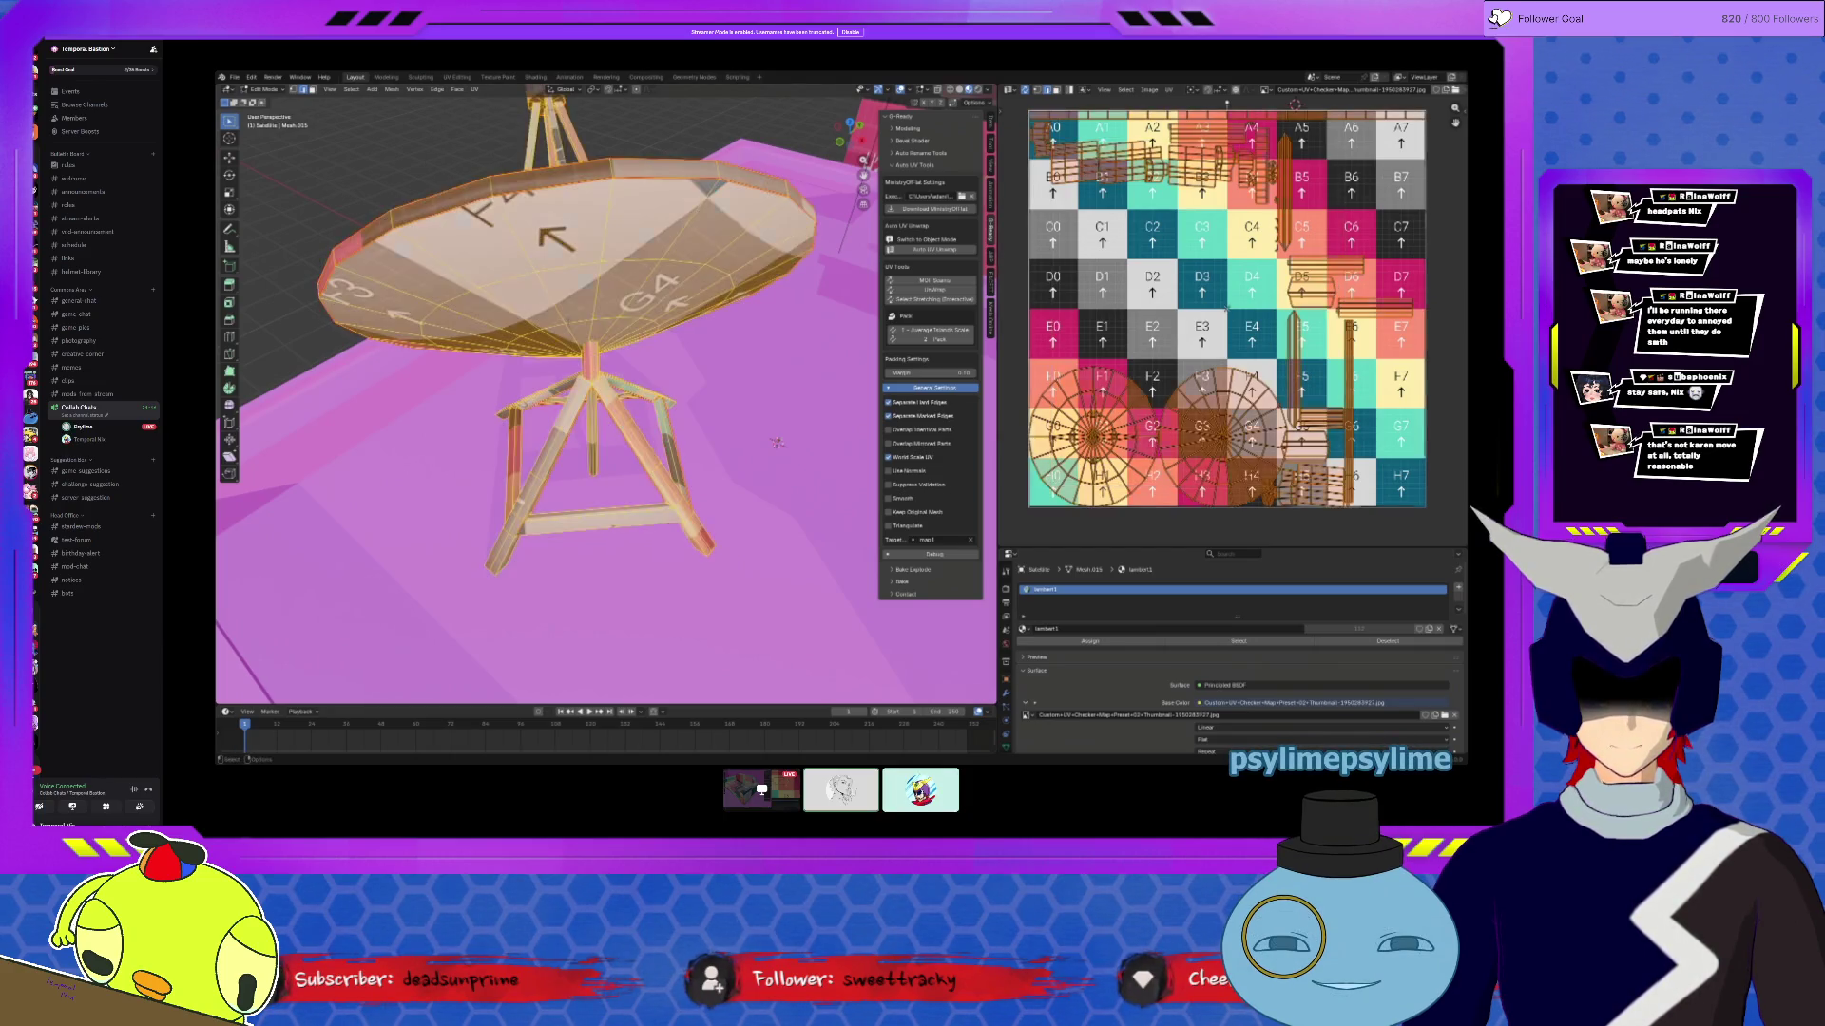
pyautogui.click(934, 249)
pyautogui.scroll(5, 1201, 412)
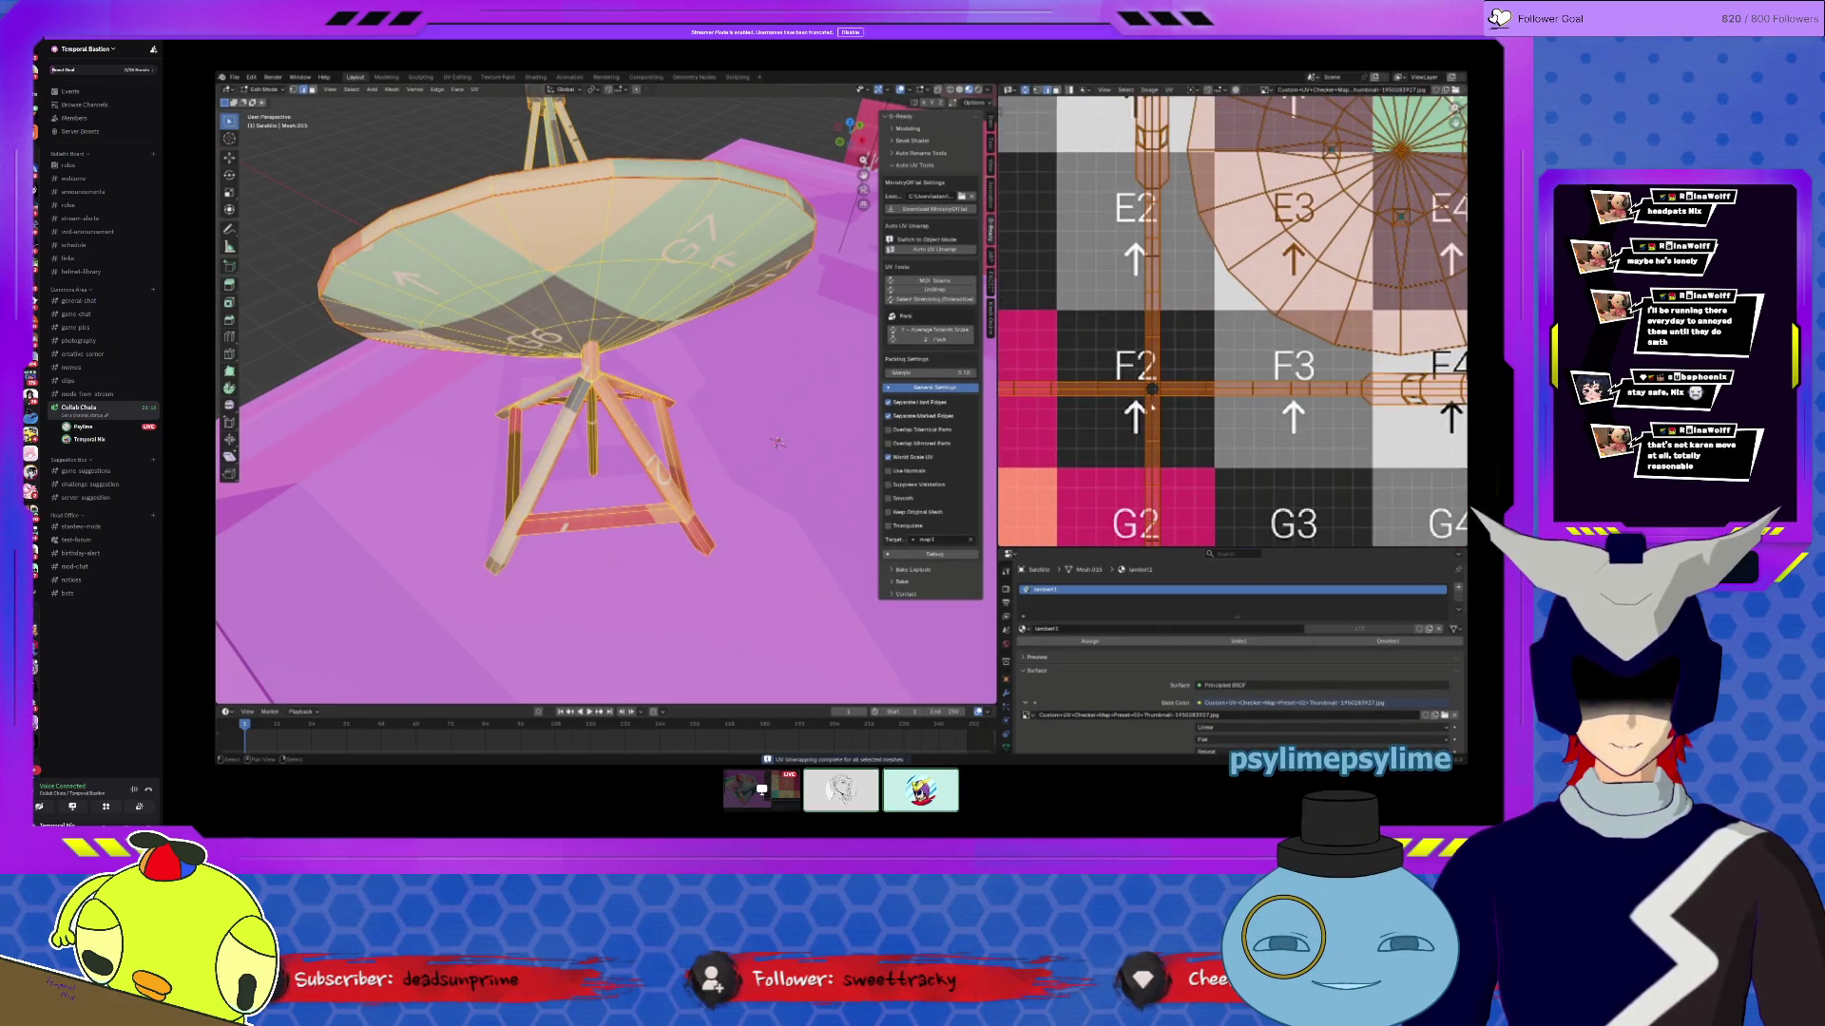
pyautogui.scroll(-4, 1152, 407)
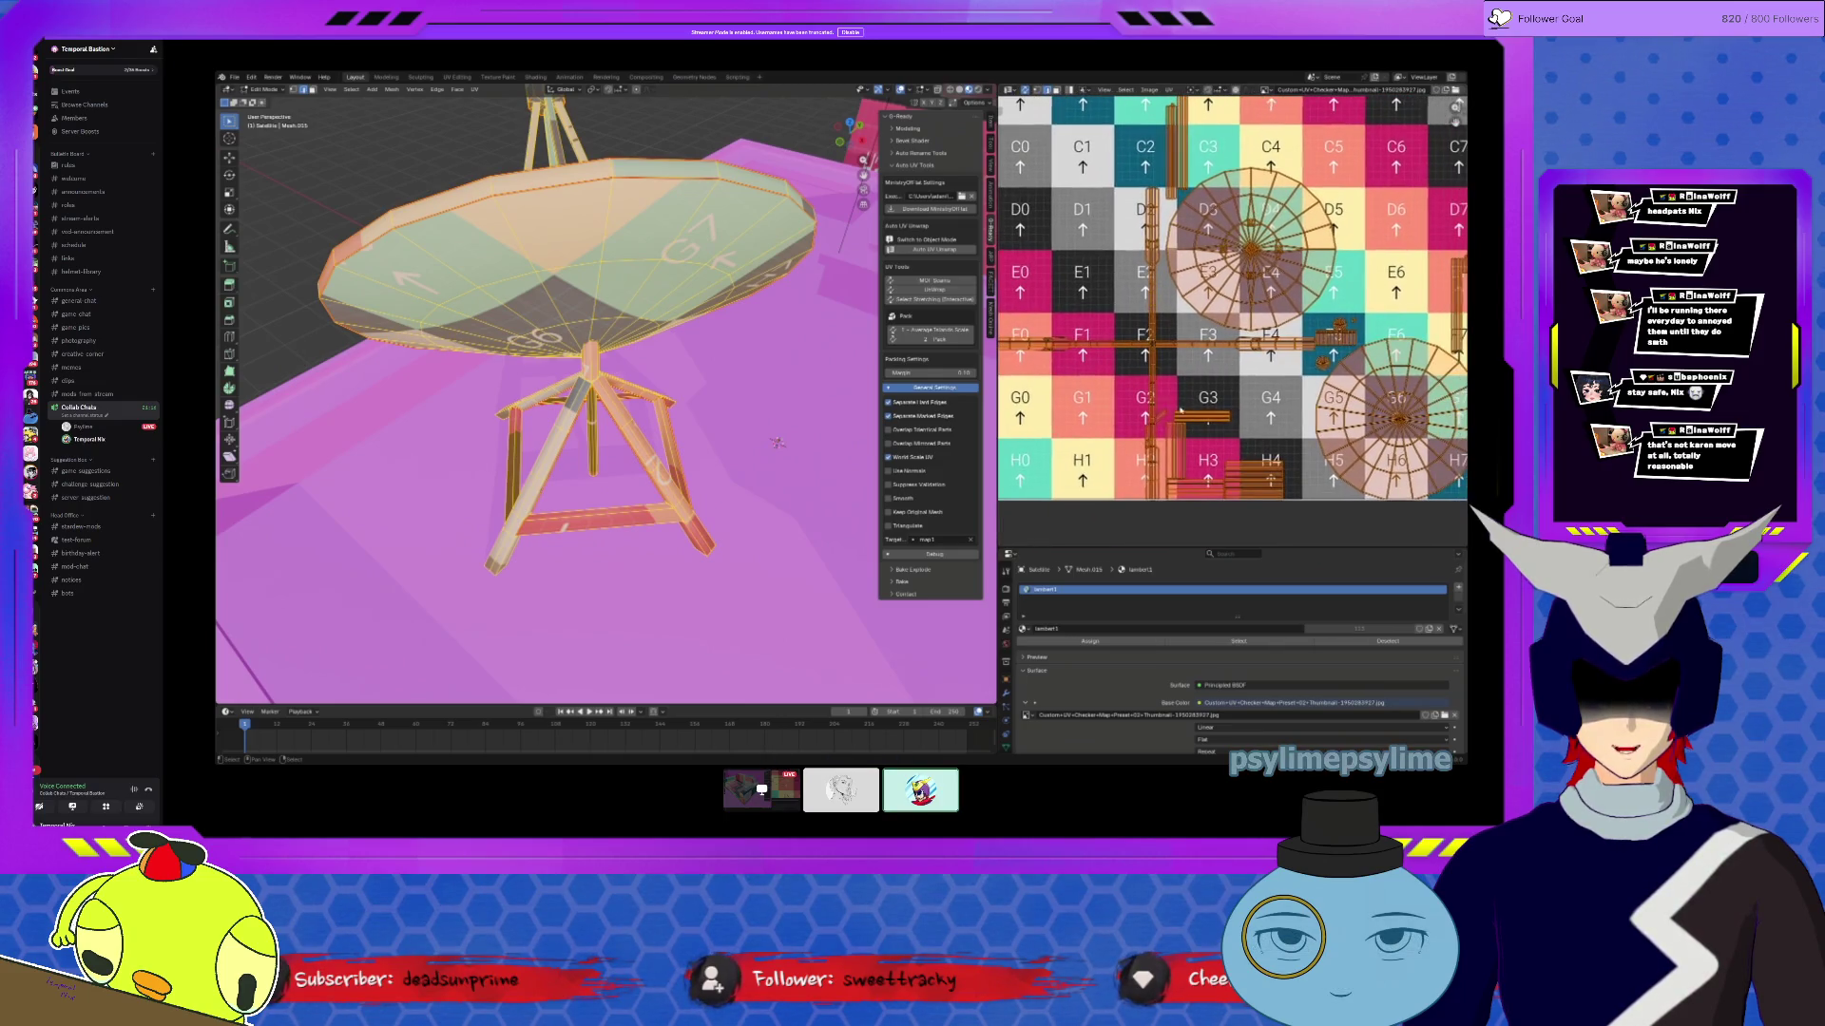
pyautogui.scroll(6, 777, 442)
pyautogui.moveTo(504, 296)
pyautogui.mouseDown(button='middle')
pyautogui.moveTo(655, 384)
pyautogui.moveTo(642, 313)
pyautogui.mouseUp(button='middle')
# Step: Switch to Solid shading and select the edge loop around the strut junction
pyautogui.click(632, 268)
pyautogui.click(615, 255)
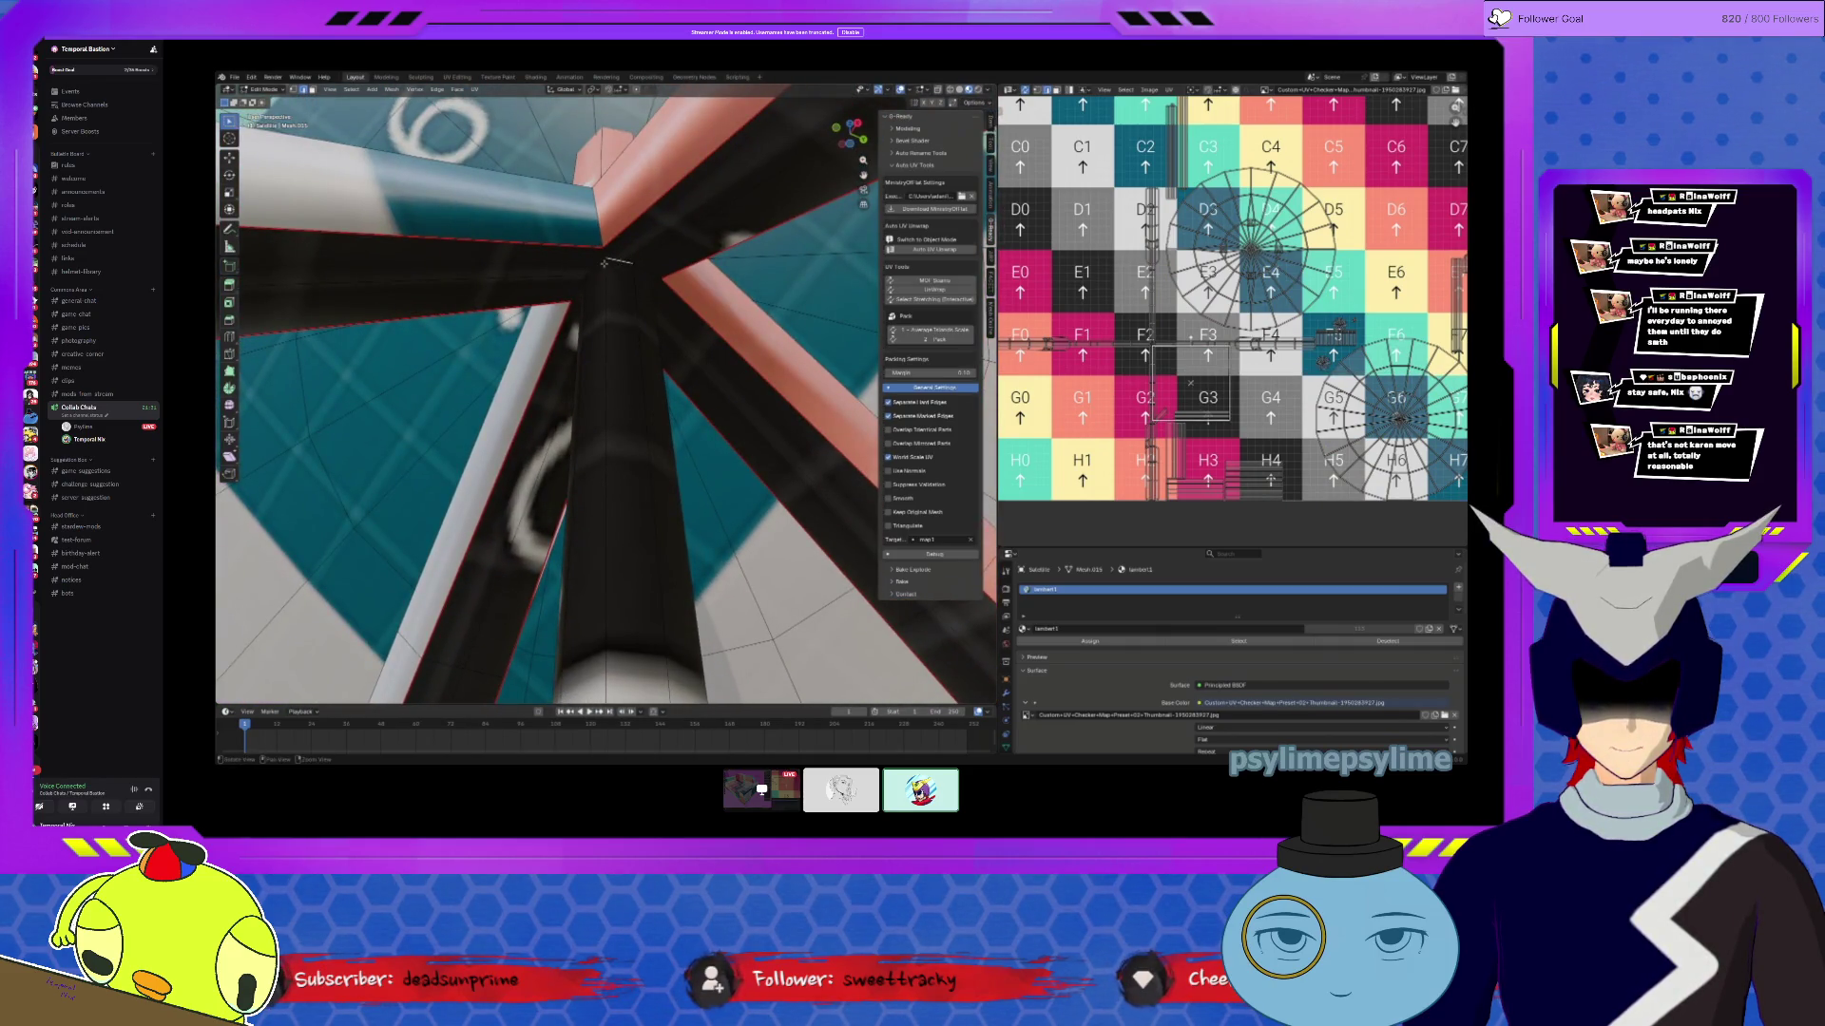
pyautogui.click(616, 255)
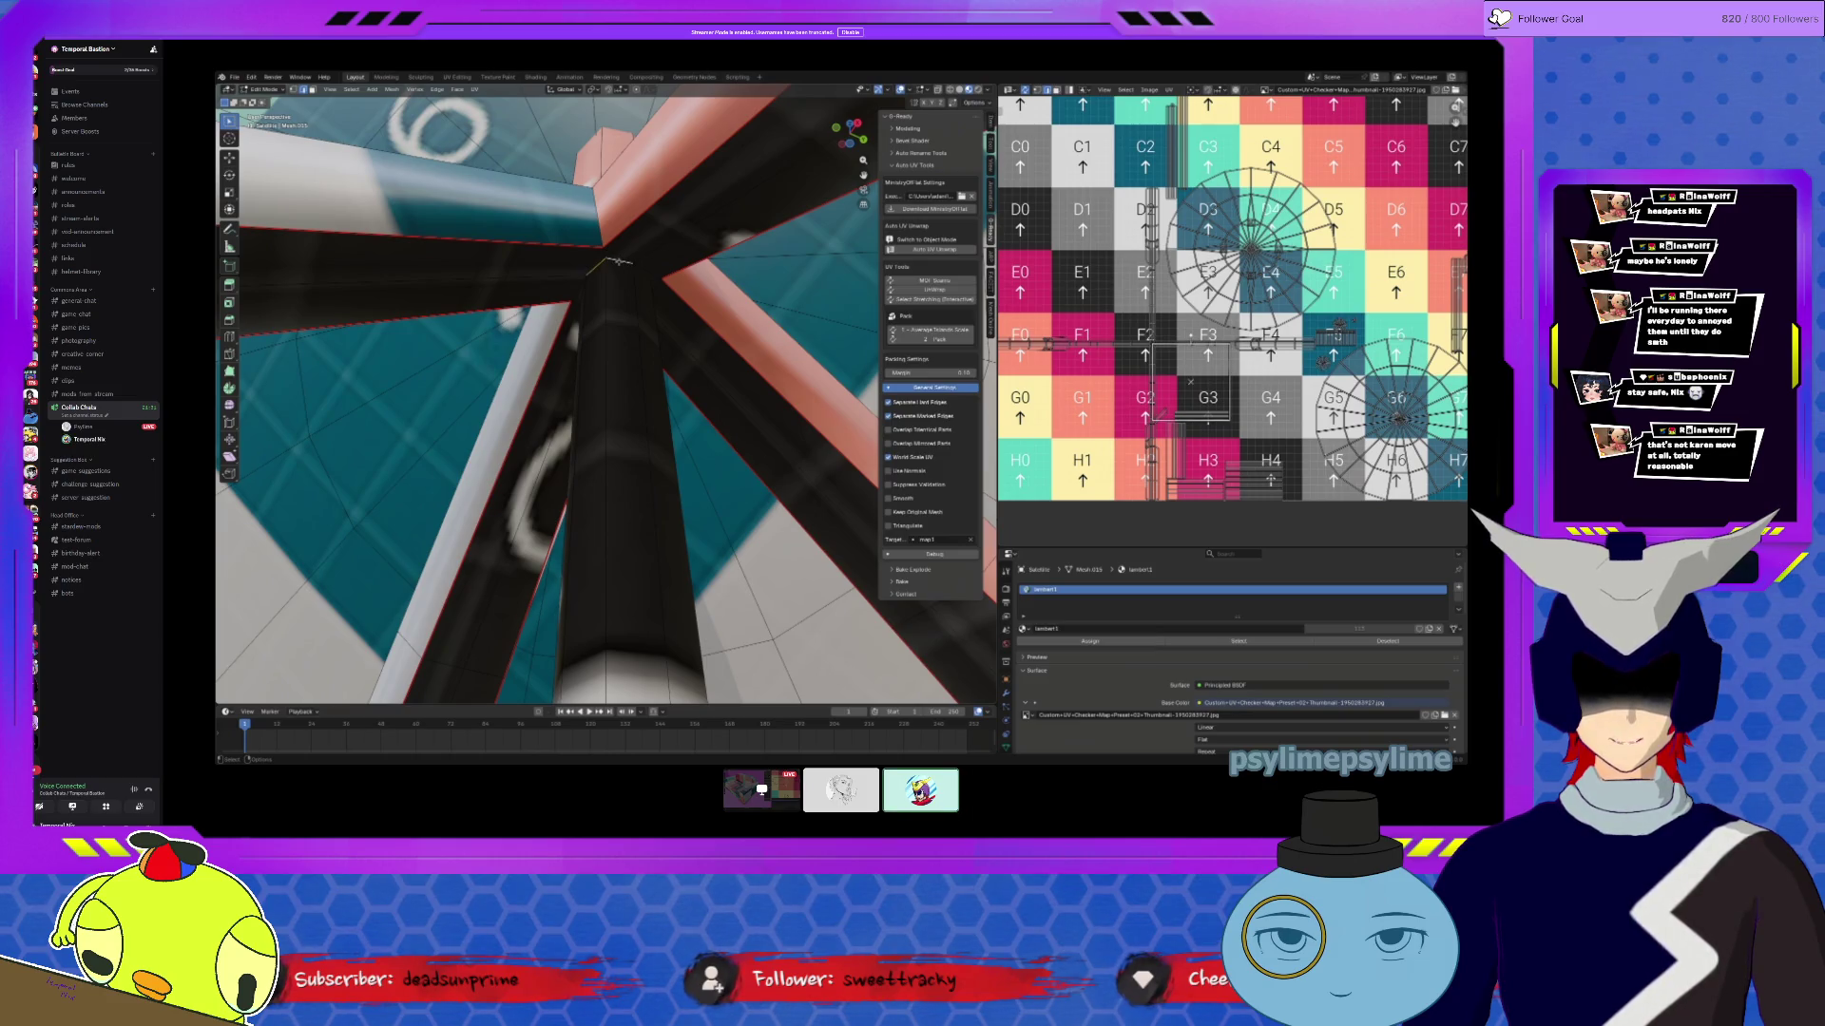
pyautogui.click(957, 92)
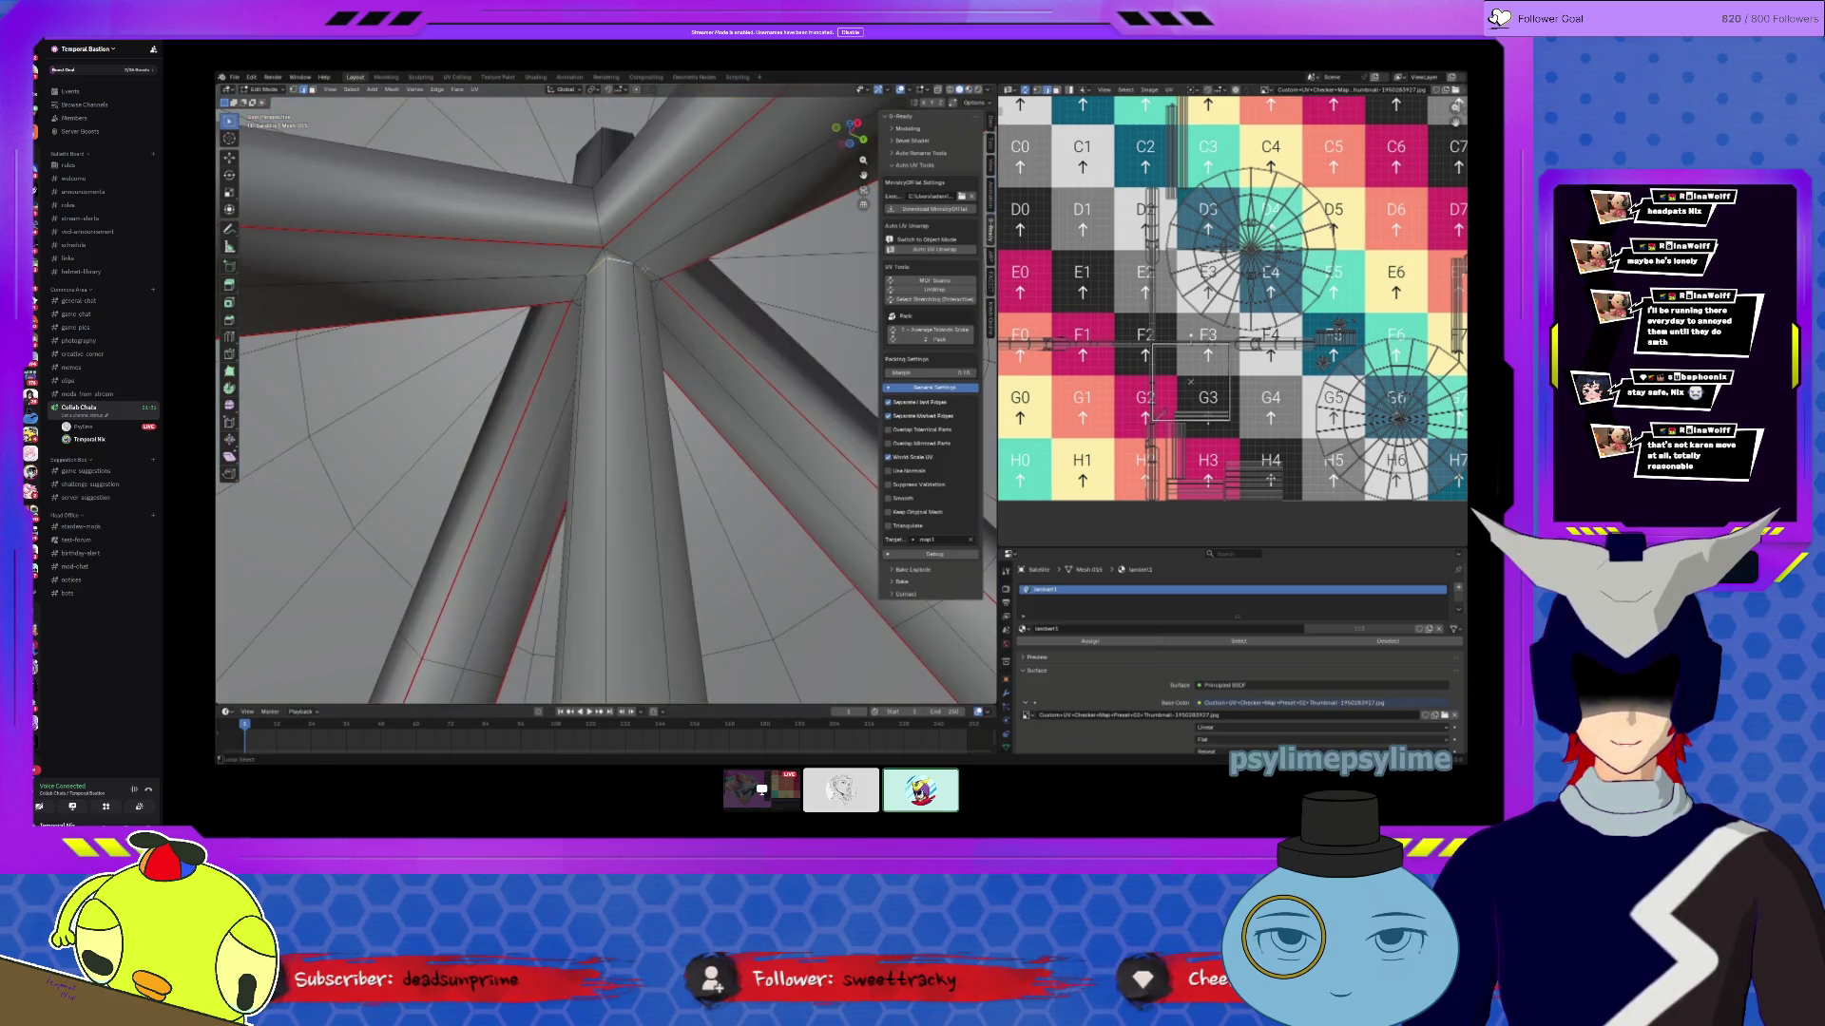
pyautogui.moveTo(571, 399)
pyautogui.mouseDown(button='middle')
pyautogui.moveTo(617, 352)
pyautogui.moveTo(598, 390)
pyautogui.moveTo(560, 366)
pyautogui.moveTo(562, 409)
pyautogui.moveTo(545, 384)
pyautogui.moveTo(594, 559)
pyautogui.moveTo(622, 527)
pyautogui.mouseUp(button='middle')
pyautogui.keyDown('alt'); pyautogui.click(594, 559); pyautogui.keyUp('alt')
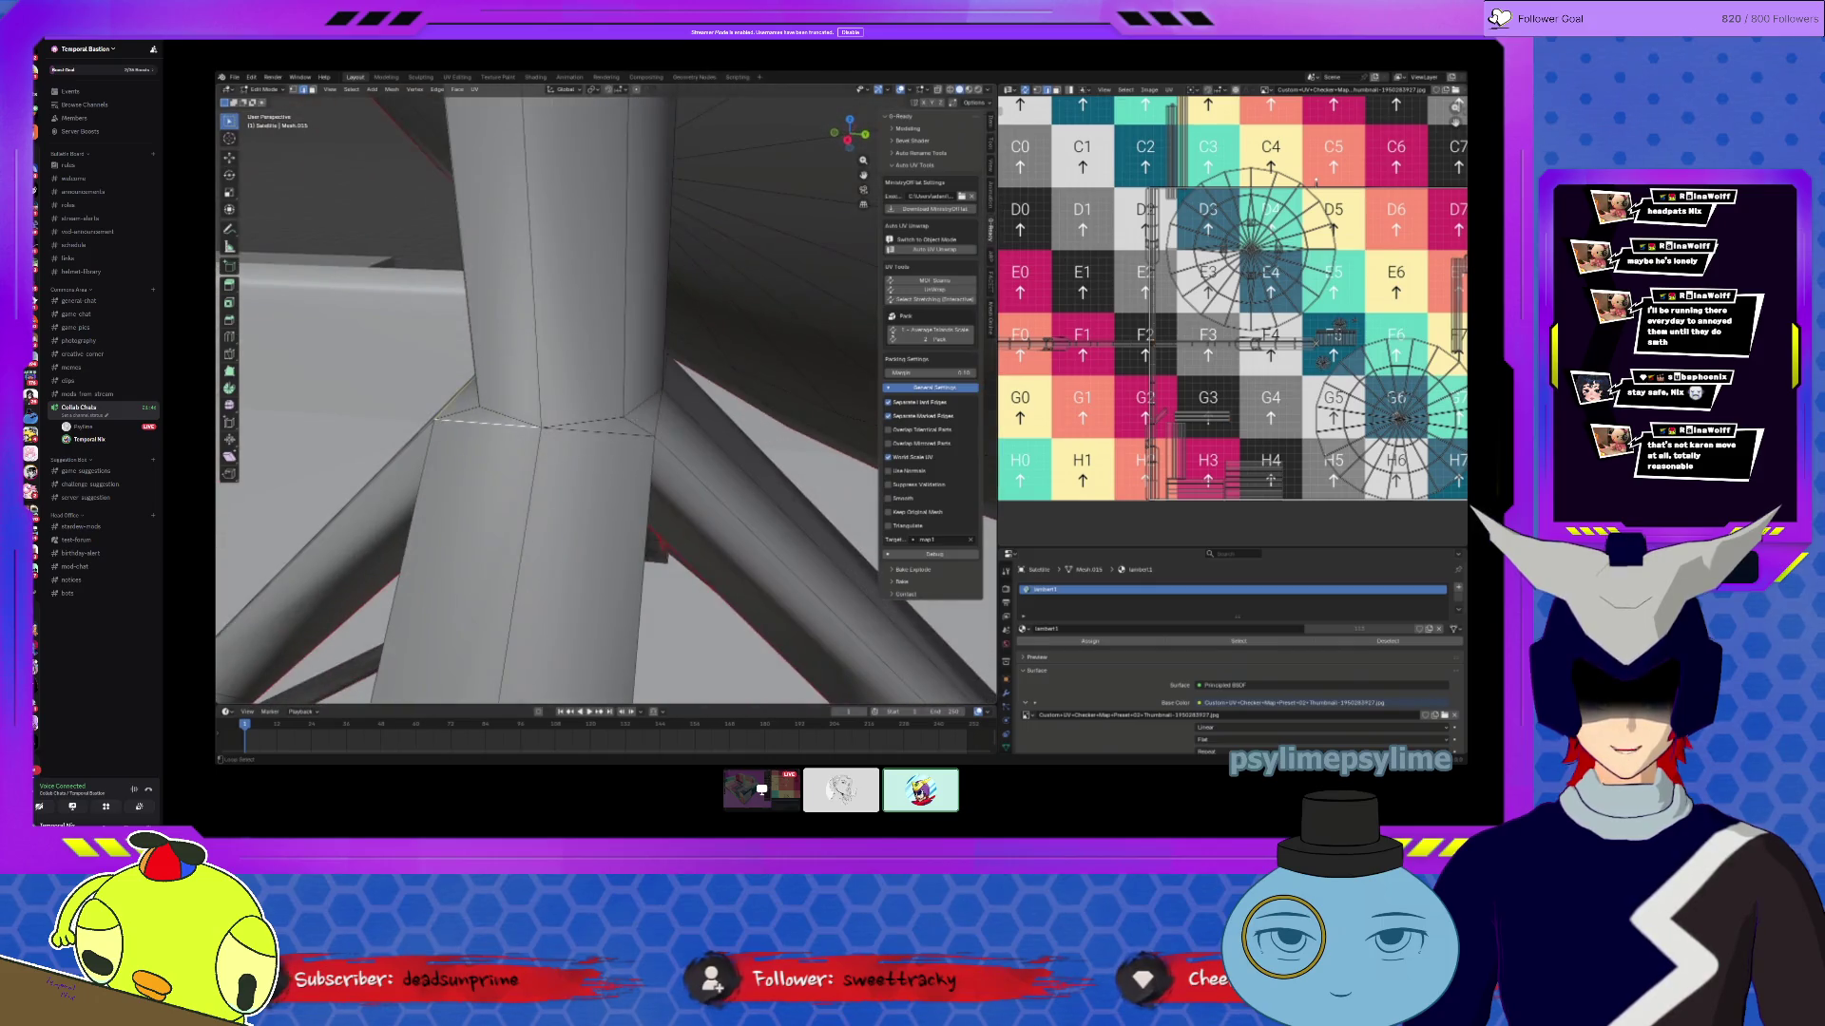
pyautogui.moveTo(666, 417)
pyautogui.mouseDown(button='middle')
pyautogui.moveTo(646, 352)
pyautogui.moveTo(594, 338)
pyautogui.moveTo(811, 396)
pyautogui.mouseUp(button='middle')
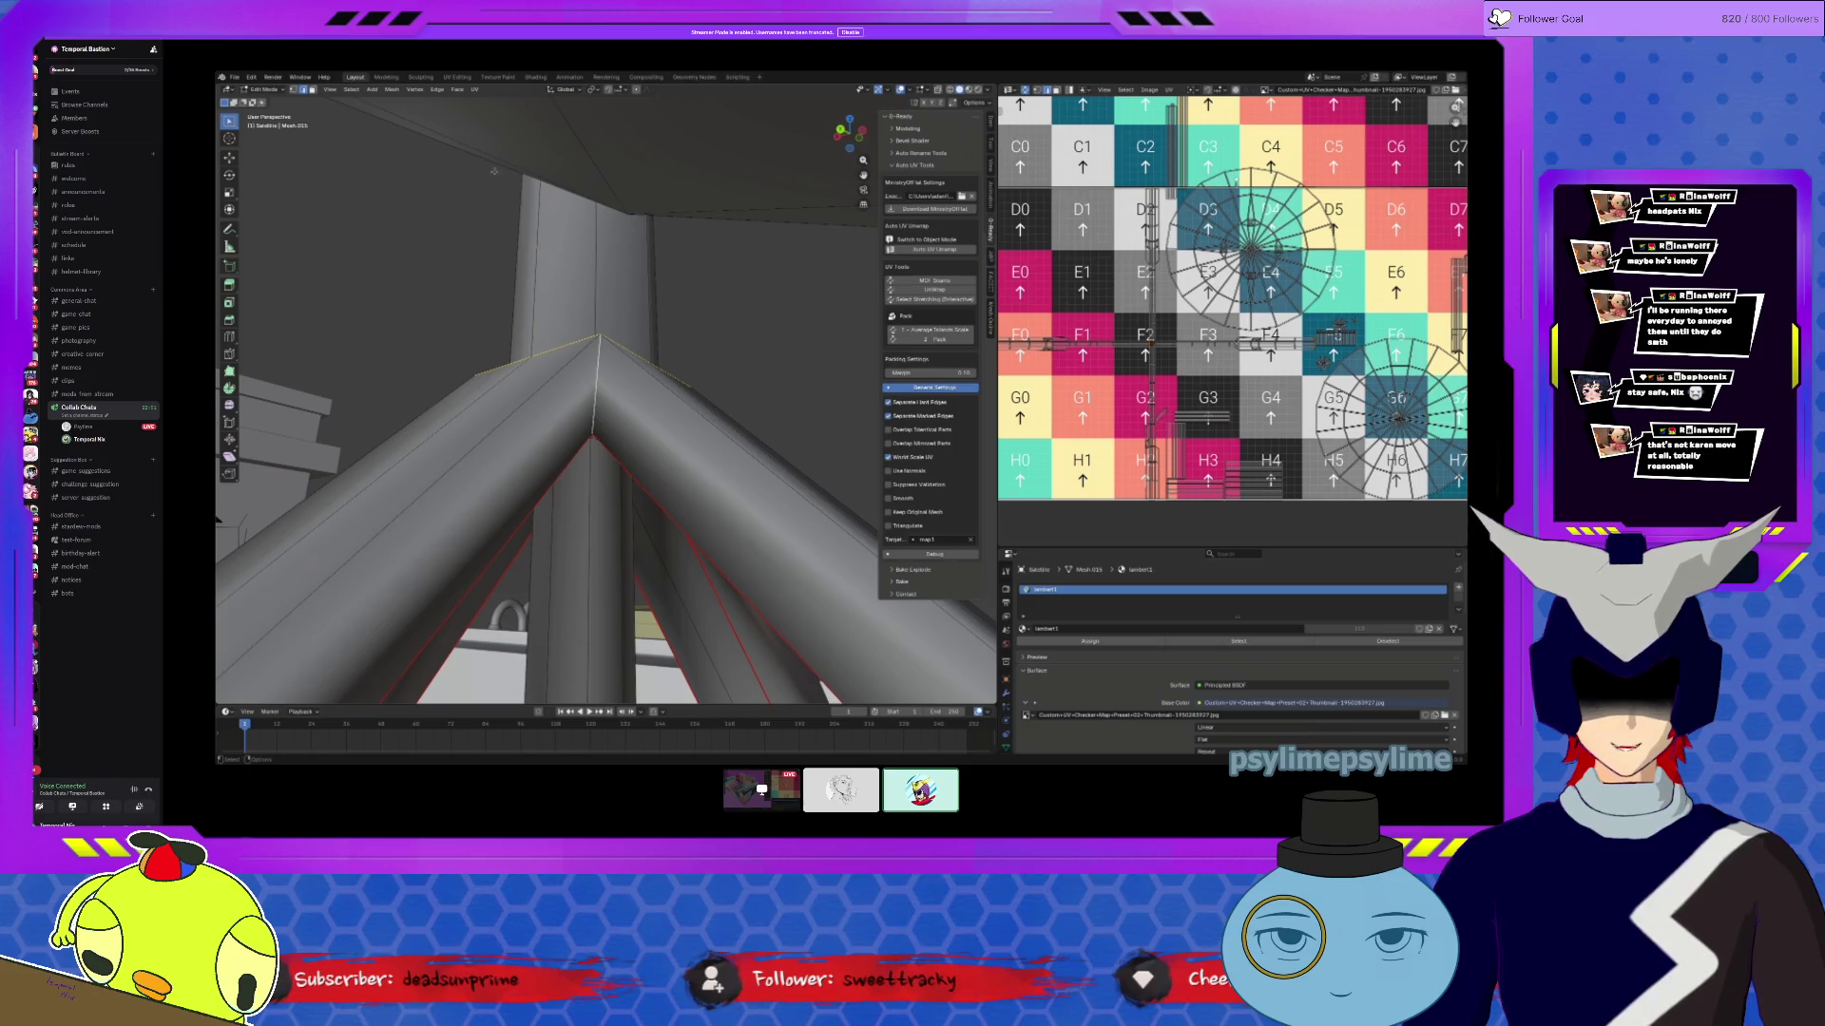
# Step: Mark that loop as a seam, then select all and unwrap the dish again
pyautogui.click(439, 89)
pyautogui.click(469, 254)
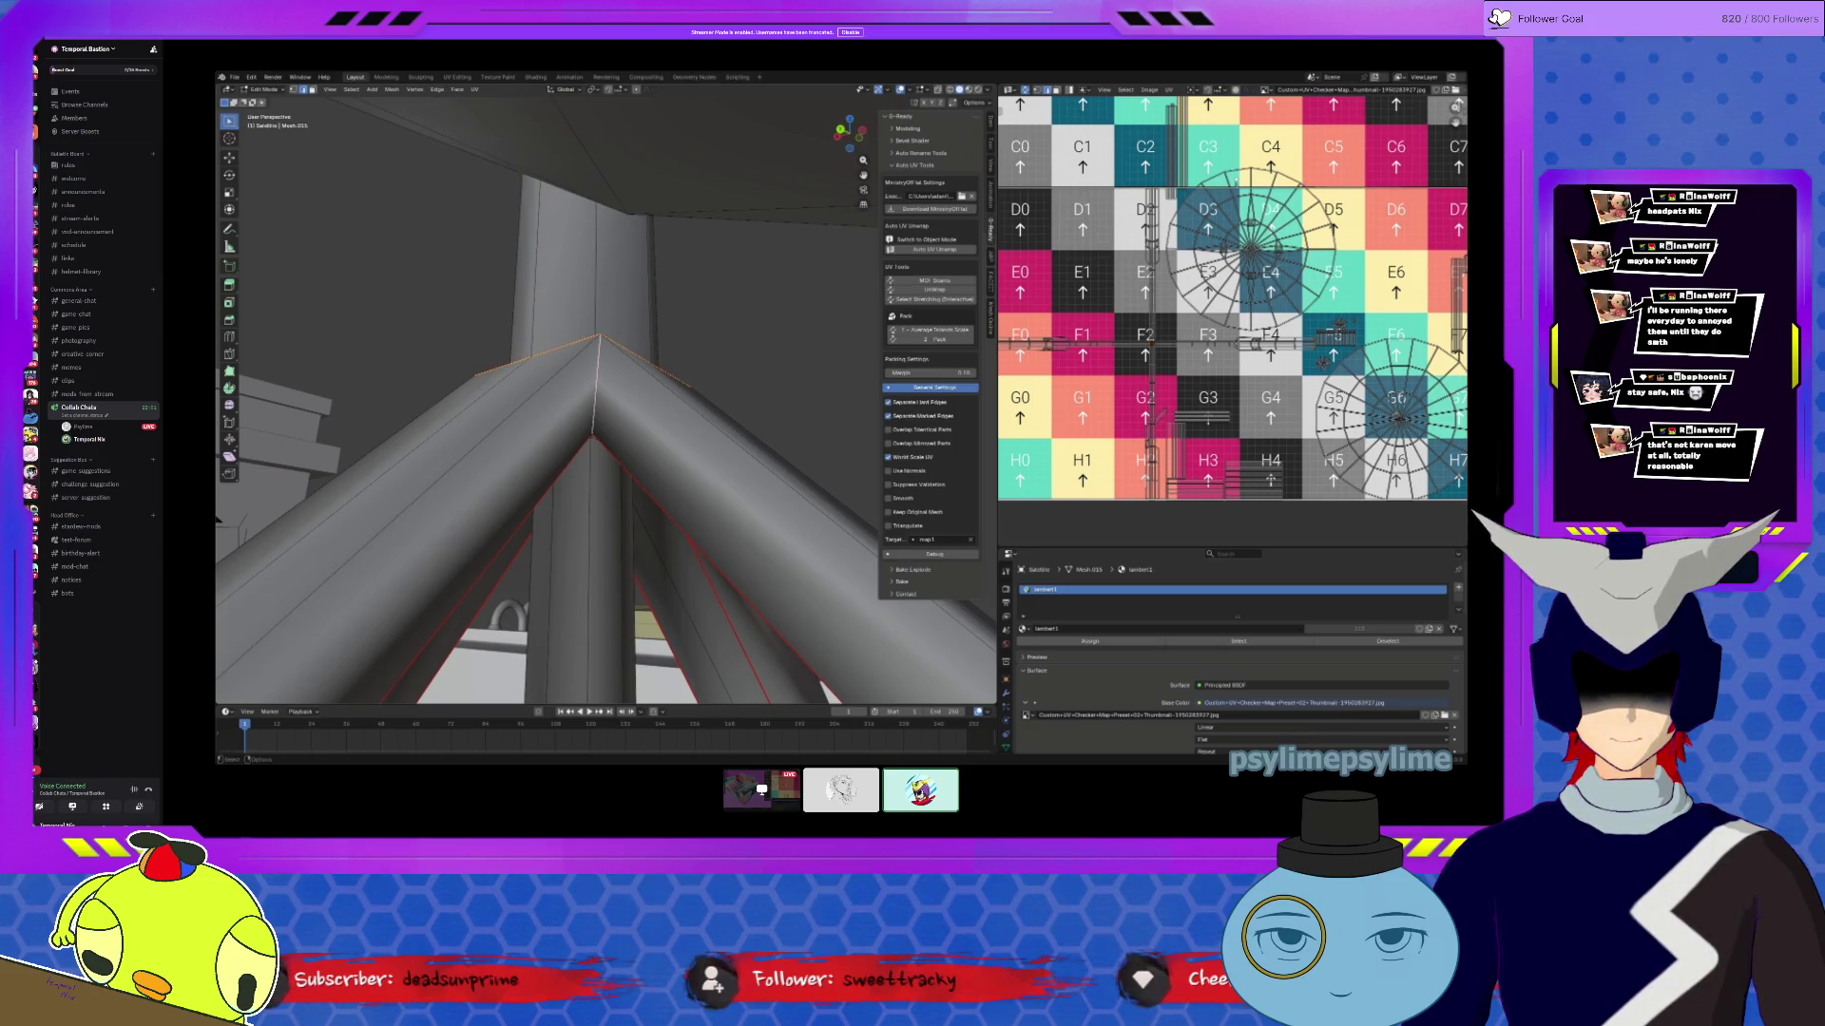
pyautogui.press('a')
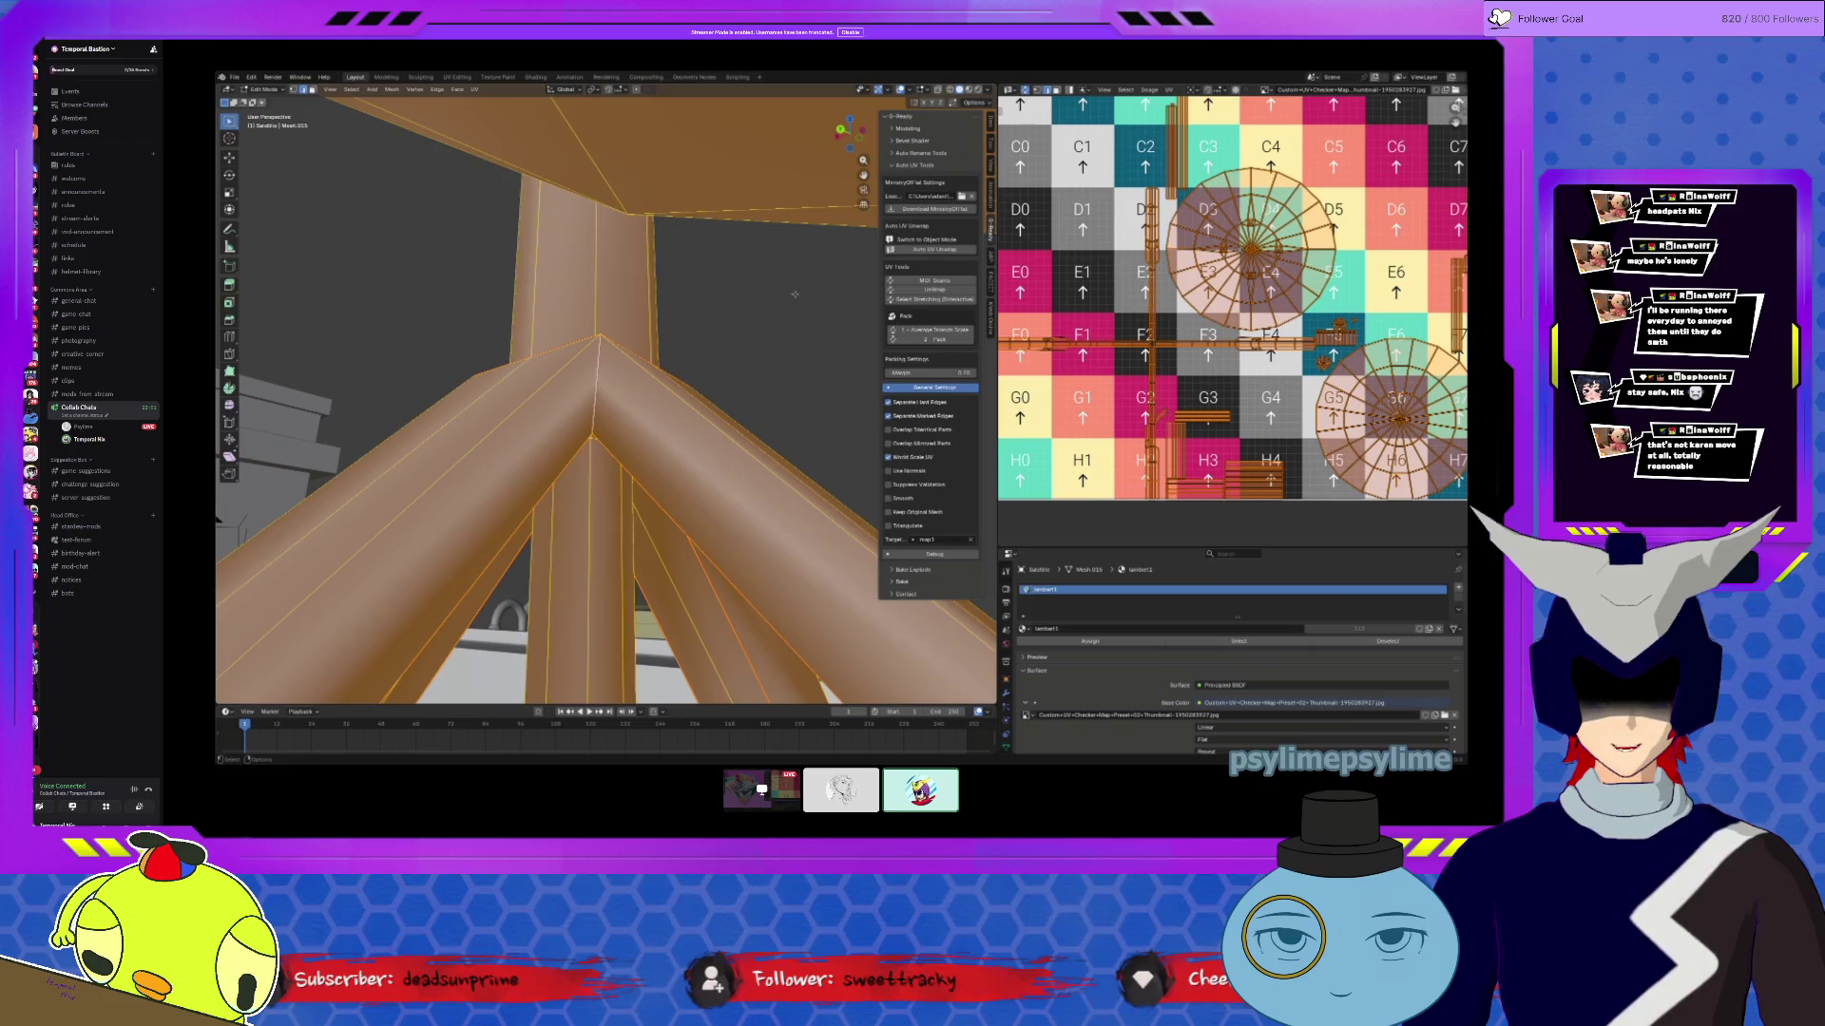
pyautogui.click(934, 249)
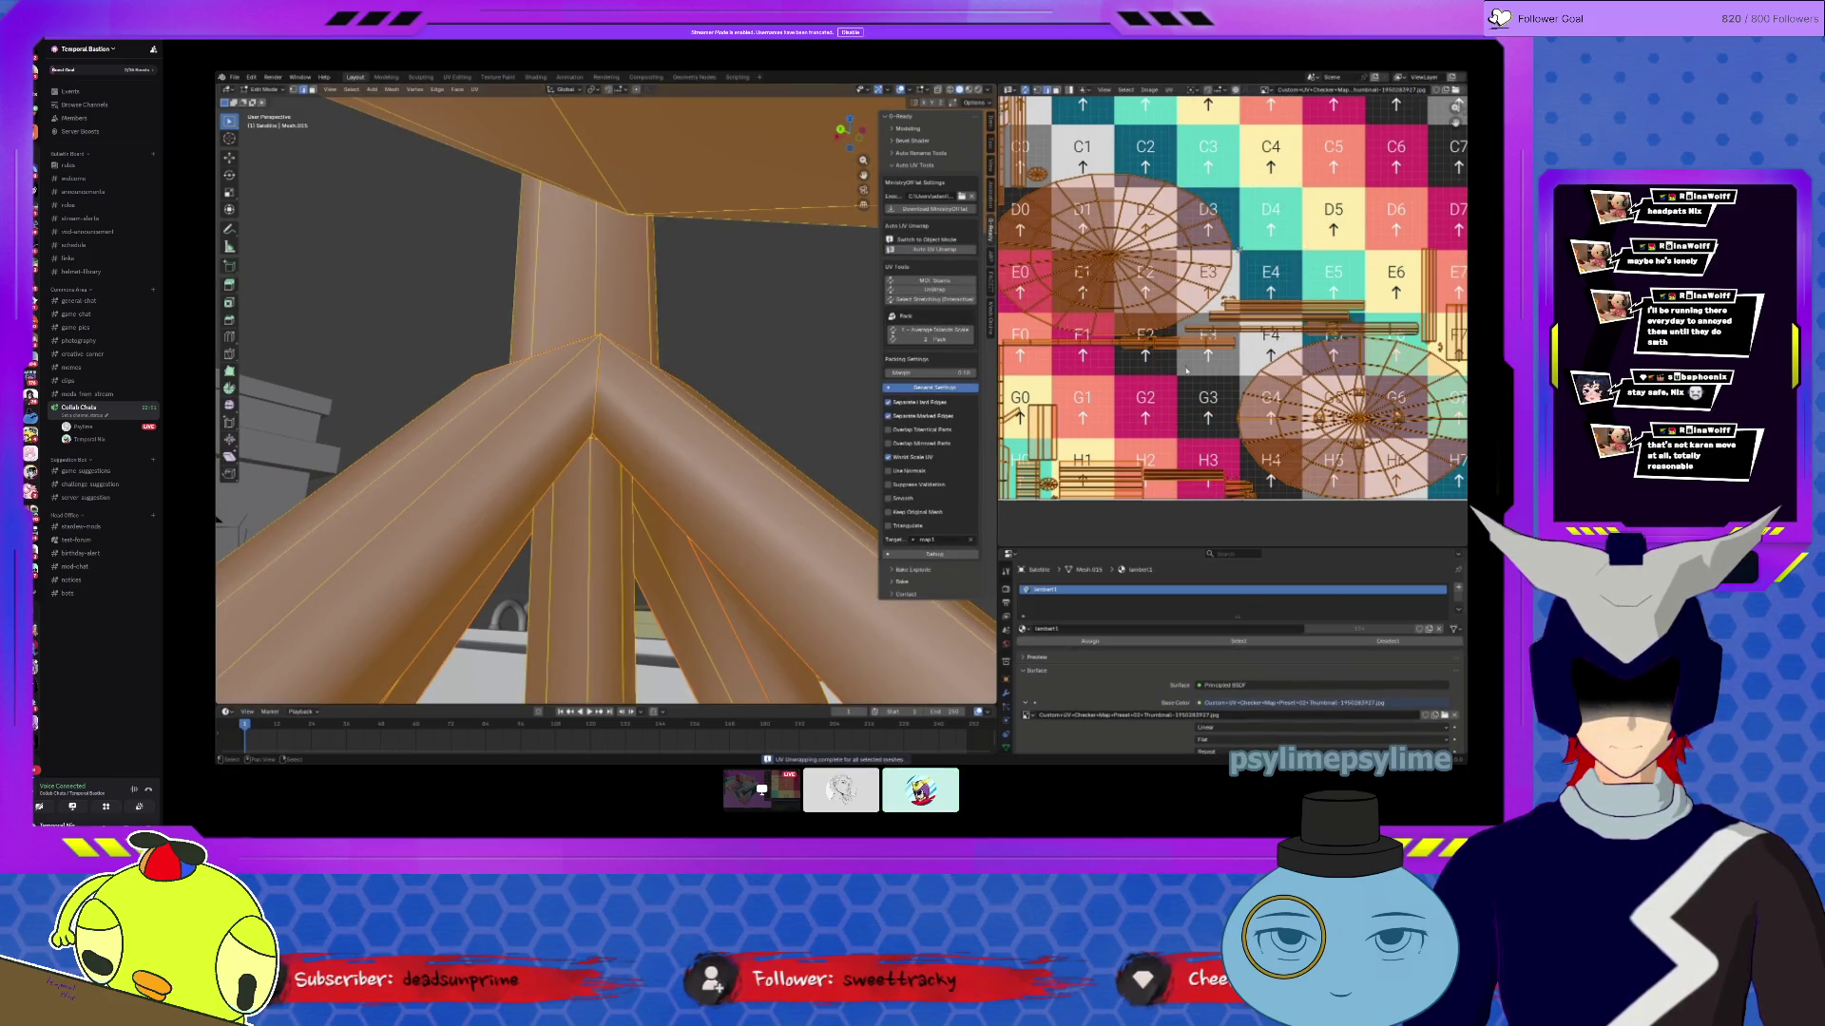
pyautogui.moveTo(887, 354)
pyautogui.mouseDown(button='middle')
pyautogui.moveTo(249, 242)
pyautogui.moveTo(568, 448)
pyautogui.moveTo(570, 294)
pyautogui.moveTo(599, 266)
pyautogui.moveTo(570, 314)
pyautogui.mouseUp(button='middle')
# Step: Toggle out of and back into mesh editing and view the dish's UV islands
pyautogui.scroll(-5, 570, 380)
pyautogui.press('Tab')
pyautogui.scroll(-5, 726, 504)
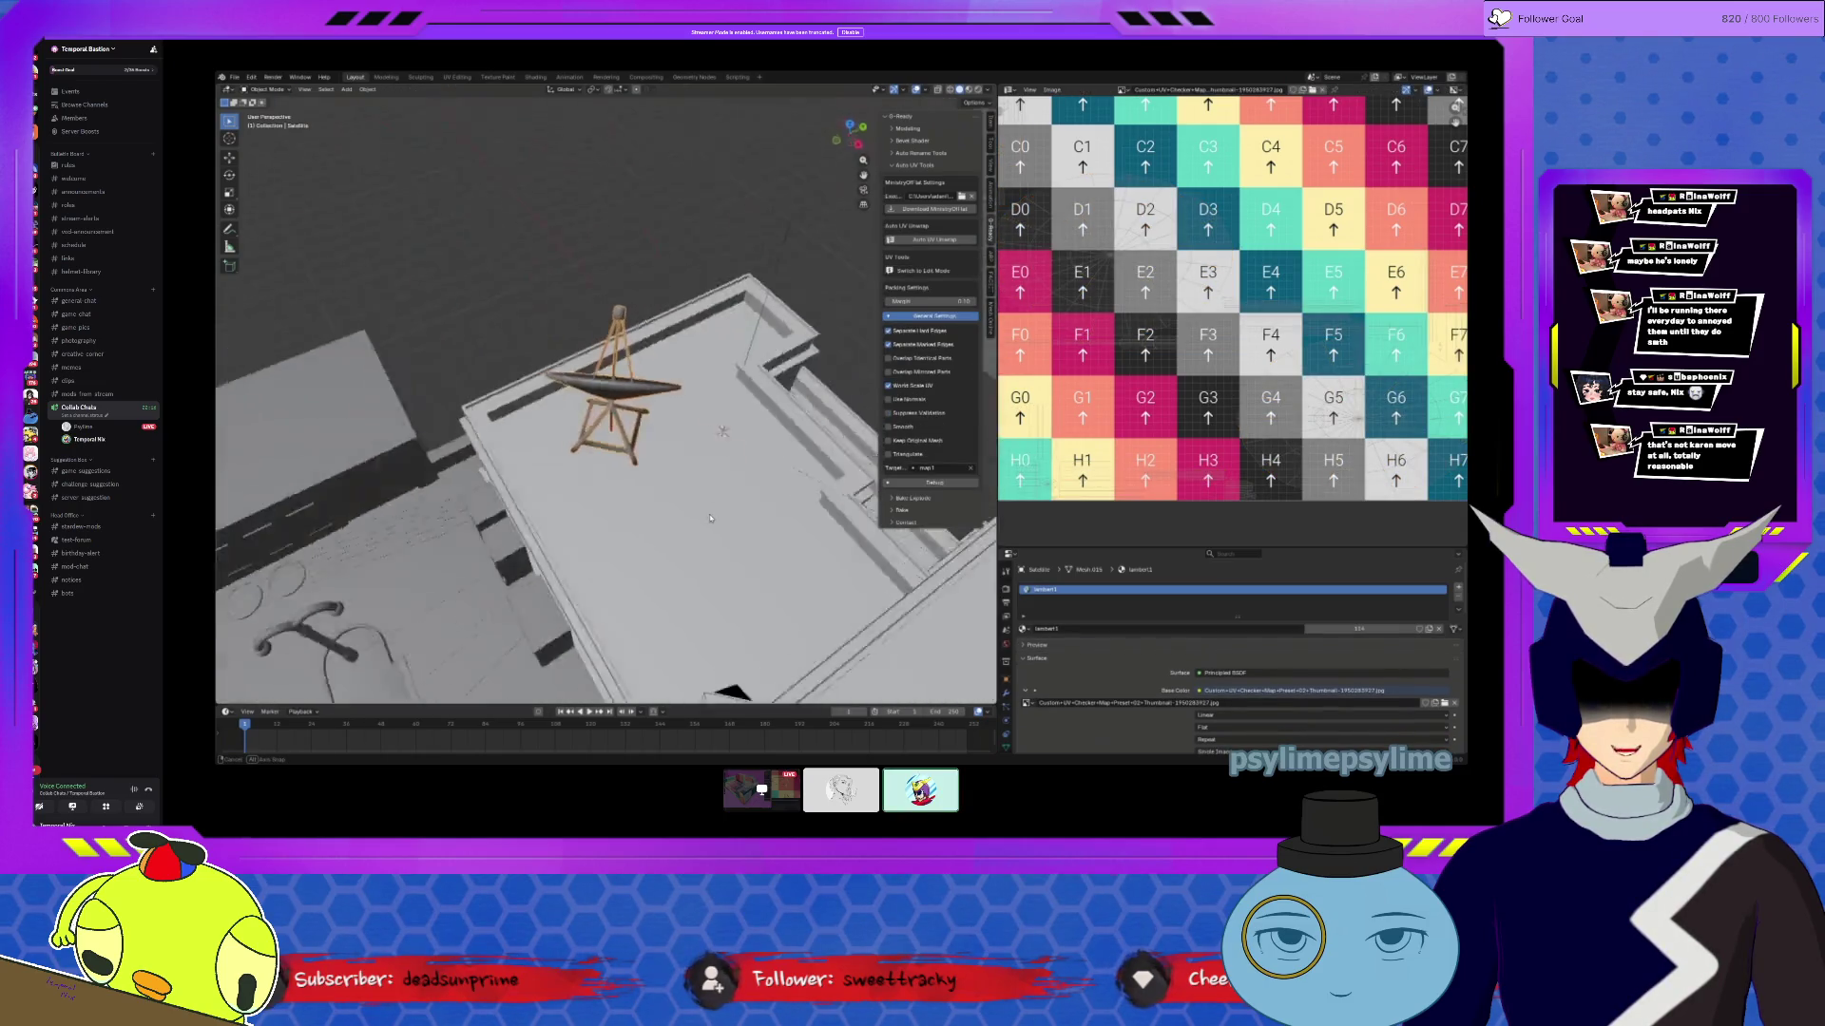
pyautogui.press('Tab')
pyautogui.scroll(3, 672, 480)
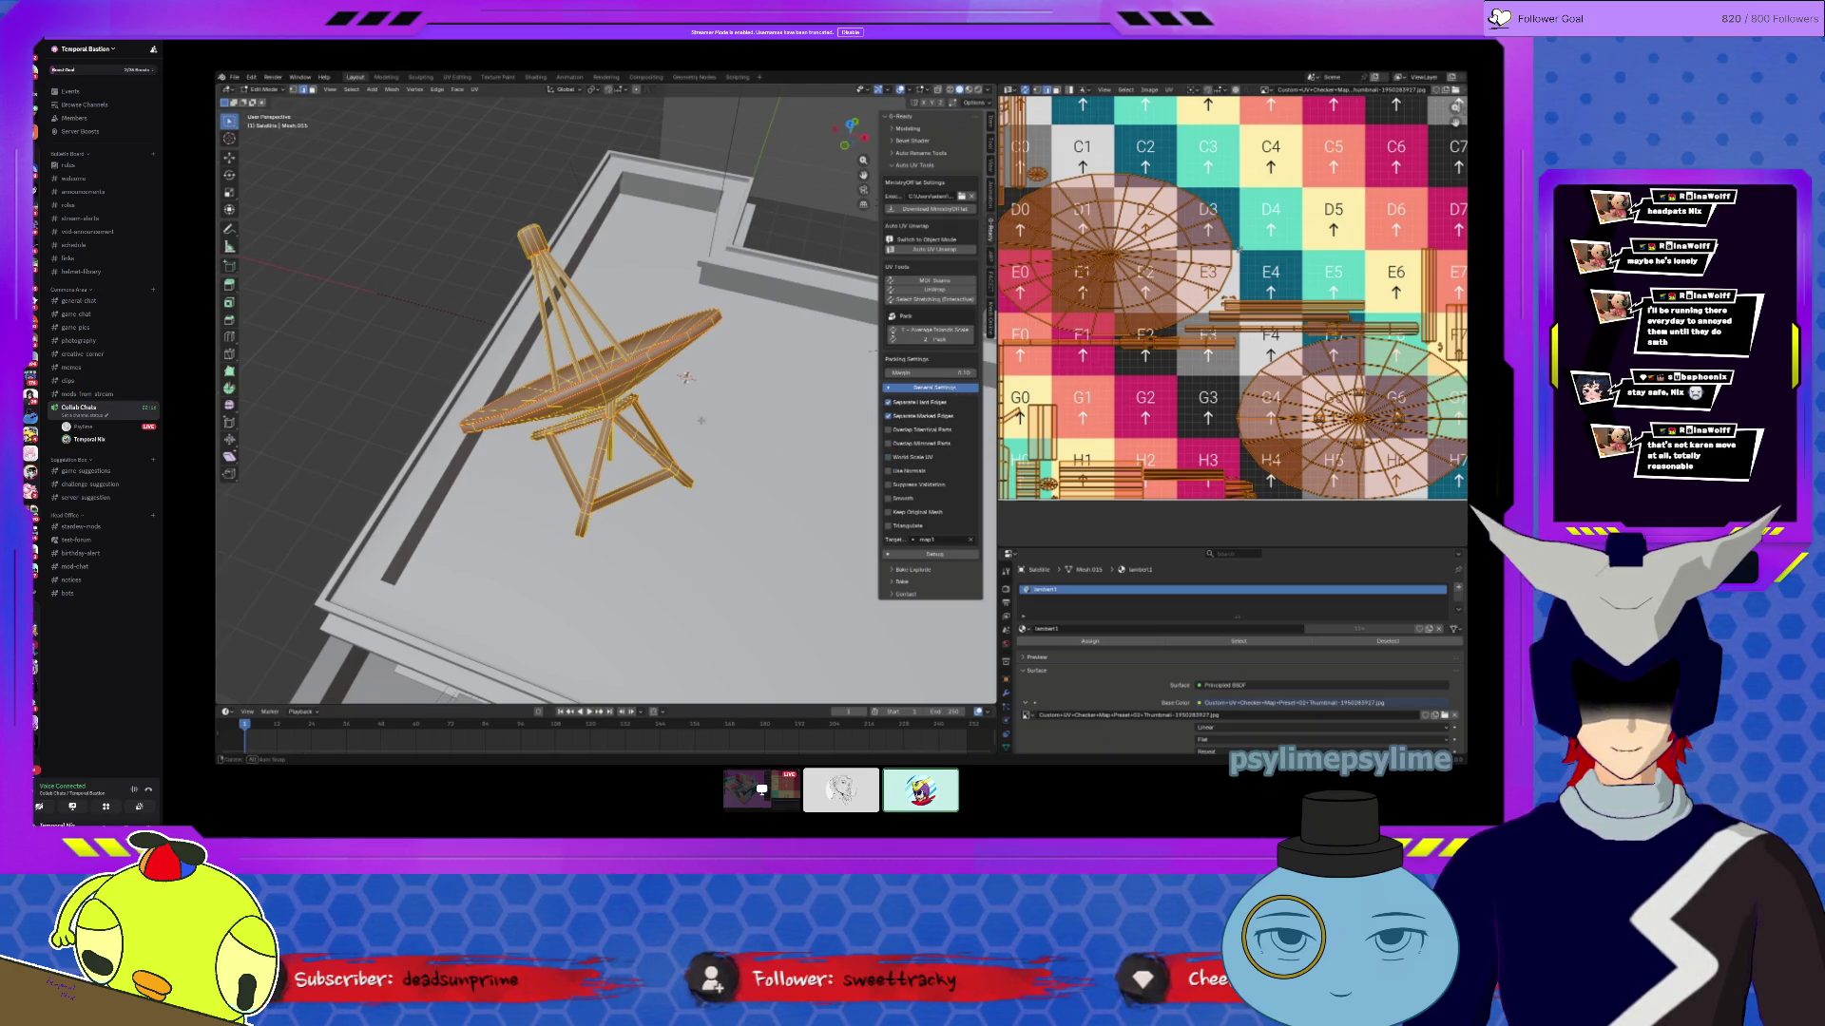
pyautogui.moveTo(700, 420); pyautogui.dragTo(664, 399, button='middle')
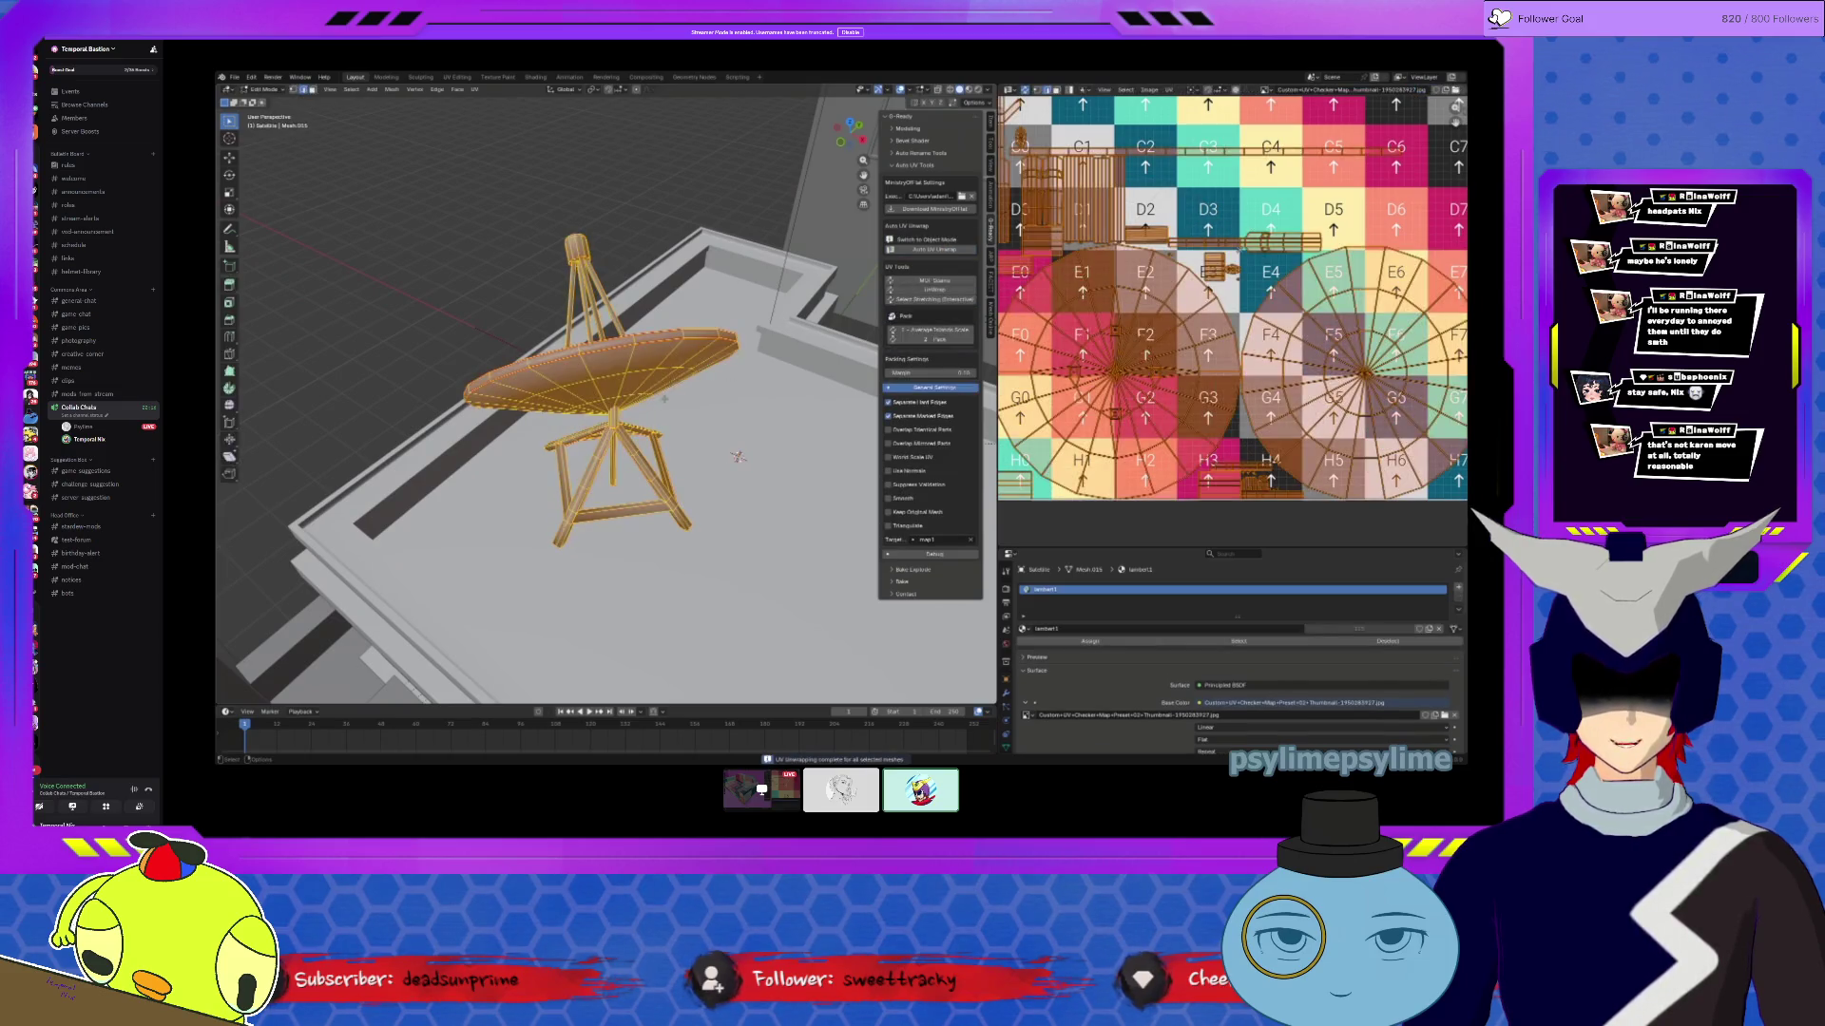
pyautogui.moveTo(1164, 325)
pyautogui.mouseDown(button='middle')
pyautogui.moveTo(1242, 375)
pyautogui.moveTo(1221, 426)
pyautogui.mouseUp(button='middle')
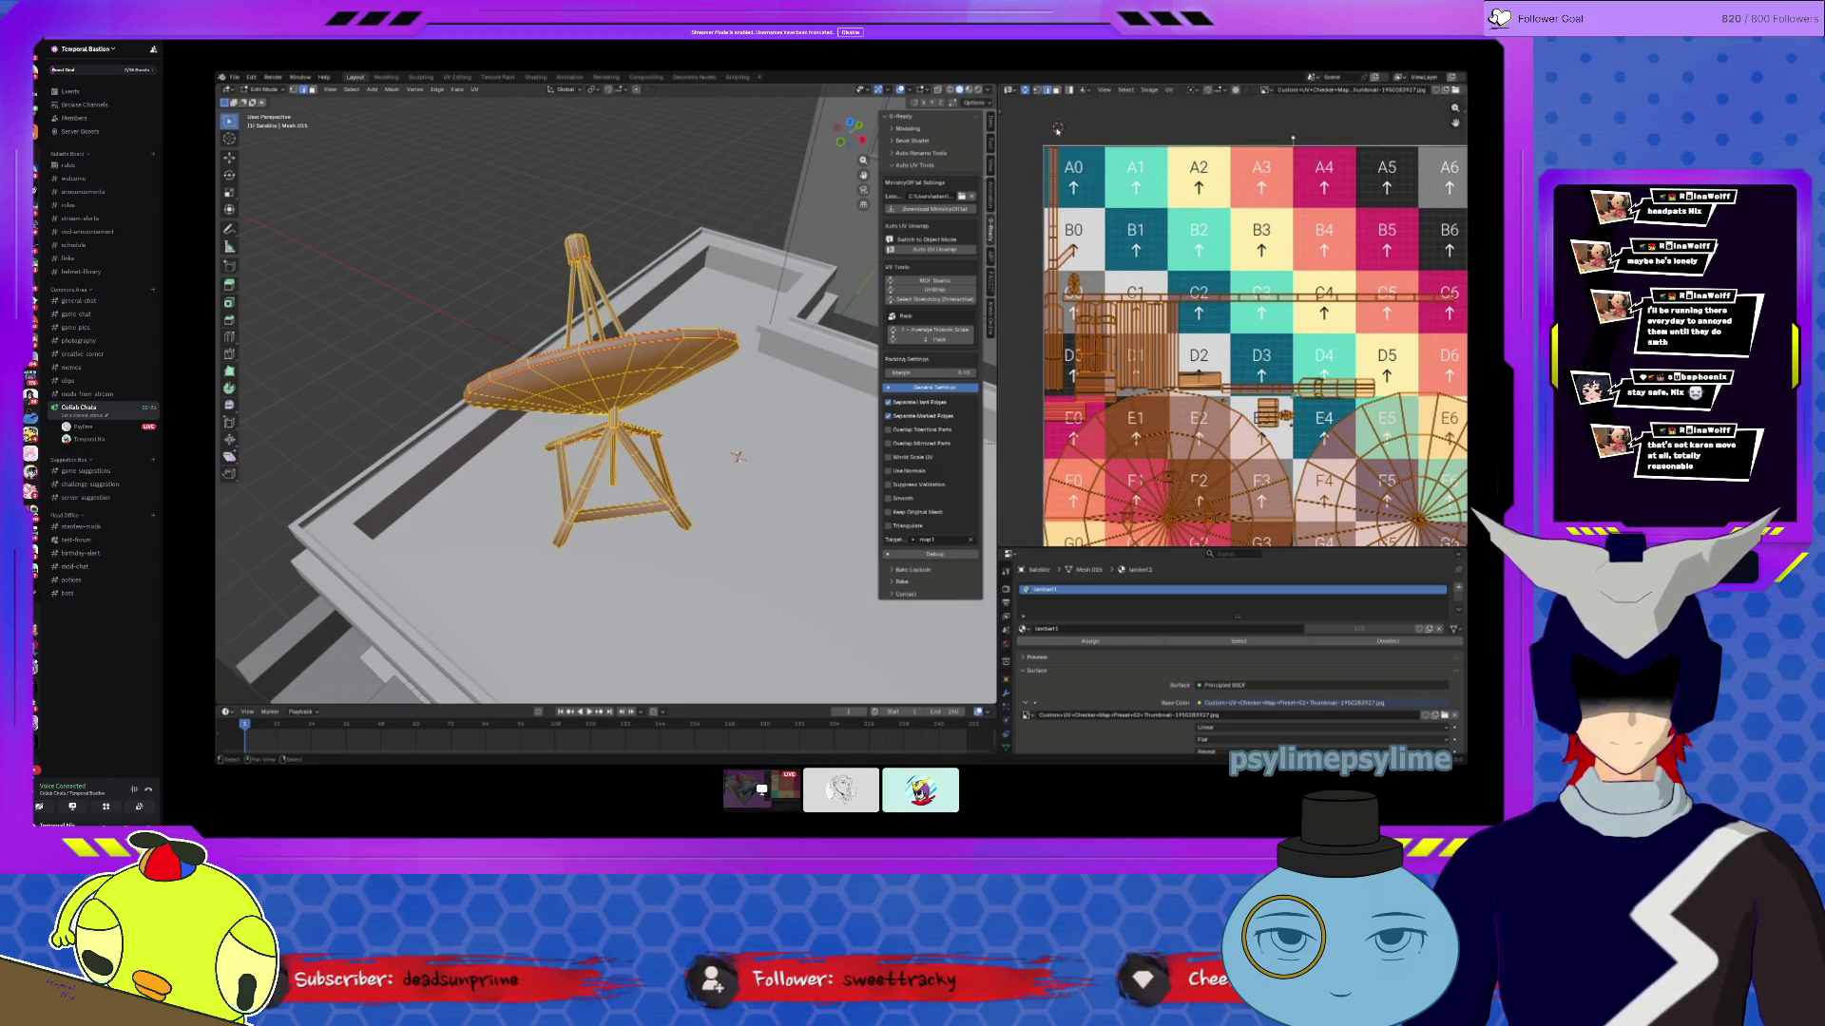
# Step: Deselect all, select one tripod leg's linked geometry, and frame it
pyautogui.click(1033, 129)
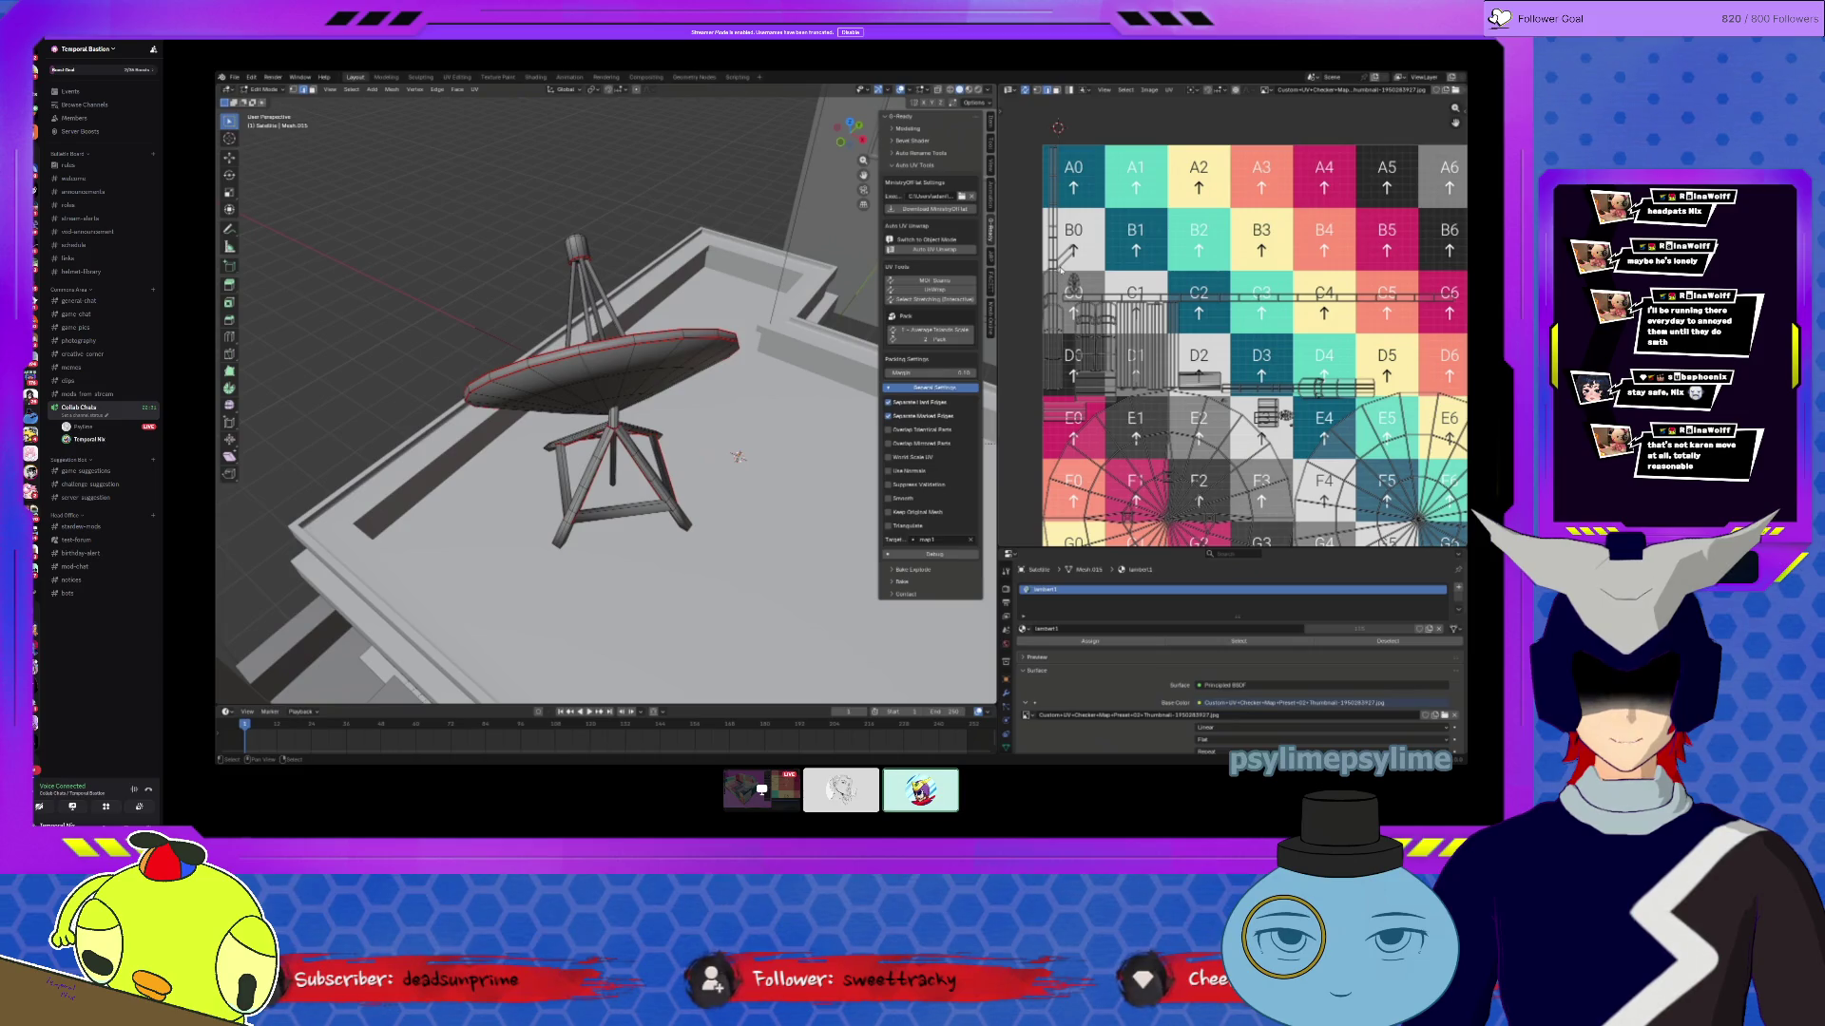
pyautogui.press('l')
pyautogui.press('KP_Decimal')
pyautogui.moveTo(609, 399); pyautogui.dragTo(397, 528, button='middle')
# Step: Orbit and zoom around the selected tripod leg while checking its UV island
pyautogui.scroll(3, 1235, 318)
pyautogui.scroll(3, 1107, 355)
pyautogui.moveTo(860, 387)
pyautogui.mouseDown(button='middle')
pyautogui.moveTo(652, 413)
pyautogui.moveTo(761, 411)
pyautogui.mouseUp(button='middle')
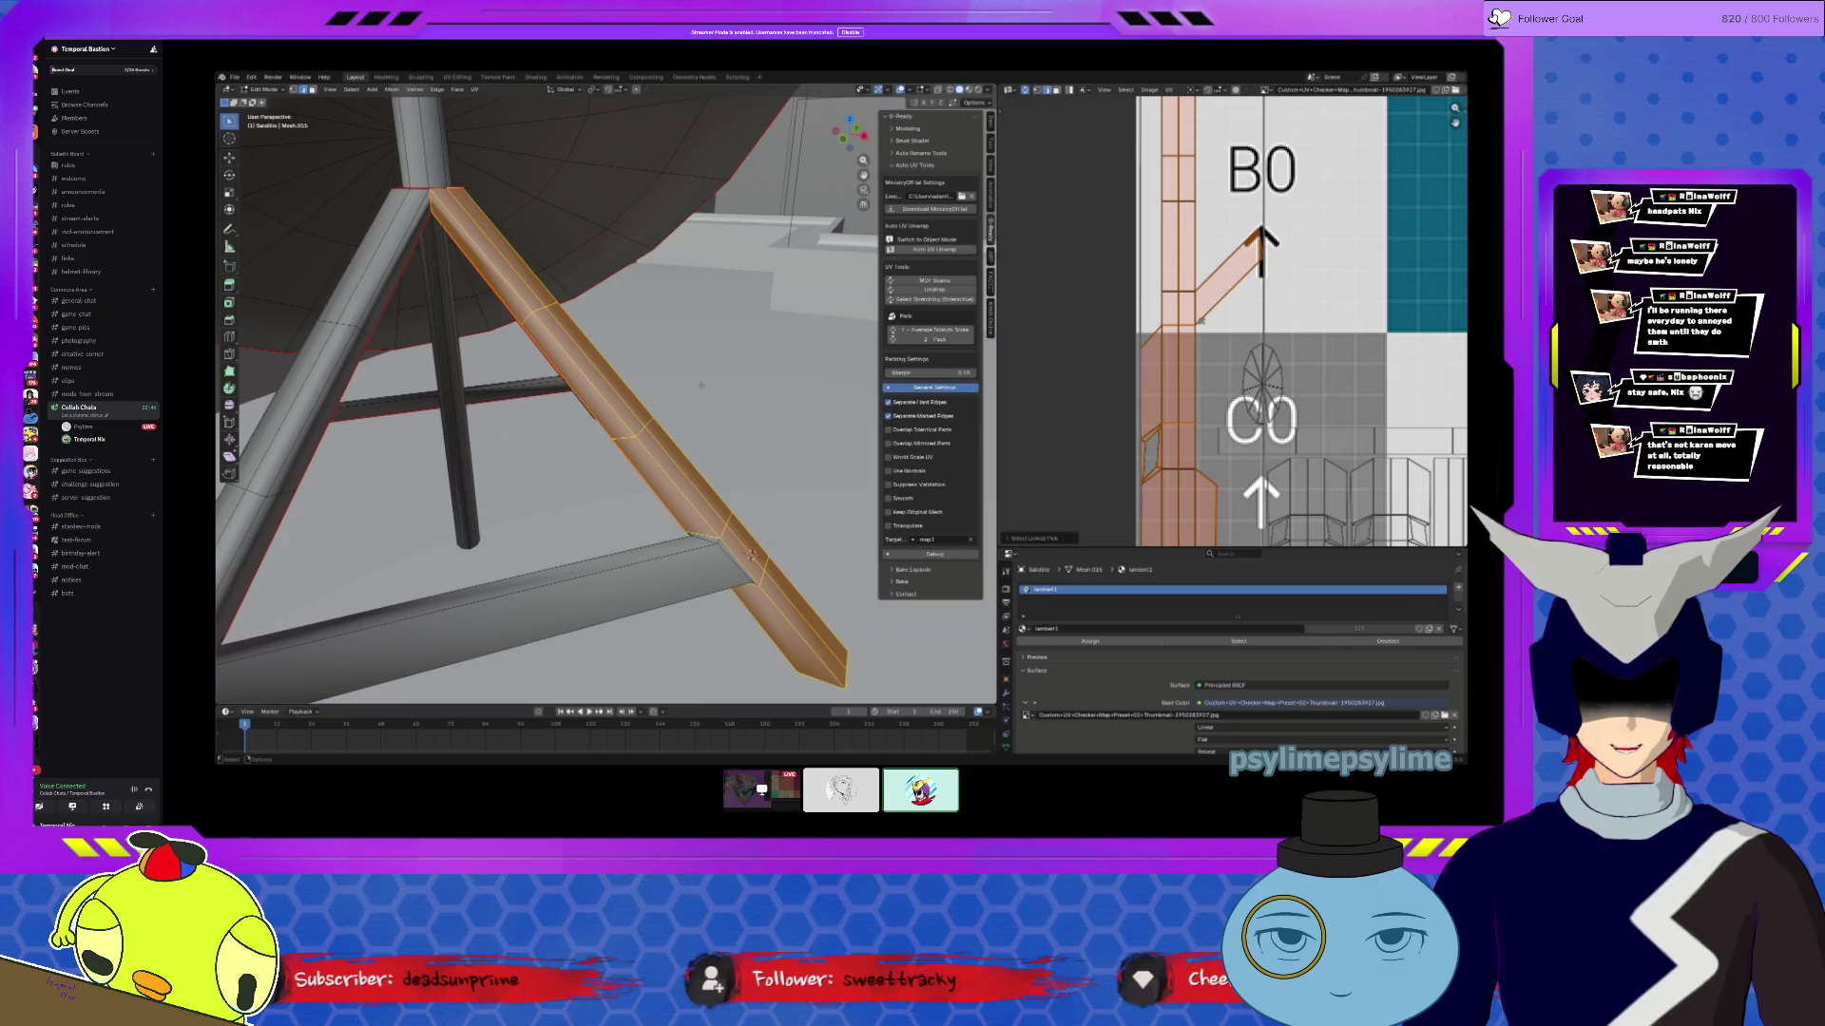
pyautogui.scroll(-5, 702, 385)
pyautogui.moveTo(713, 513)
pyautogui.mouseDown(button='middle')
pyautogui.moveTo(399, 622)
pyautogui.moveTo(352, 670)
pyautogui.moveTo(385, 656)
pyautogui.mouseUp(button='middle')
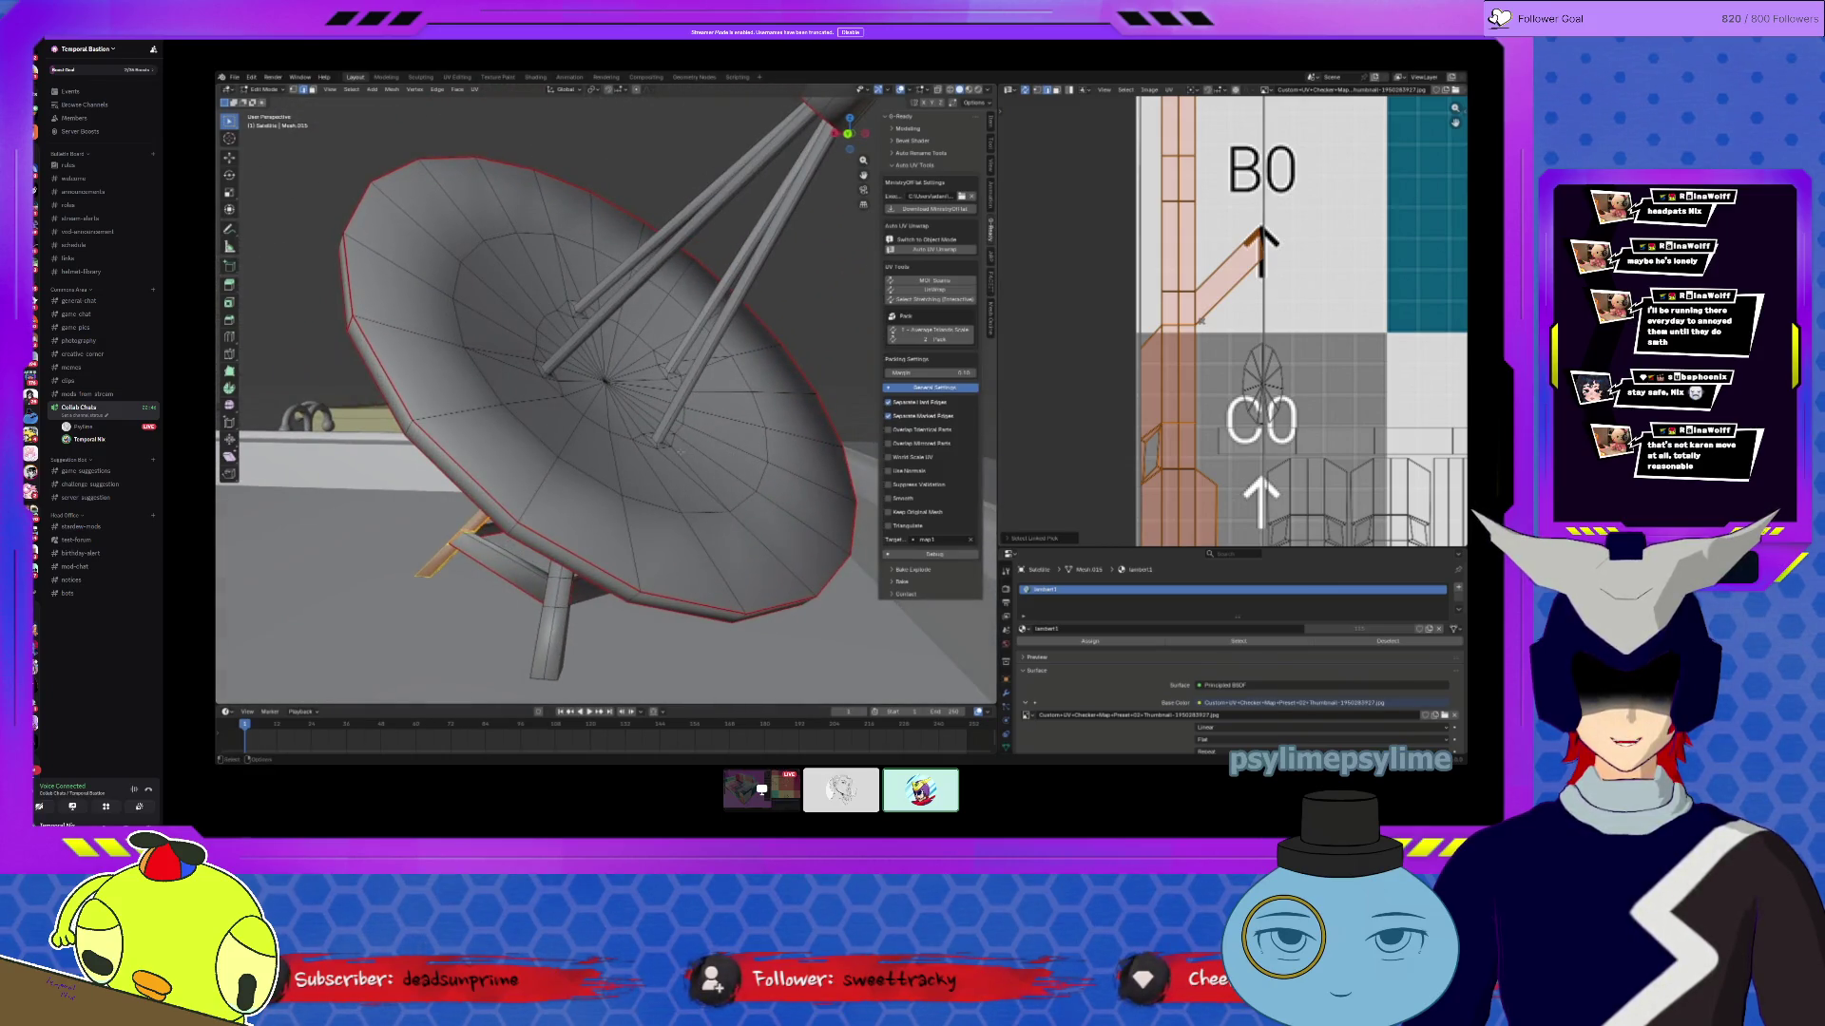
pyautogui.scroll(-7, 1256, 344)
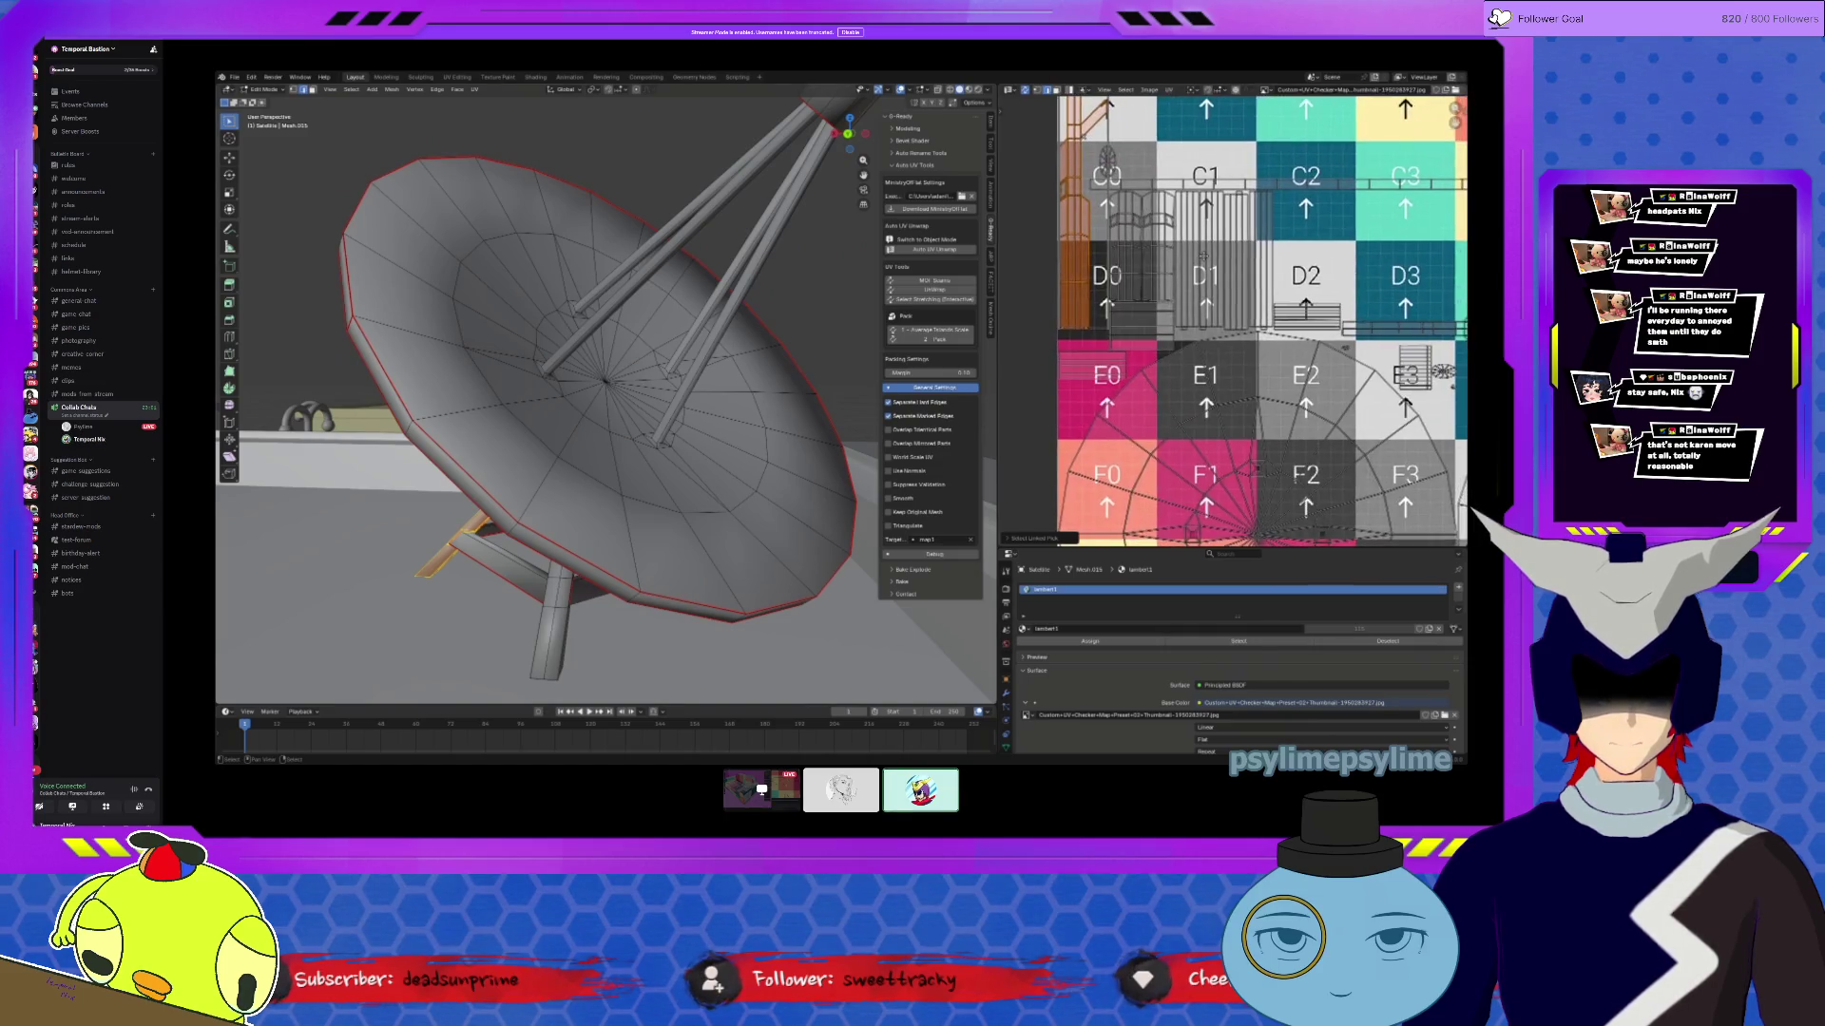
pyautogui.scroll(4, 1256, 344)
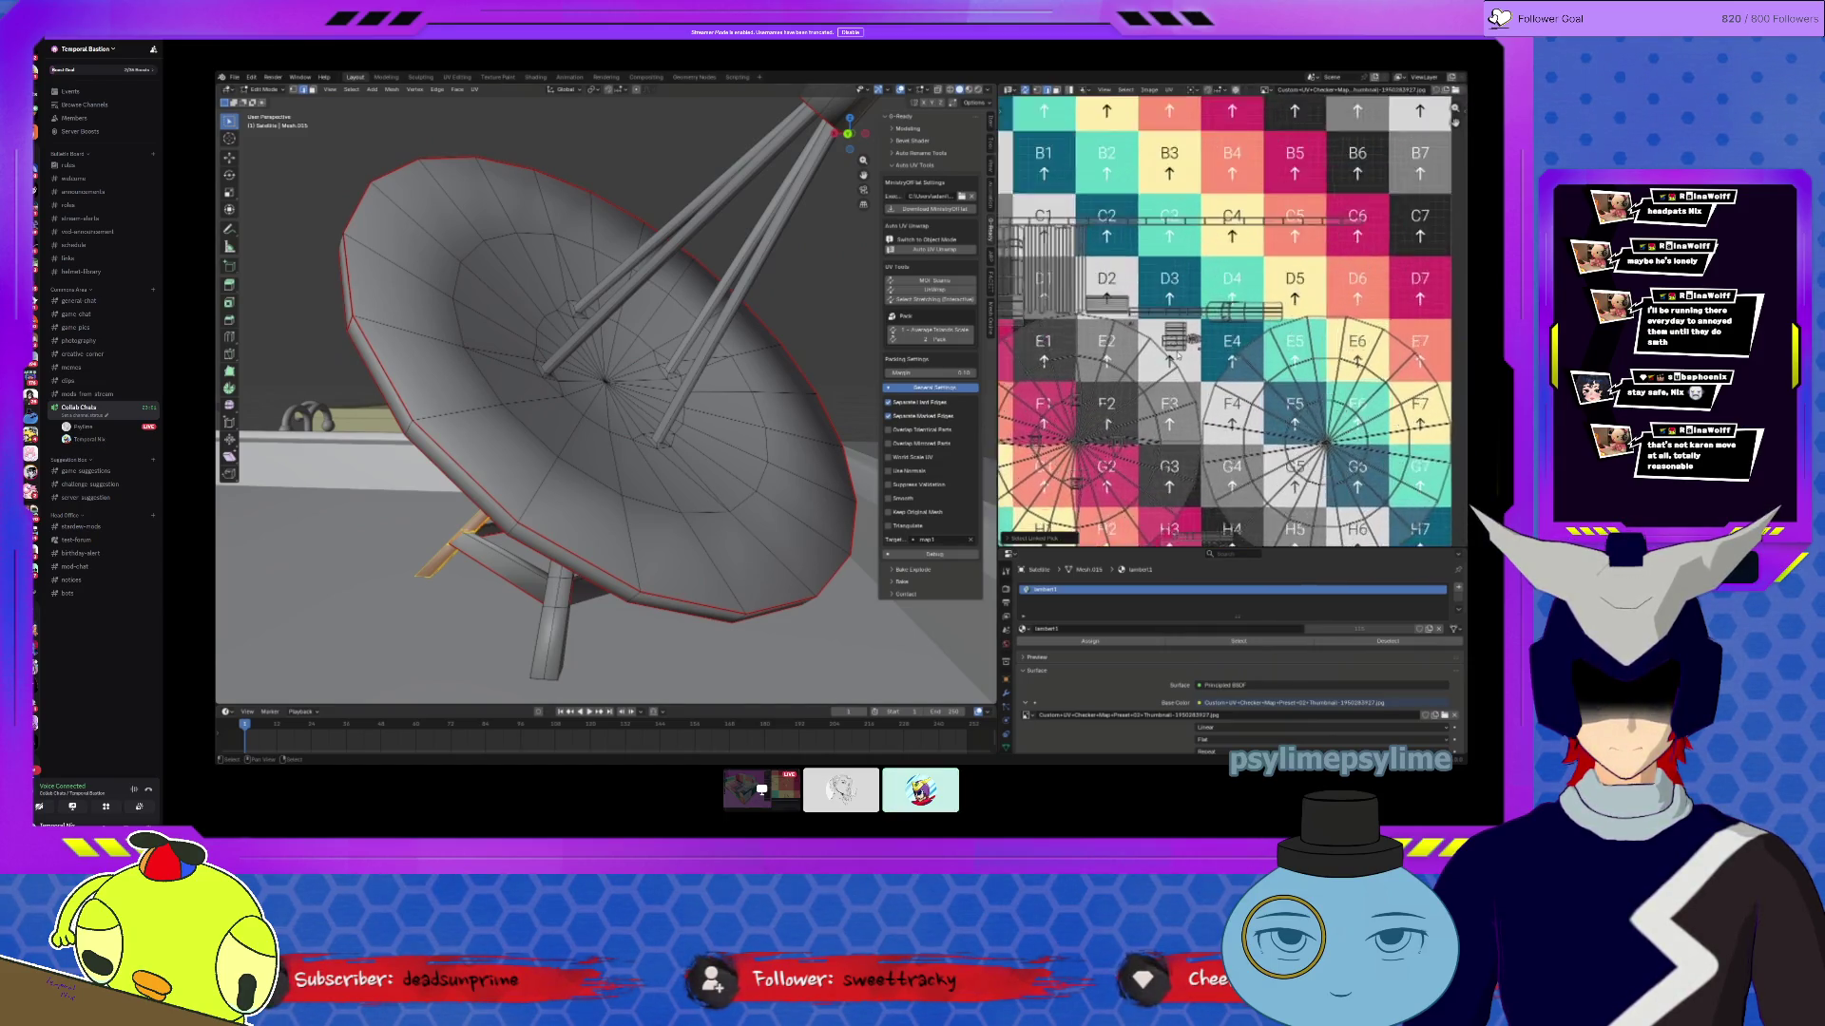
pyautogui.moveTo(1239, 283); pyautogui.dragTo(1275, 295, button='middle')
# Step: Select and frame another leg's UV island, then return to object mode
pyautogui.click(1275, 295)
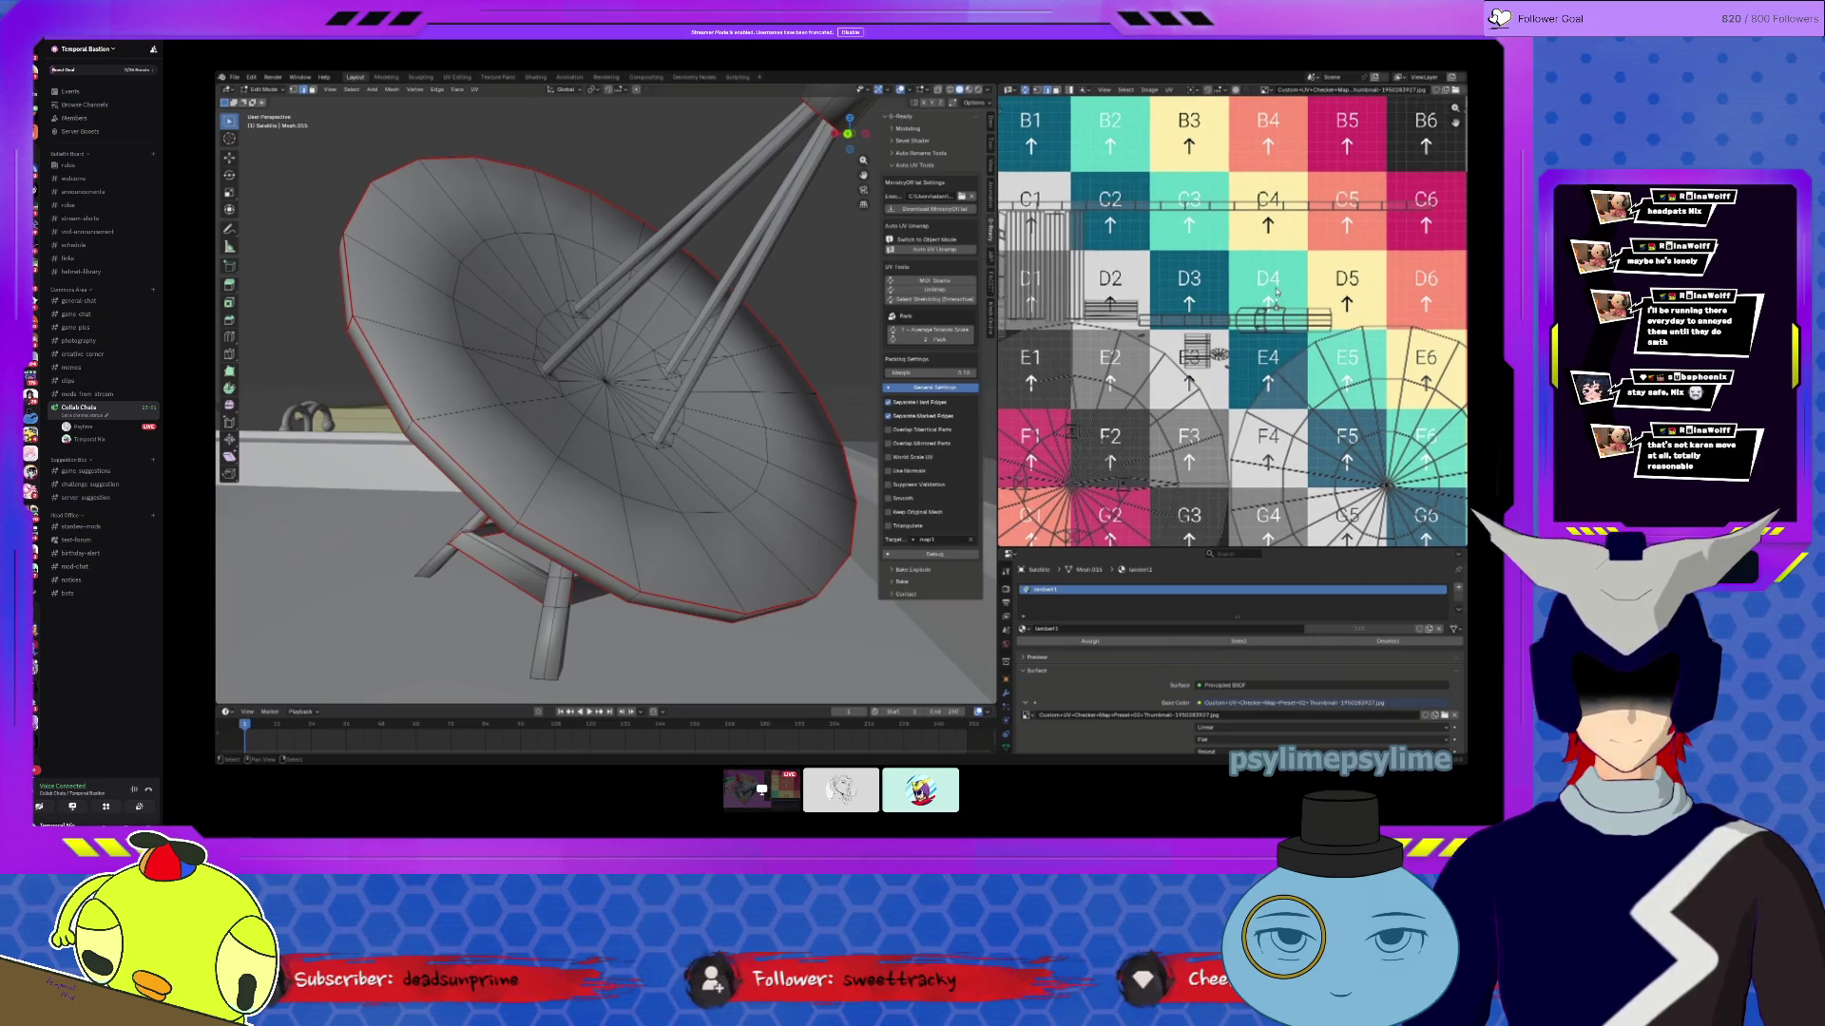
pyautogui.press('l')
pyautogui.press('KP_Decimal')
pyautogui.moveTo(570, 399)
pyautogui.mouseDown(button='middle')
pyautogui.moveTo(590, 380)
pyautogui.moveTo(470, 418)
pyautogui.mouseUp(button='middle')
pyautogui.scroll(-5, 590, 381)
pyautogui.moveTo(608, 418)
pyautogui.mouseDown(button='middle')
pyautogui.moveTo(646, 447)
pyautogui.moveTo(608, 448)
pyautogui.moveTo(587, 429)
pyautogui.moveTo(872, 462)
pyautogui.mouseUp(button='middle')
pyautogui.press('Tab')
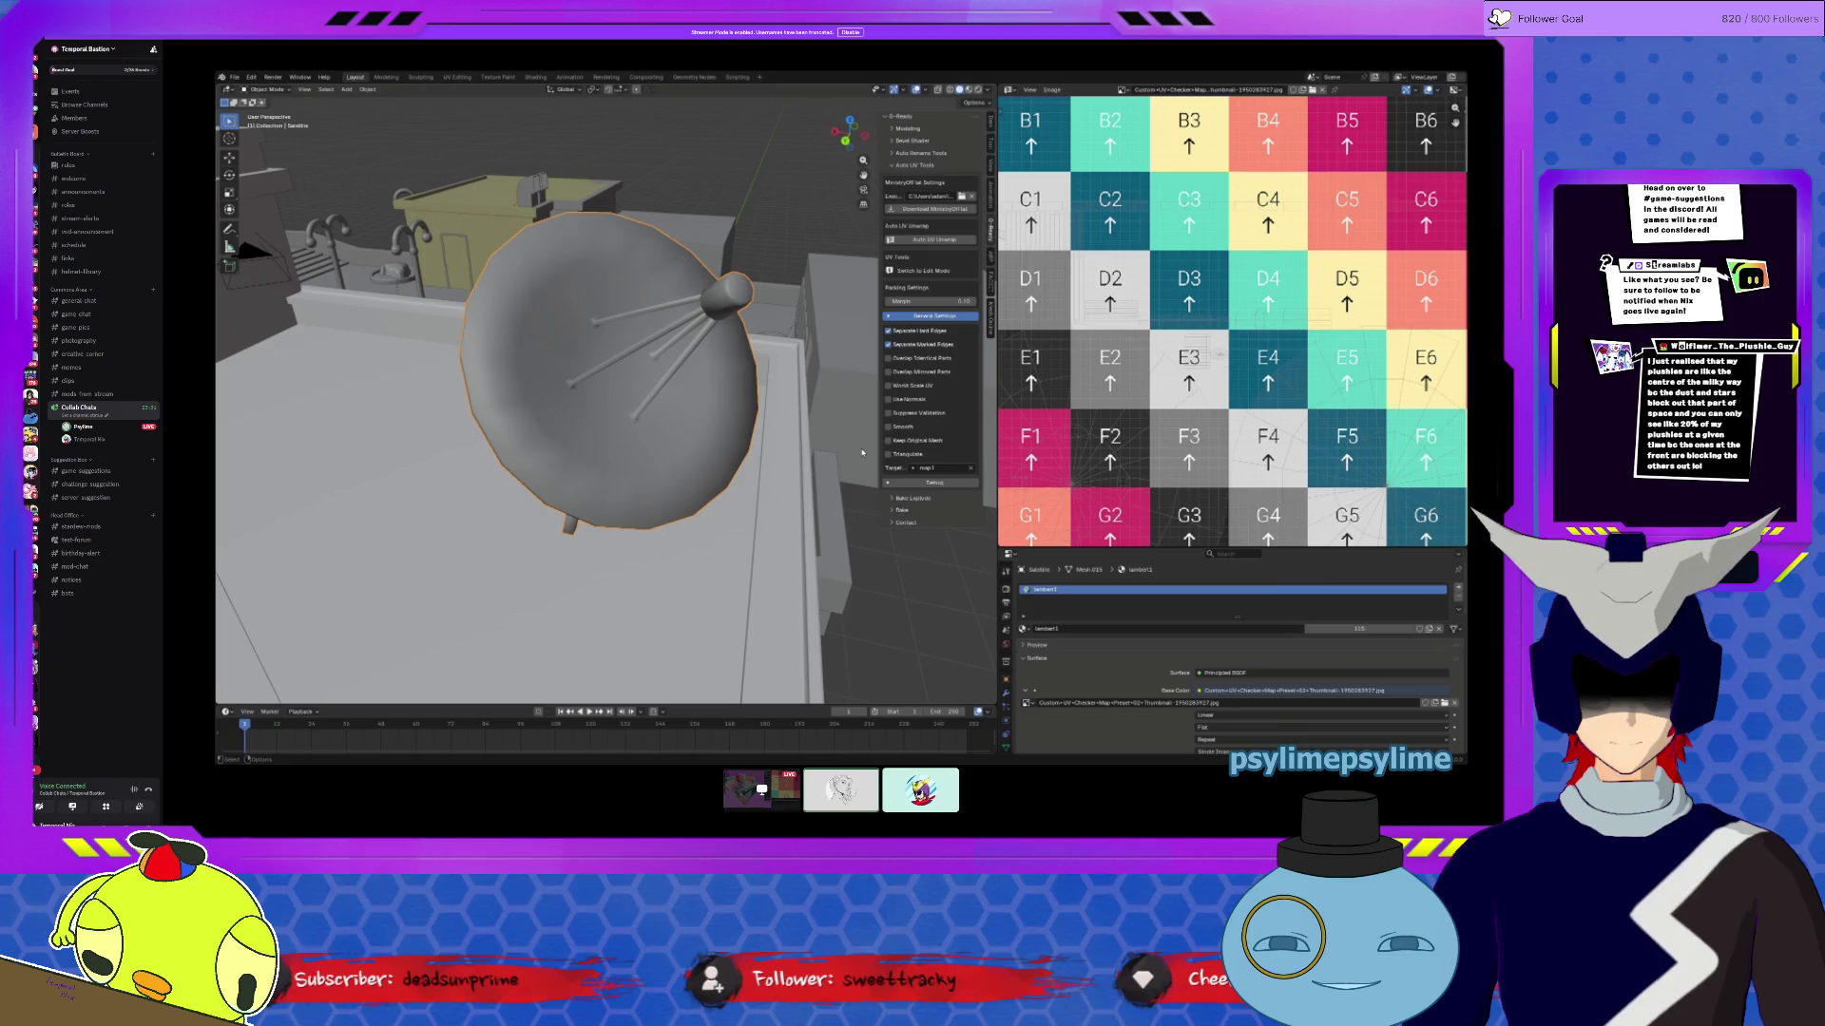
# Step: Re-enter dish mesh editing, select all to view its UVs at column 0, then deselect
pyautogui.press('Tab')
pyautogui.moveTo(609, 427); pyautogui.dragTo(513, 361, button='middle')
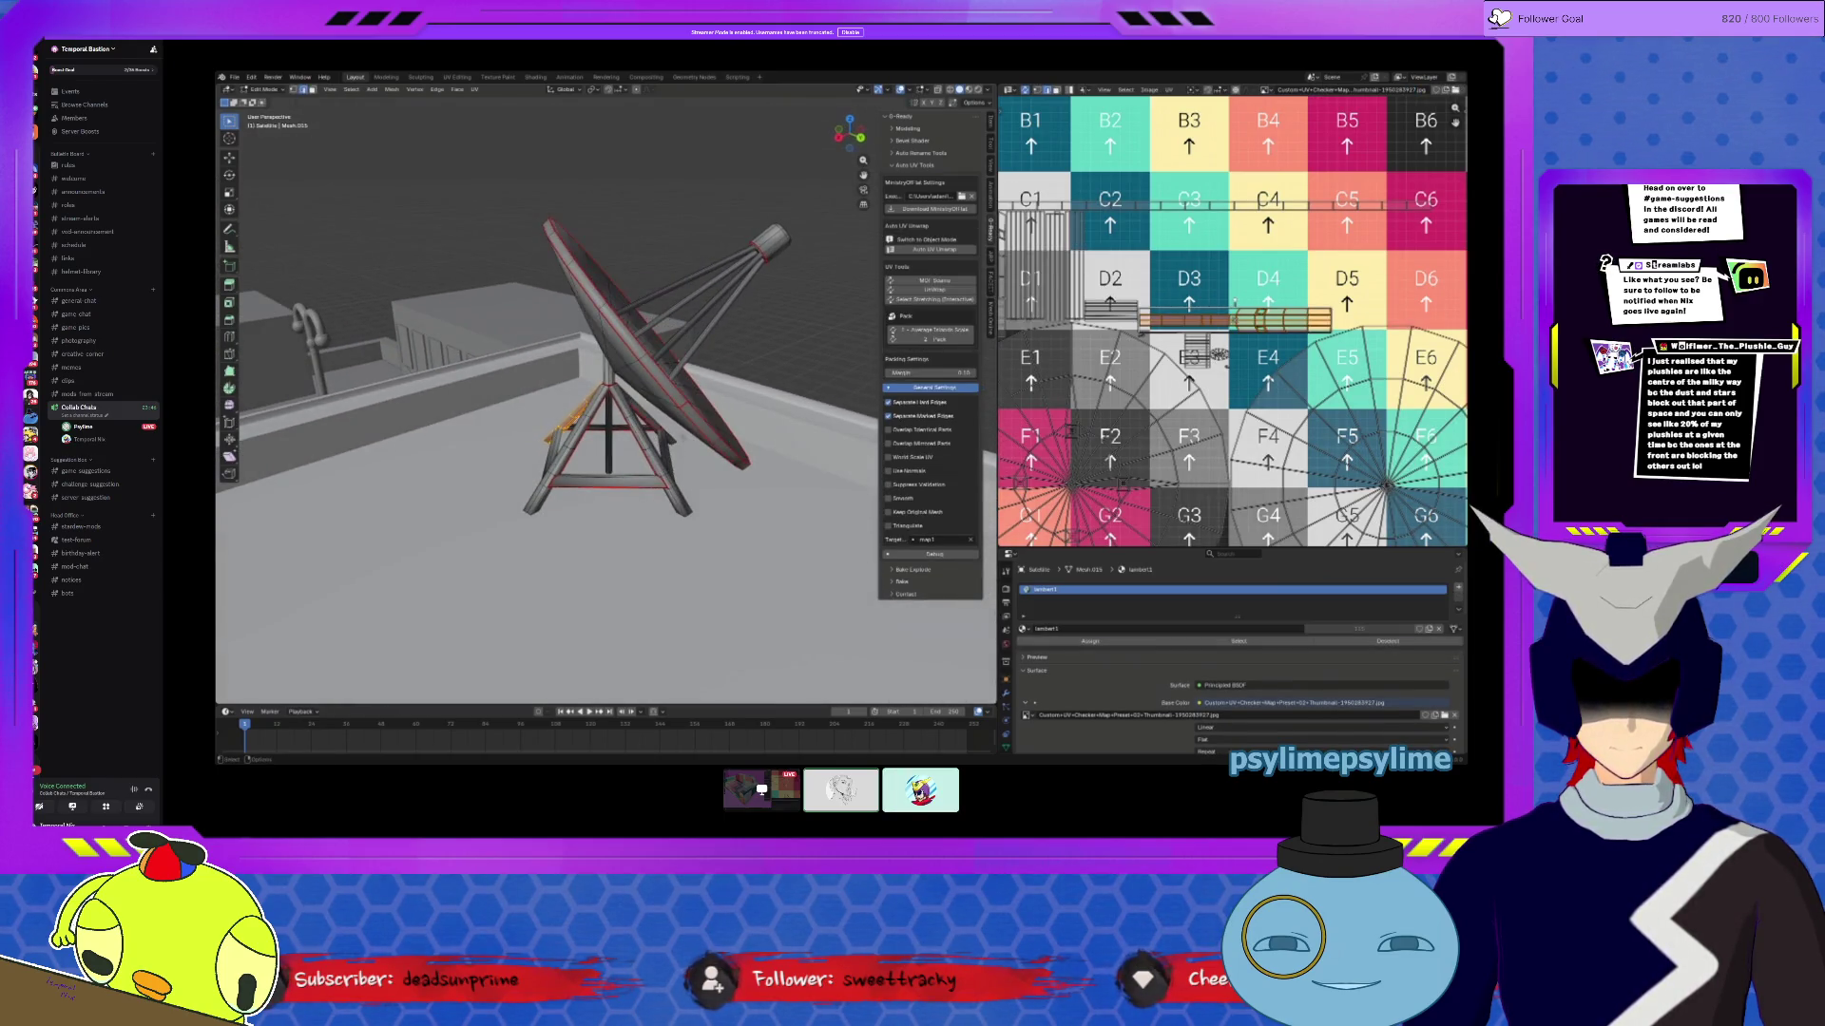
pyautogui.press('a')
pyautogui.moveTo(1134, 274); pyautogui.dragTo(1219, 297, button='middle')
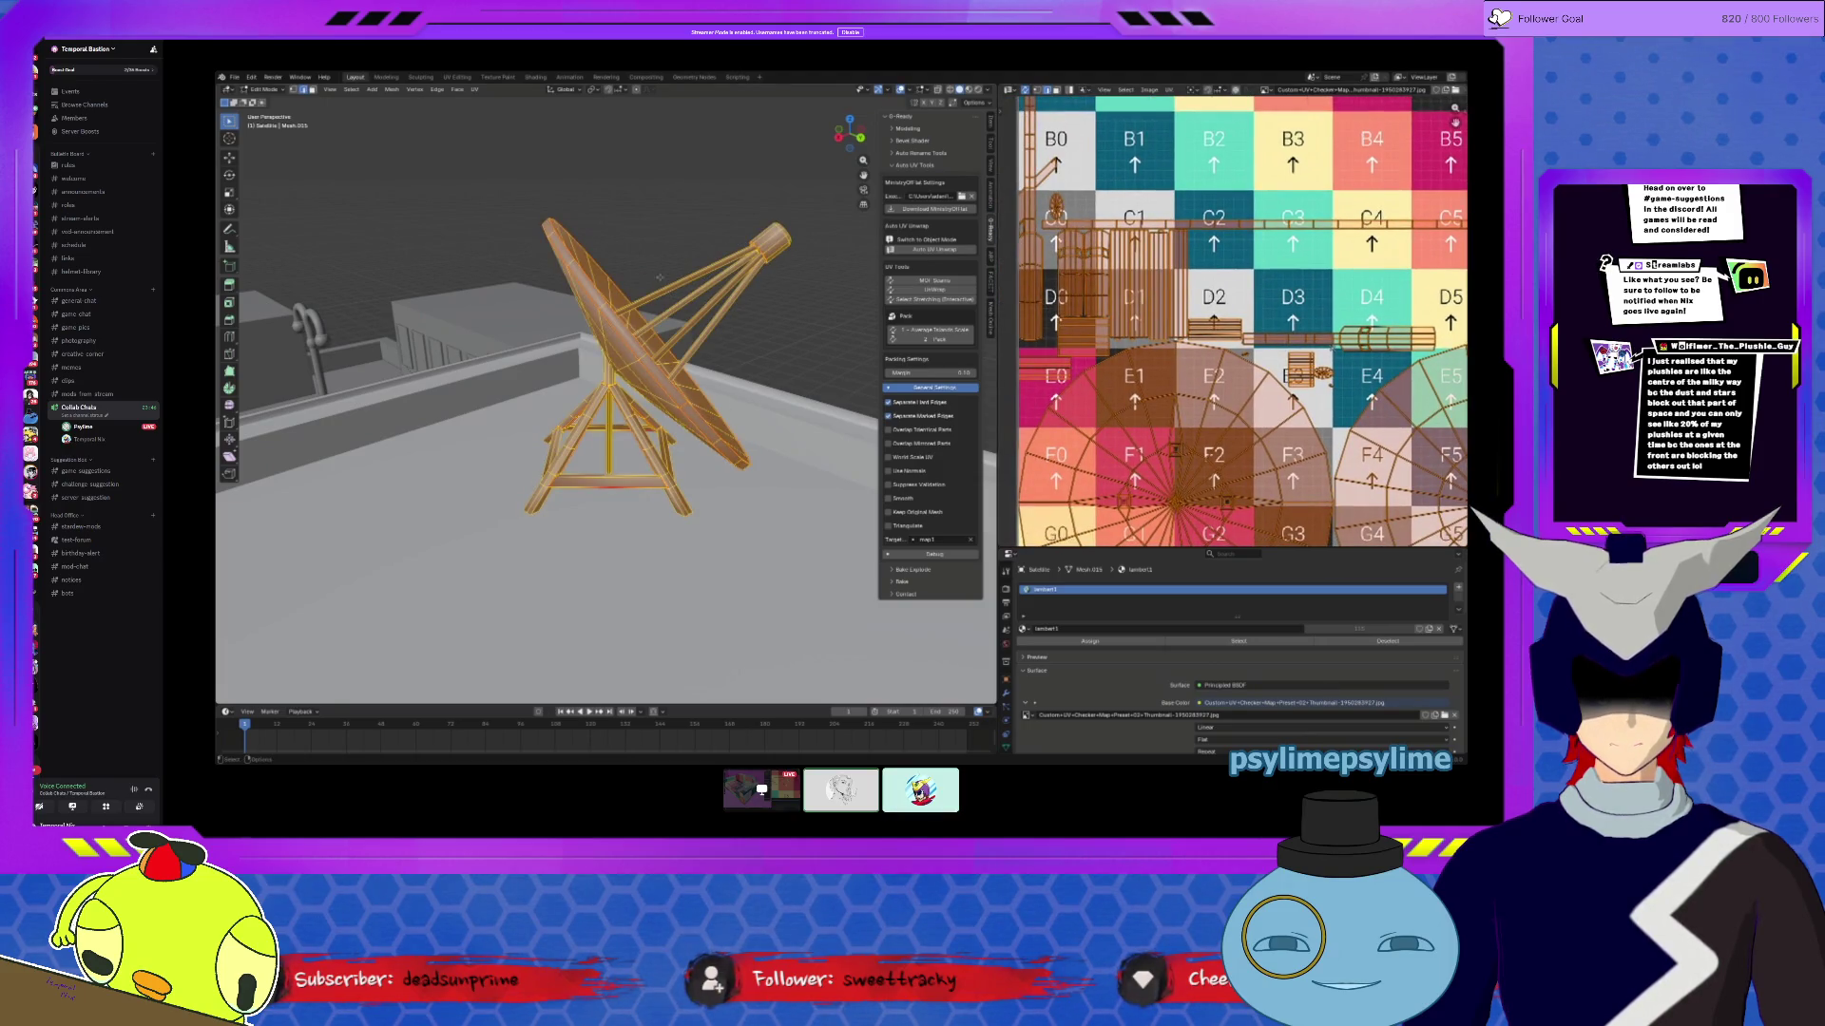
pyautogui.hotkey('alt', 'a')
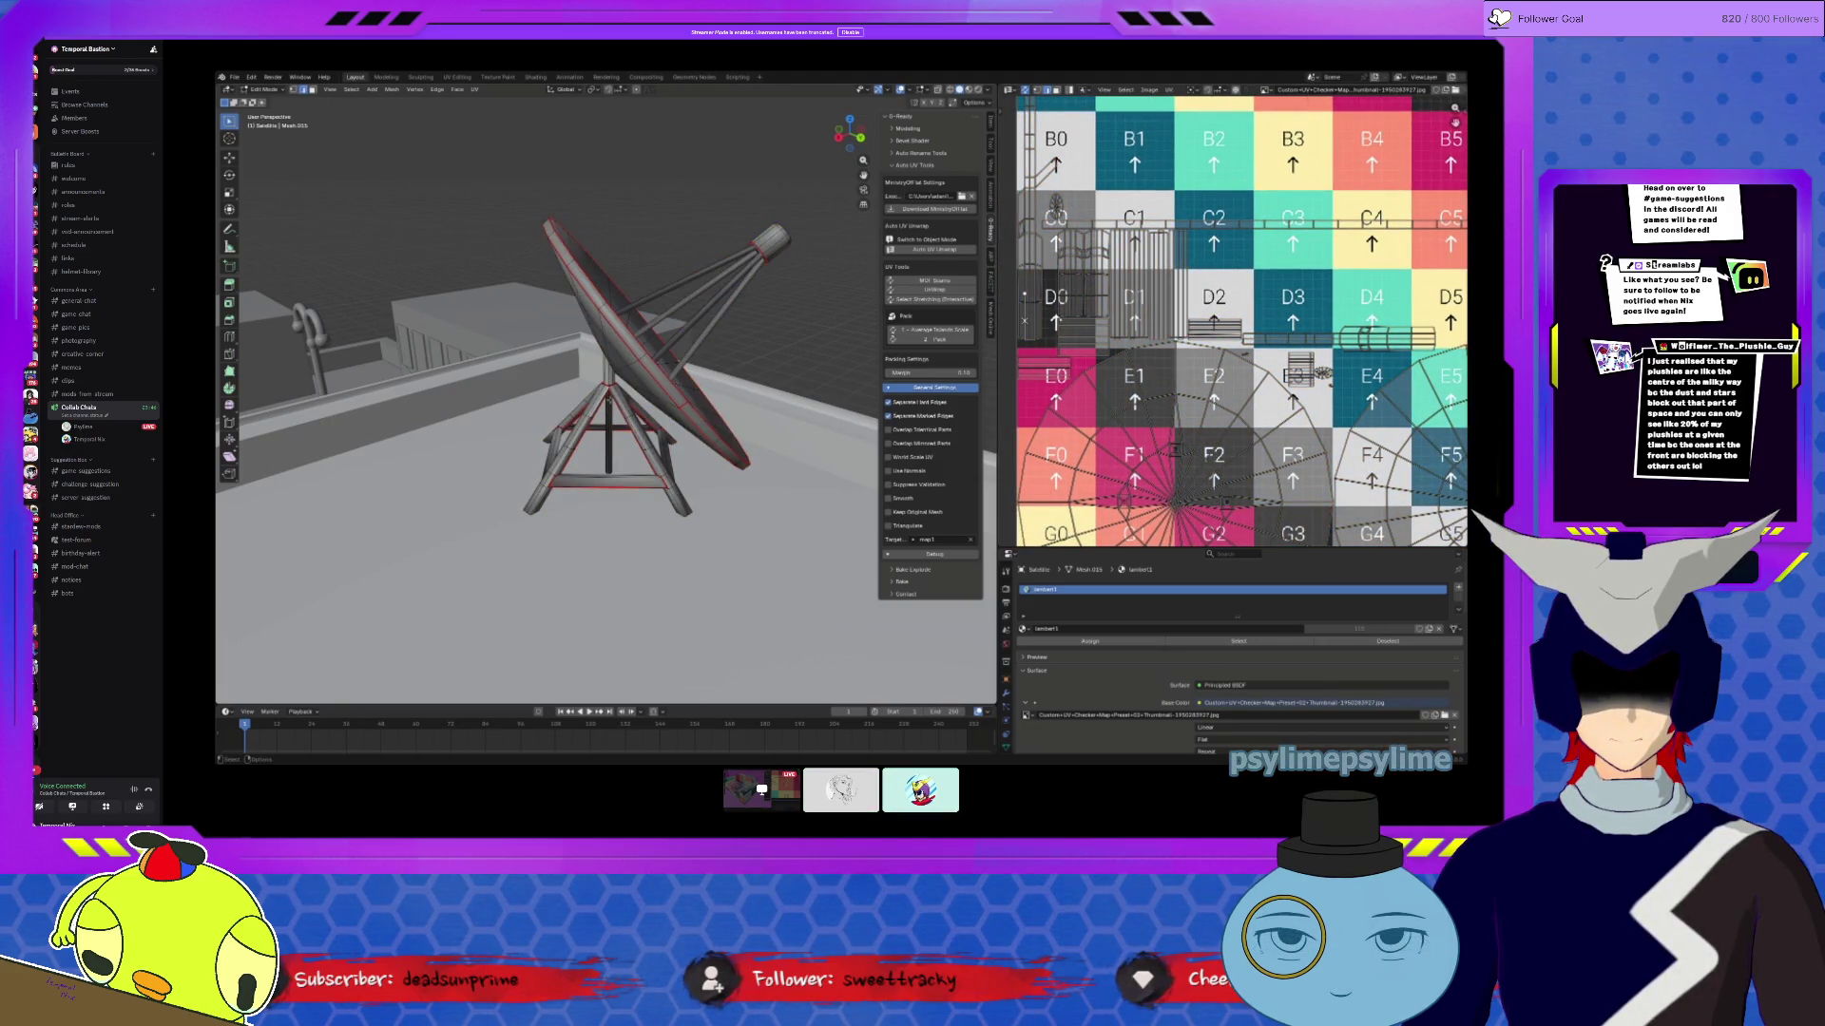
pyautogui.moveTo(638, 375)
pyautogui.mouseDown(button='middle')
pyautogui.moveTo(715, 338)
pyautogui.moveTo(618, 399)
pyautogui.moveTo(598, 438)
pyautogui.moveTo(620, 464)
pyautogui.moveTo(575, 404)
pyautogui.moveTo(618, 426)
pyautogui.moveTo(584, 443)
pyautogui.mouseUp(button='middle')
pyautogui.moveTo(404, 619)
pyautogui.mouseDown(button='middle')
pyautogui.moveTo(427, 461)
pyautogui.moveTo(551, 304)
pyautogui.moveTo(628, 143)
pyautogui.moveTo(680, 420)
pyautogui.moveTo(463, 570)
pyautogui.mouseUp(button='middle')
pyautogui.press('KP_Divide')
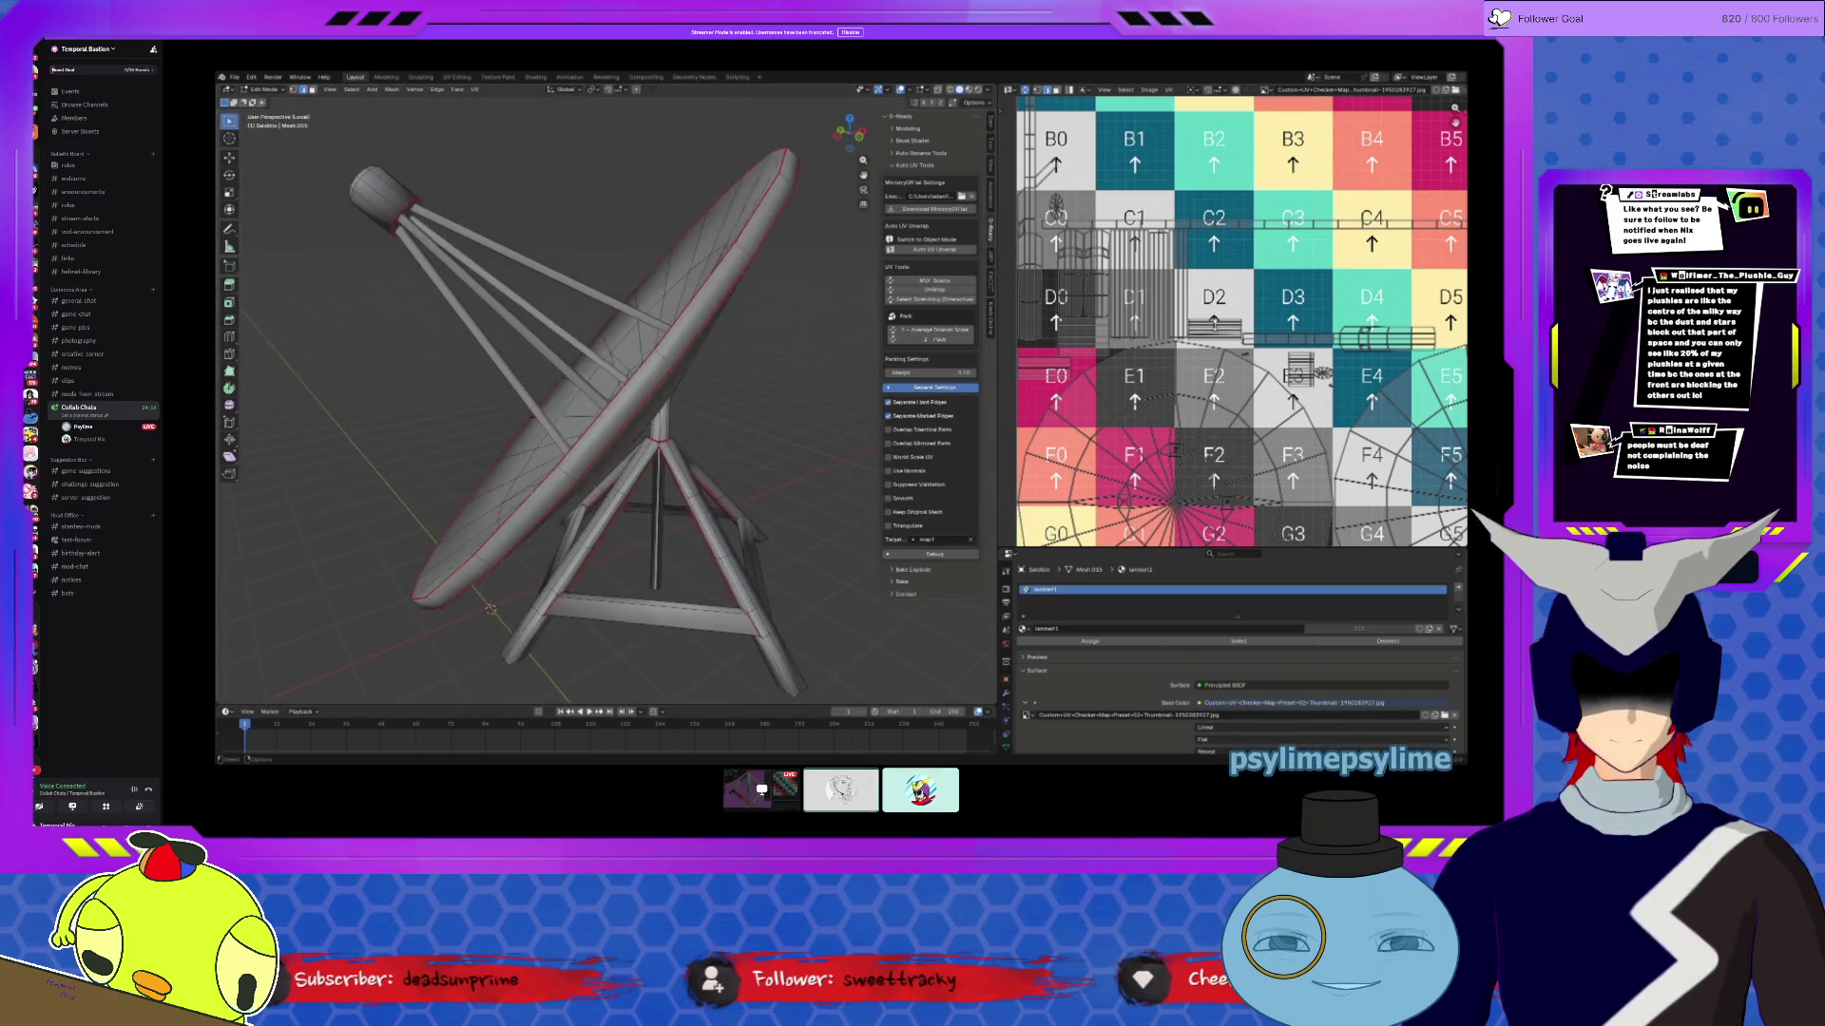
pyautogui.moveTo(570, 456)
pyautogui.mouseDown(button='middle')
pyautogui.moveTo(605, 507)
pyautogui.moveTo(570, 537)
pyautogui.moveTo(471, 525)
pyautogui.moveTo(490, 543)
pyautogui.moveTo(475, 616)
pyautogui.moveTo(785, 483)
pyautogui.mouseUp(button='middle')
pyautogui.scroll(3, 605, 507)
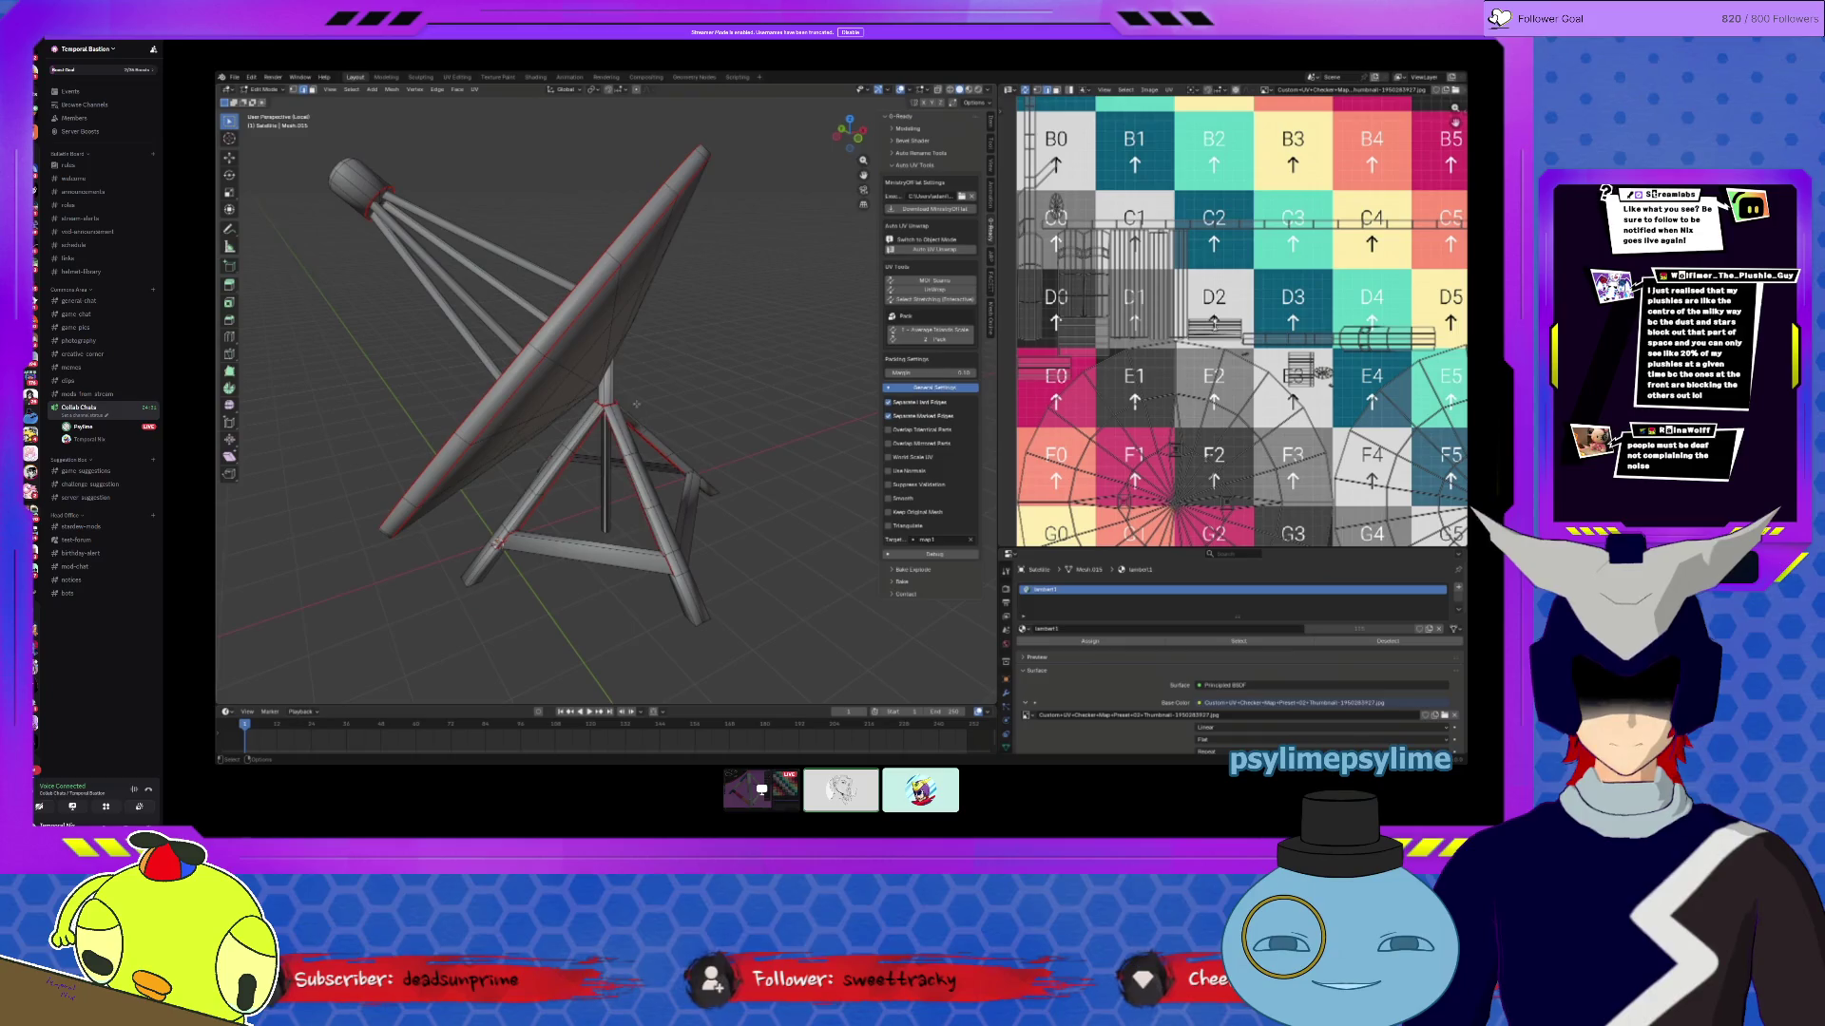
pyautogui.moveTo(595, 431); pyautogui.dragTo(665, 428, button='middle')
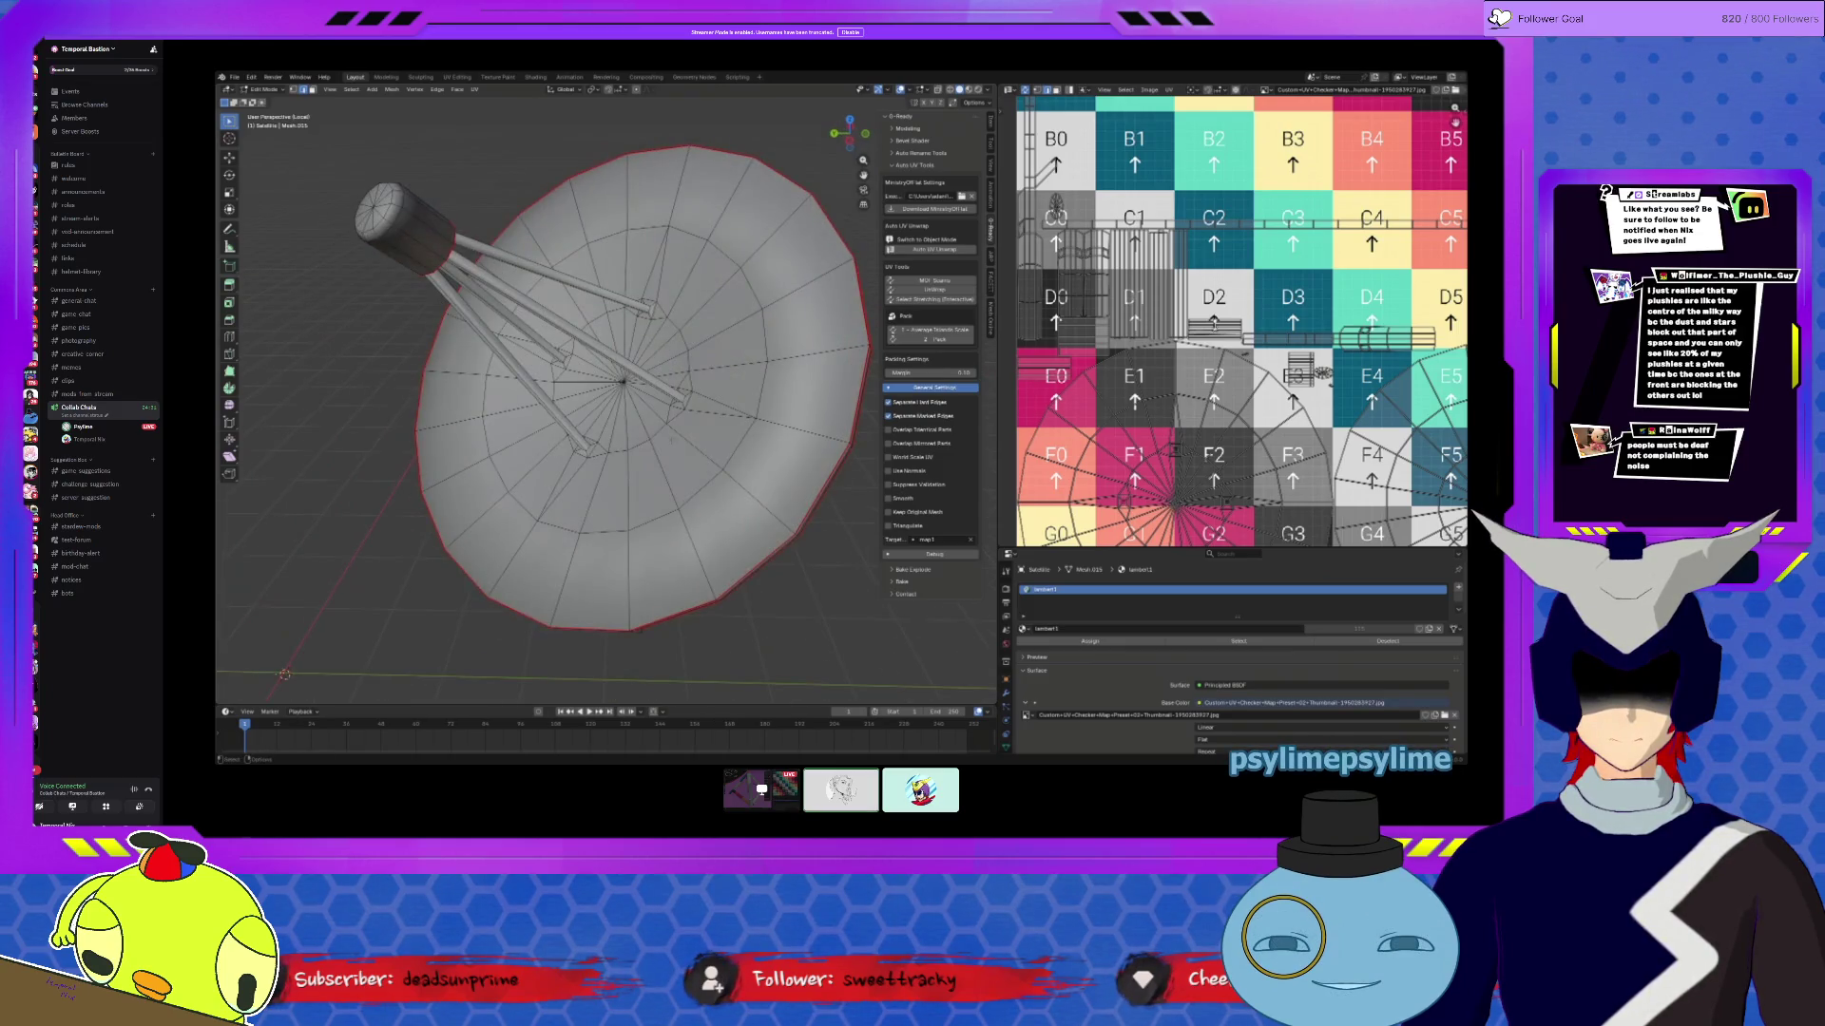
pyautogui.press('a')
pyautogui.scroll(-2, 1330, 392)
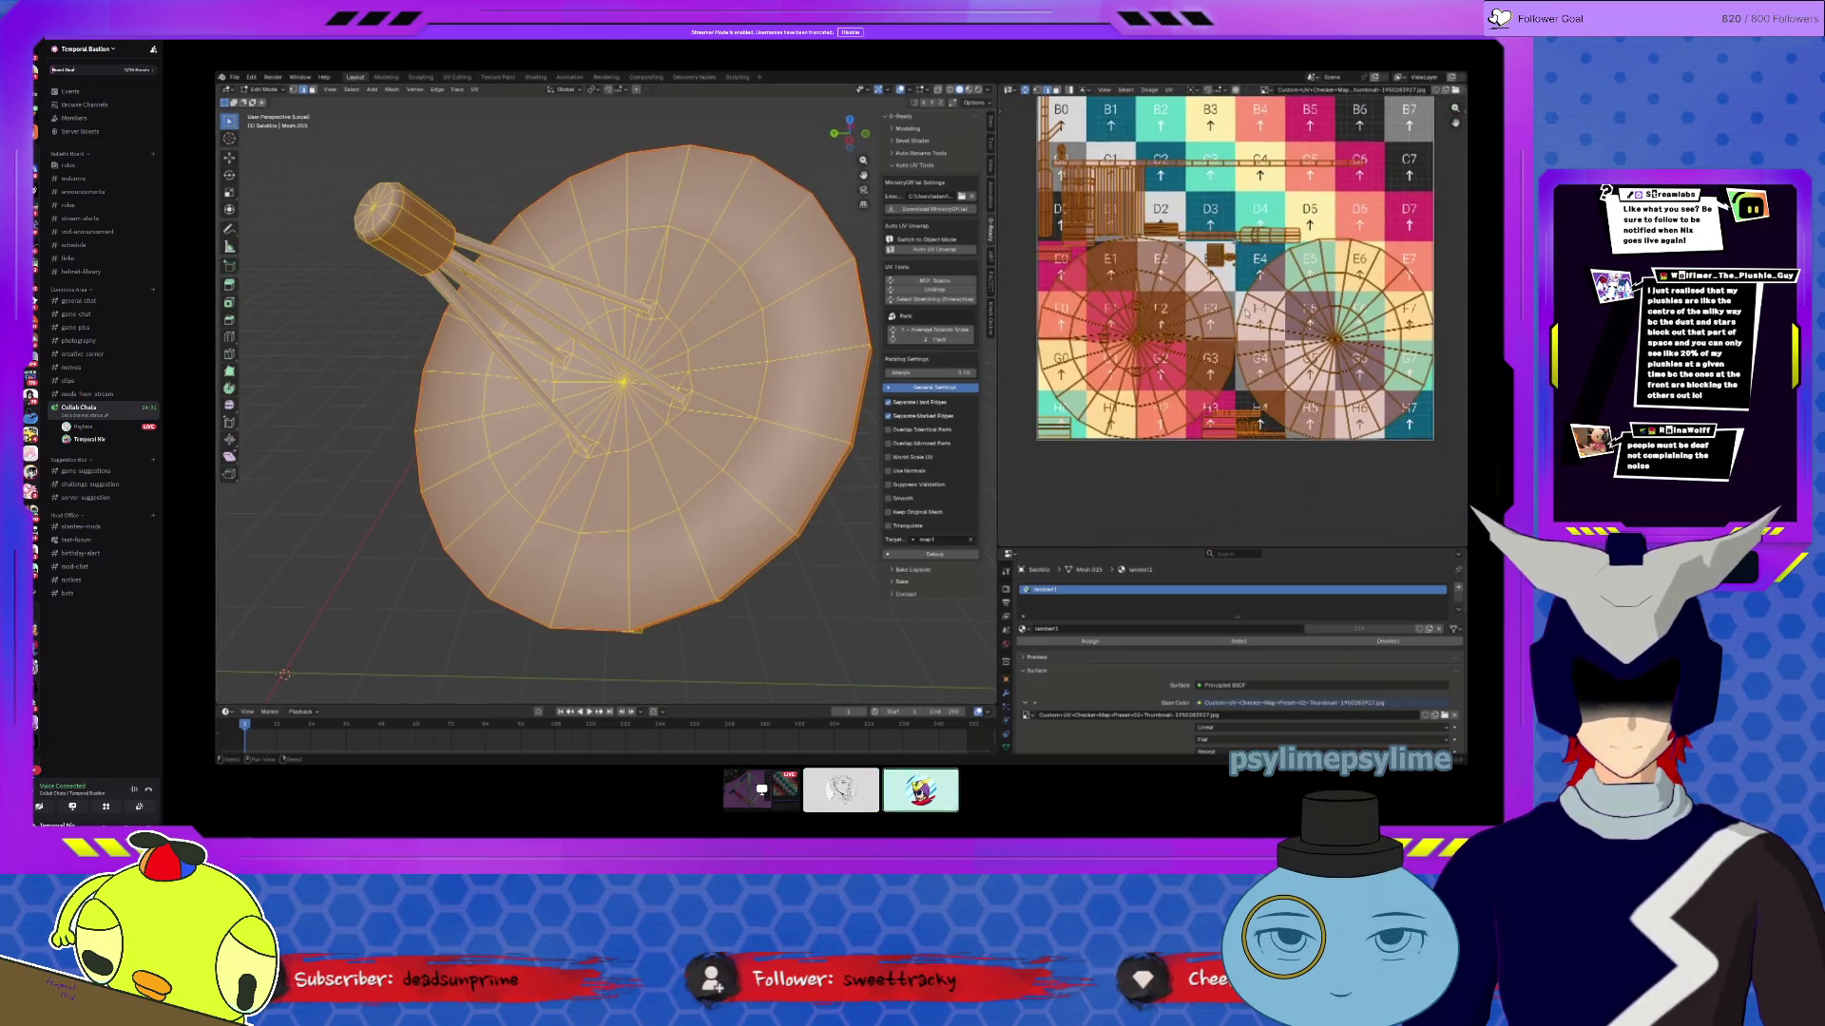
pyautogui.moveTo(1242, 327); pyautogui.dragTo(1256, 386, button='middle')
pyautogui.hotkey('alt', 'a')
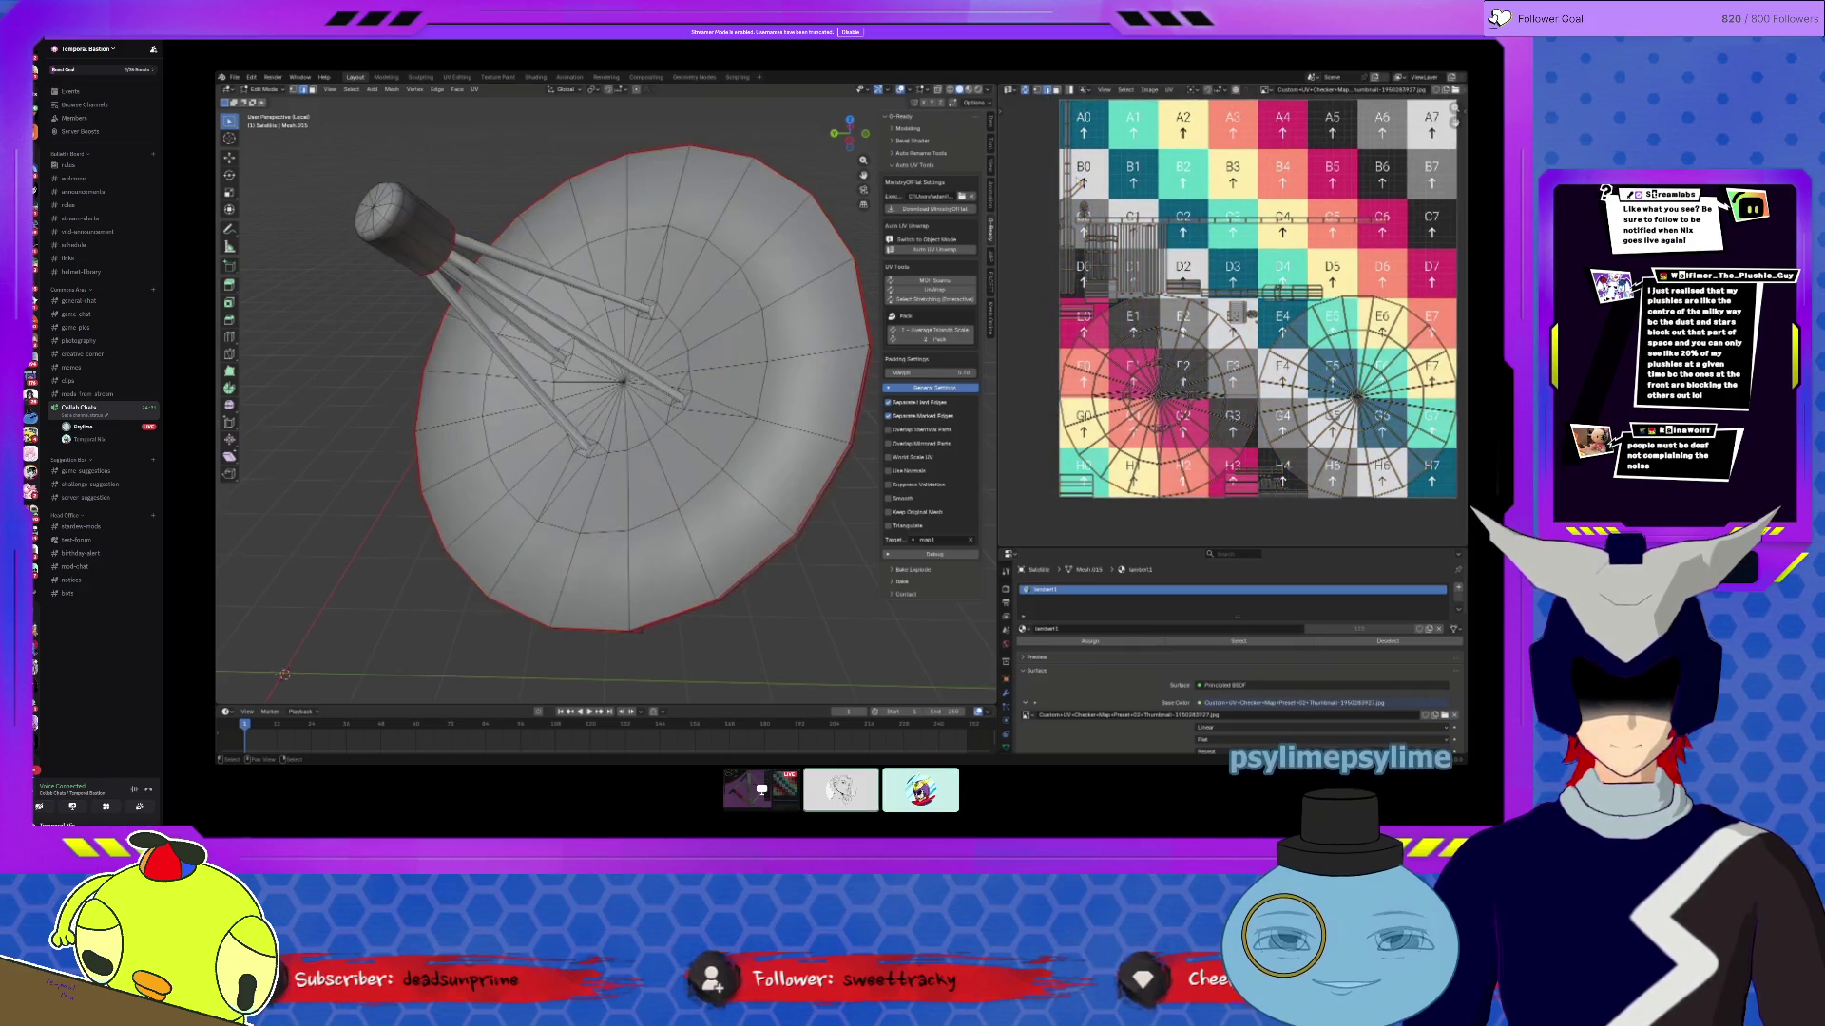
pyautogui.press('l')
pyautogui.moveTo(1070, 86); pyautogui.dragTo(1096, 128, button='middle')
pyautogui.scroll(5, 1123, 255)
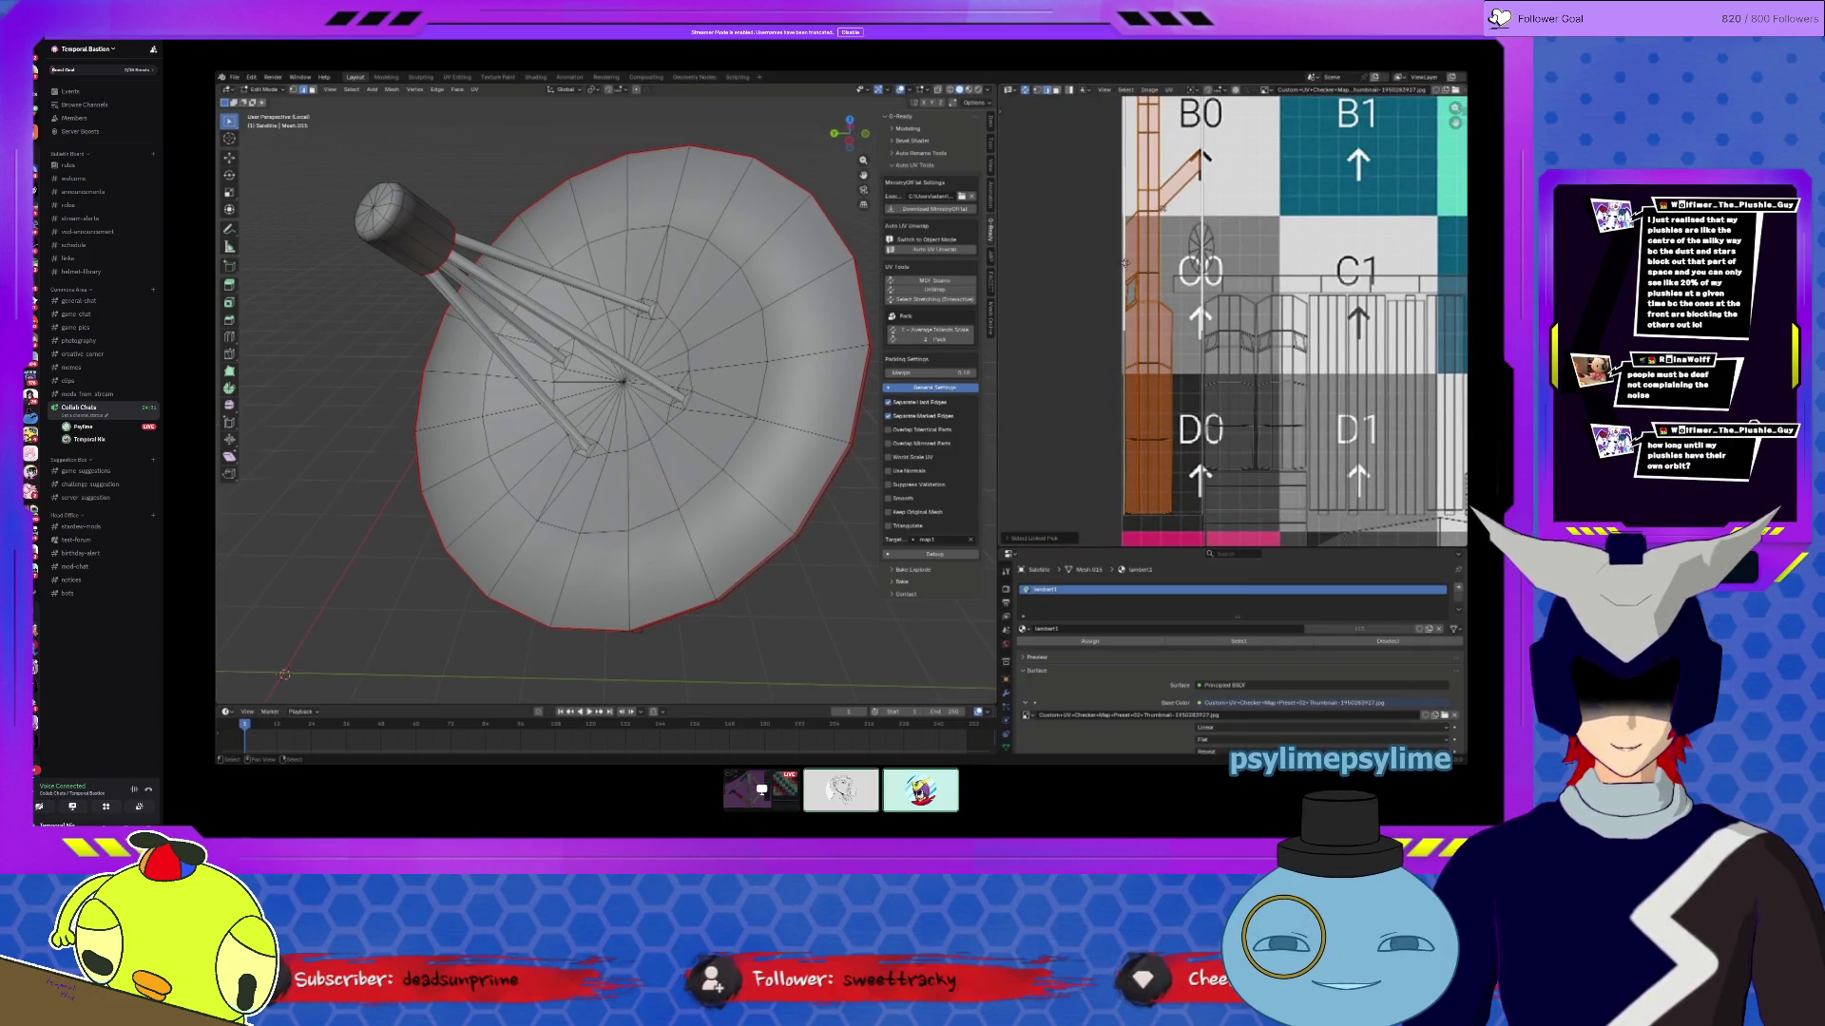
pyautogui.scroll(8, 567, 447)
pyautogui.moveTo(532, 418)
pyautogui.mouseDown(button='middle')
pyautogui.moveTo(567, 447)
pyautogui.moveTo(713, 285)
pyautogui.mouseUp(button='middle')
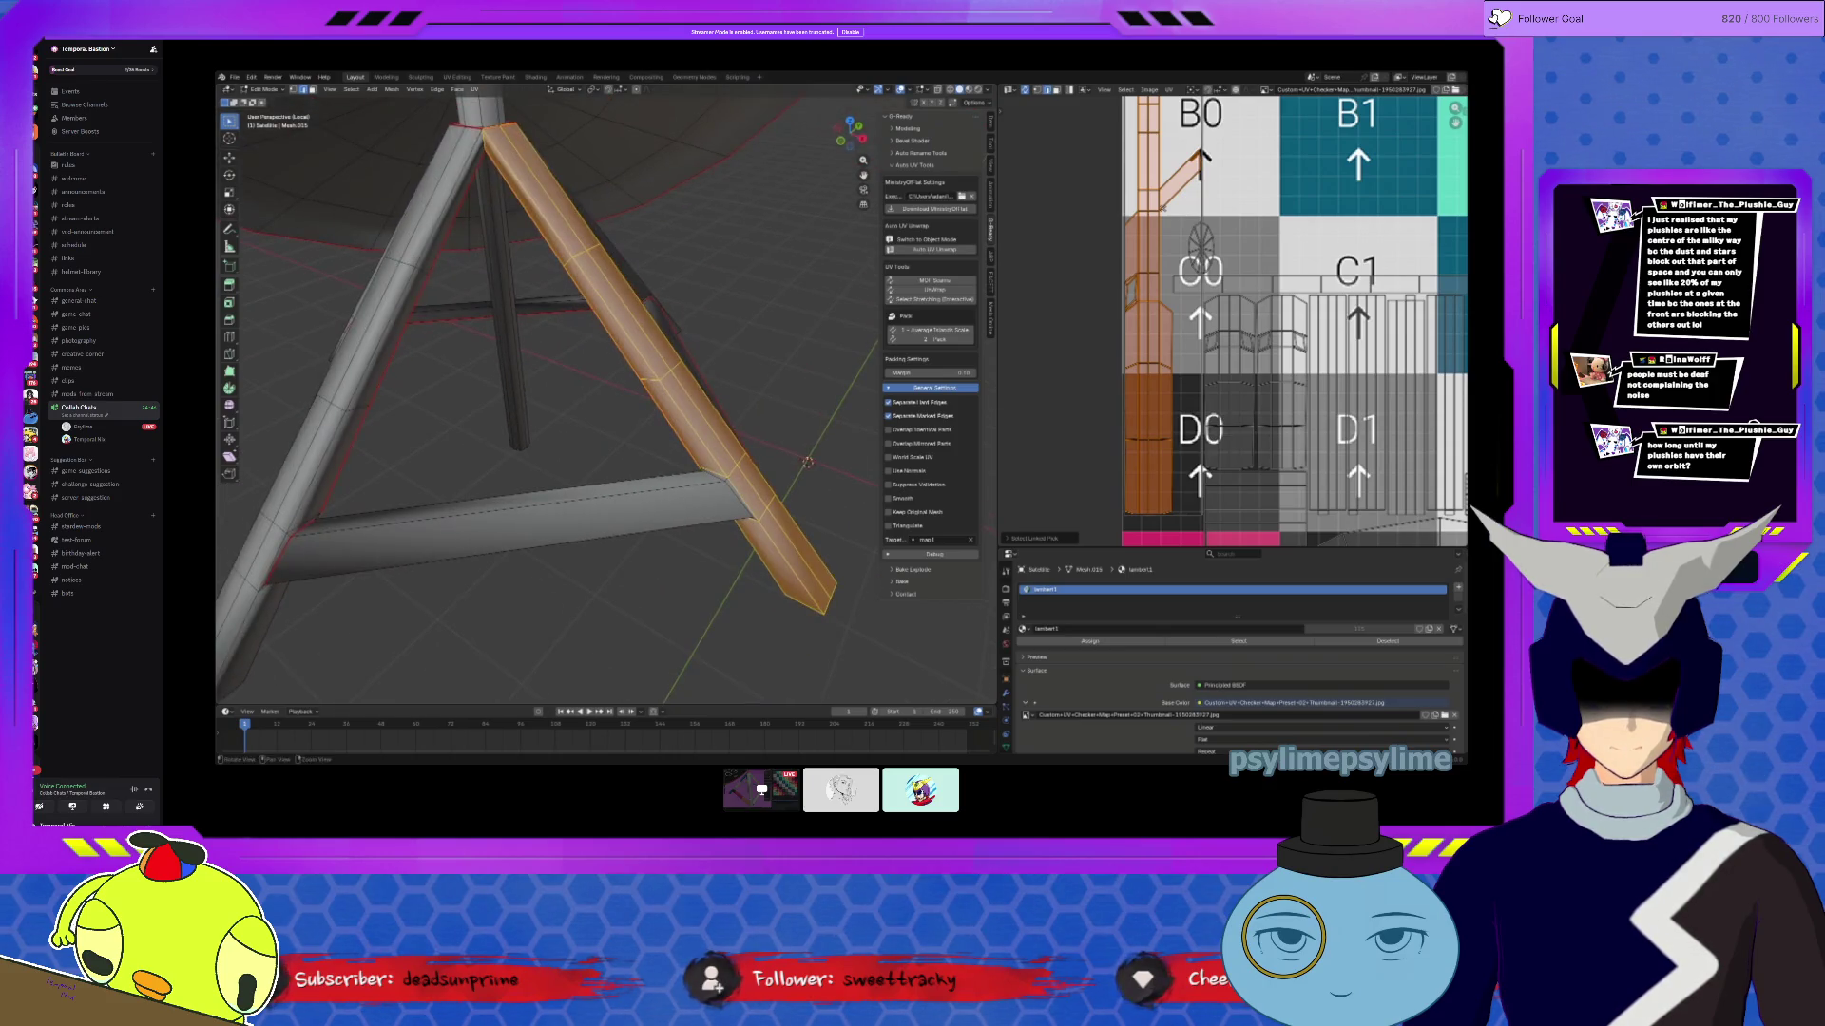
pyautogui.hotkey('alt', 'a')
pyautogui.moveTo(708, 498)
pyautogui.mouseDown(button='middle')
pyautogui.moveTo(694, 480)
pyautogui.moveTo(770, 435)
pyautogui.mouseUp(button='middle')
pyautogui.moveTo(608, 428); pyautogui.dragTo(718, 380, button='middle')
pyautogui.click(573, 470)
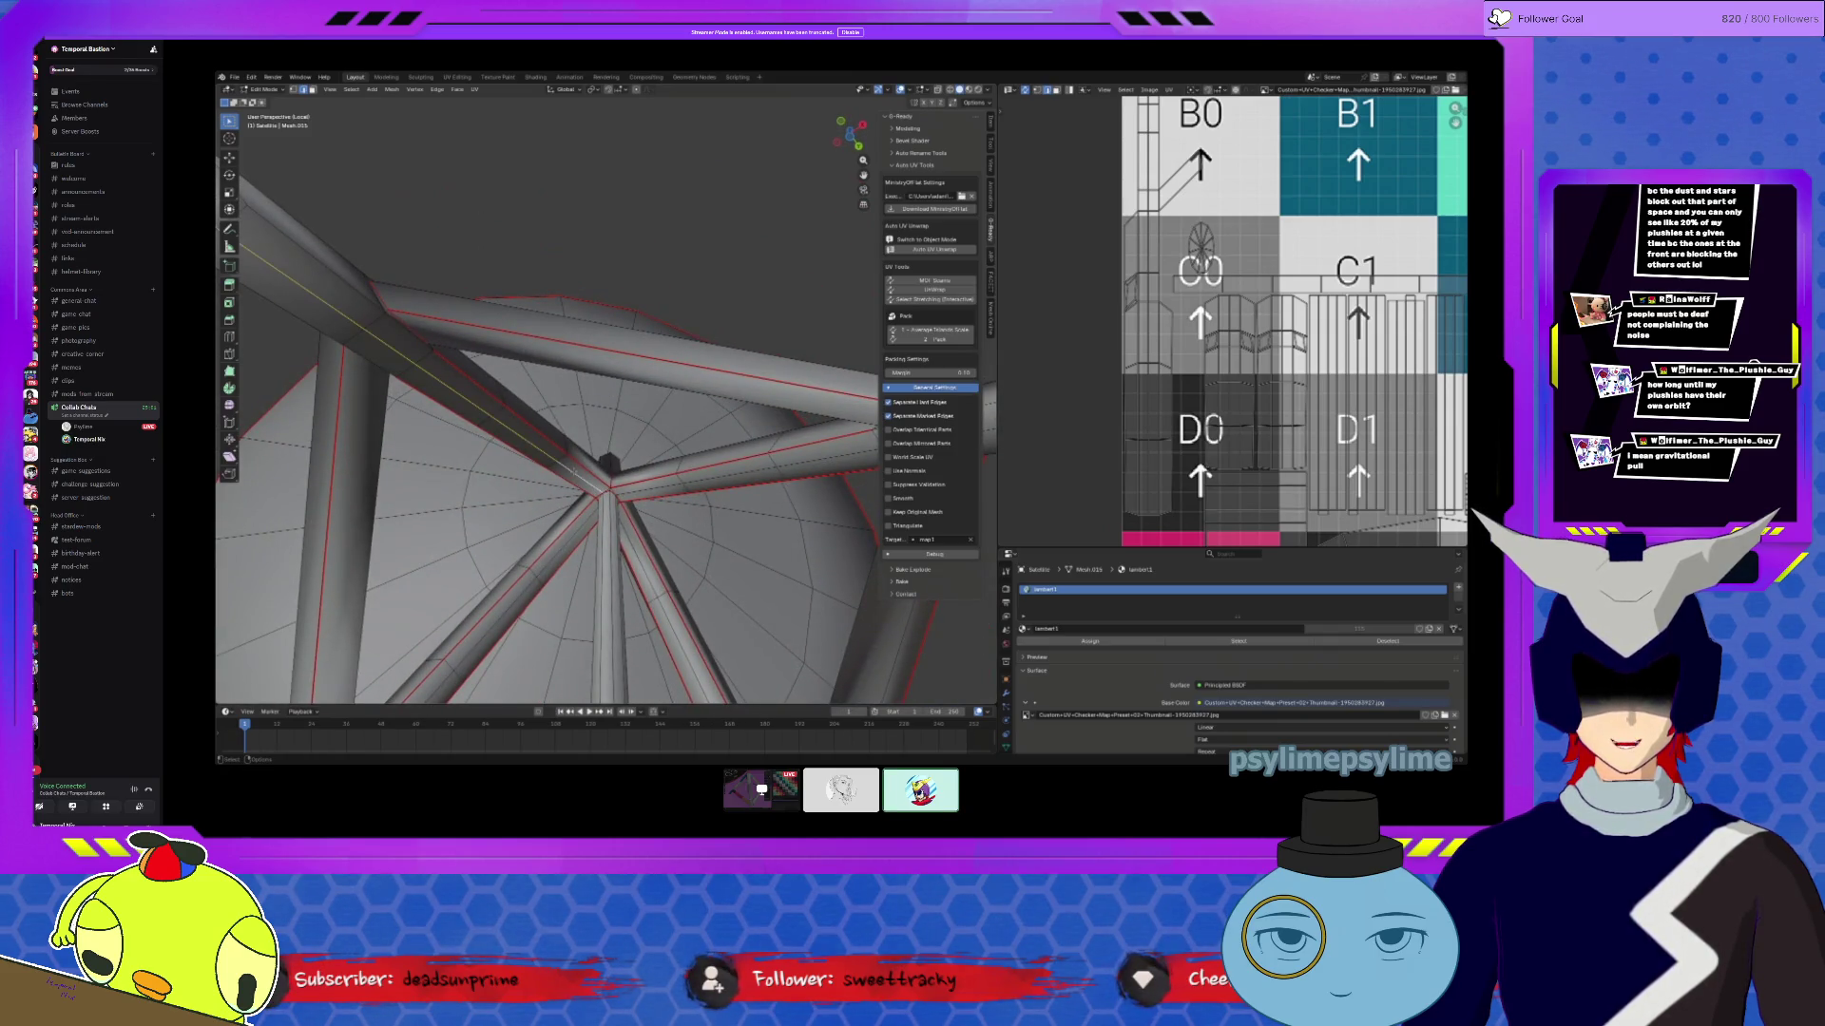
pyautogui.moveTo(573, 470); pyautogui.dragTo(568, 409, button='middle')
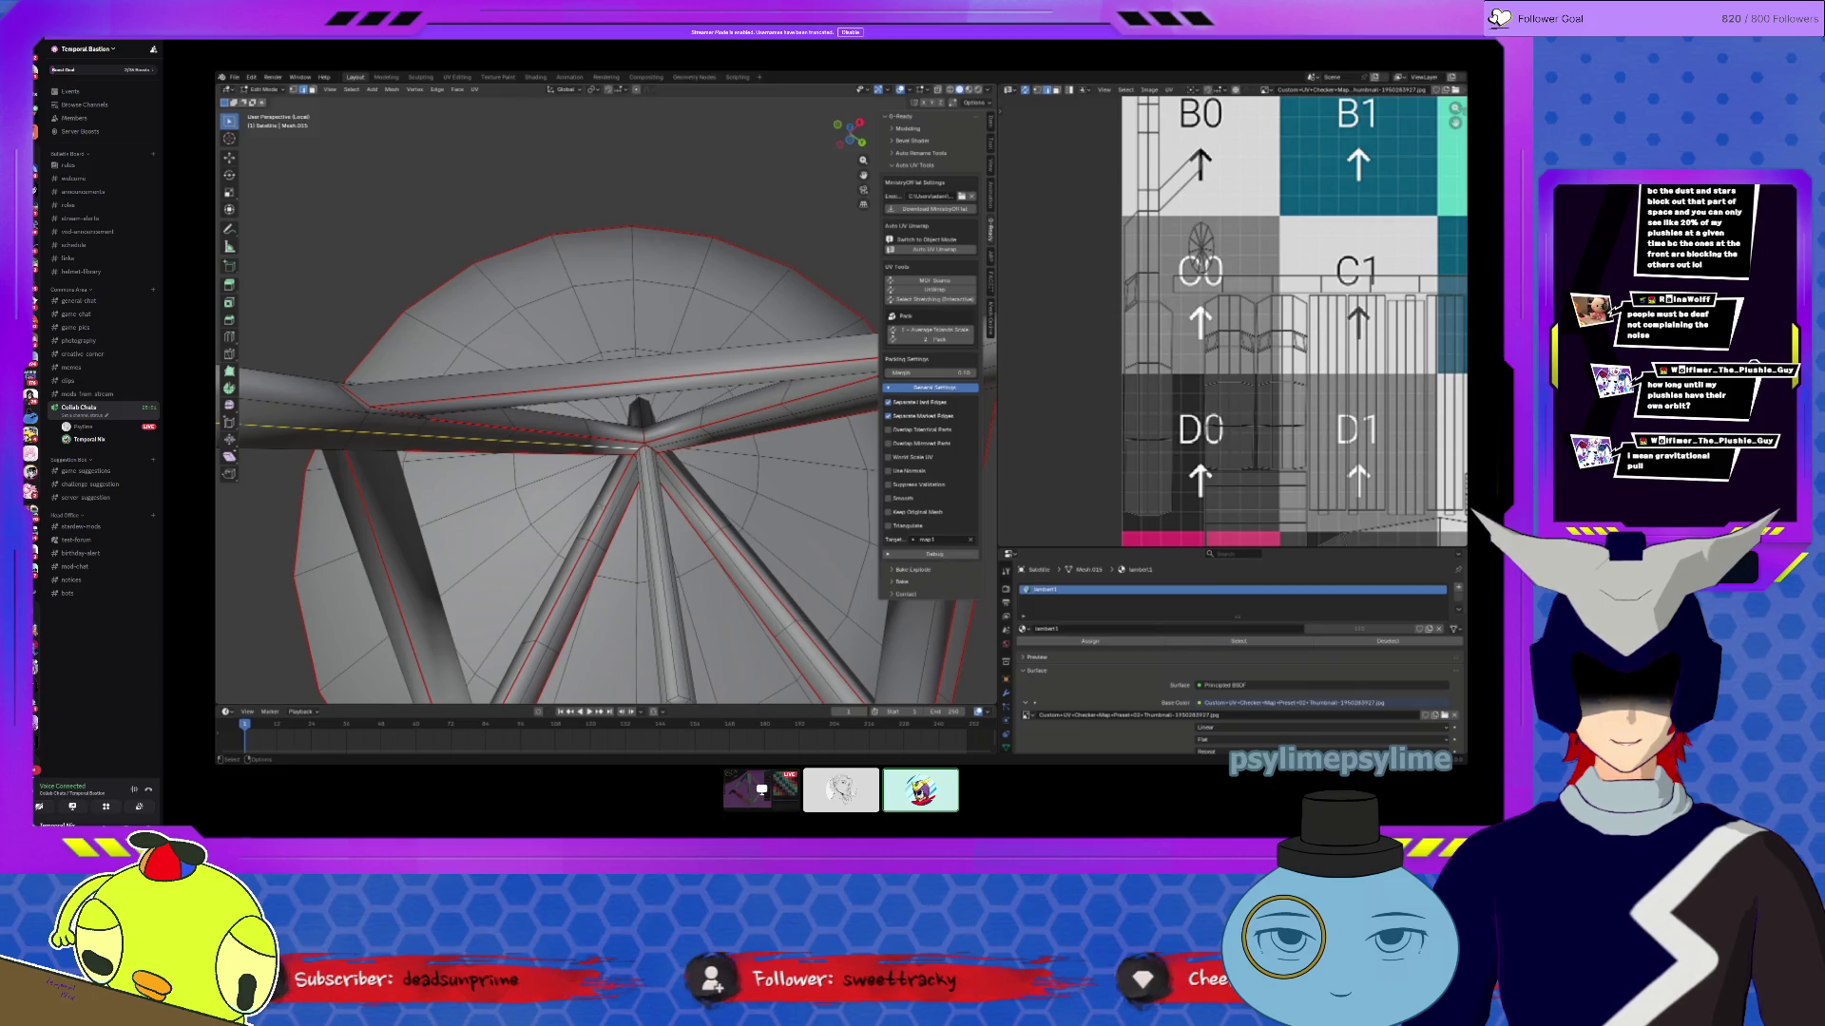
pyautogui.moveTo(570, 419)
pyautogui.mouseDown(button='middle')
pyautogui.moveTo(614, 491)
pyautogui.moveTo(535, 535)
pyautogui.moveTo(671, 517)
pyautogui.moveTo(613, 548)
pyautogui.moveTo(646, 489)
pyautogui.moveTo(632, 480)
pyautogui.mouseUp(button='middle')
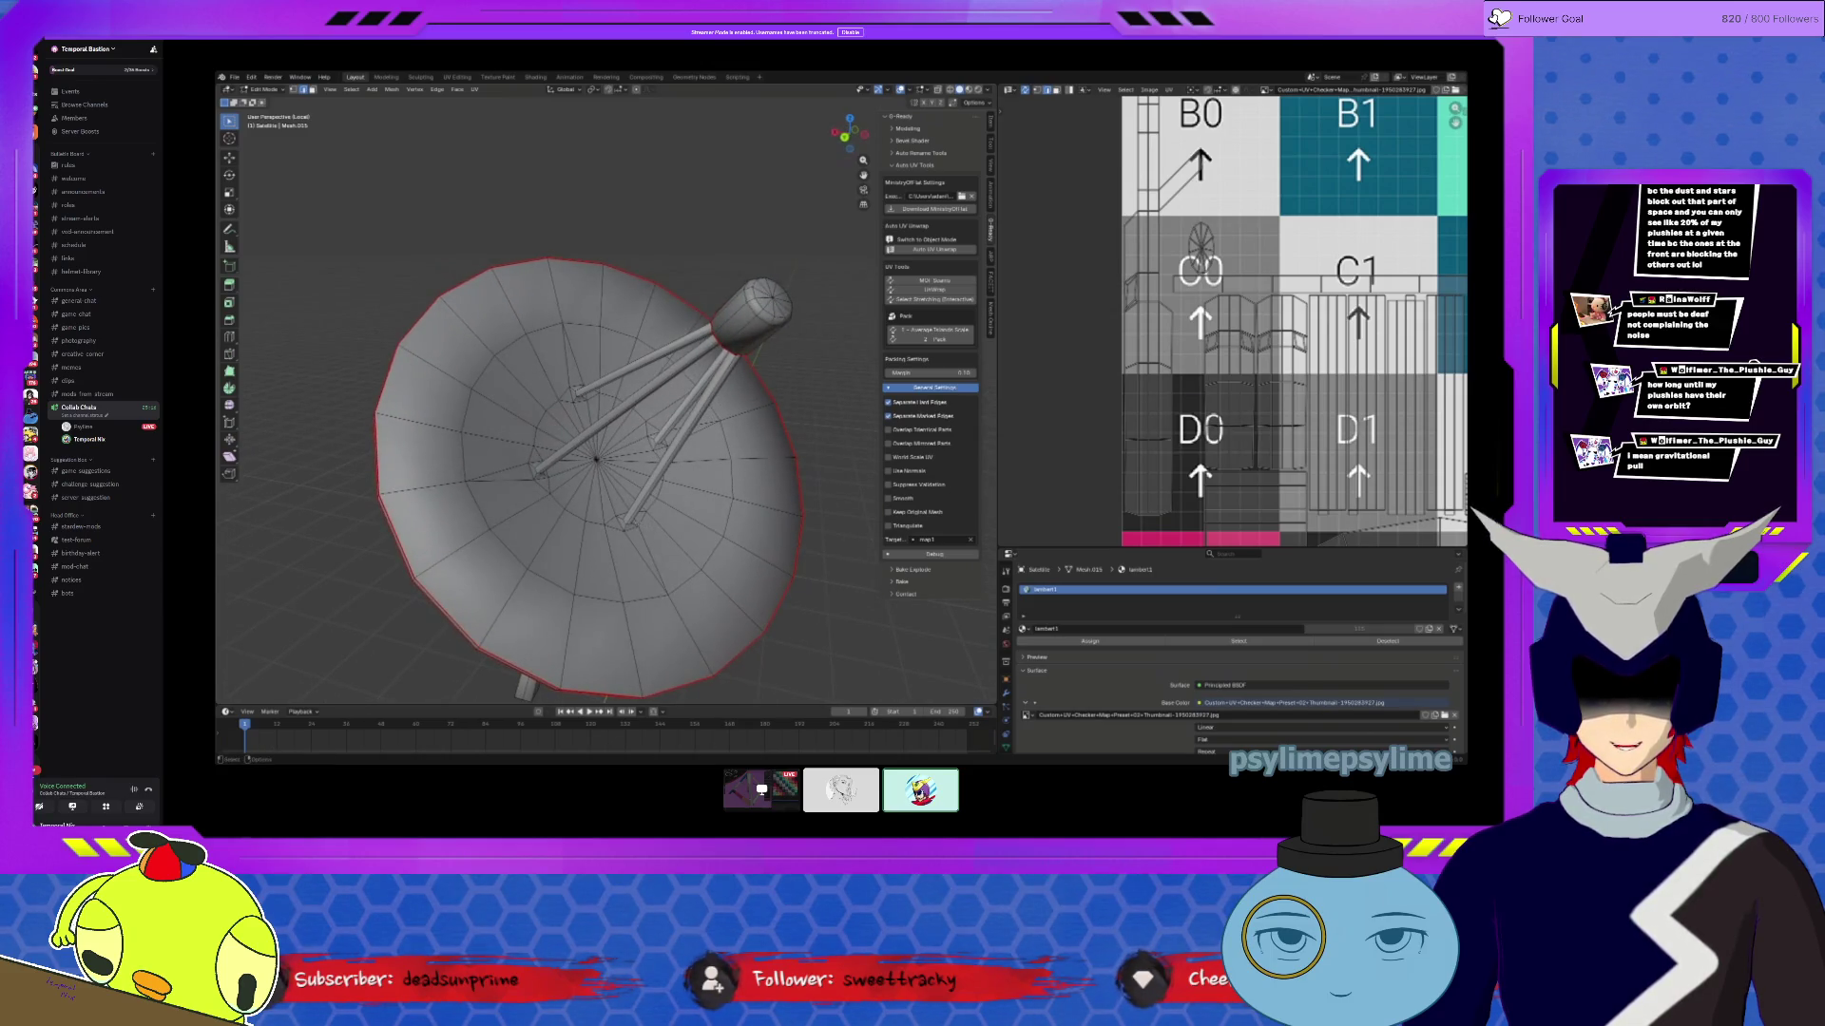
# Step: Test vertex, edge and face selections around the dish centre, support strut and rim
pyautogui.click(599, 460)
pyautogui.click(599, 460)
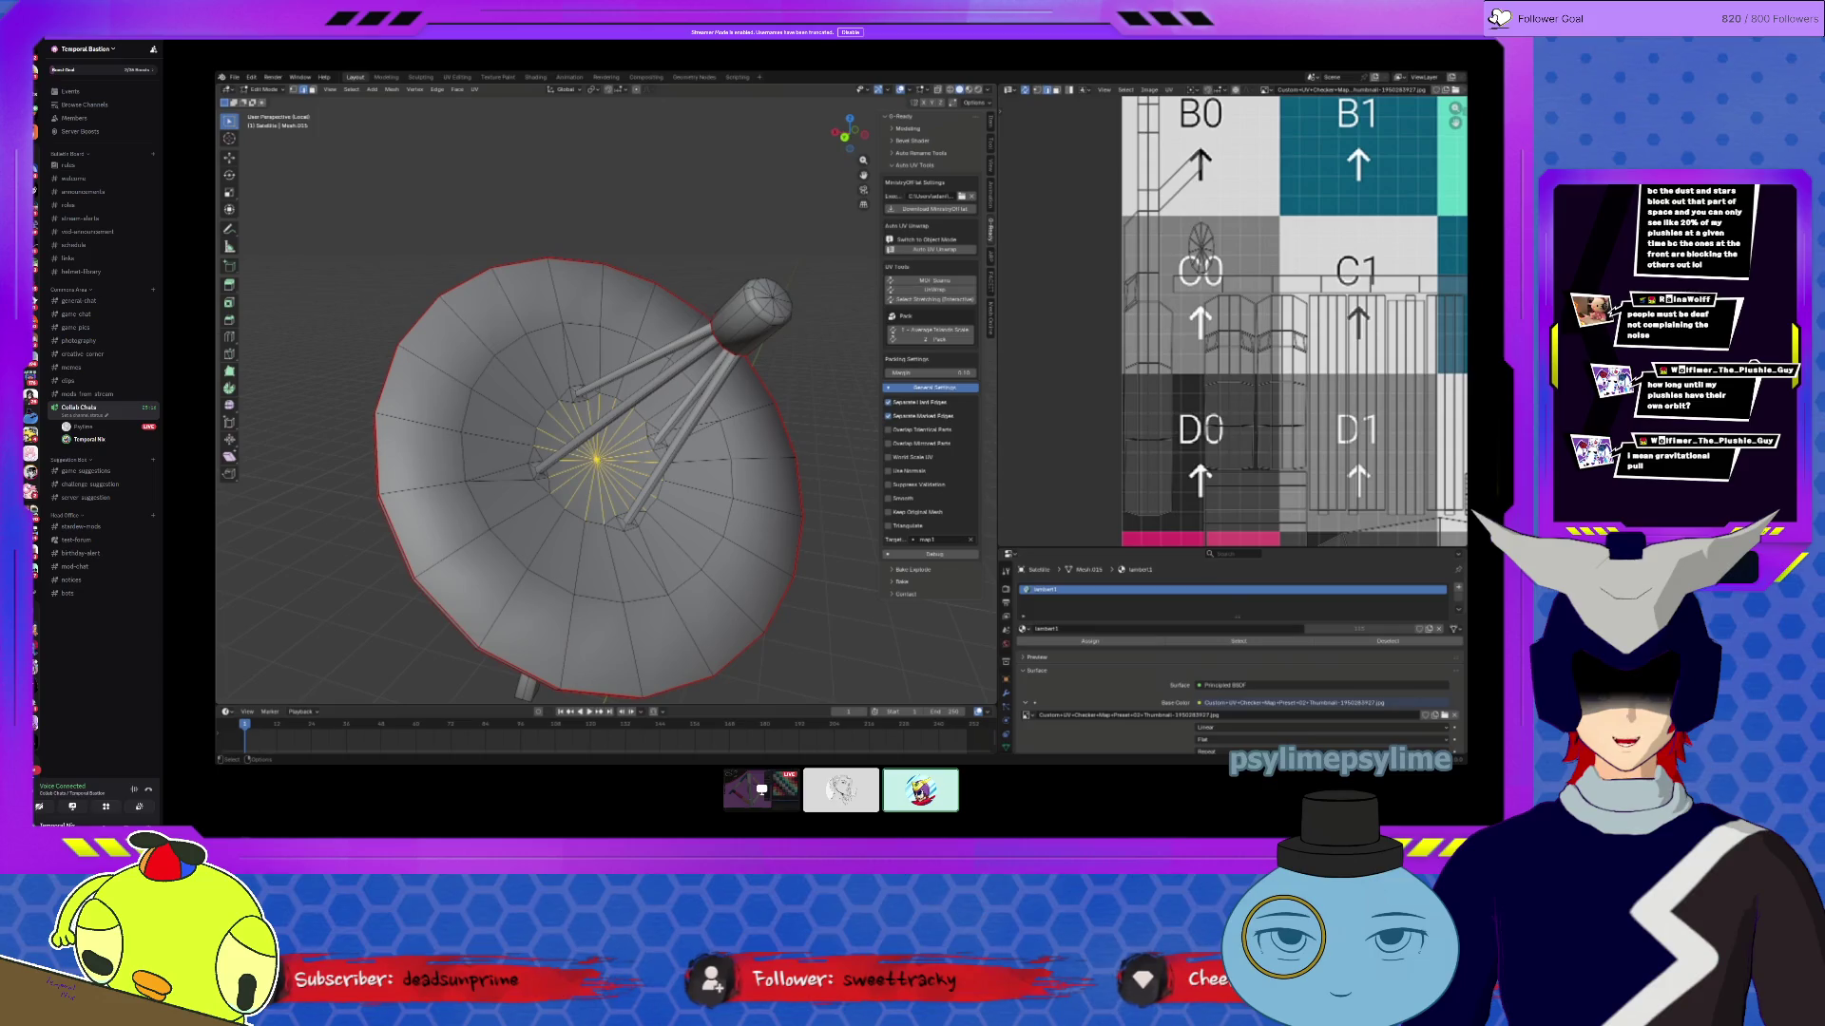
pyautogui.click(315, 90)
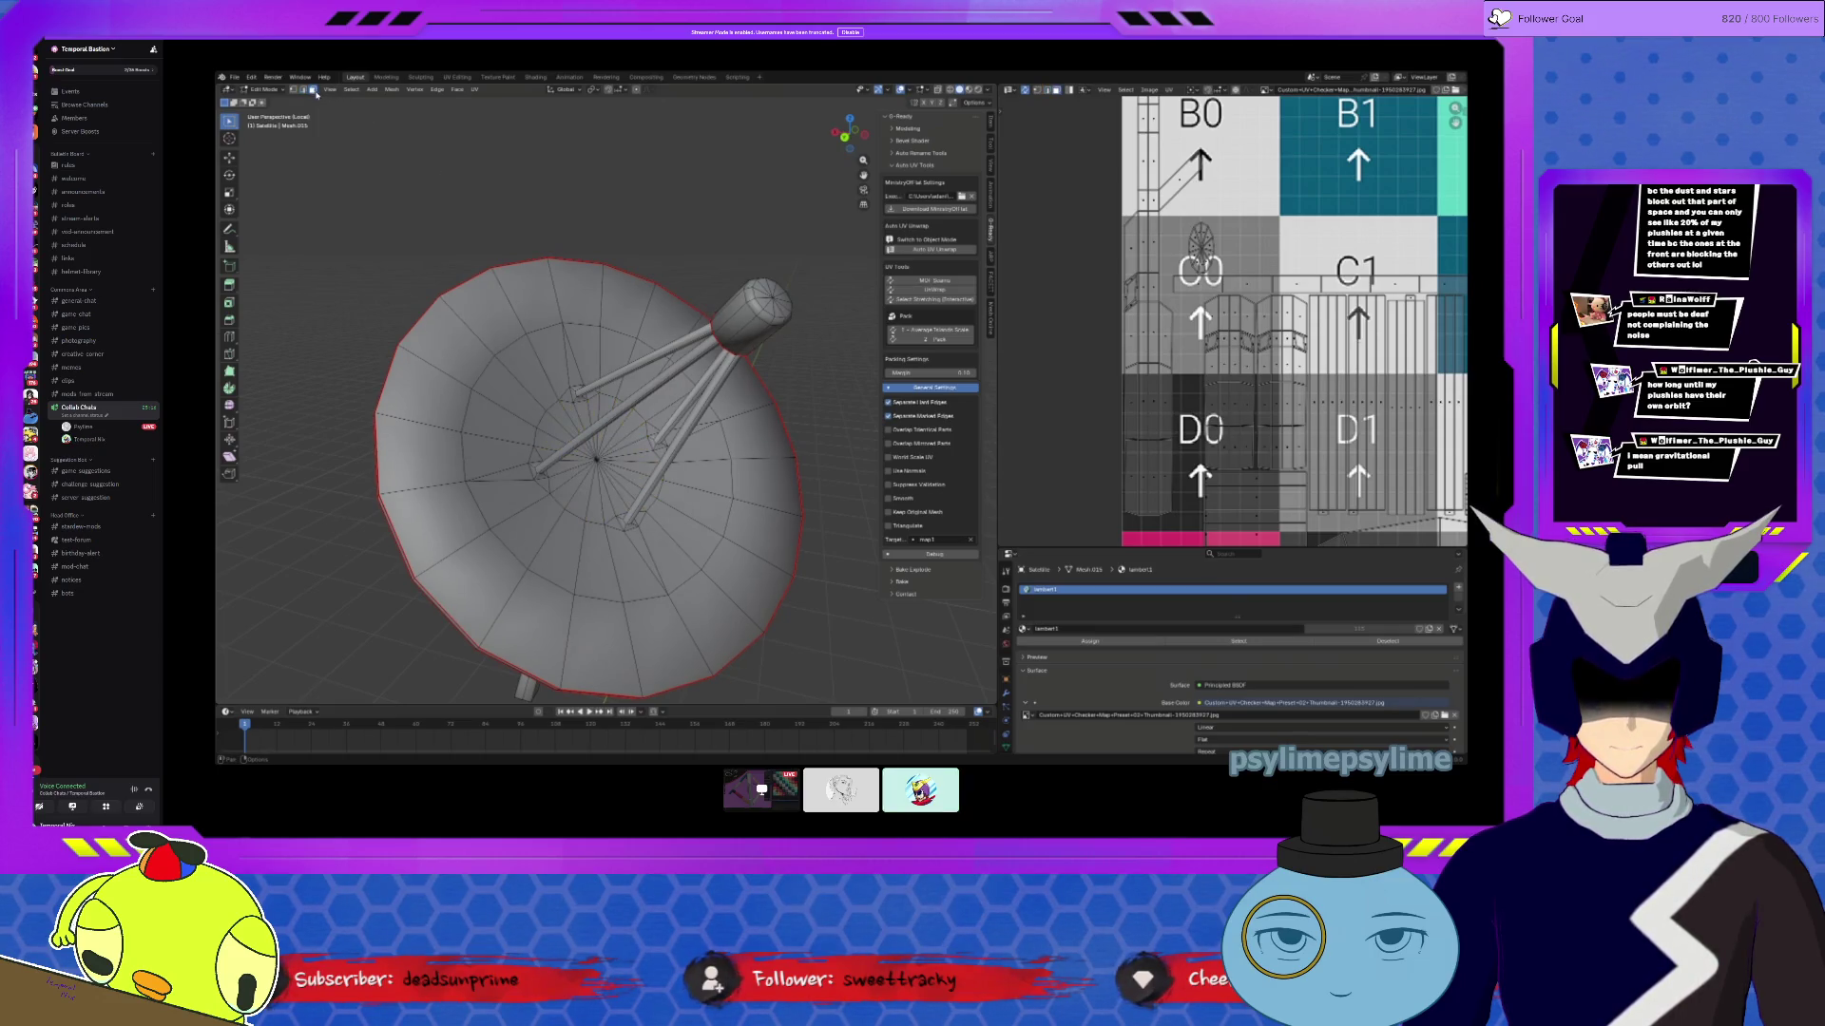
pyautogui.press('c')
pyautogui.moveTo(597, 460); pyautogui.dragTo(599, 463)
pyautogui.press('Escape')
pyautogui.press('l')
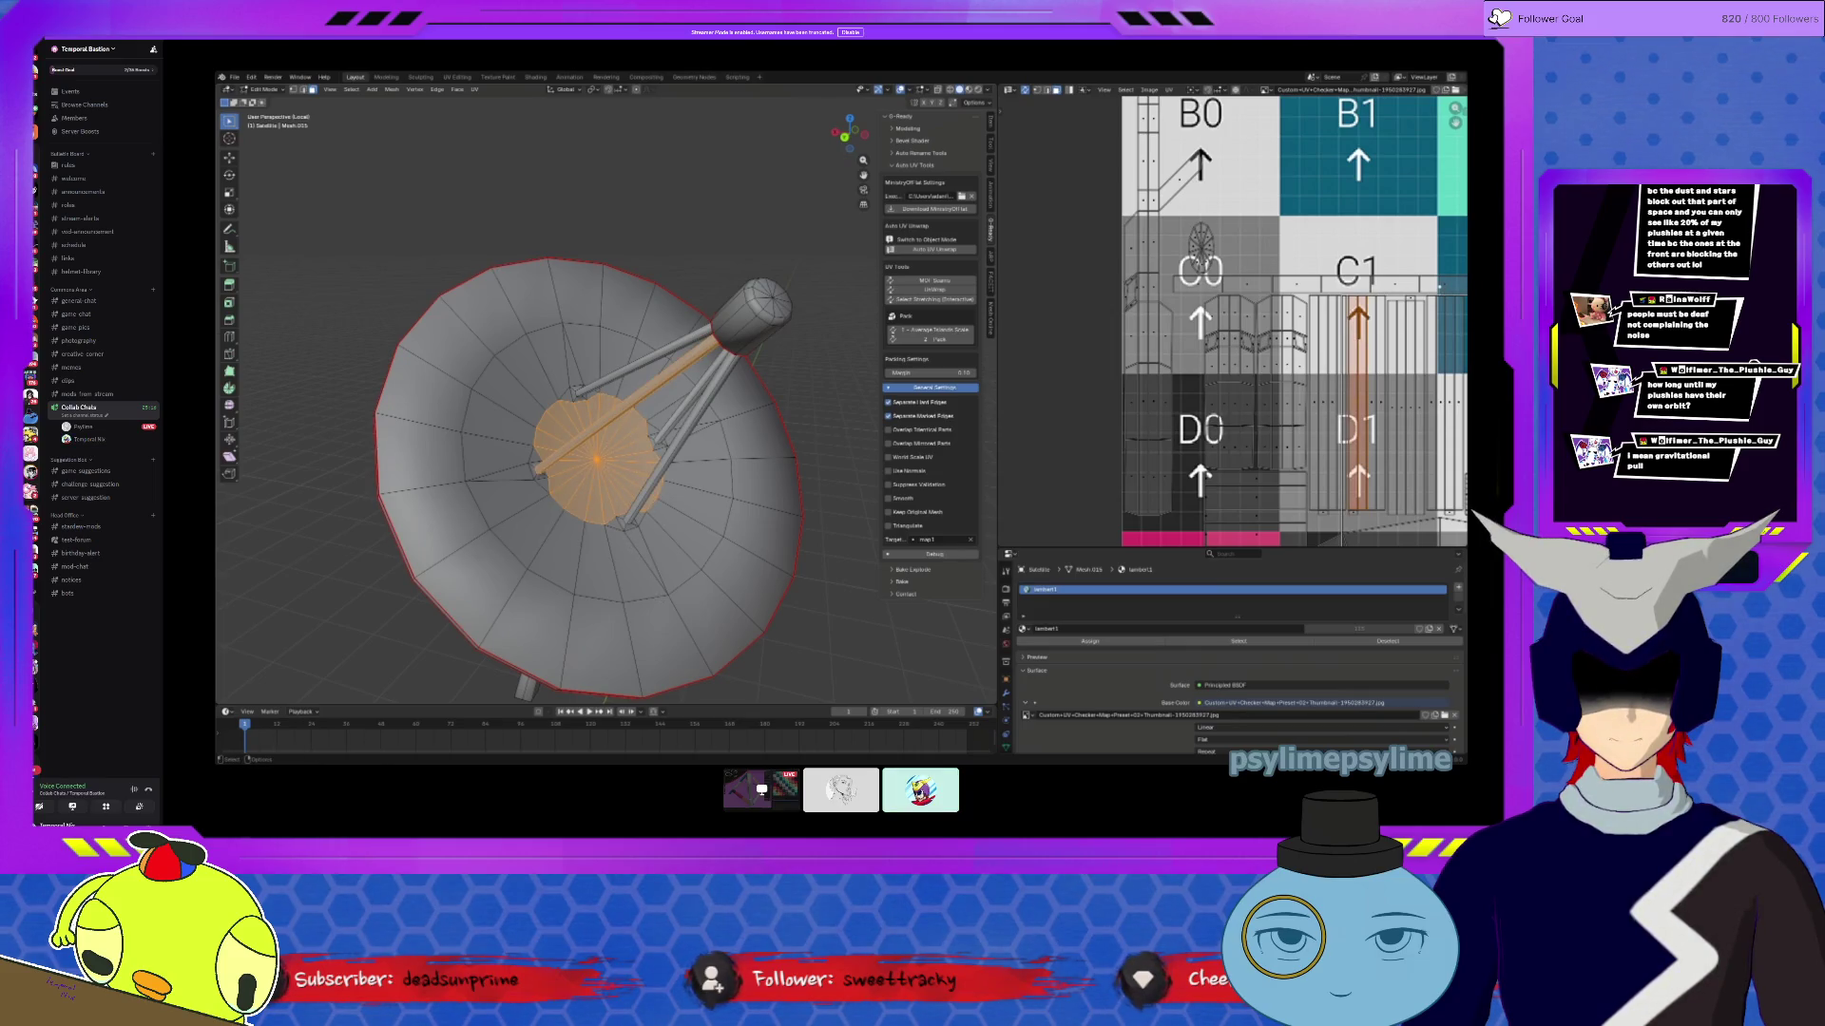
pyautogui.click(663, 610)
pyautogui.hotkey('alt', 'a')
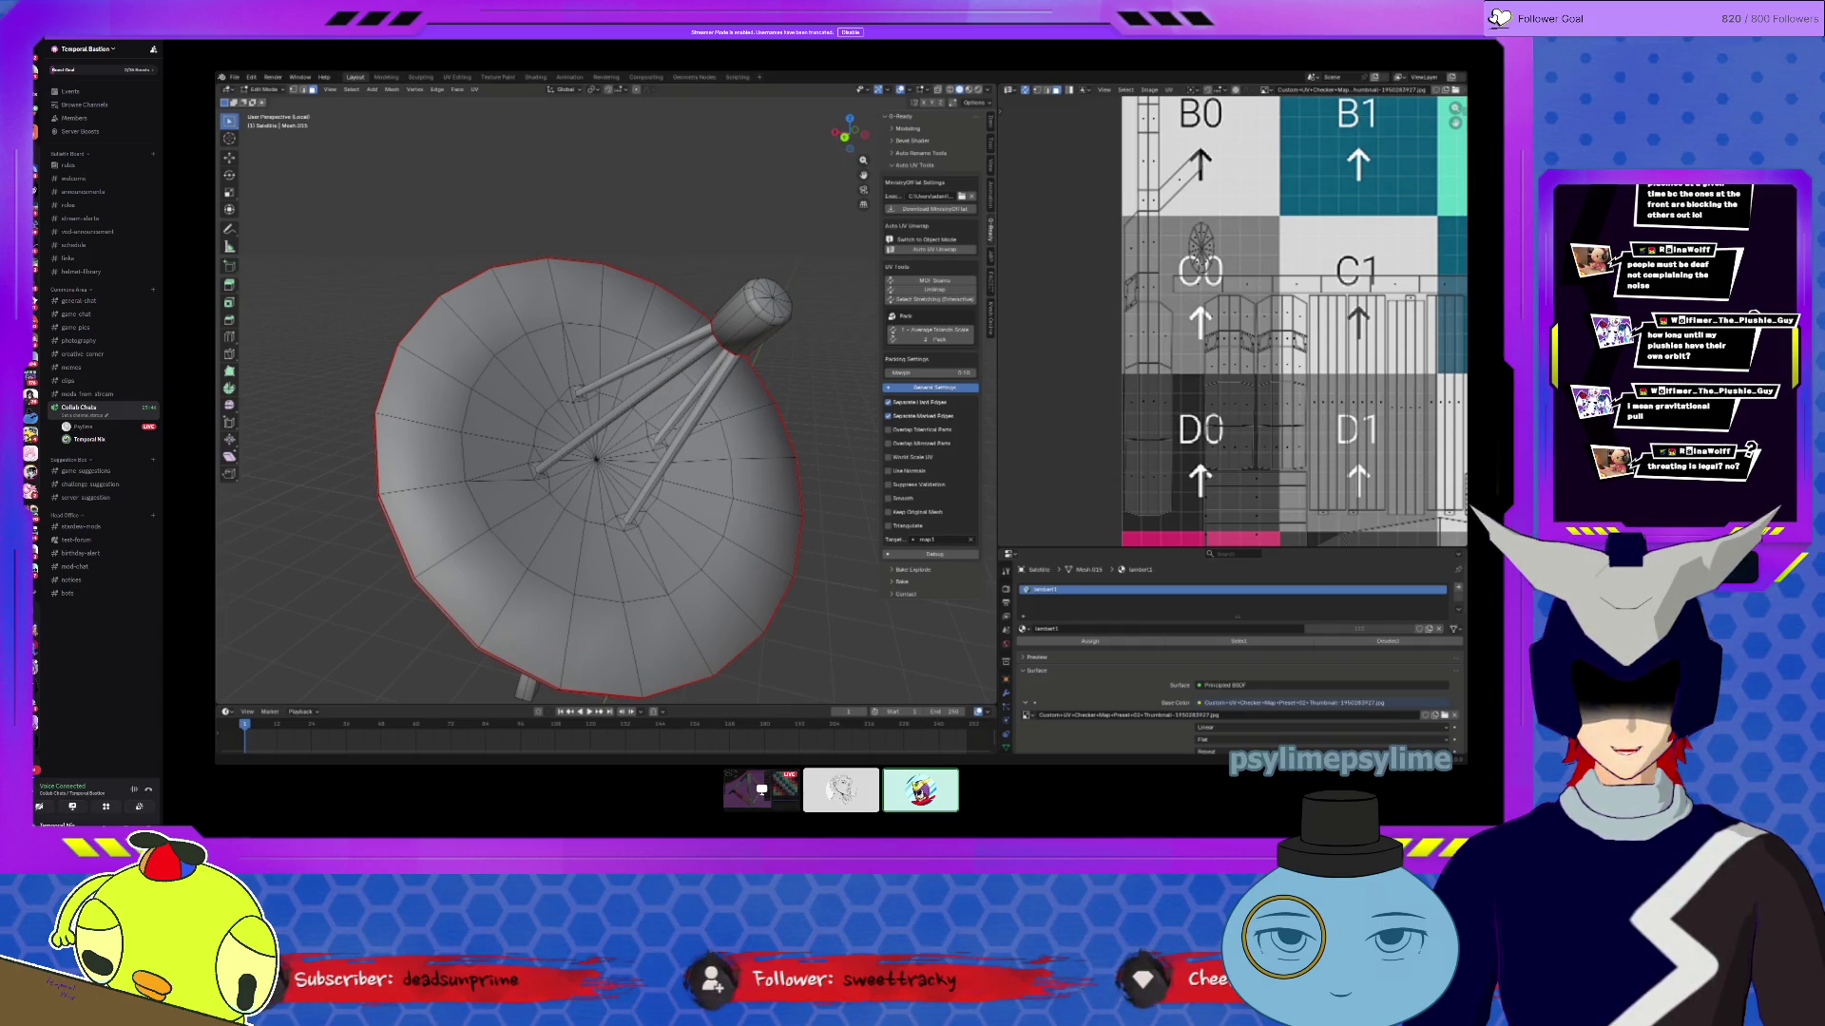
pyautogui.click(511, 393)
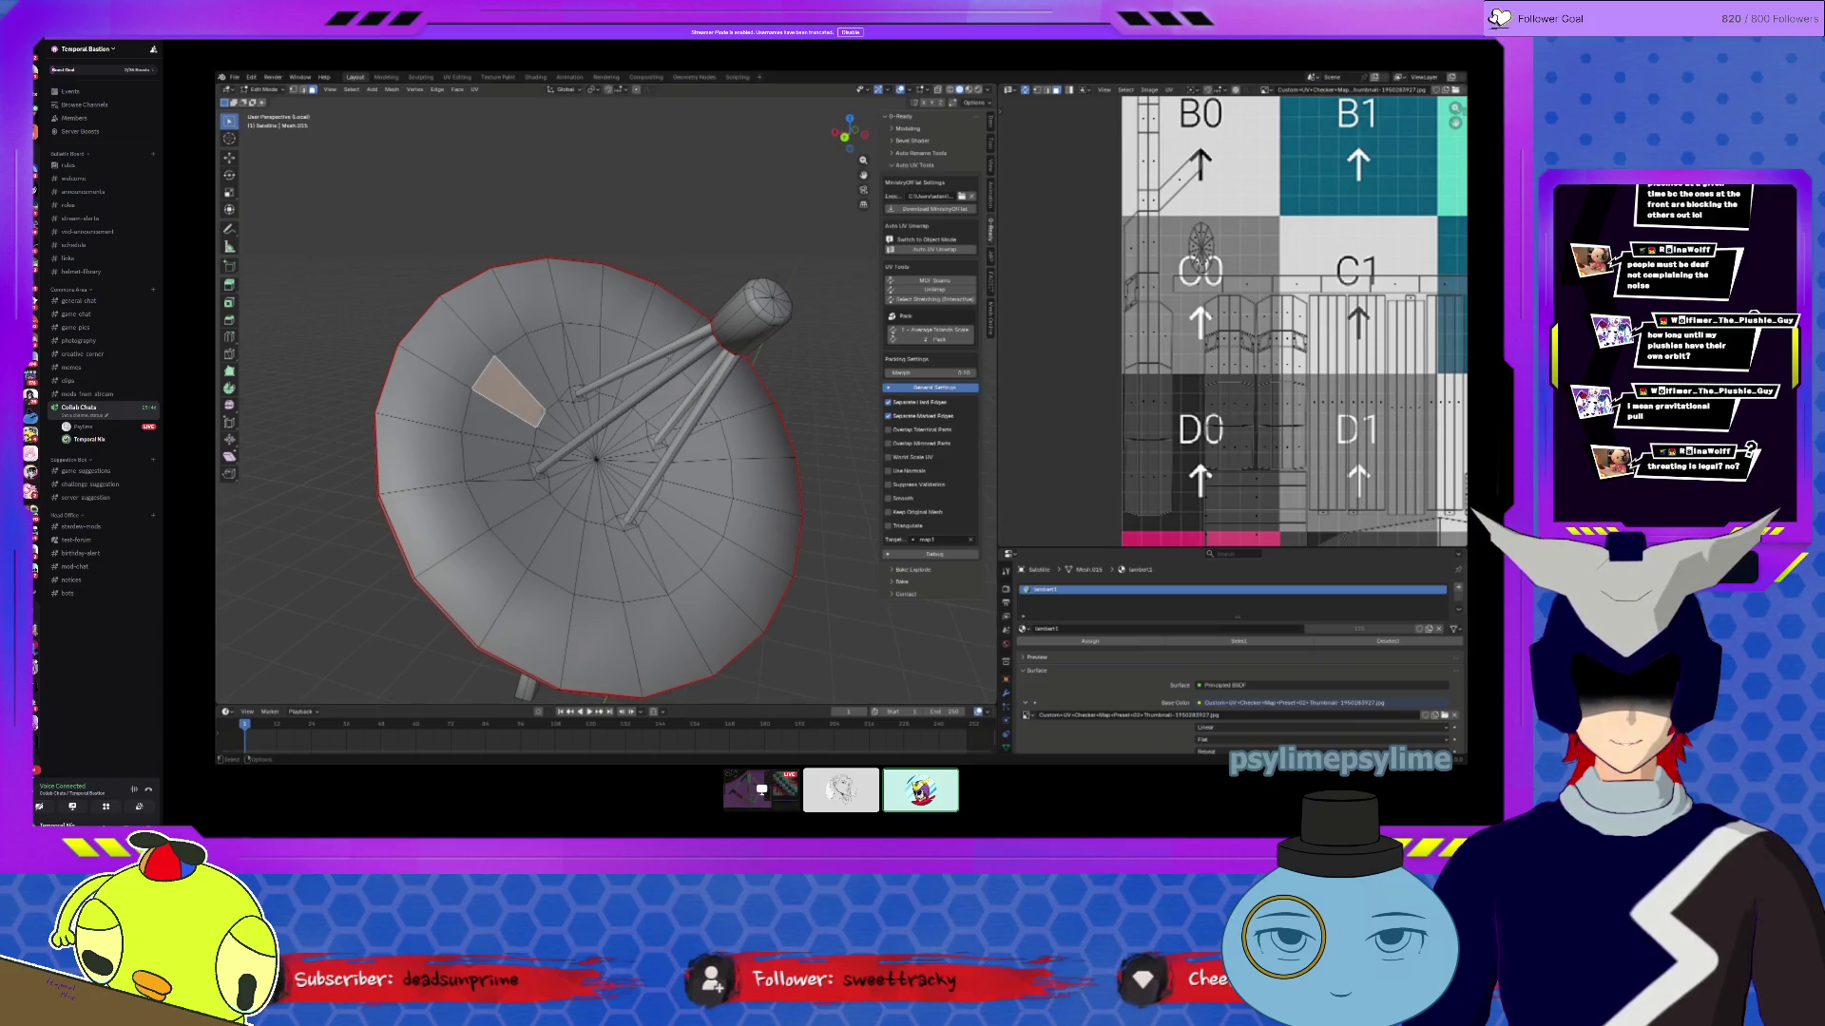
# Step: Leave the dish's Local View and open the vending machine in Edit Mode
pyautogui.press('Tab')
pyautogui.press('KP_Divide')
pyautogui.scroll(-5, 556, 456)
pyautogui.moveTo(556, 455); pyautogui.dragTo(518, 361, button='middle')
pyautogui.click(556, 560)
pyautogui.press('Tab')
# Step: Zoom in on the vending machine, select all its faces, and return to Object Mode
pyautogui.moveTo(591, 226); pyautogui.dragTo(549, 443, button='middle')
pyautogui.scroll(-7, 1168, 264)
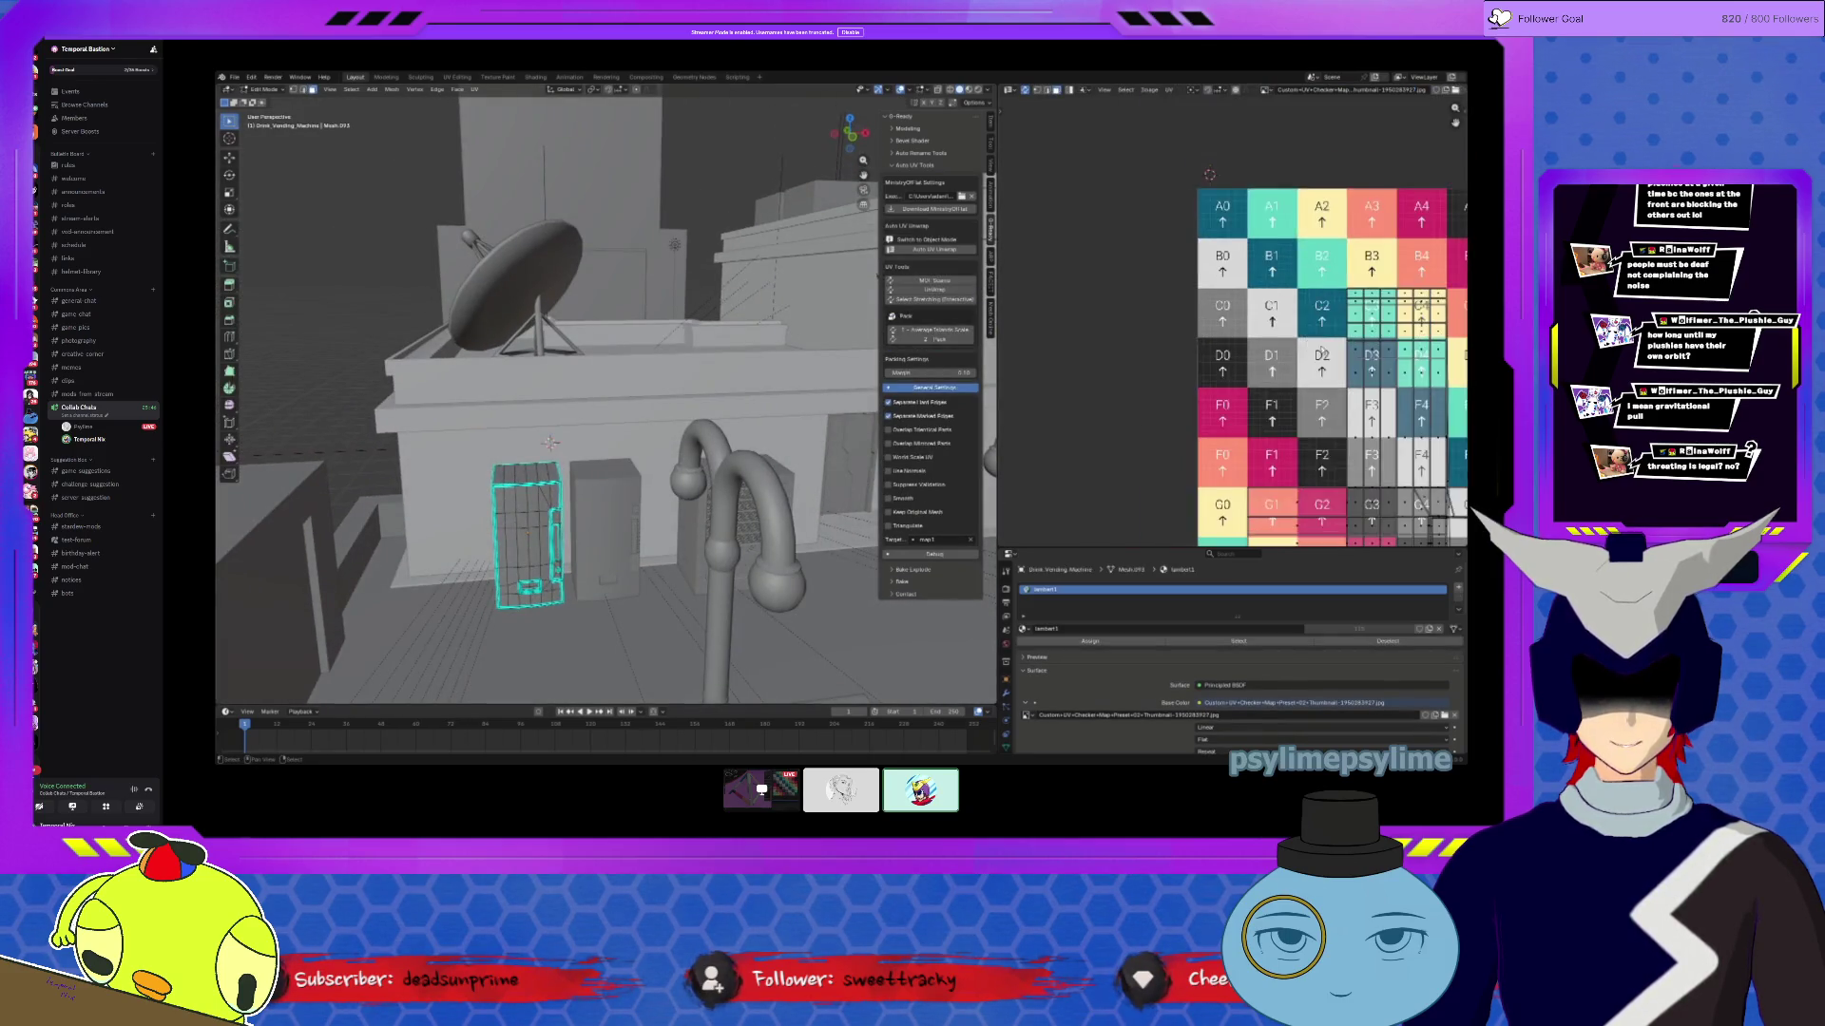
pyautogui.scroll(2, 1169, 263)
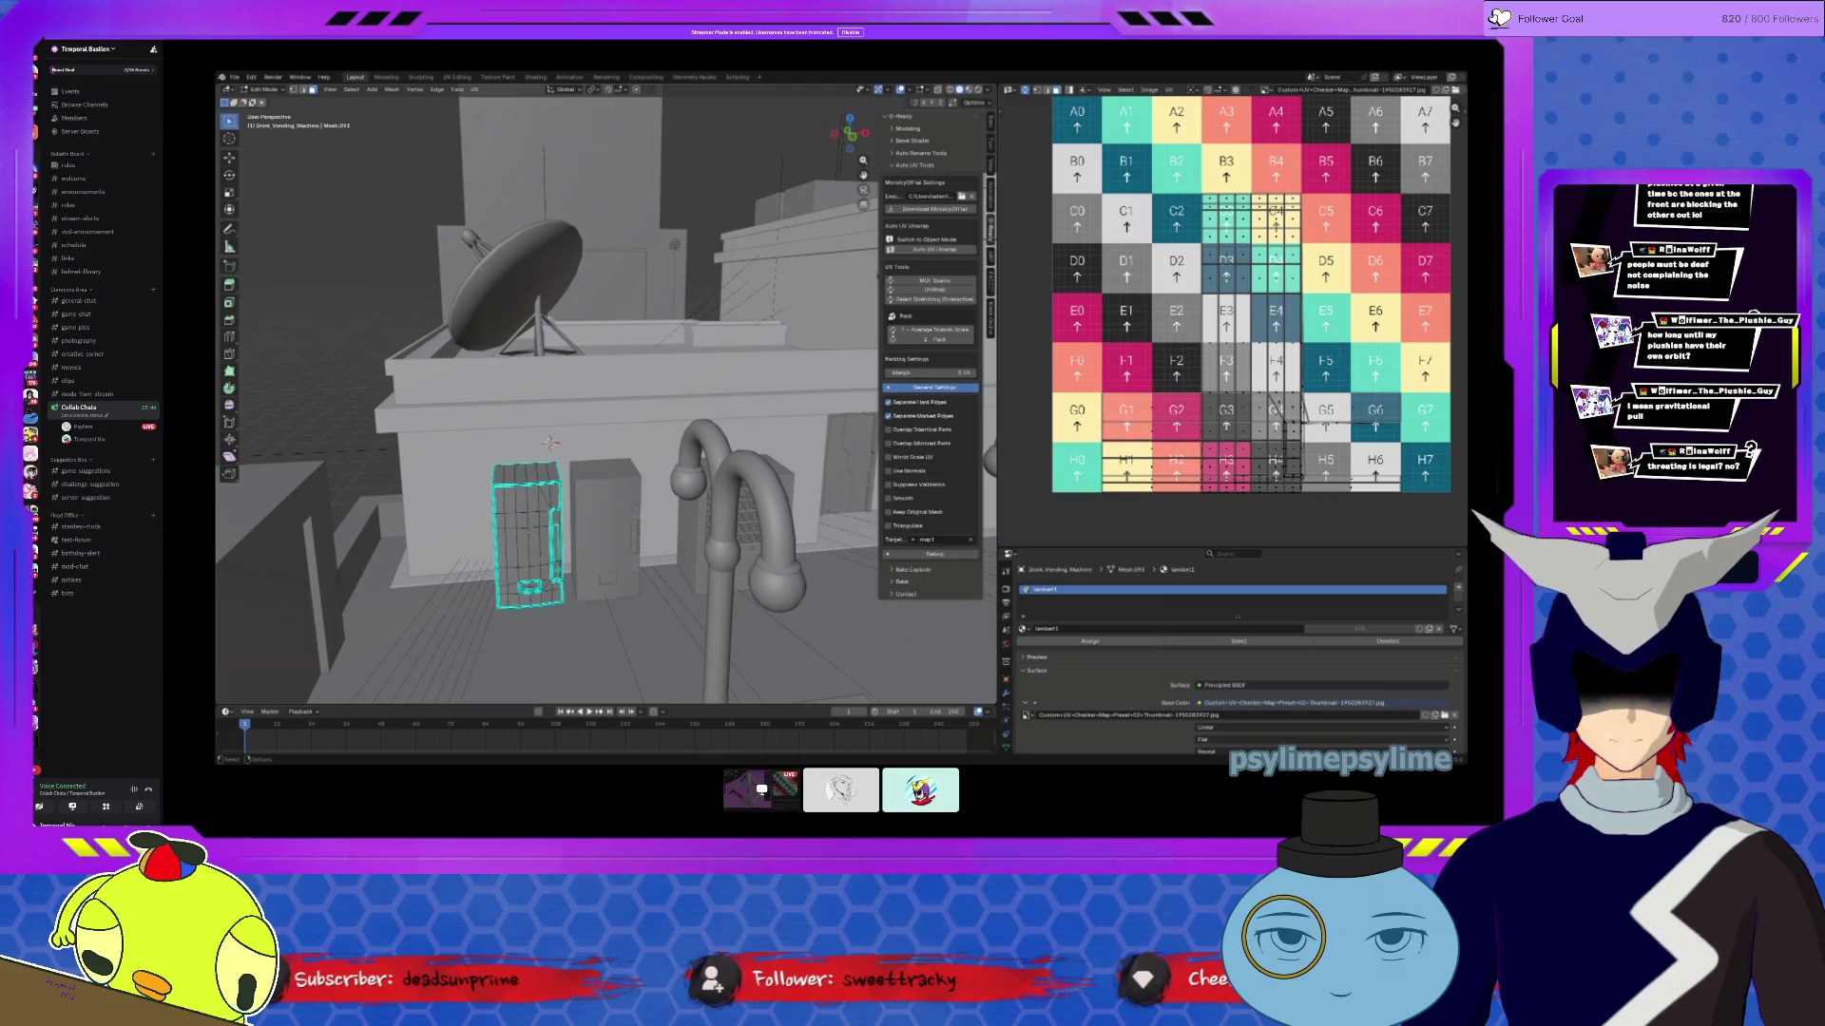
pyautogui.scroll(5, 527, 532)
pyautogui.scroll(4, 585, 416)
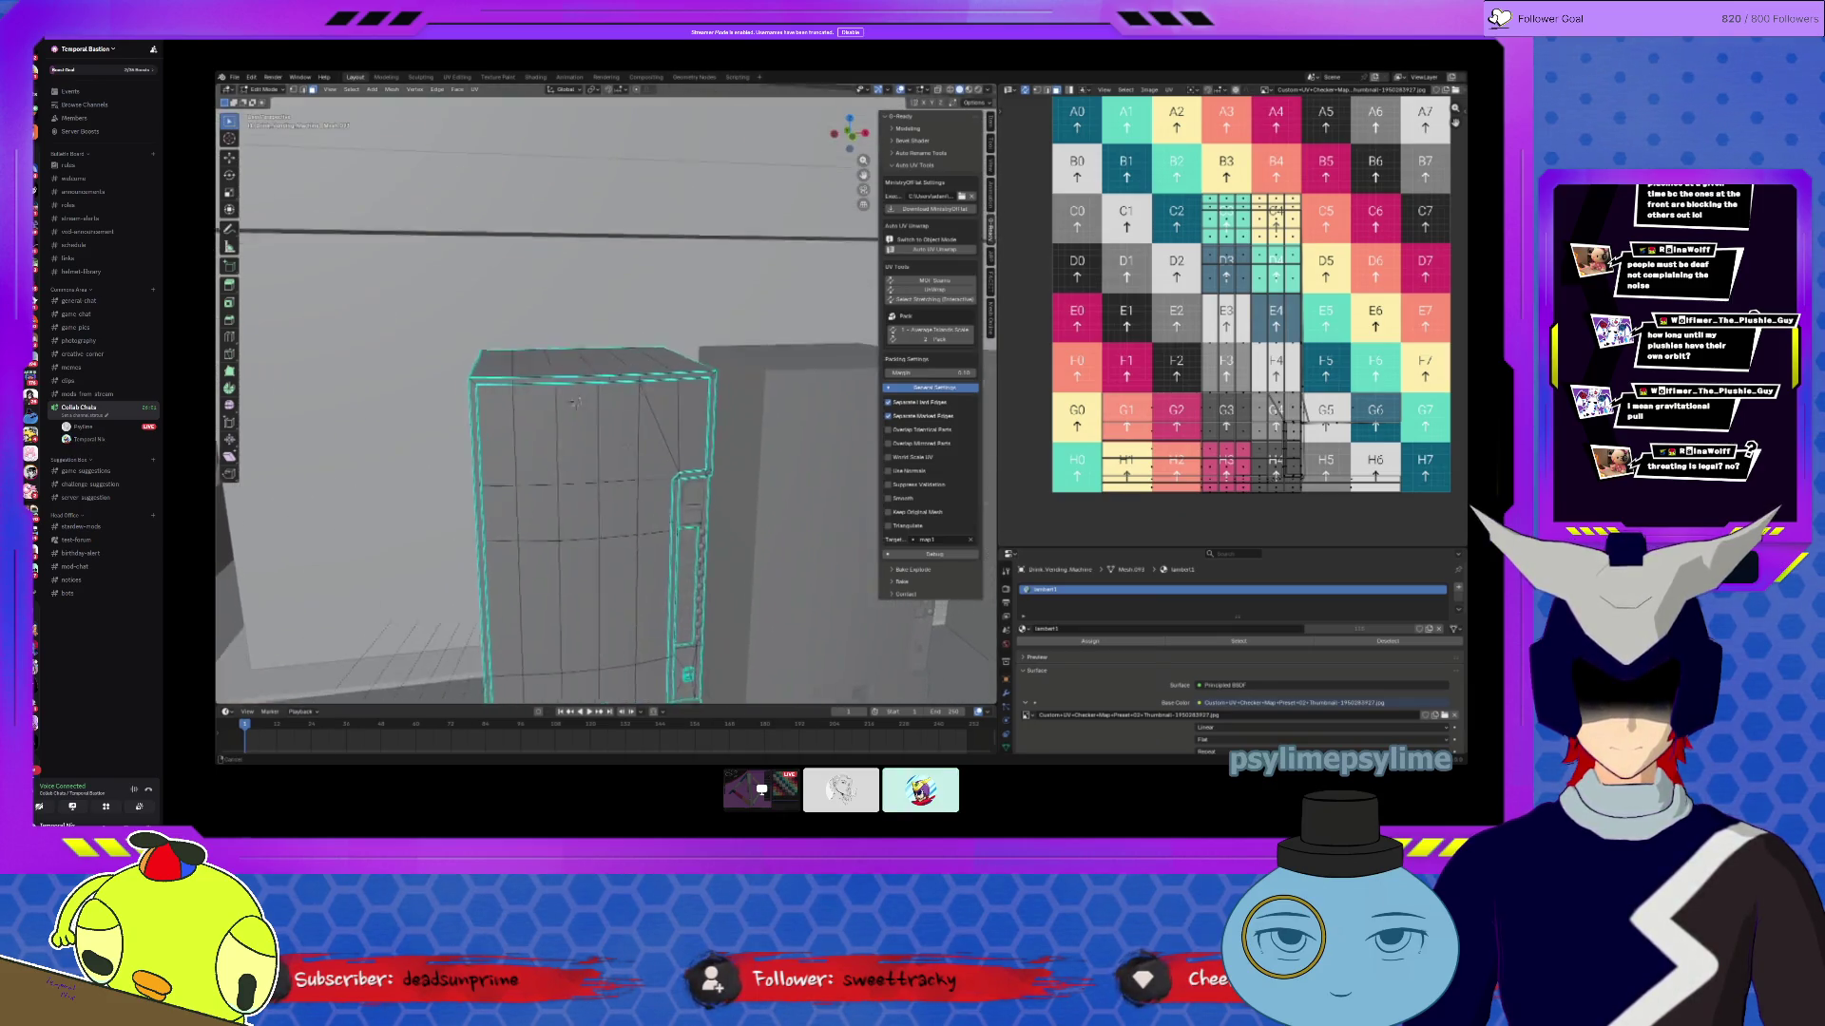
pyautogui.press('a')
pyautogui.moveTo(585, 415)
pyautogui.mouseDown(button='middle')
pyautogui.moveTo(574, 369)
pyautogui.moveTo(665, 408)
pyautogui.mouseUp(button='middle')
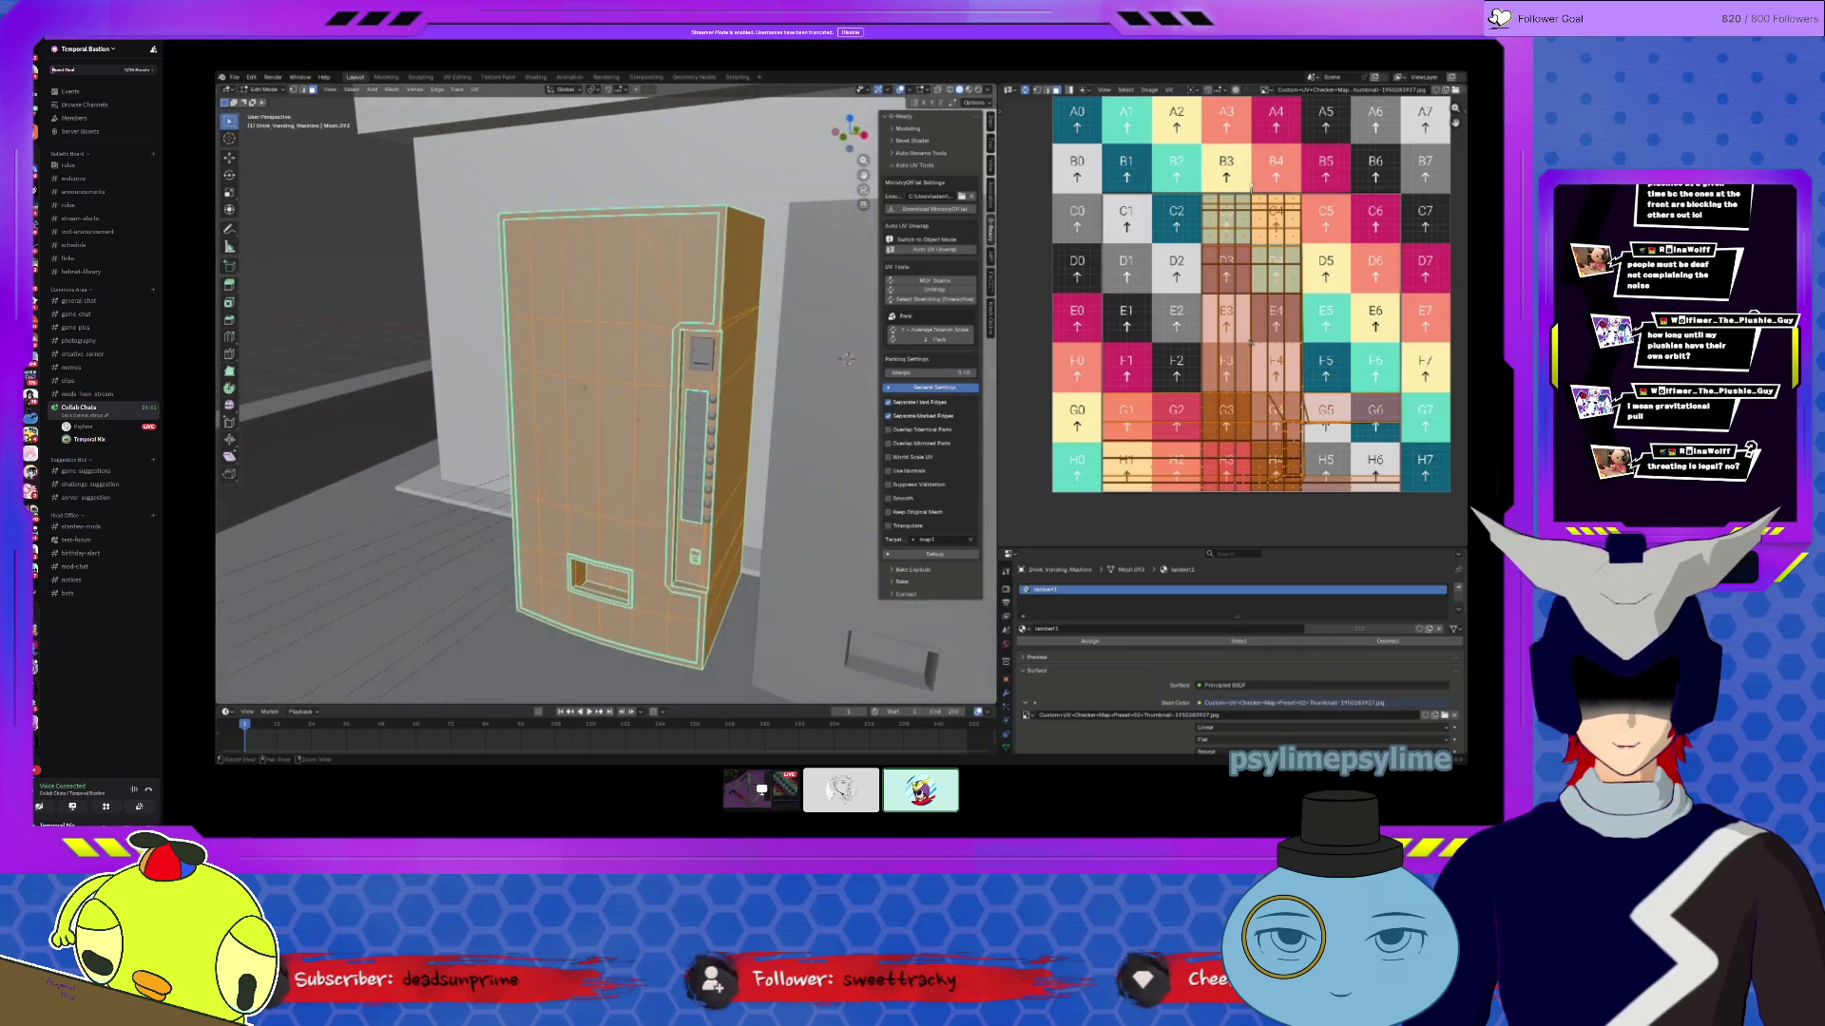
pyautogui.press('Tab')
# Step: Join the button panel, round buttons, body and Payment_Dock into one mesh
pyautogui.click(698, 425)
pyautogui.scroll(5, 711, 418)
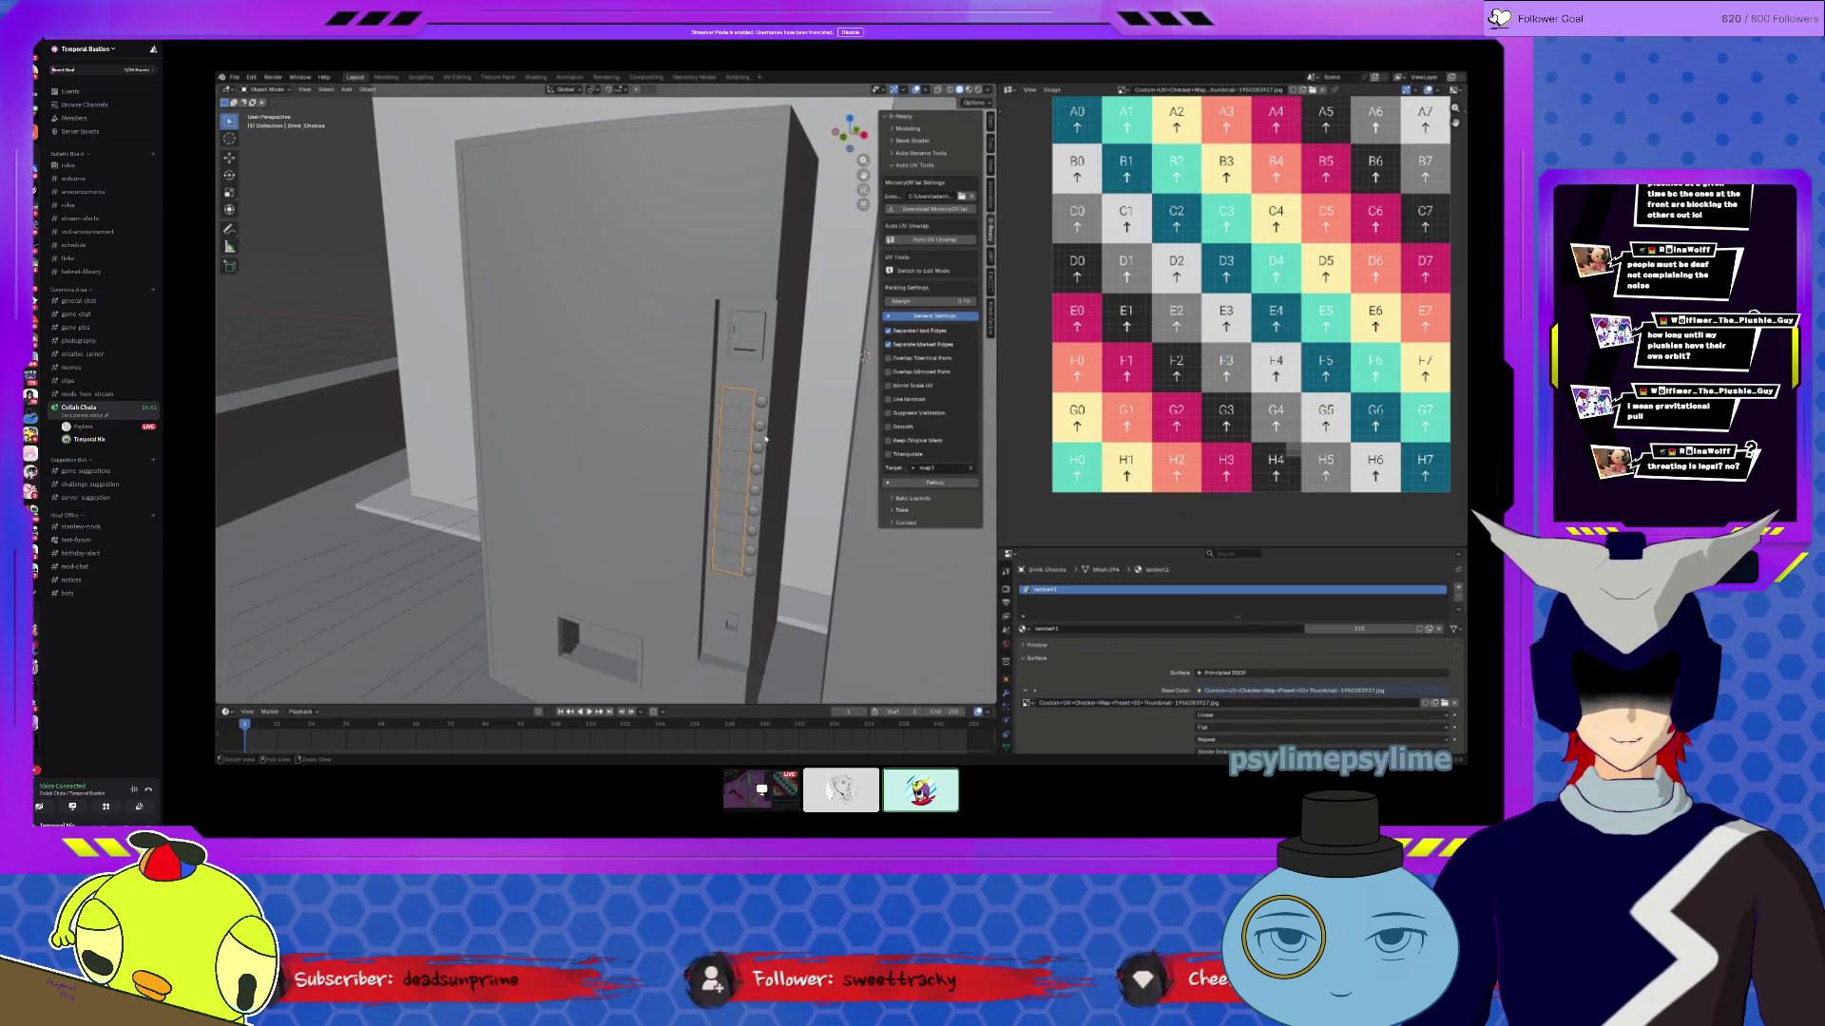
pyautogui.moveTo(665, 475); pyautogui.dragTo(619, 537, button='middle')
pyautogui.keyDown('shift'); pyautogui.click(639, 549); pyautogui.keyUp('shift')
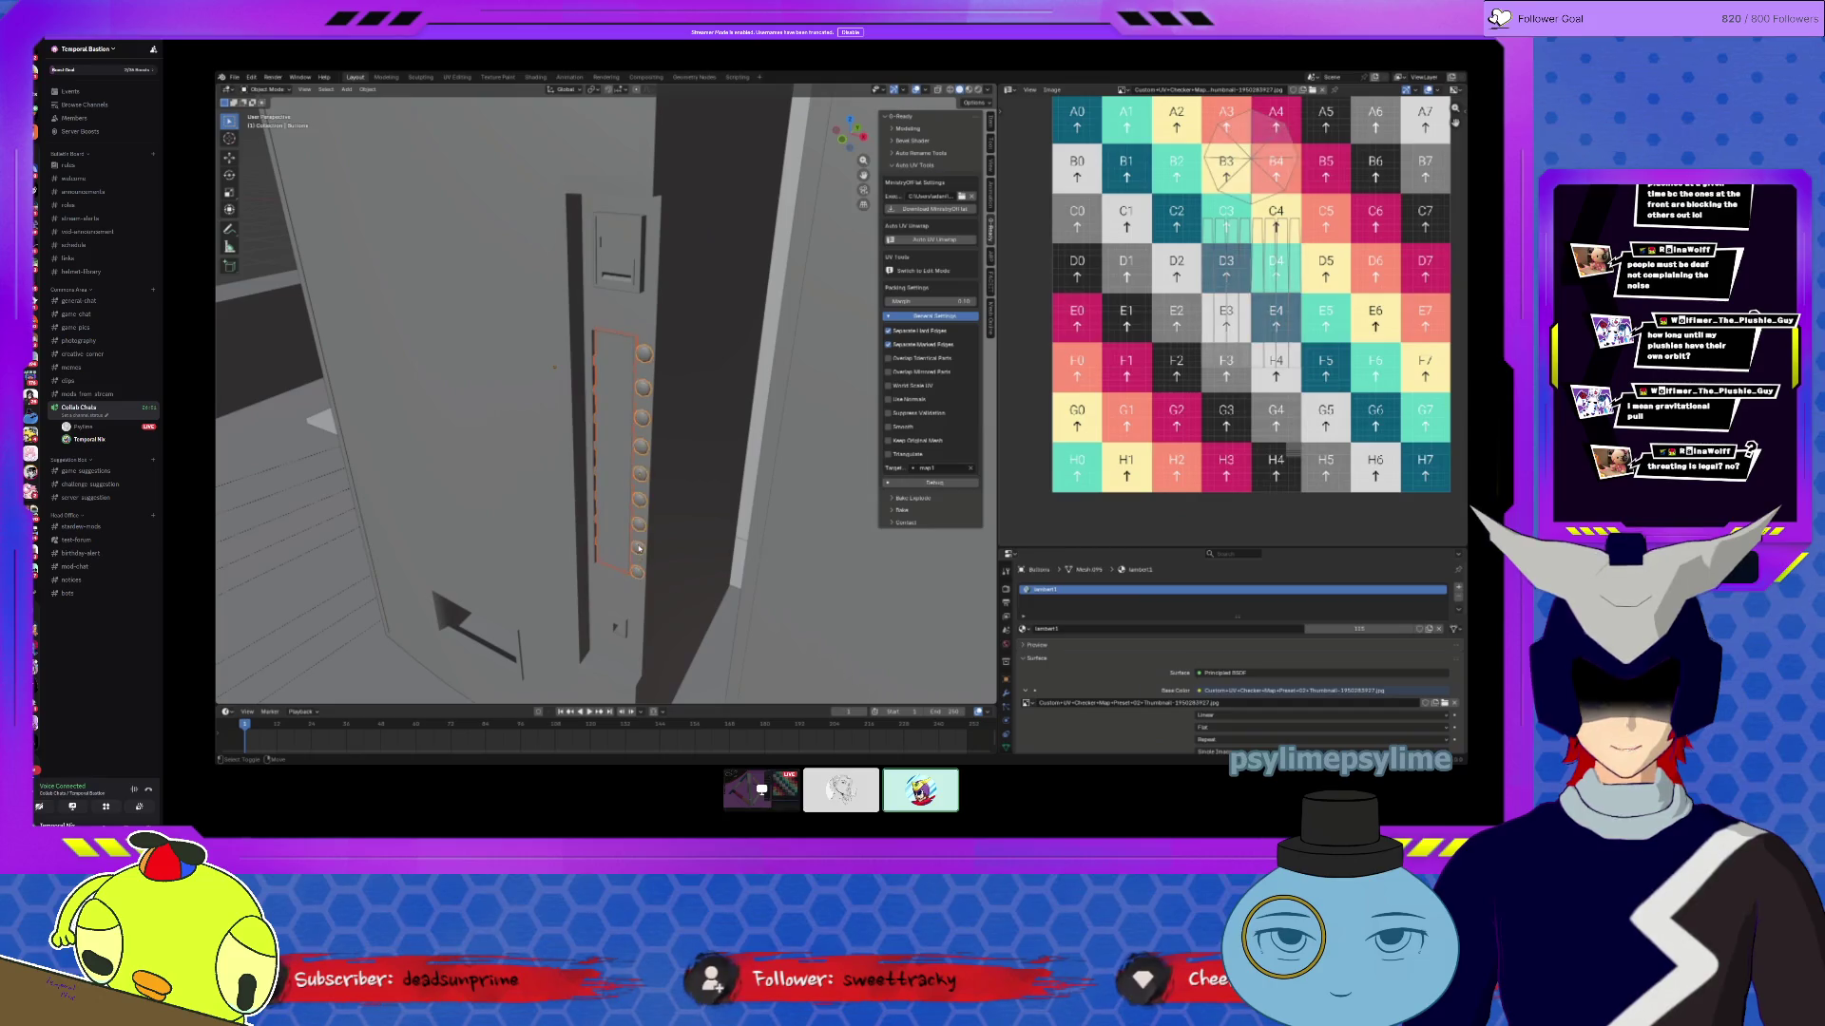
pyautogui.keyDown('shift'); pyautogui.click(620, 630); pyautogui.keyUp('shift')
pyautogui.press('KP_Decimal')
pyautogui.hotkey('shift', 'space')
pyautogui.press('g')
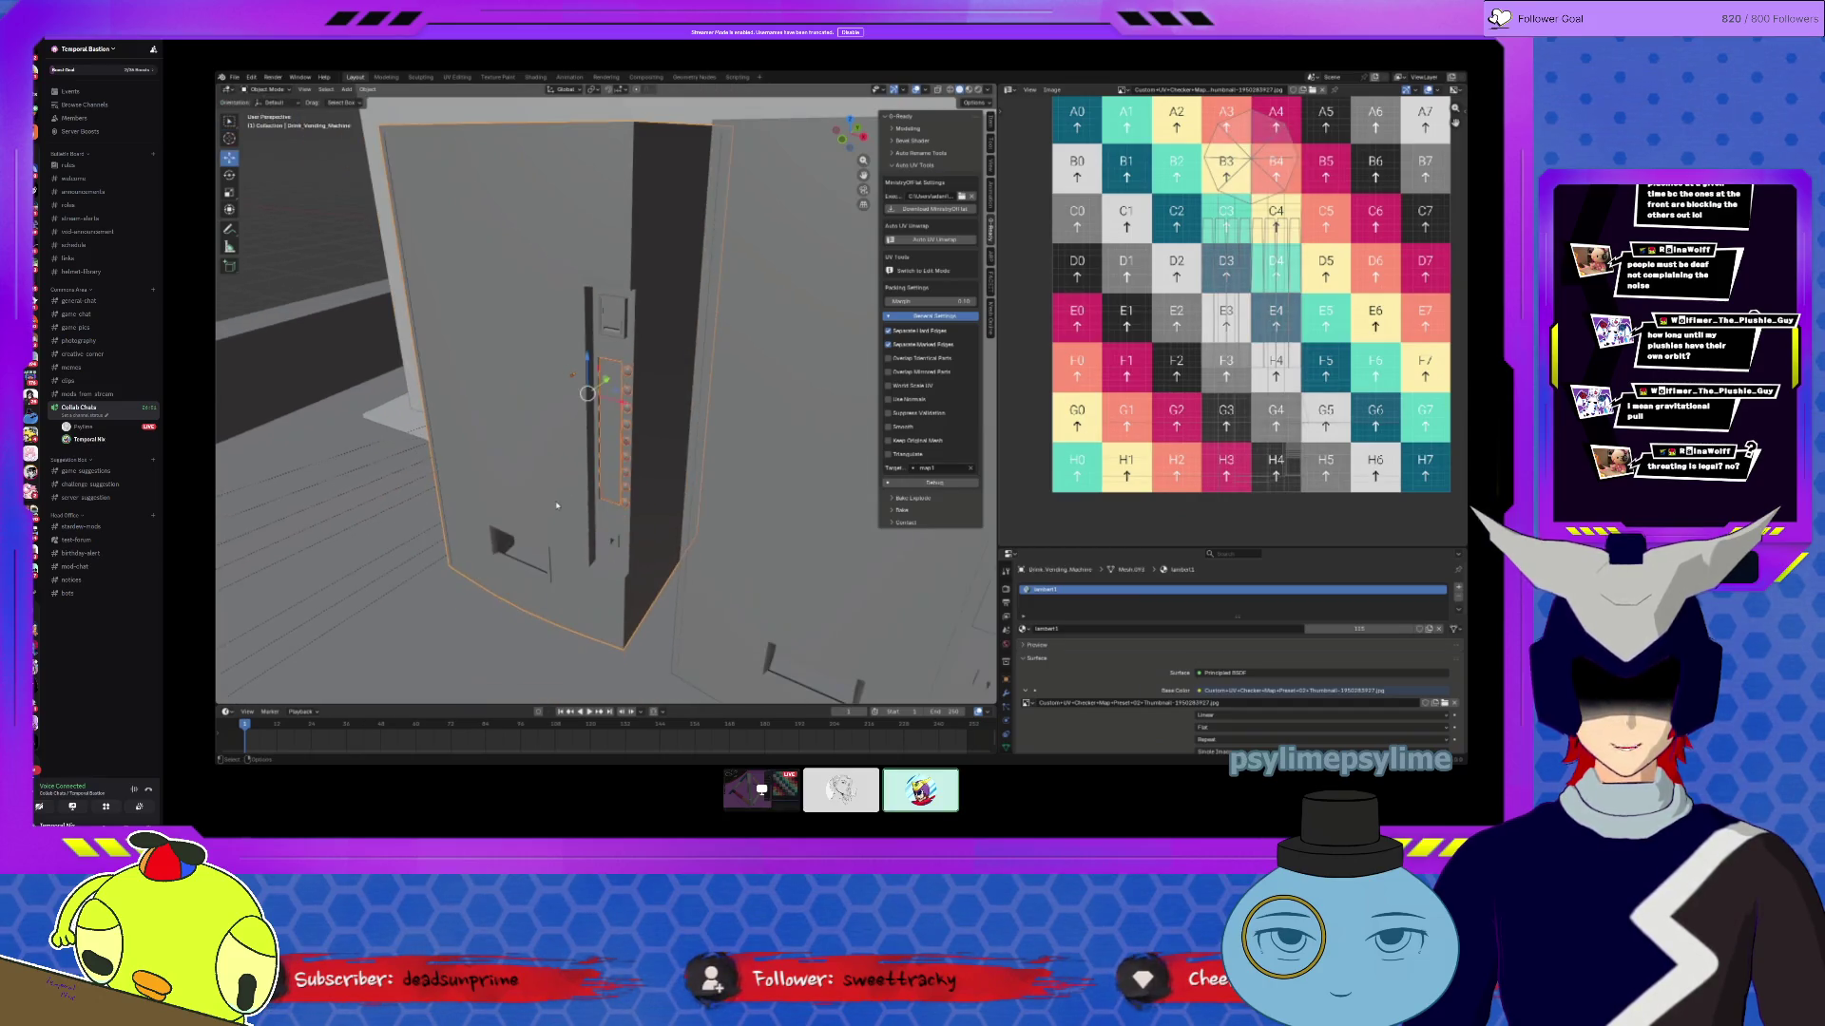
pyautogui.keyDown('shift'); pyautogui.click(605, 317); pyautogui.keyUp('shift')
pyautogui.click(366, 95)
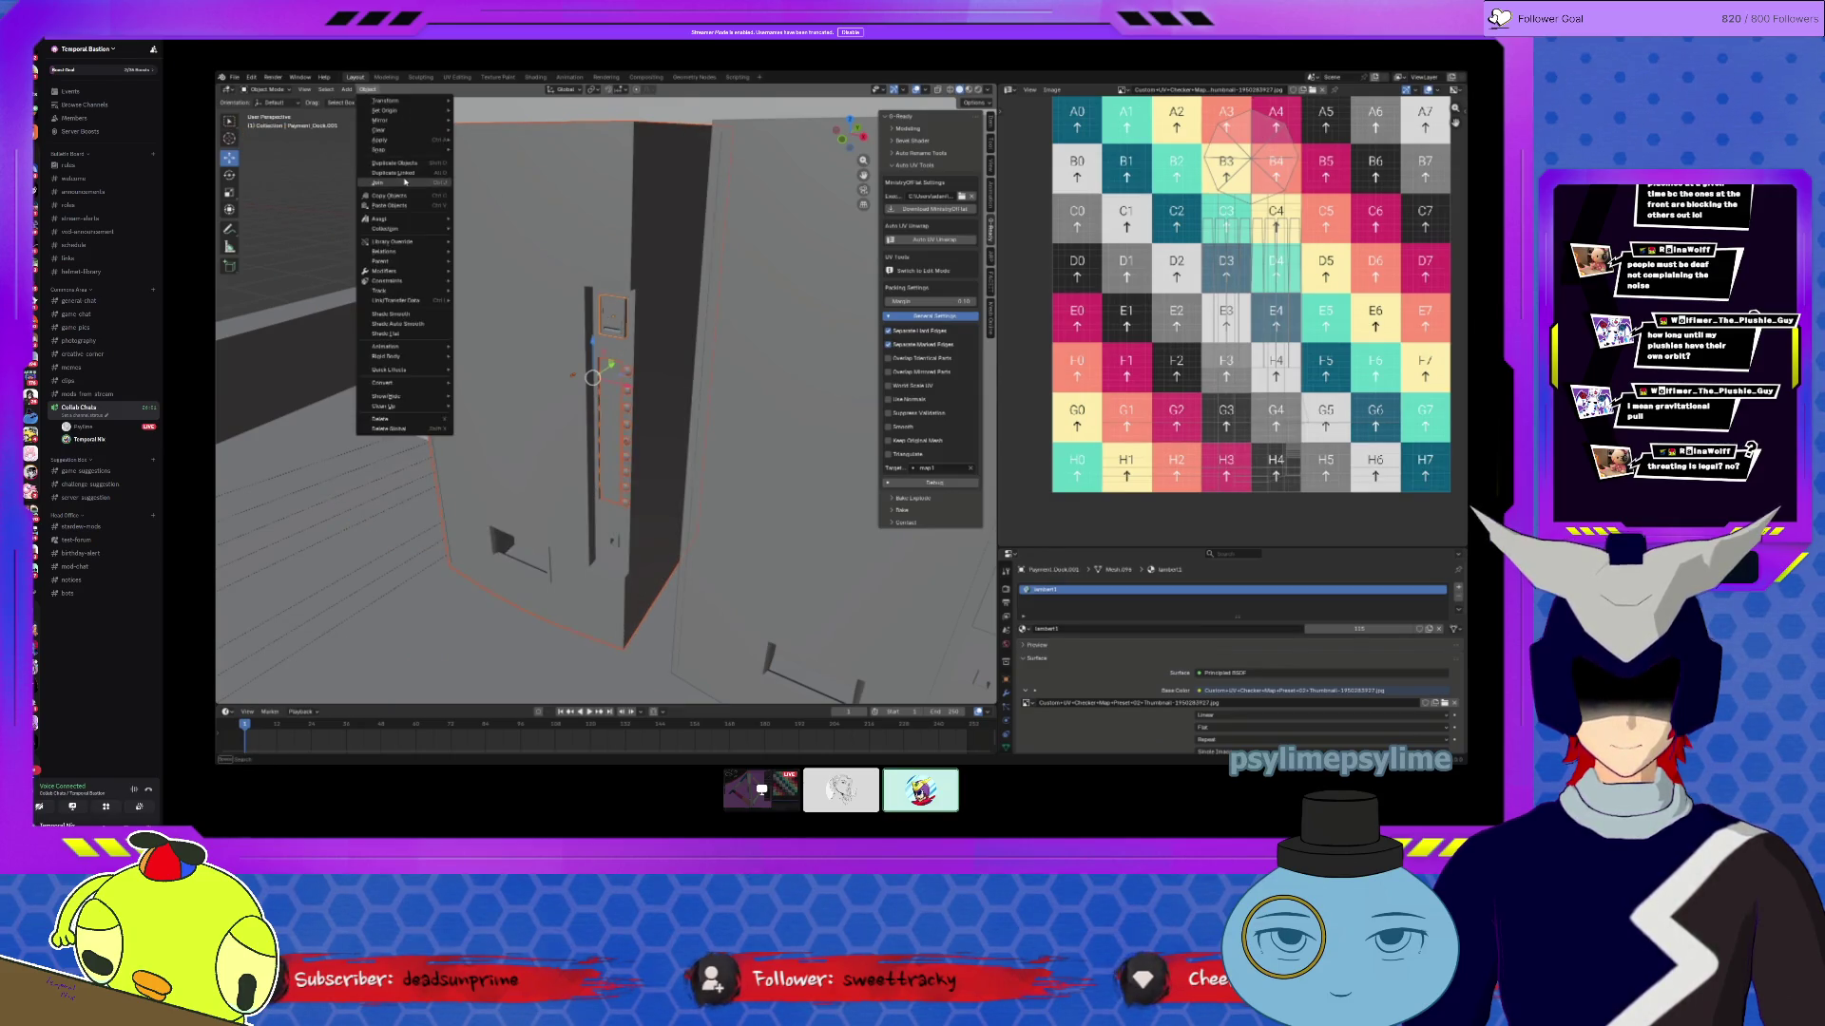
pyautogui.press('Tab')
# Step: Mark the joined mesh's selected edges sharp with Edge > Mark Sharp
pyautogui.press('KP_Decimal')
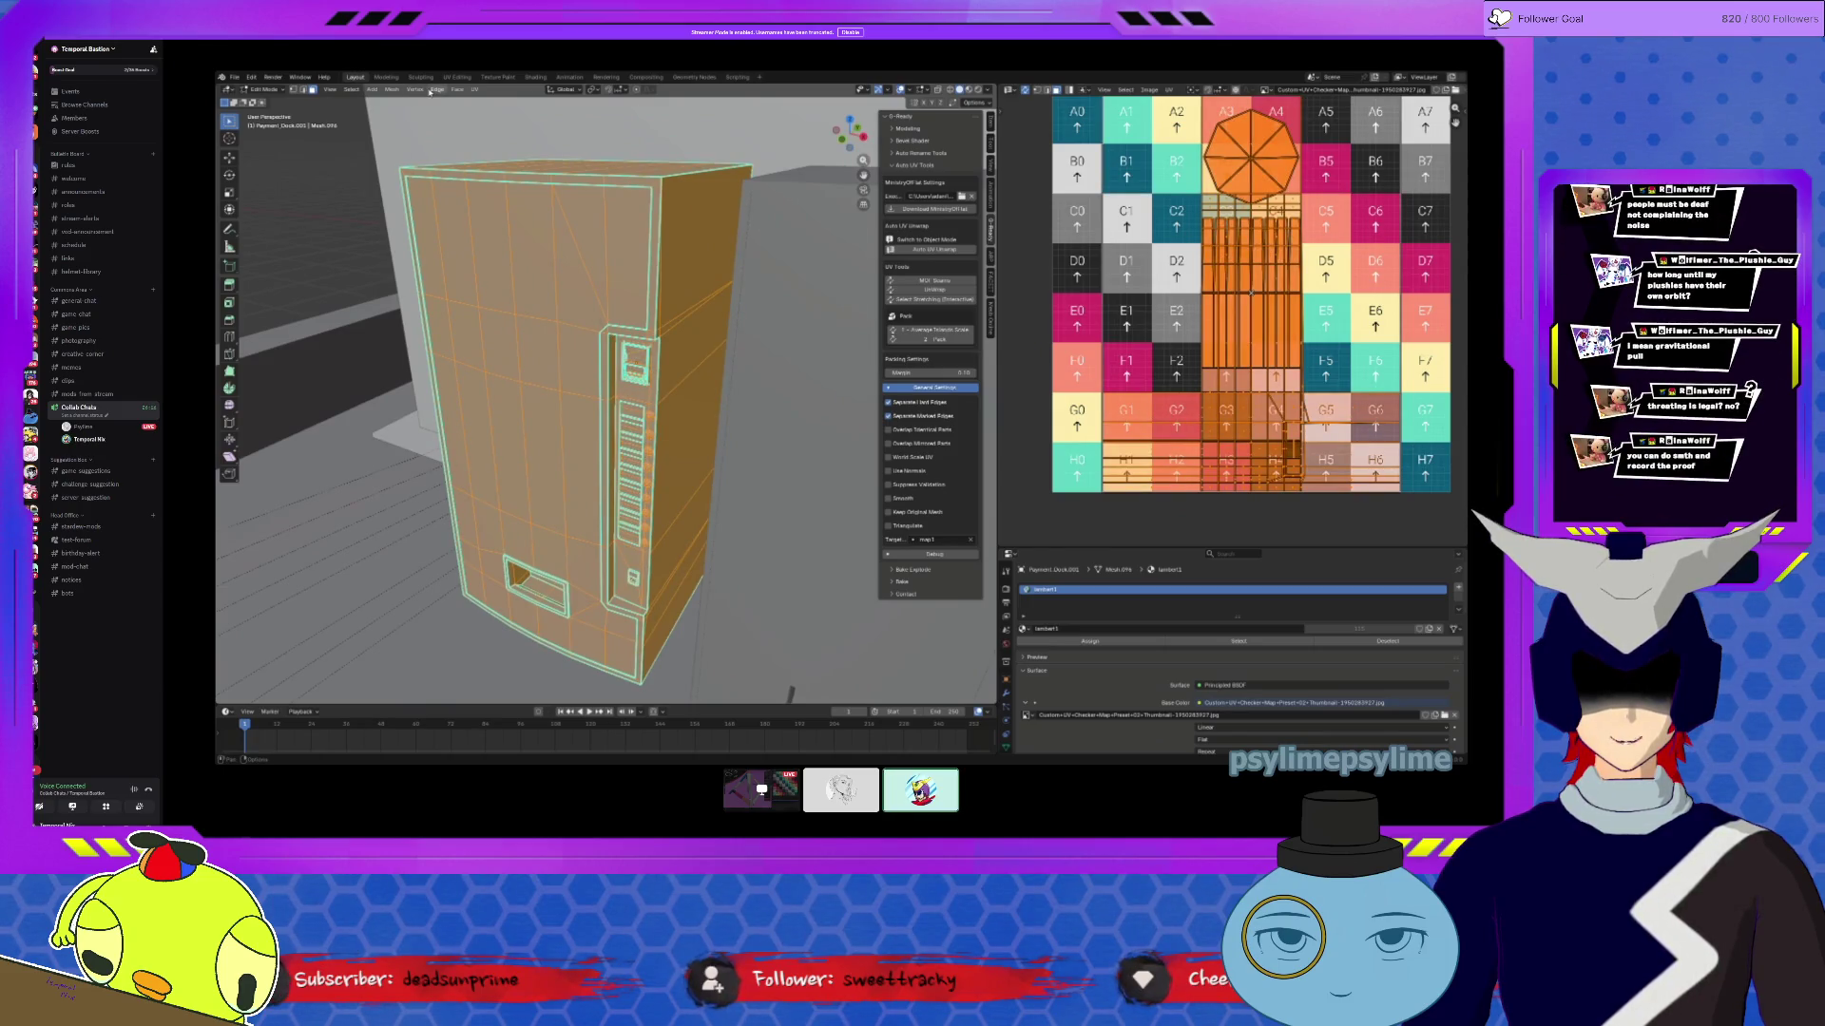
pyautogui.click(437, 90)
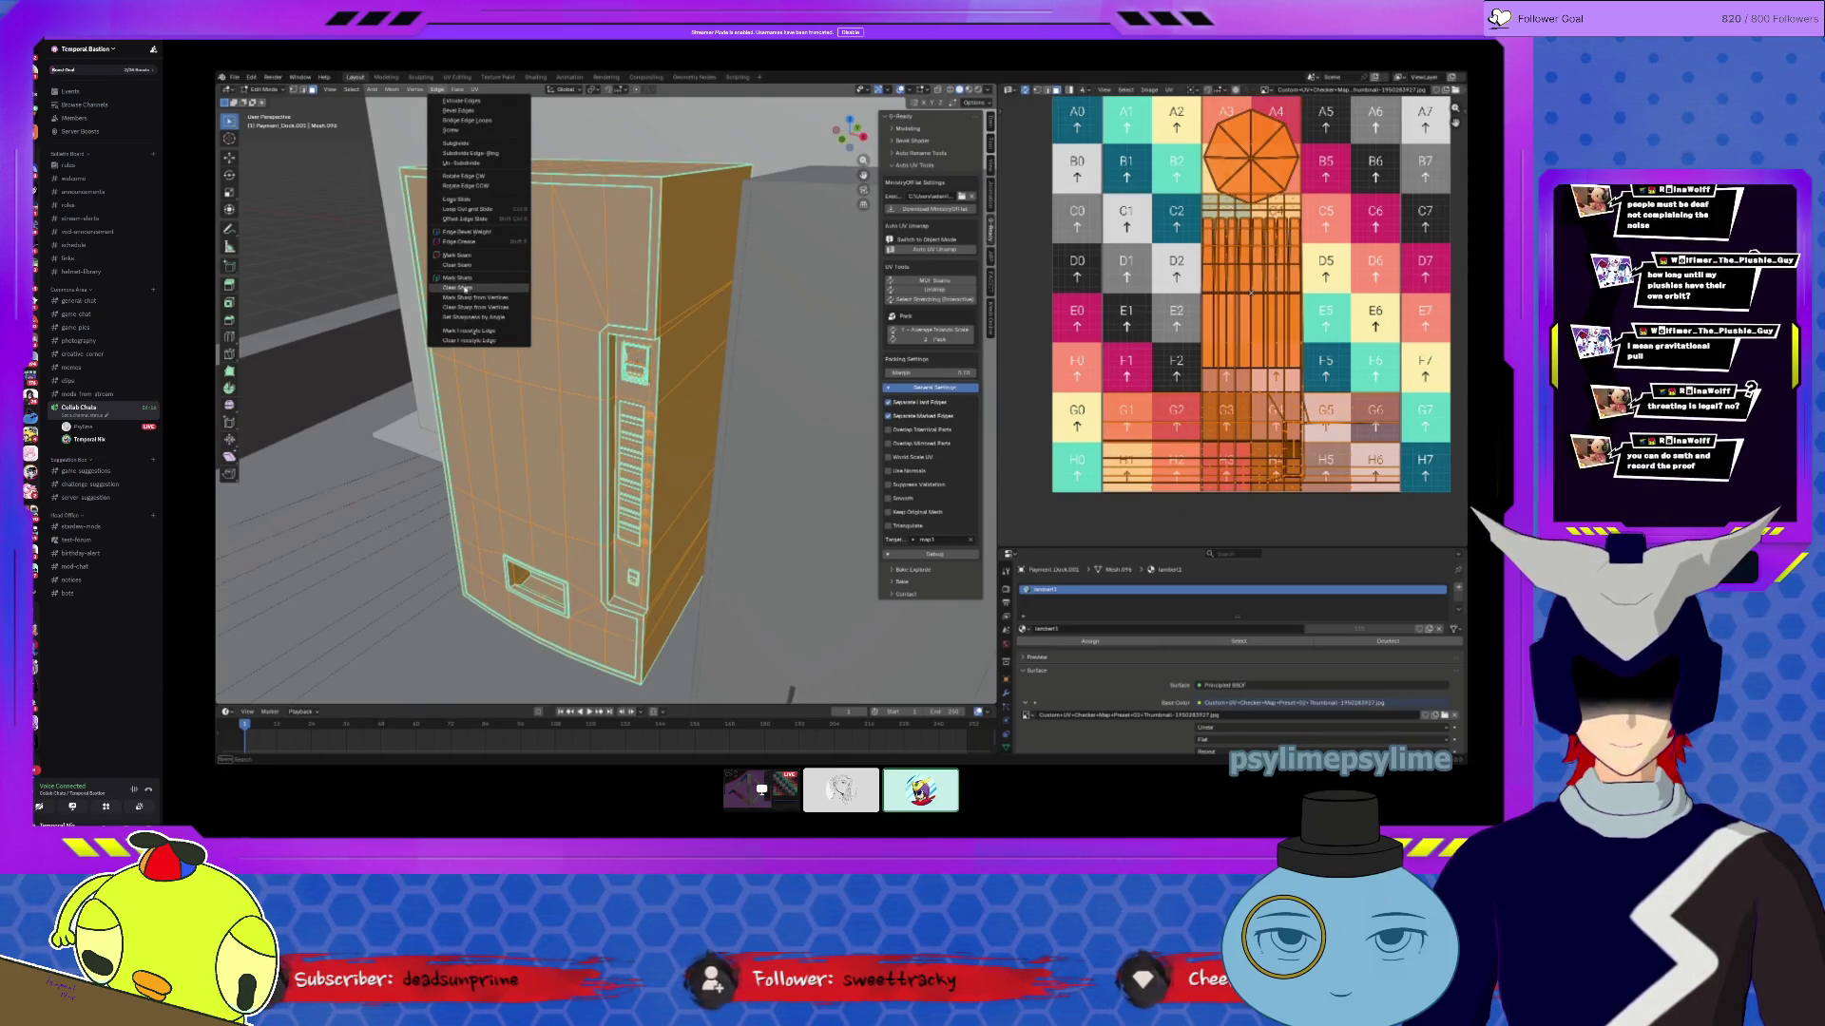
pyautogui.click(461, 287)
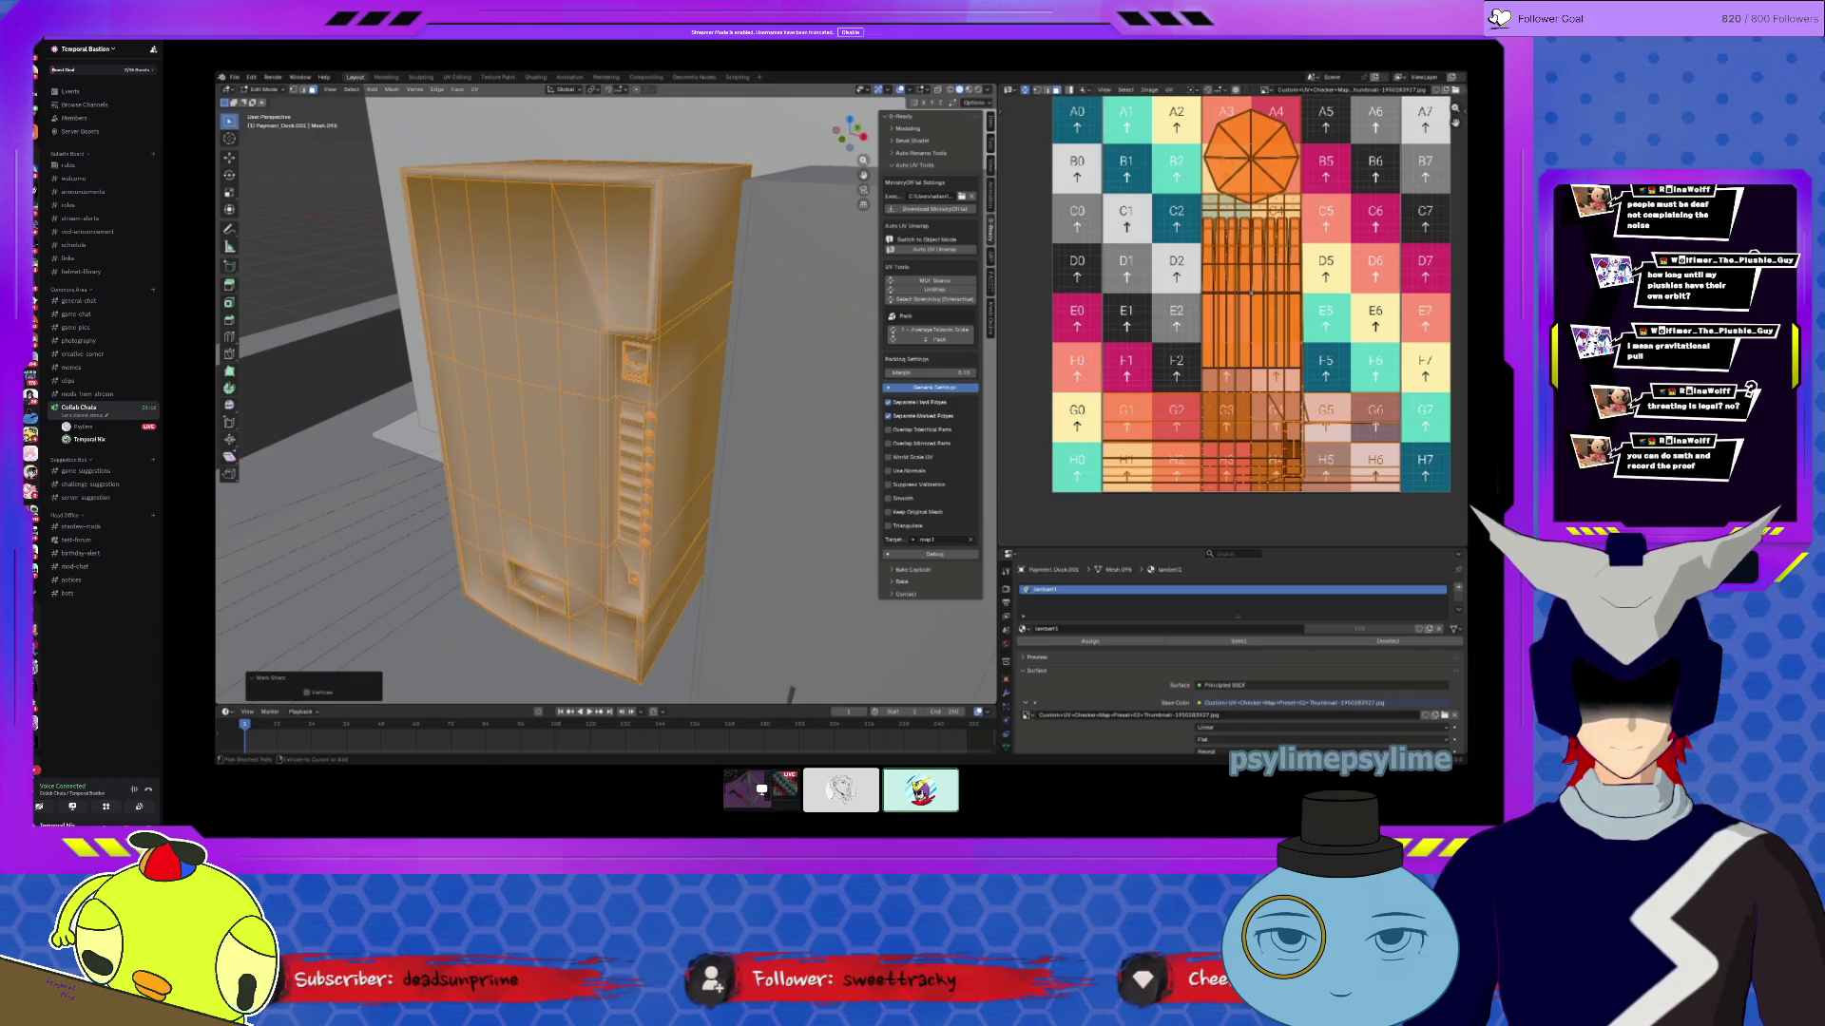
pyautogui.hotkey('ctrl', 'z')
pyautogui.click(437, 90)
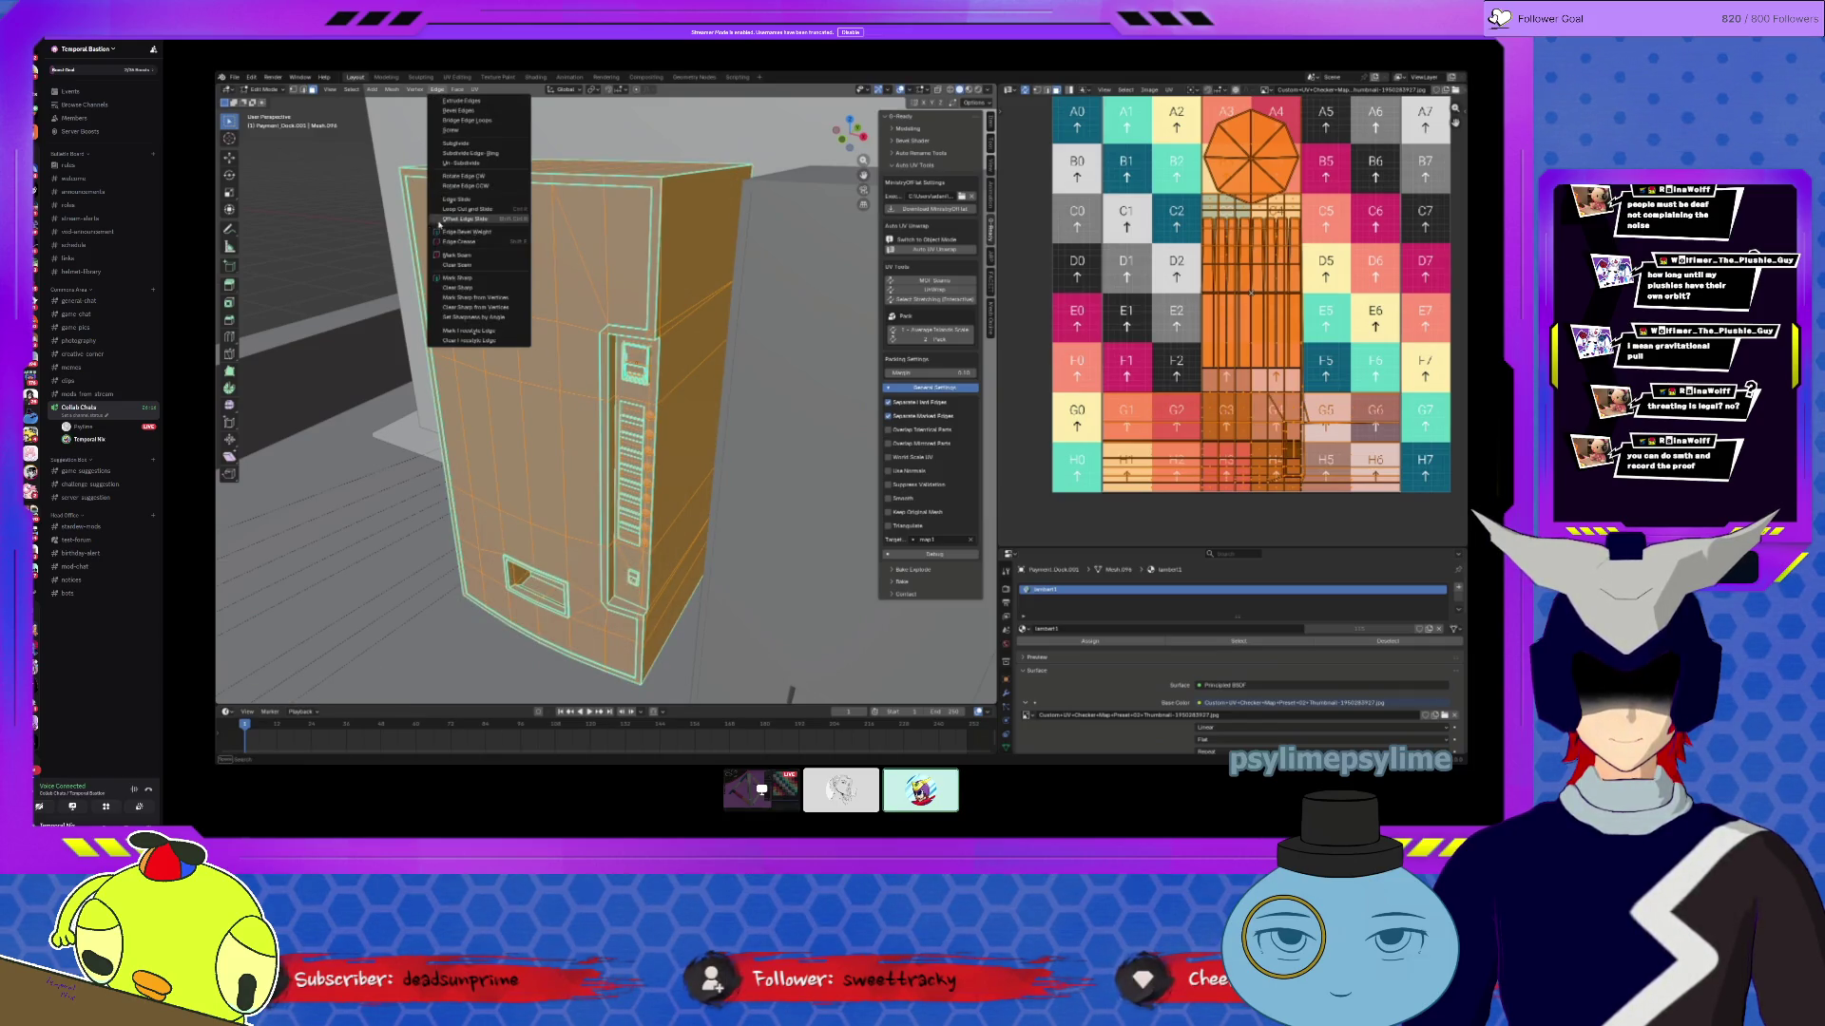
pyautogui.click(457, 277)
pyautogui.moveTo(457, 277)
pyautogui.mouseDown(button='middle')
pyautogui.moveTo(644, 292)
pyautogui.moveTo(602, 381)
pyautogui.moveTo(817, 513)
pyautogui.mouseUp(button='middle')
# Step: Open the Geometry Data panel in the vending machine's Object Data properties
pyautogui.press('Tab')
pyautogui.click(1005, 733)
pyautogui.scroll(-1, 1079, 702)
pyautogui.click(1045, 721)
pyautogui.scroll(-2, 1050, 722)
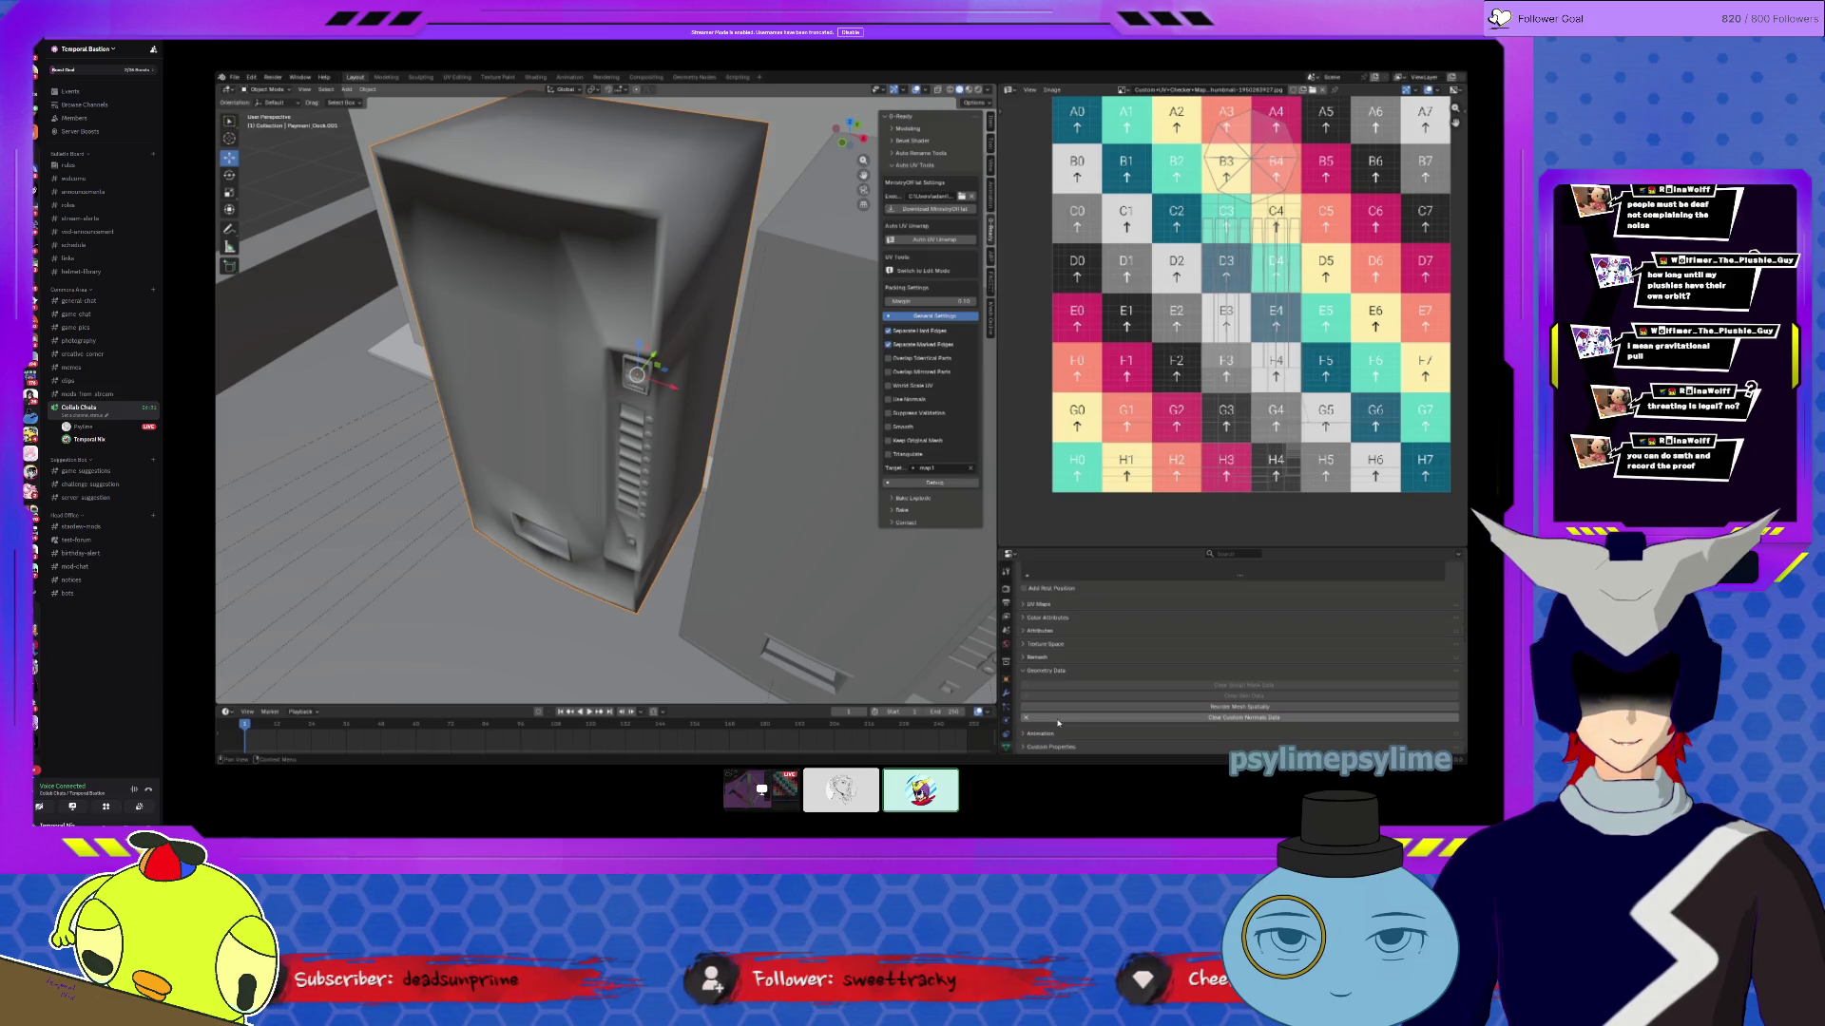
# Step: Clear the vending machine's custom normals and select its whole mesh in Edit Mode
pyautogui.click(1058, 723)
pyautogui.moveTo(665, 399); pyautogui.dragTo(779, 256, button='middle')
pyautogui.press('Tab')
pyautogui.hotkey('alt', 'a')
pyautogui.press('a')
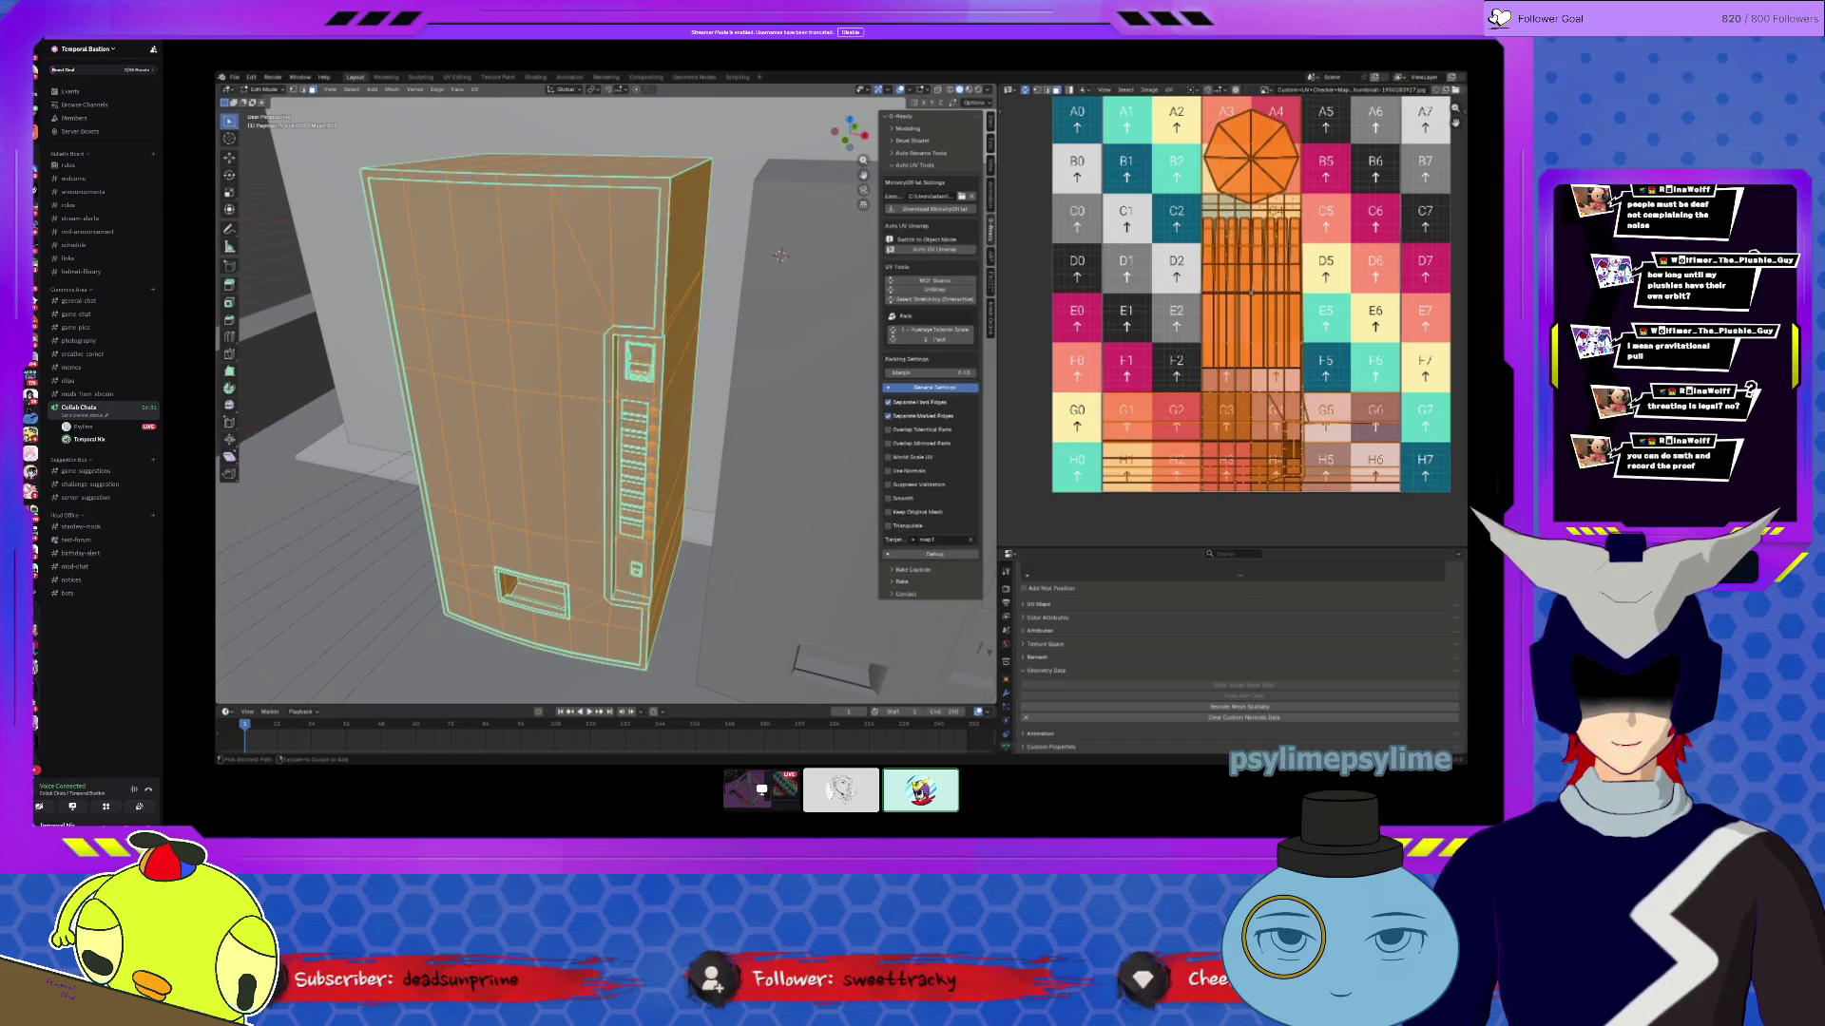
pyautogui.click(1293, 451)
pyautogui.hotkey('alt', 'a')
pyautogui.press('a')
pyautogui.press('a')
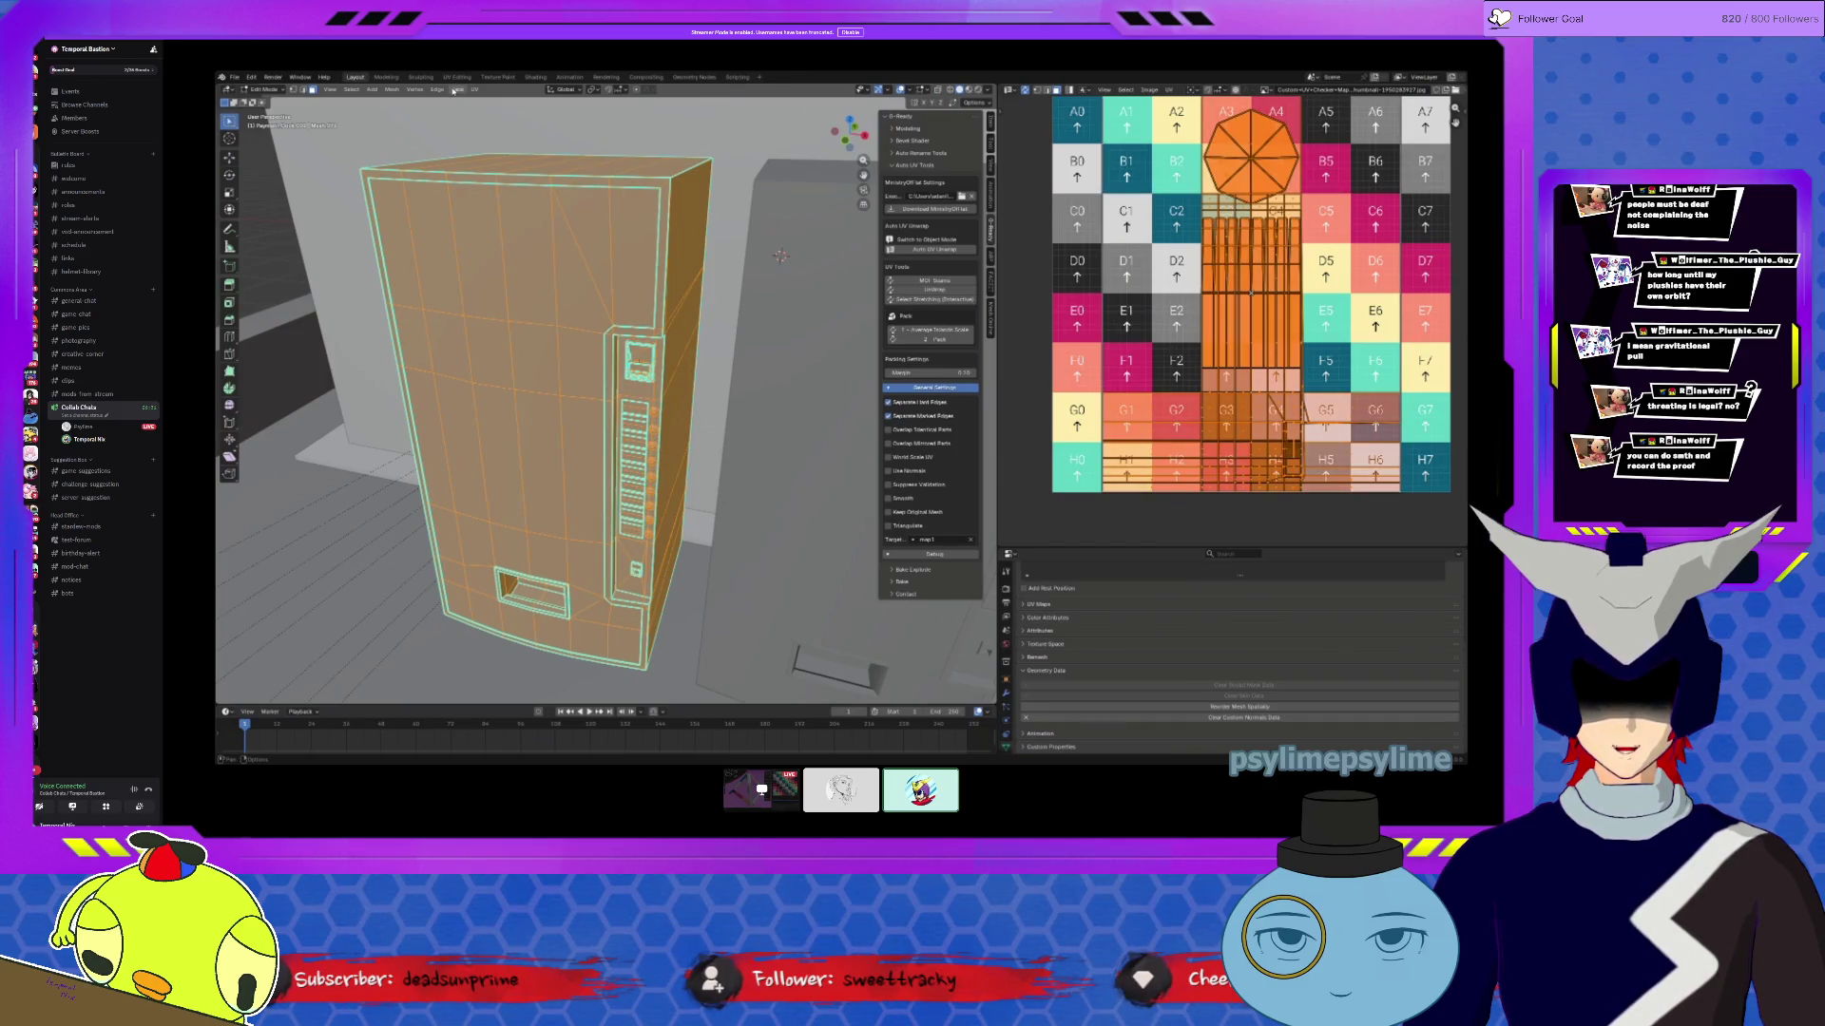
# Step: Unwrap the mesh Angle Based, then run Auto UV Unwrap from the O-Ready sidebar
pyautogui.click(475, 89)
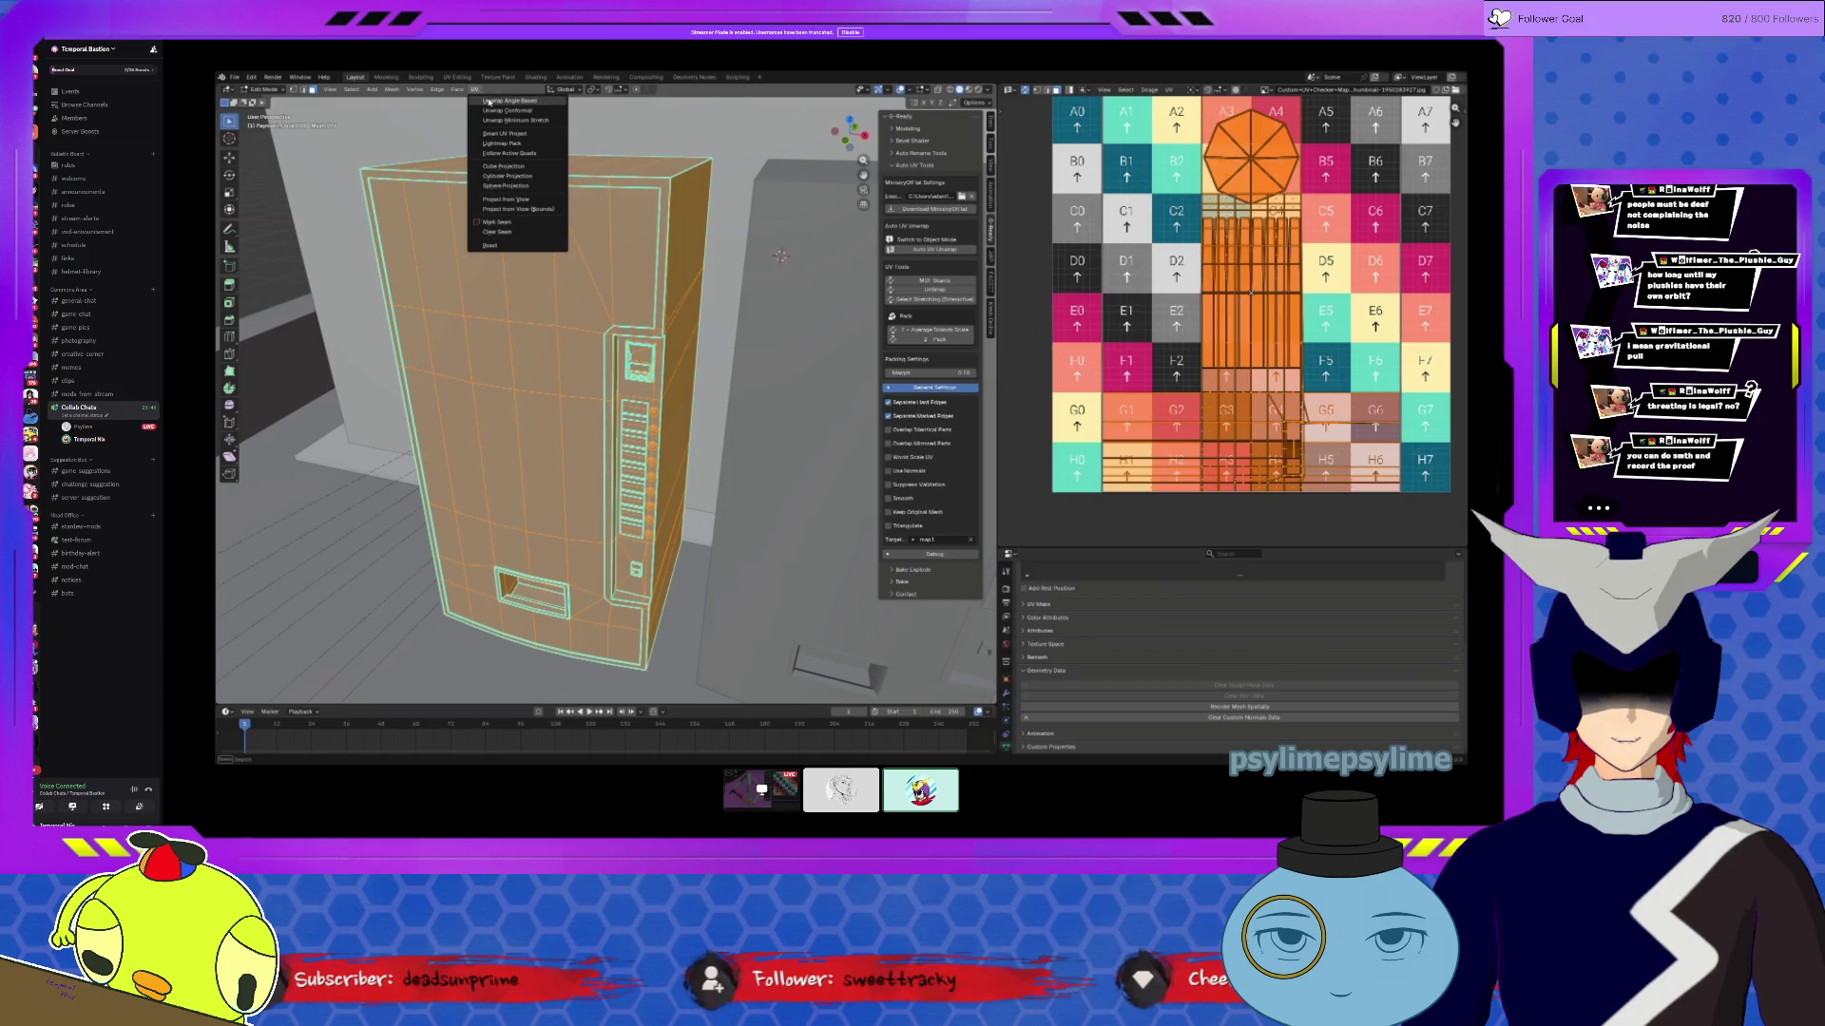
pyautogui.click(488, 101)
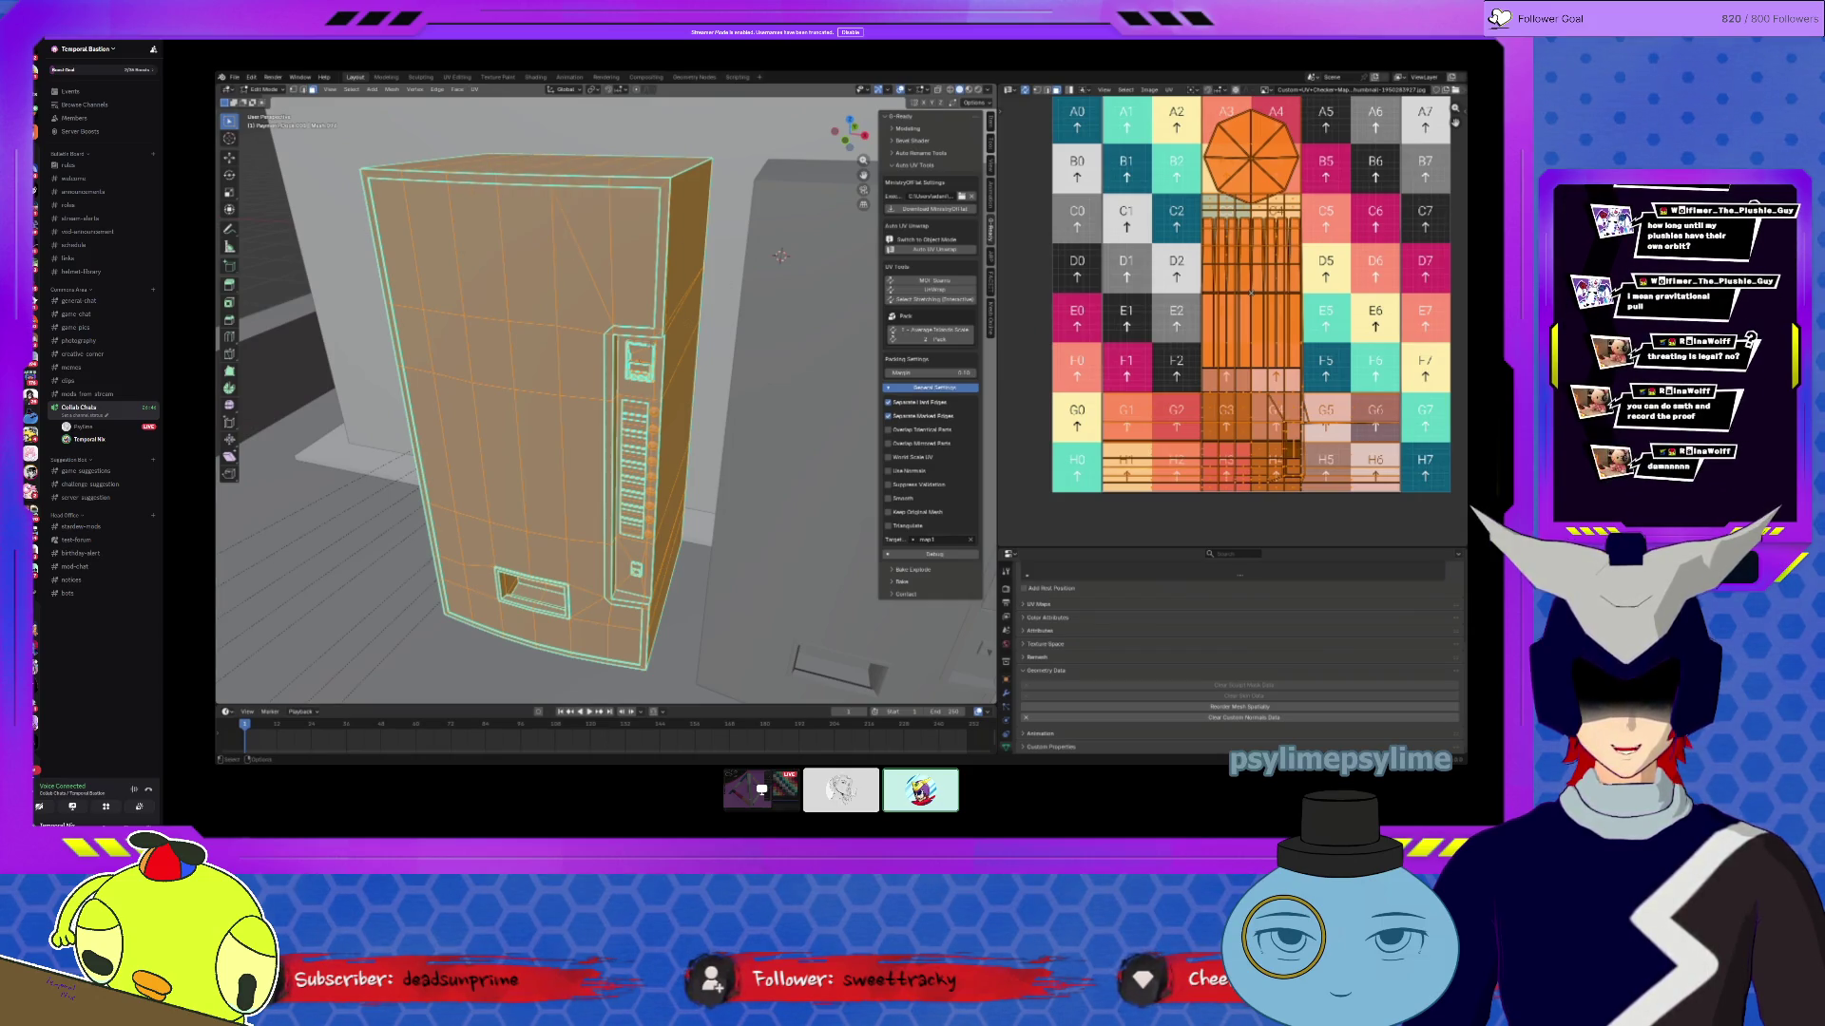
pyautogui.press('Tab')
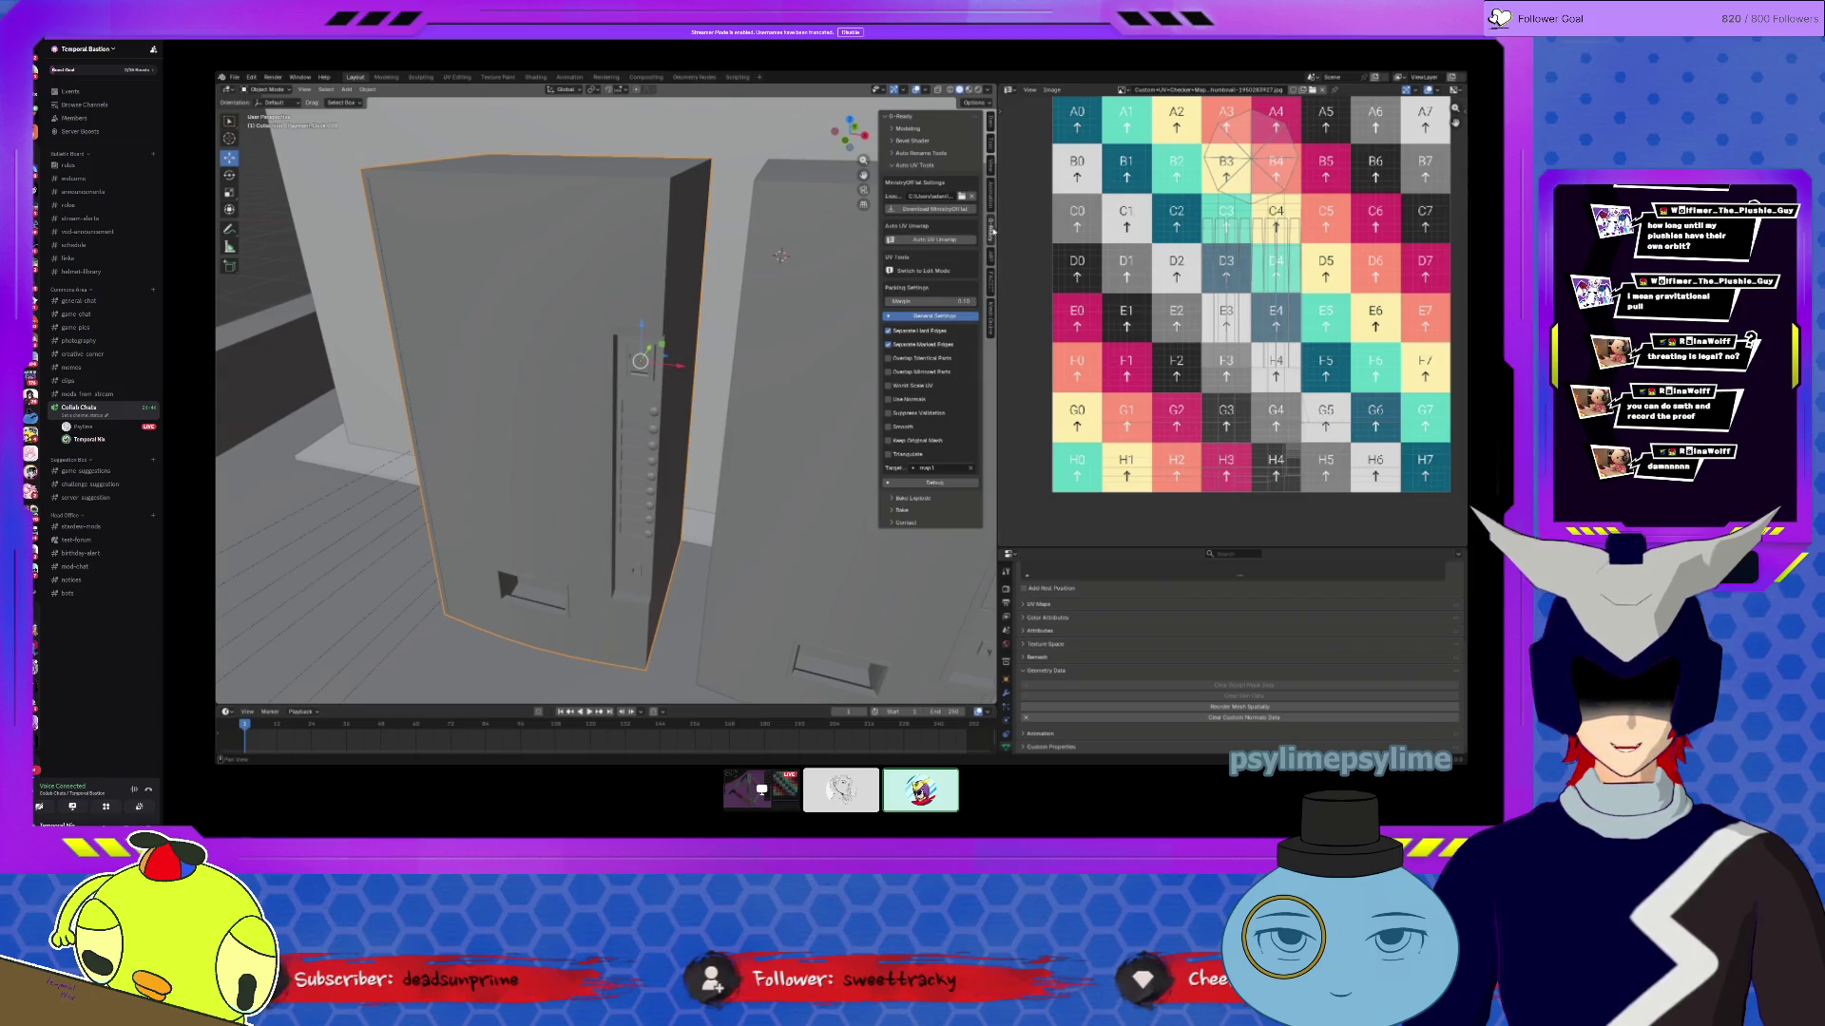
pyautogui.press('n')
pyautogui.click(987, 222)
pyautogui.click(929, 239)
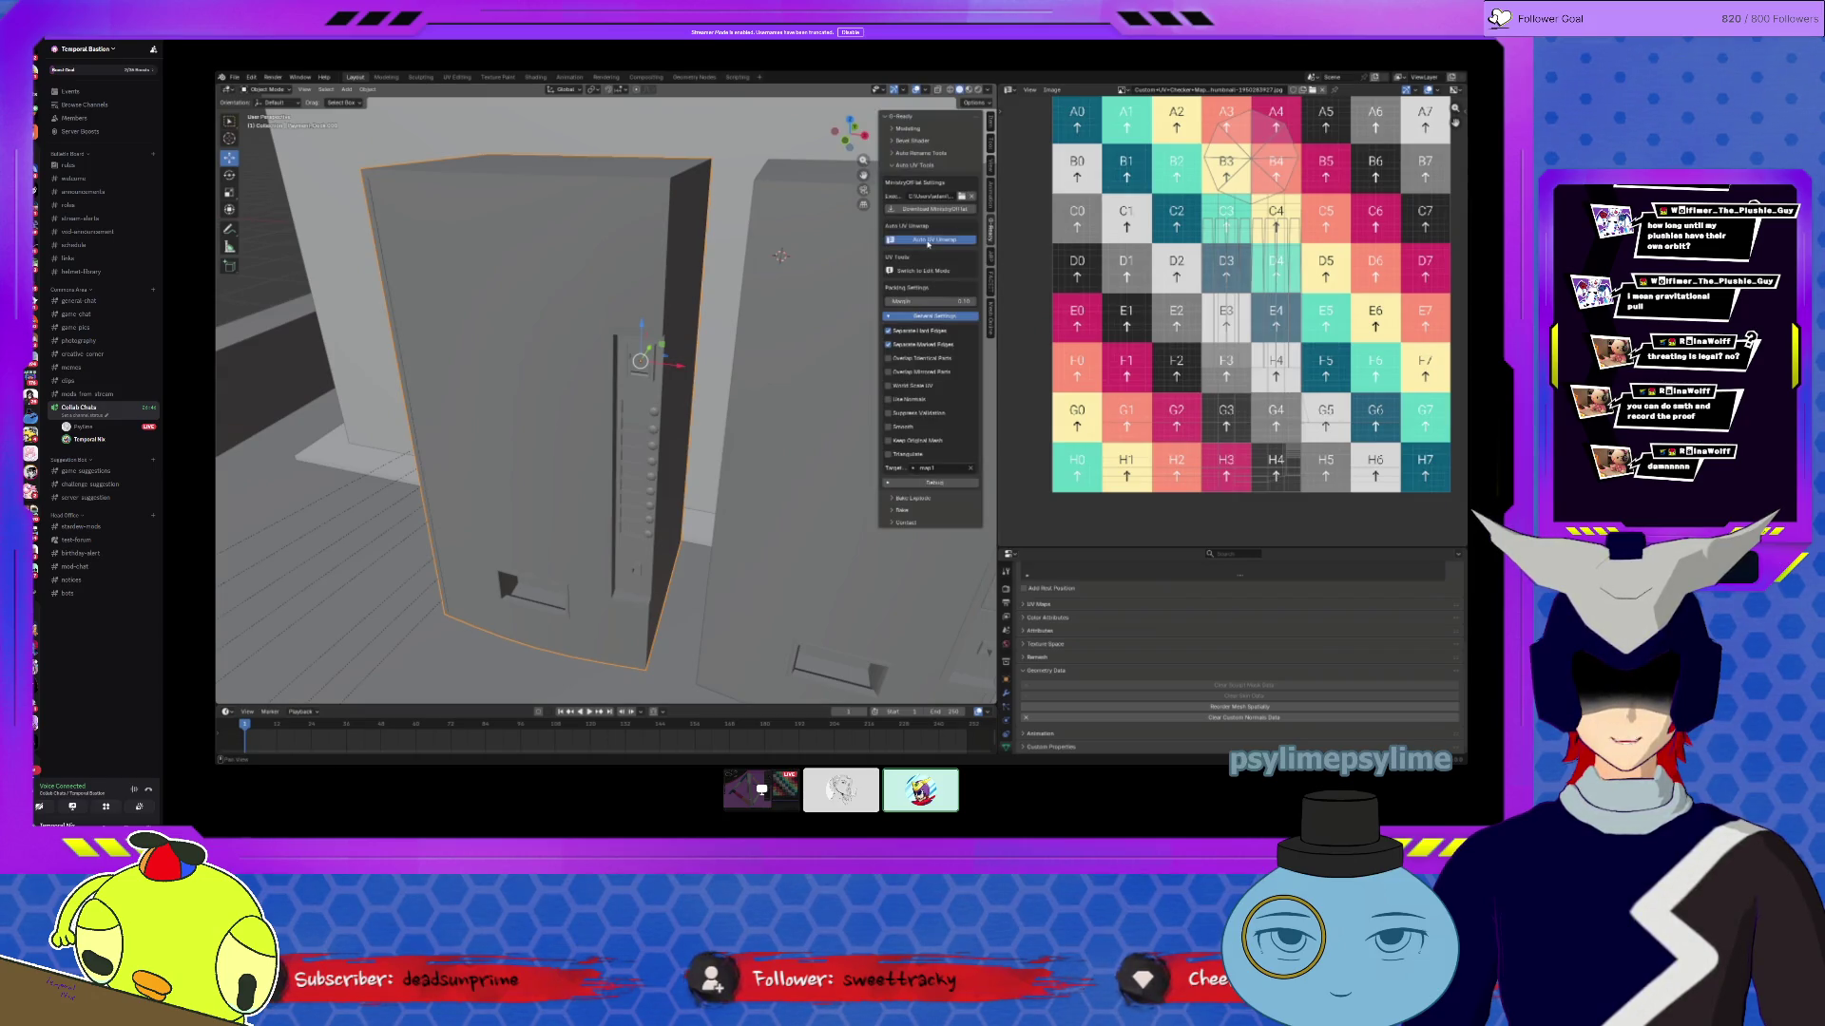
pyautogui.press('Tab')
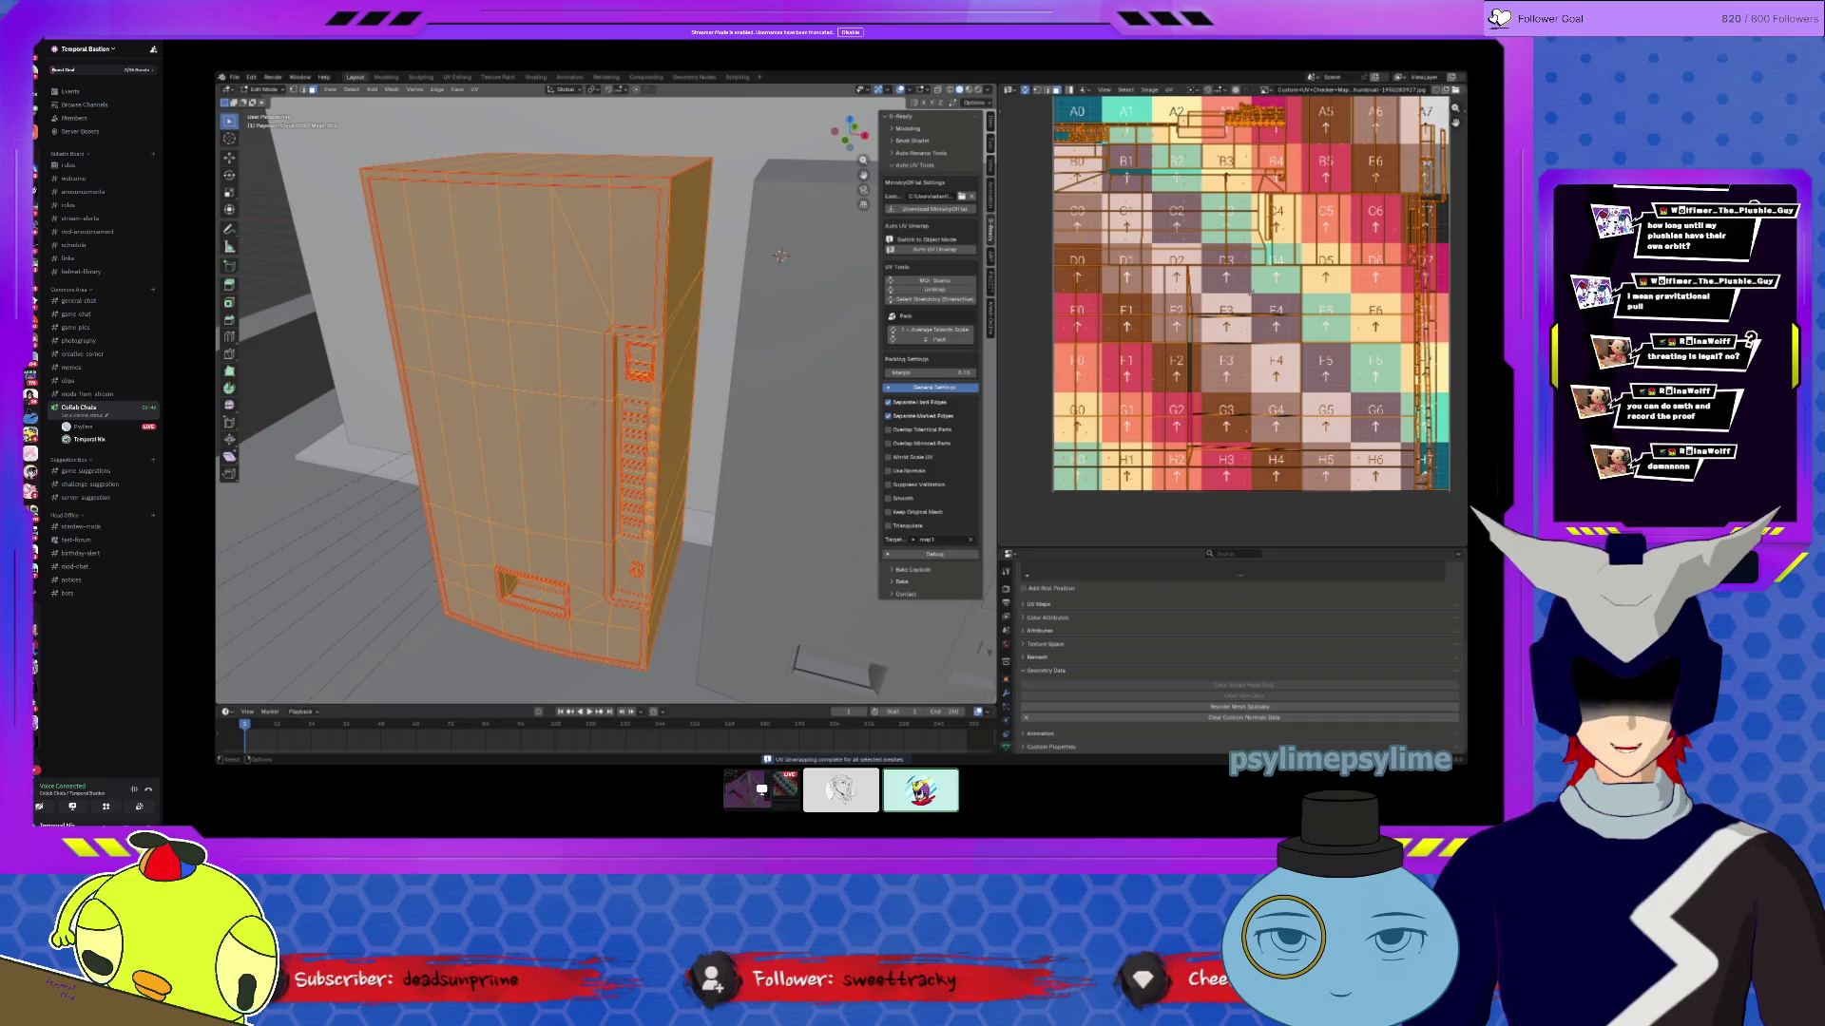
# Step: Select one connected UV island on the vending machine's side panel
pyautogui.moveTo(1232, 321); pyautogui.dragTo(1142, 318, button='middle')
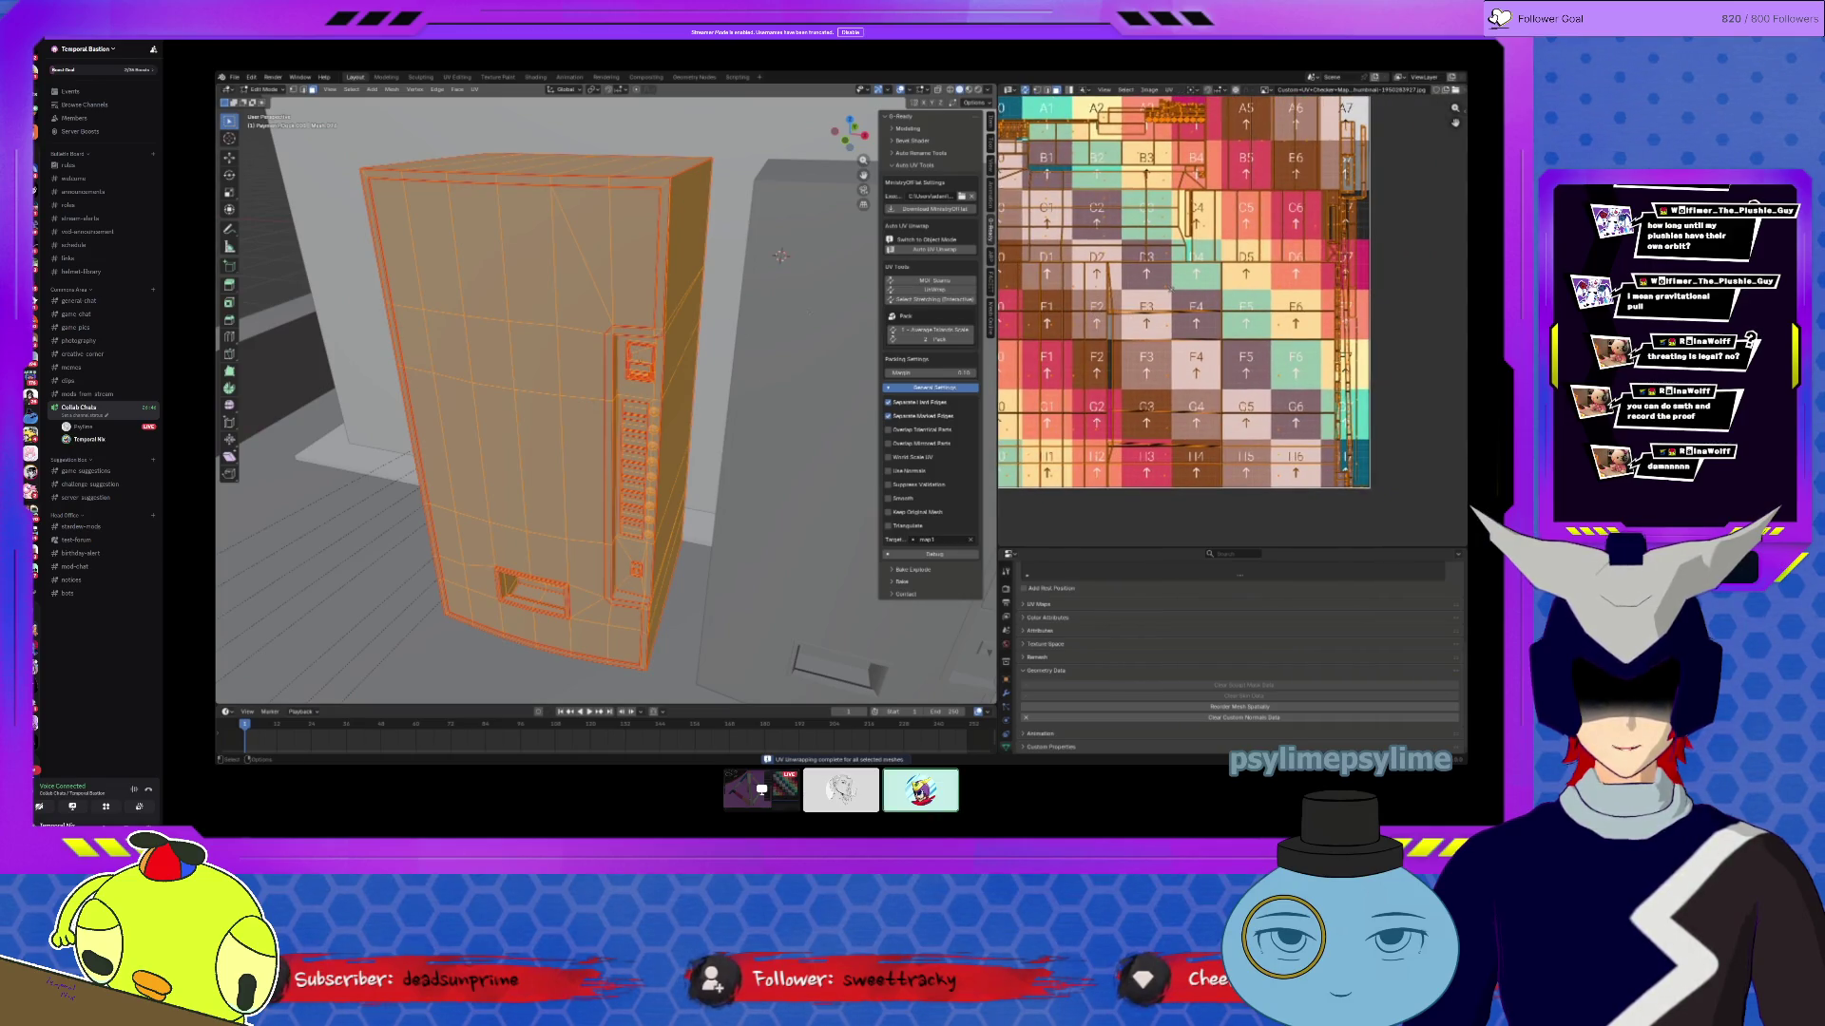
pyautogui.moveTo(780, 254)
pyautogui.keyDown('ctrl'); pyautogui.mouseDown(button='middle')
pyautogui.moveTo(780, 201)
pyautogui.moveTo(798, 202)
pyautogui.mouseUp(button='middle'); pyautogui.keyUp('ctrl')
pyautogui.moveTo(1152, 324); pyautogui.dragTo(1159, 380, button='middle')
pyautogui.click(1405, 316)
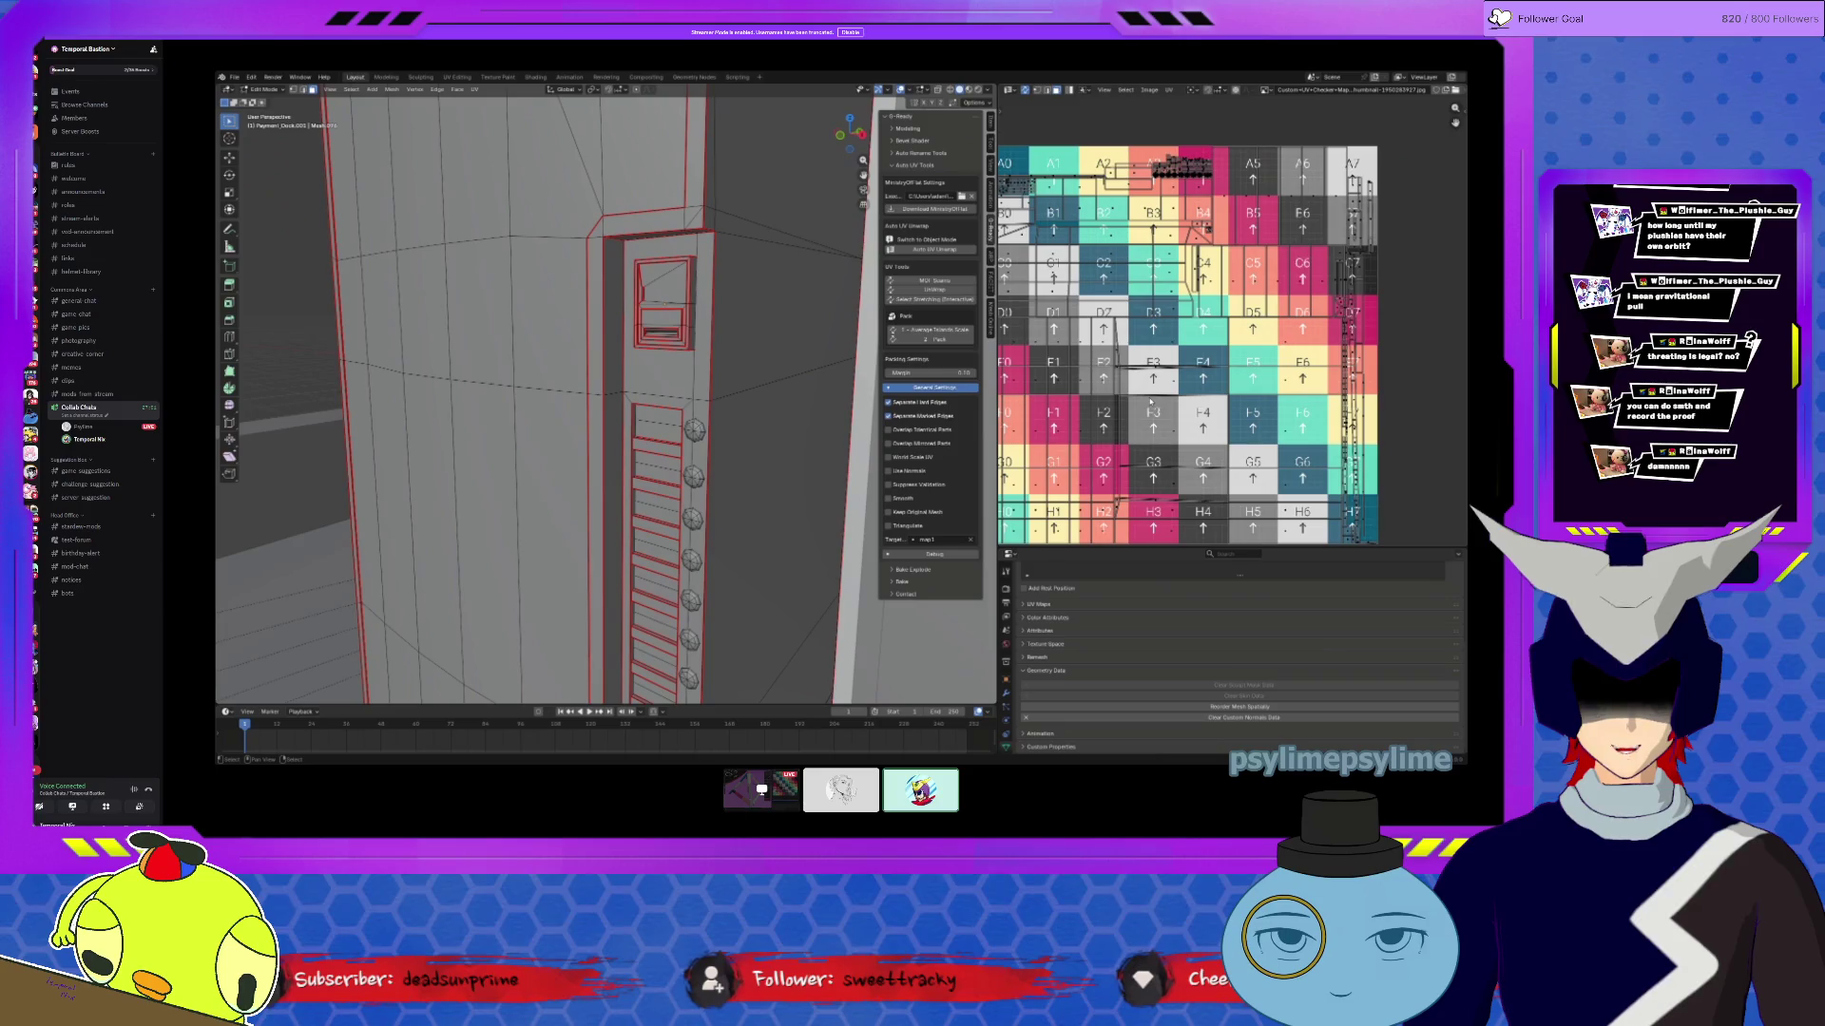
pyautogui.press('l')
# Step: Select another linked island, then switch to Material Preview to show the checker texture
pyautogui.moveTo(835, 418); pyautogui.dragTo(579, 424, button='middle')
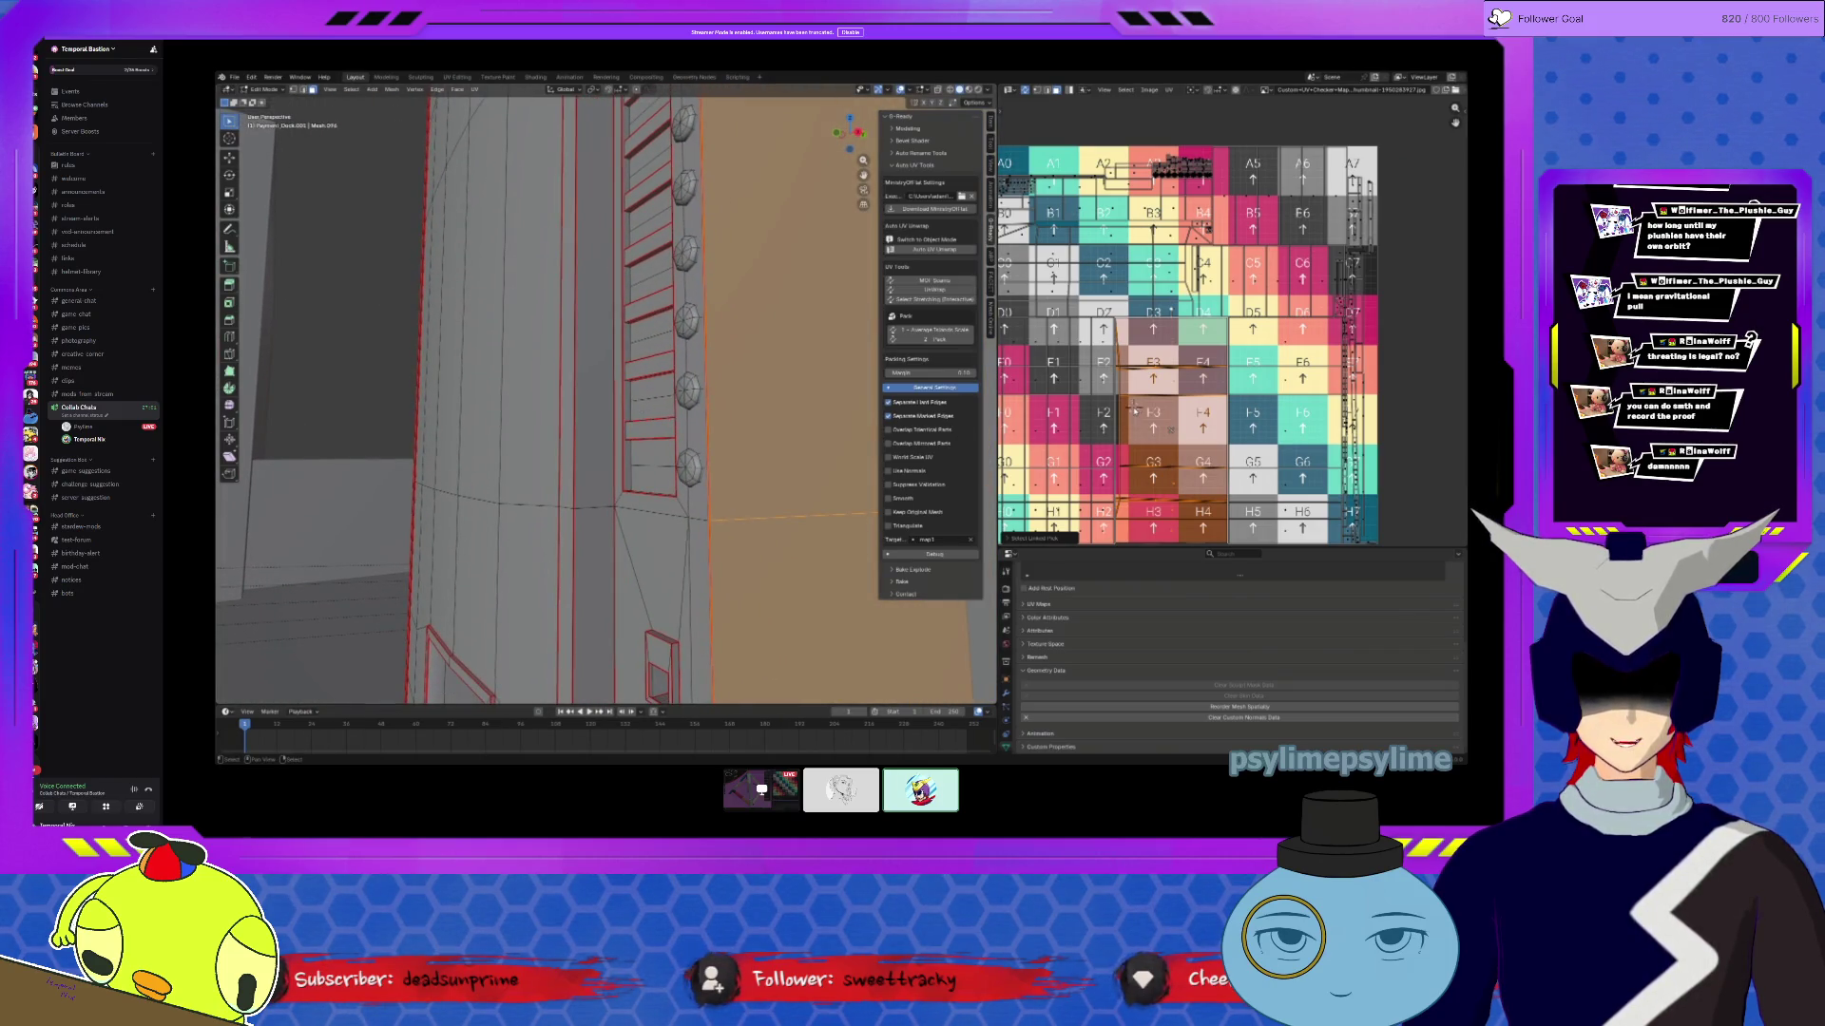
pyautogui.hotkey('alt', 'a')
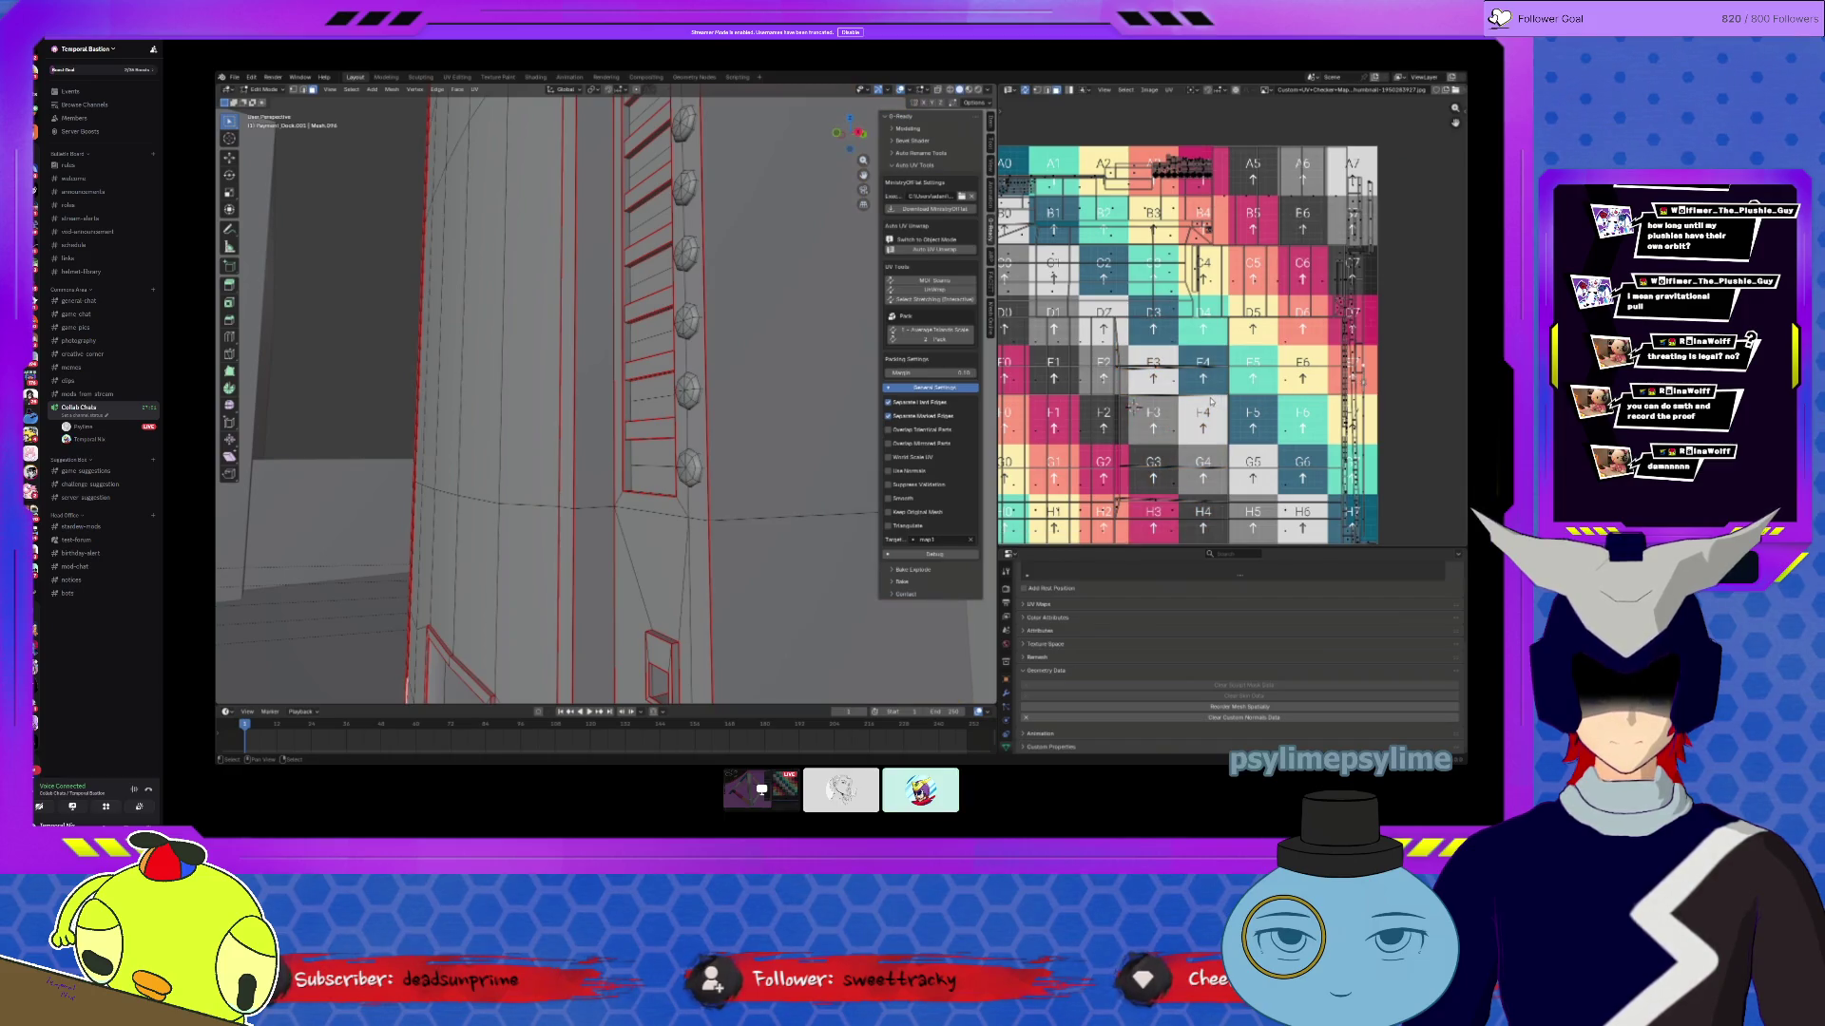
pyautogui.press('l')
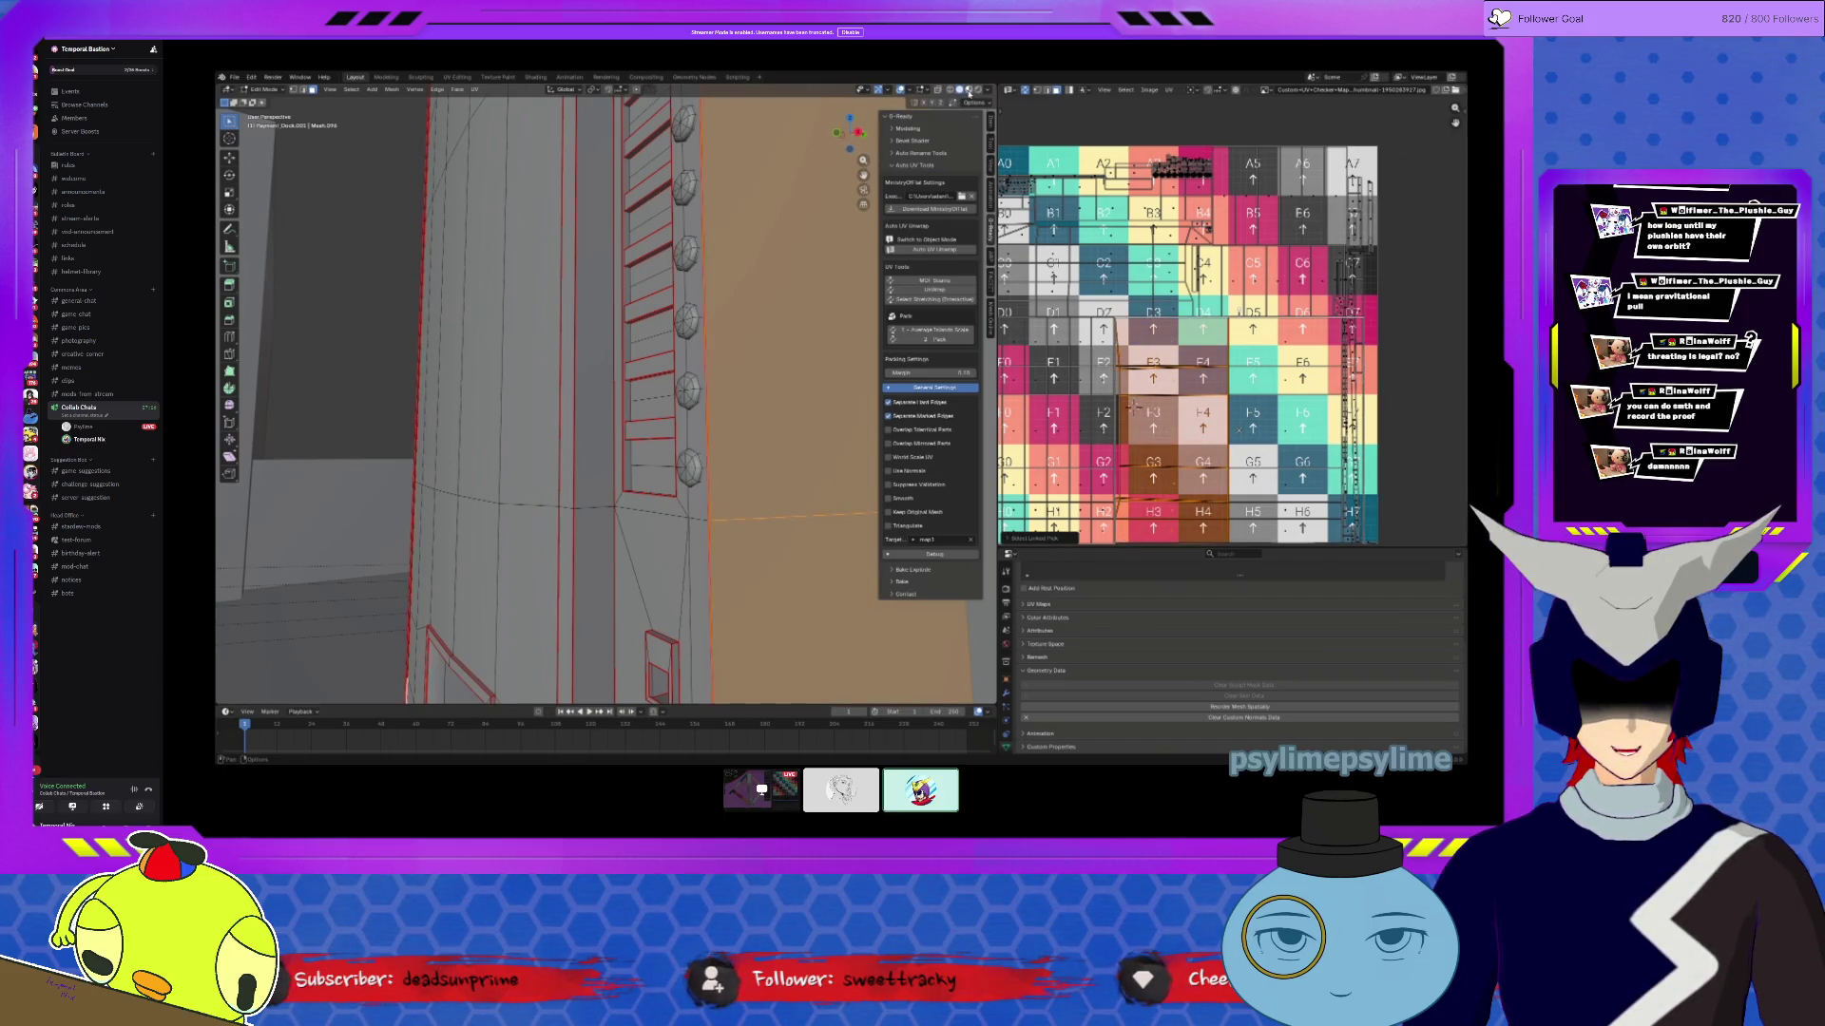
pyautogui.click(959, 90)
pyautogui.moveTo(665, 380)
pyautogui.mouseDown(button='middle')
pyautogui.moveTo(613, 340)
pyautogui.moveTo(328, 318)
pyautogui.moveTo(366, 125)
pyautogui.mouseUp(button='middle')
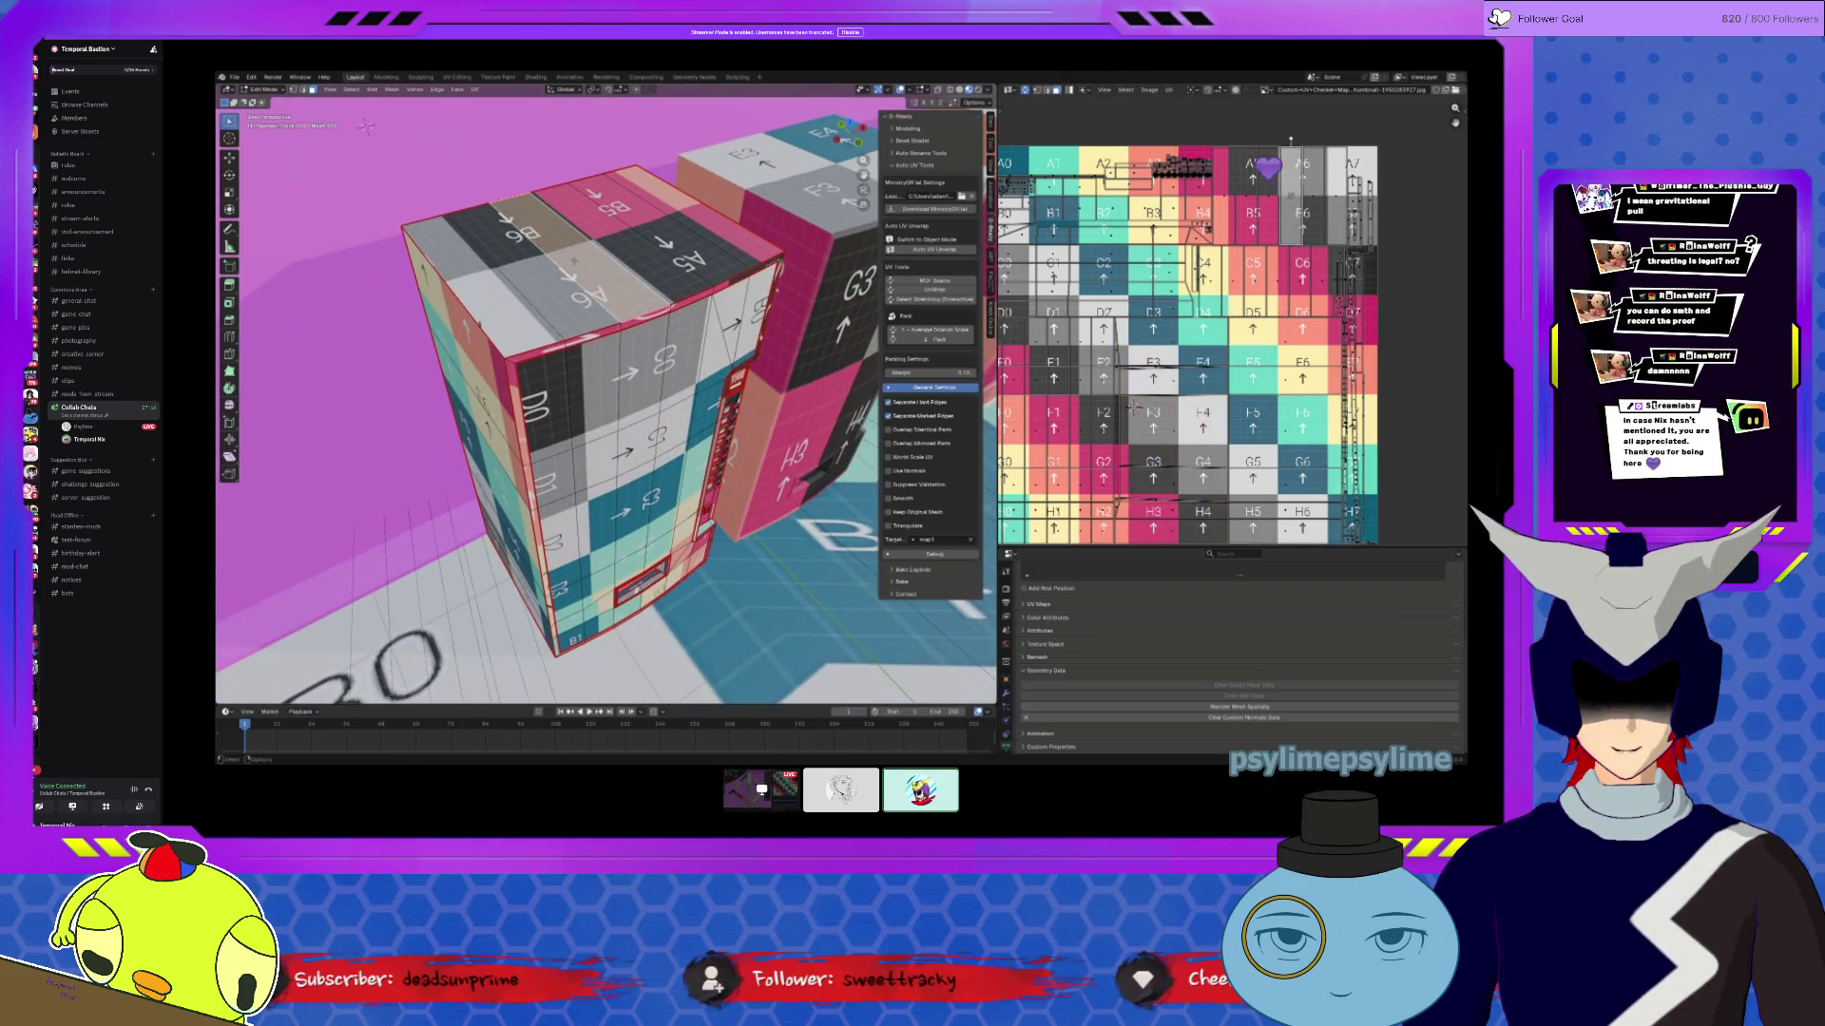
# Step: Apply All Transforms to the vending machine in Object Mode
pyautogui.hotkey('ctrl', 'l')
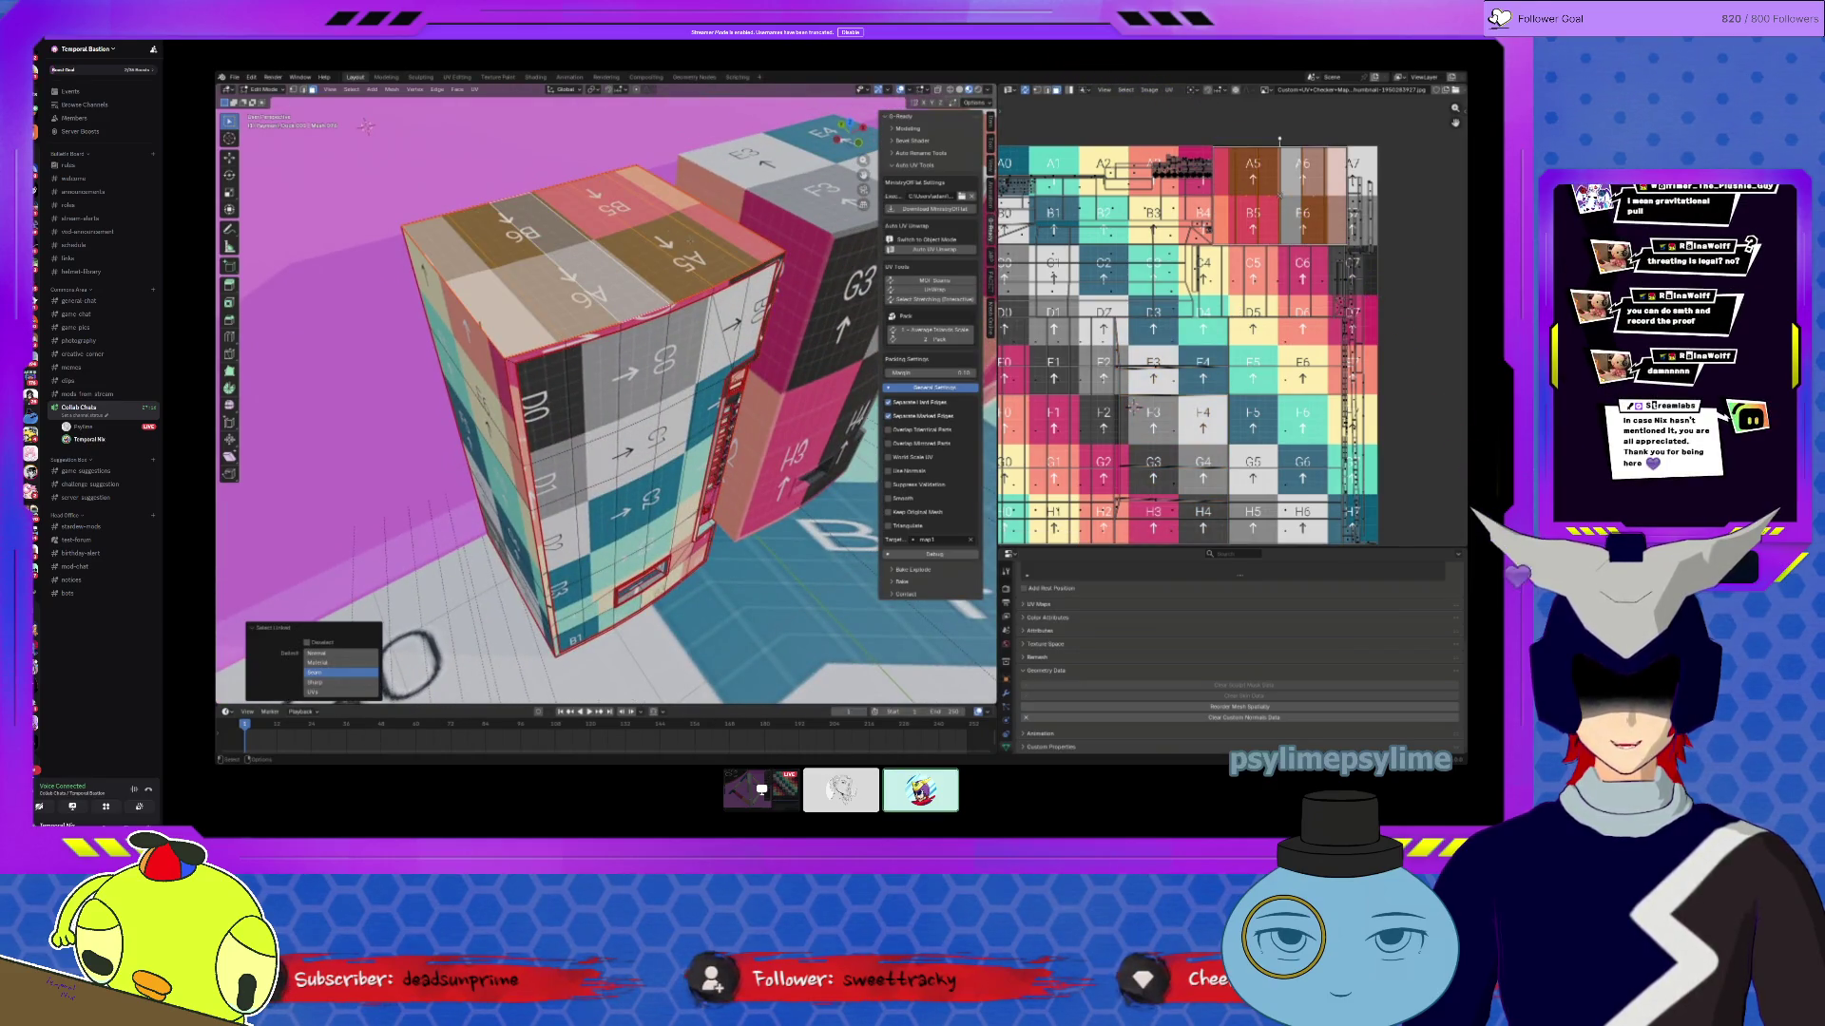
pyautogui.press('Tab')
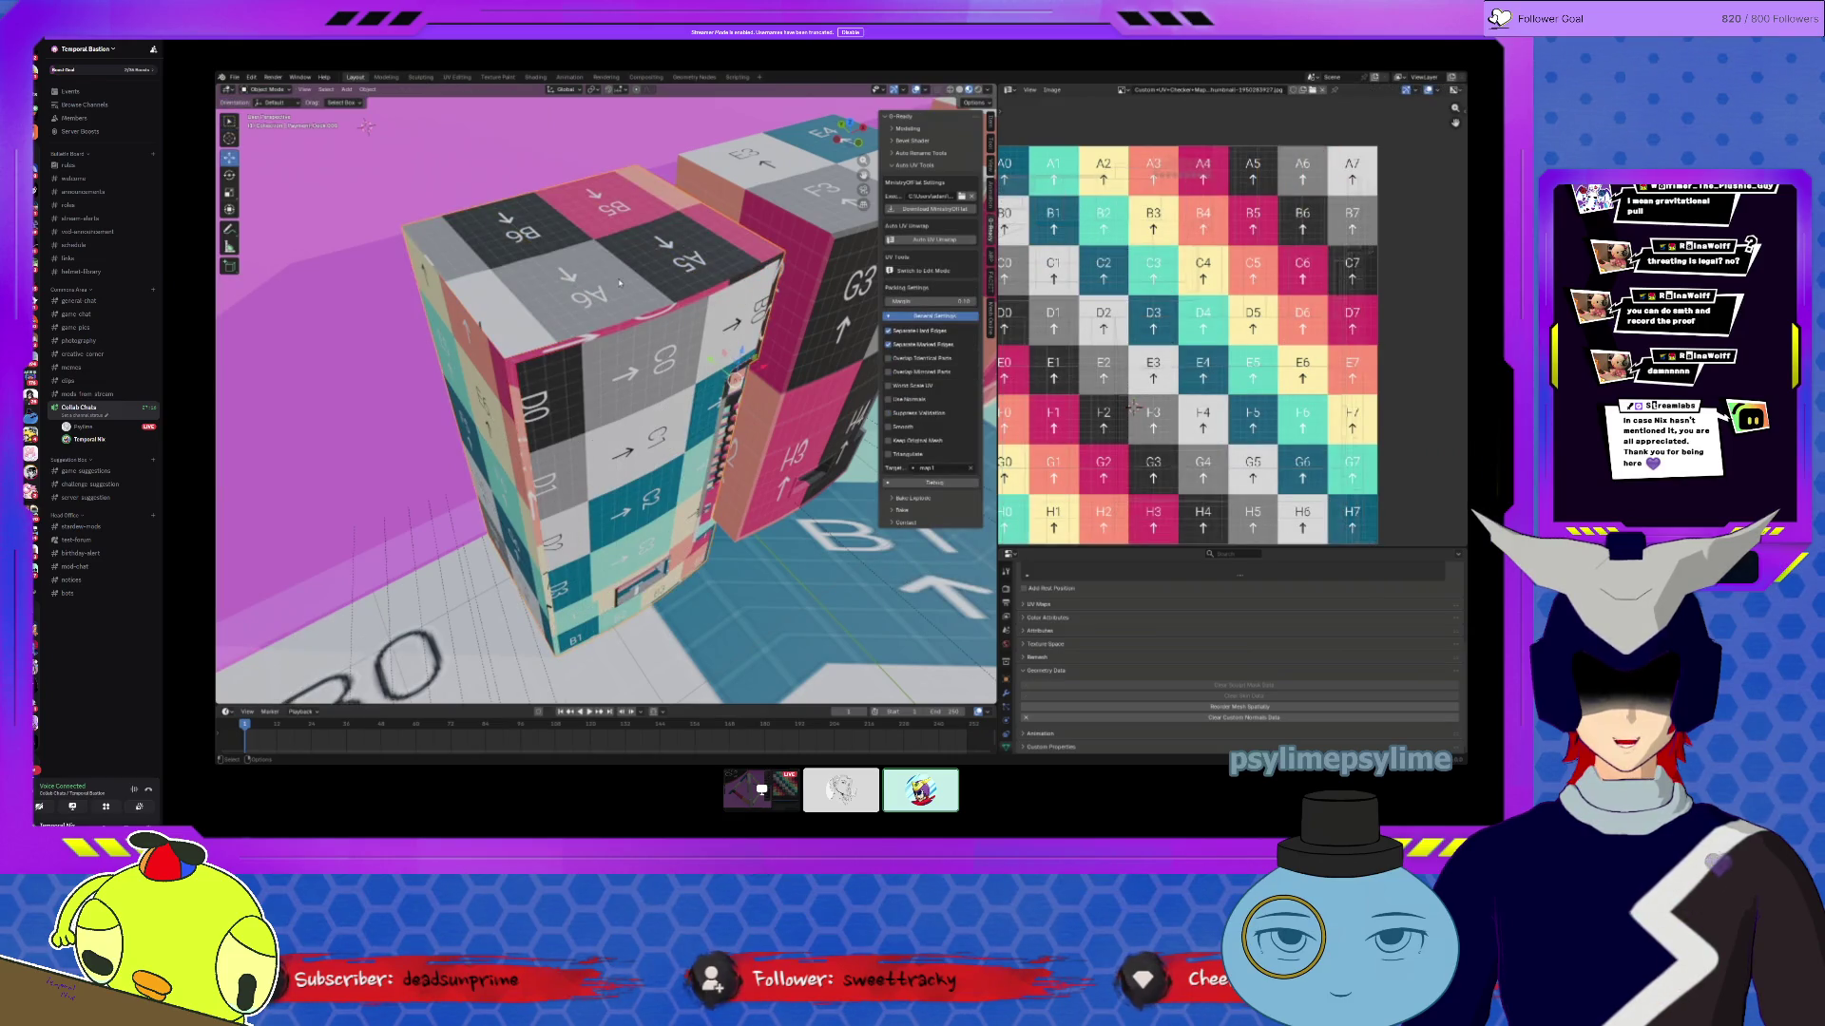
pyautogui.click(366, 91)
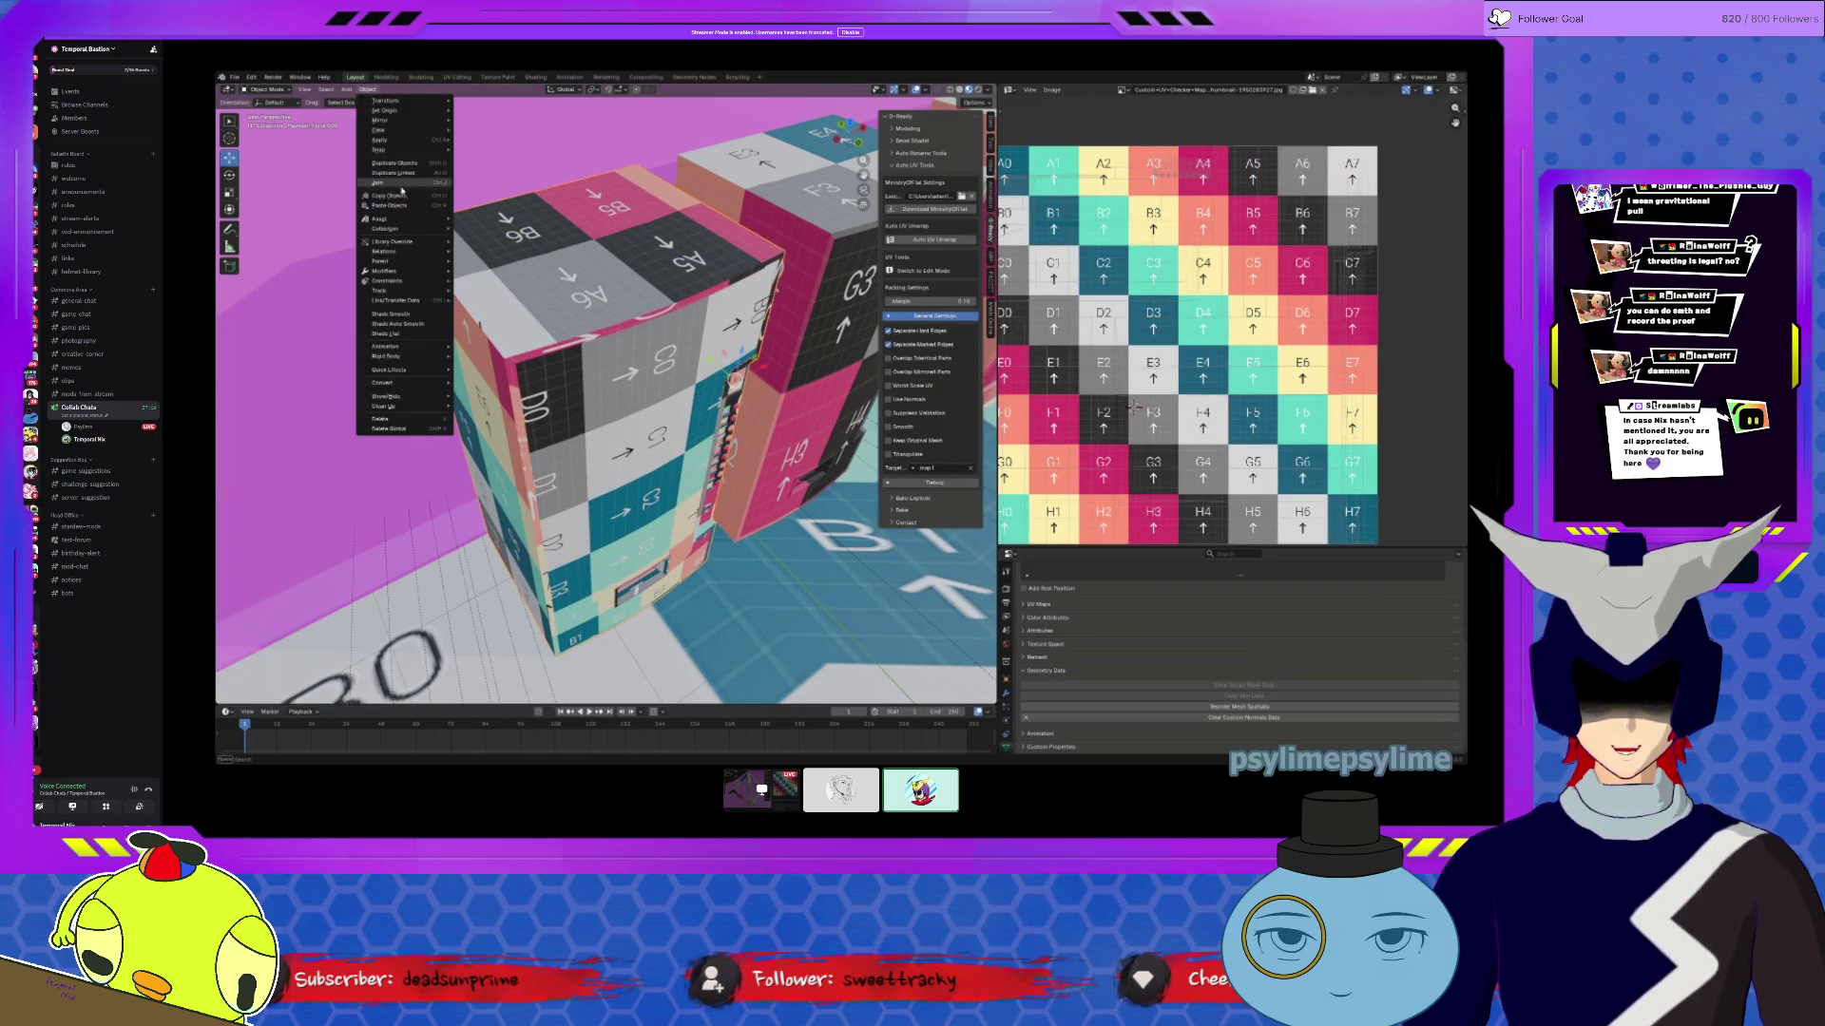
pyautogui.moveTo(389, 140)
pyautogui.click(496, 171)
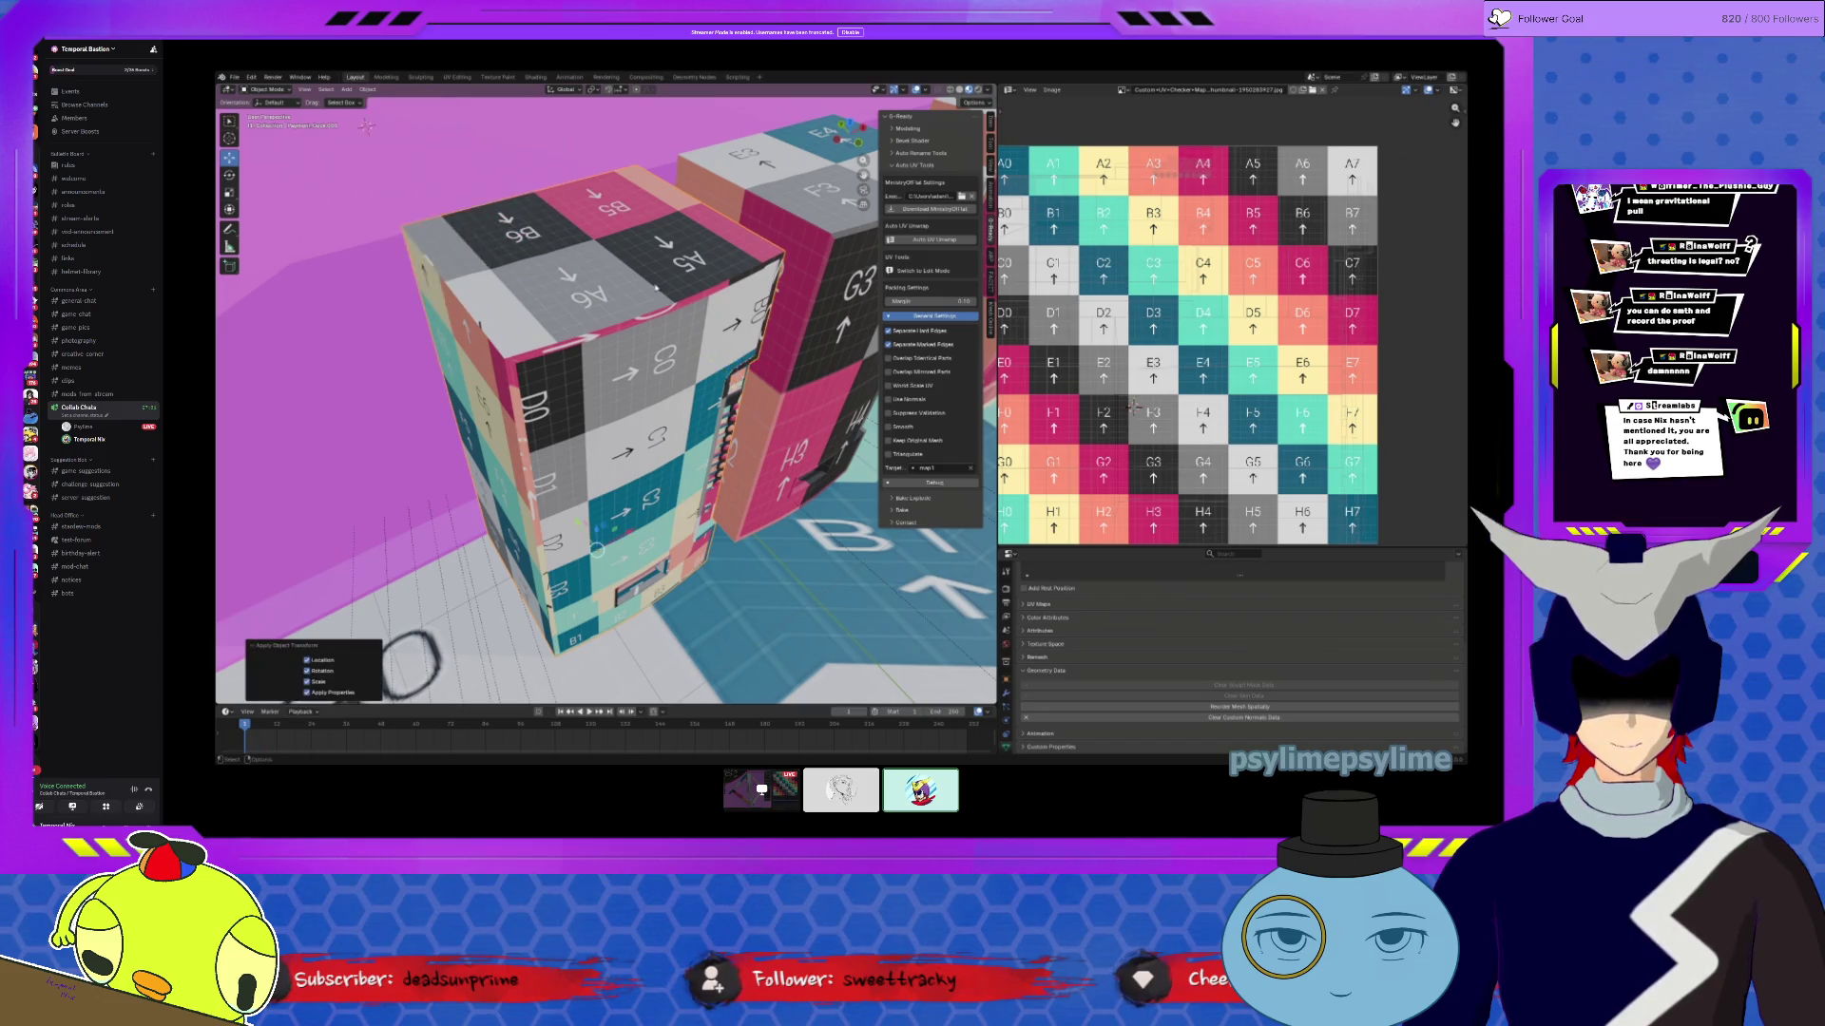
pyautogui.click(653, 298)
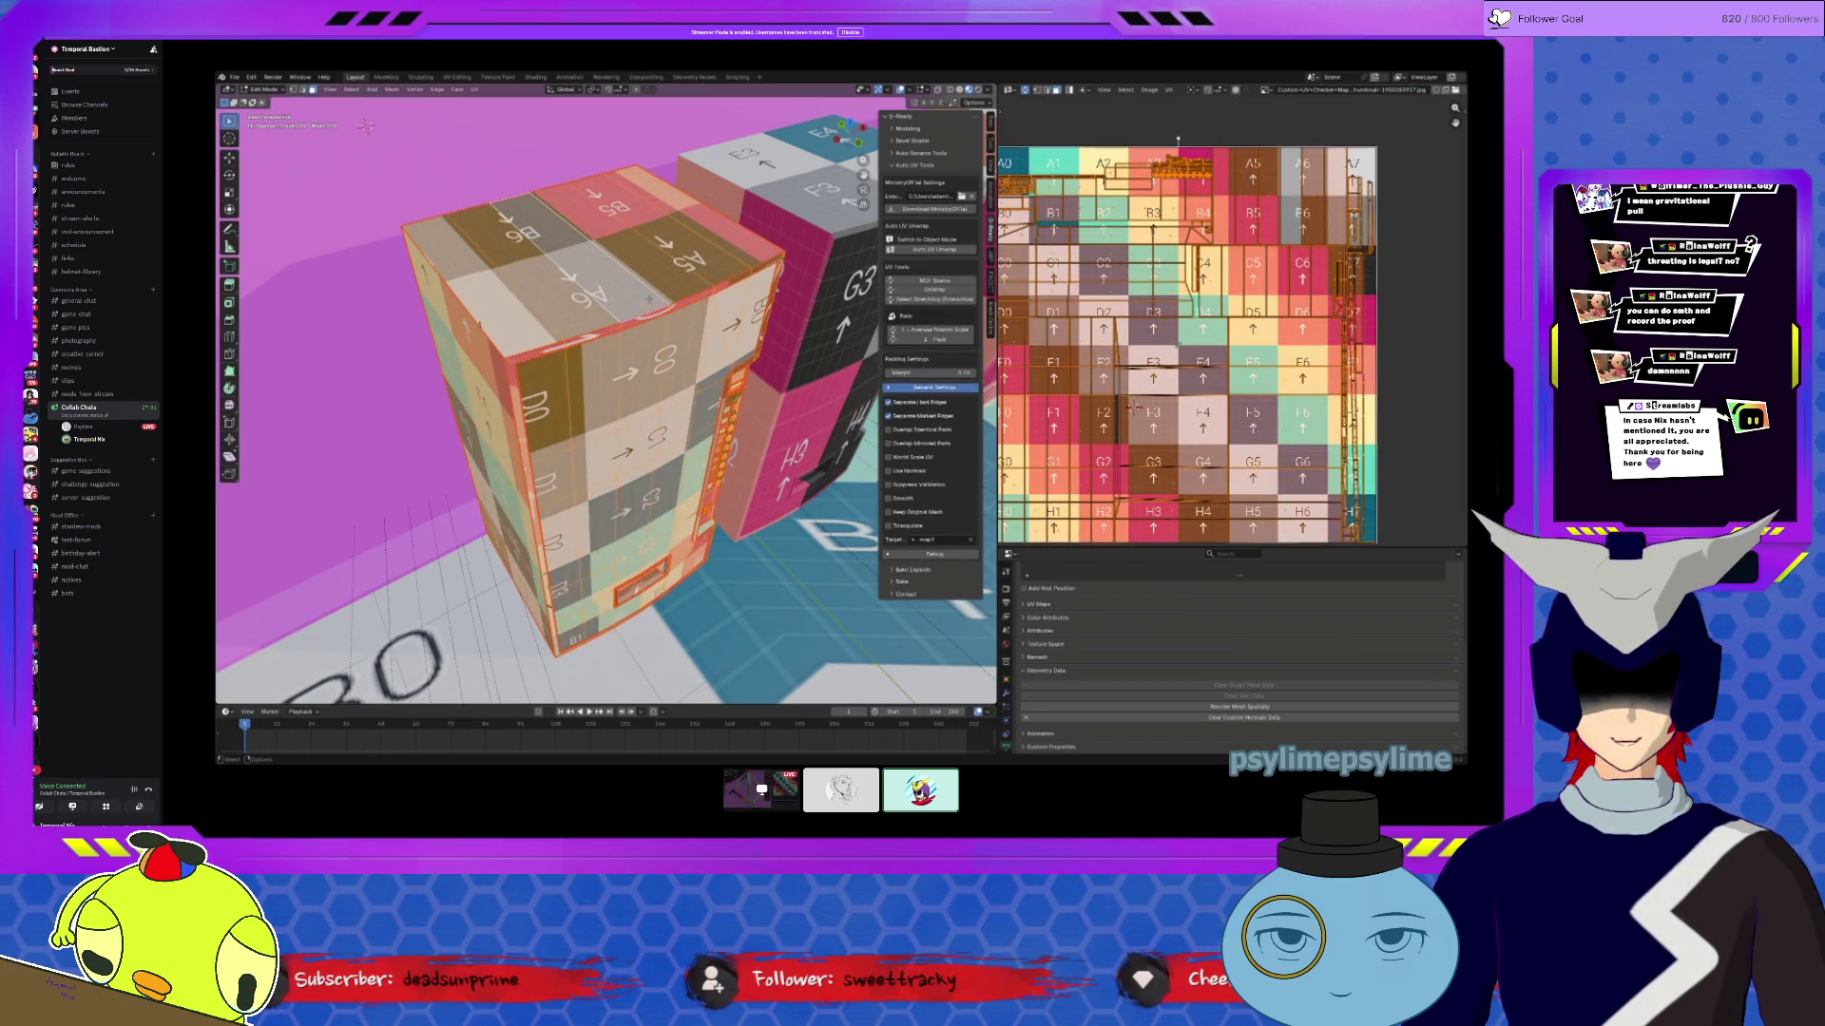
# Step: Re-unwrap the vending machine and pack its UV islands on the checker grid
pyautogui.click(934, 239)
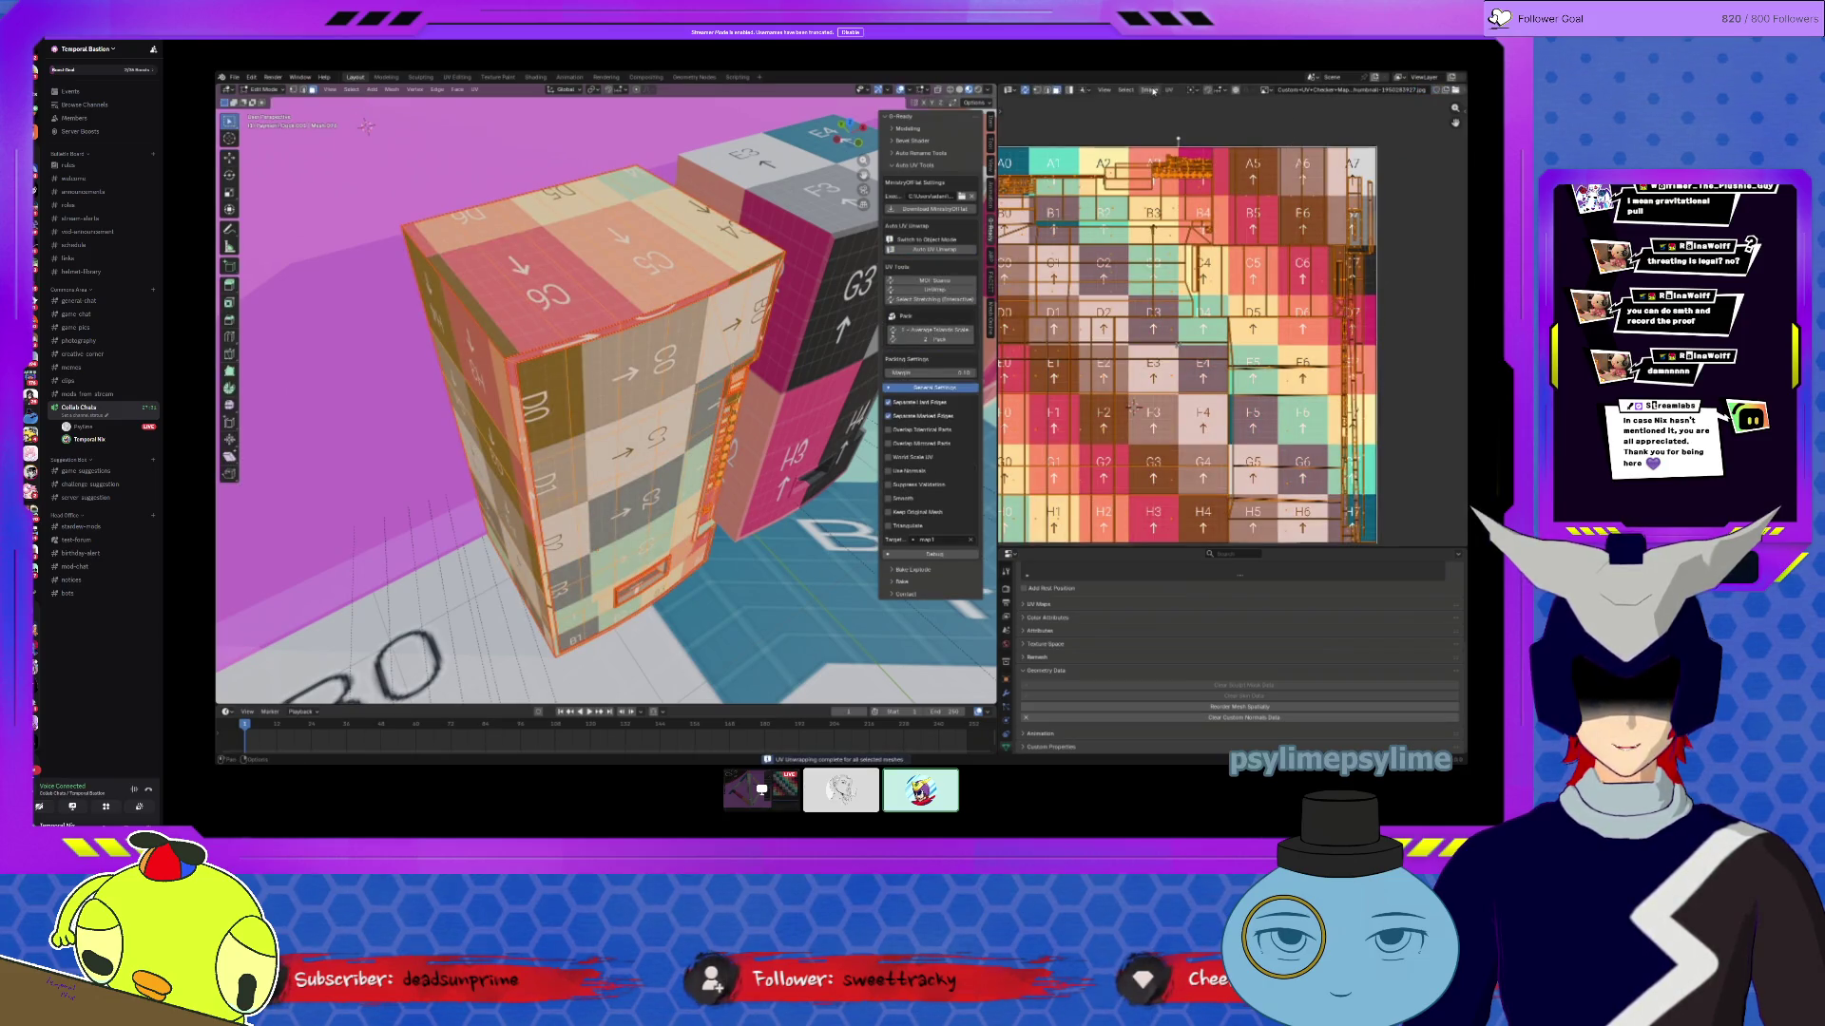
pyautogui.click(1169, 89)
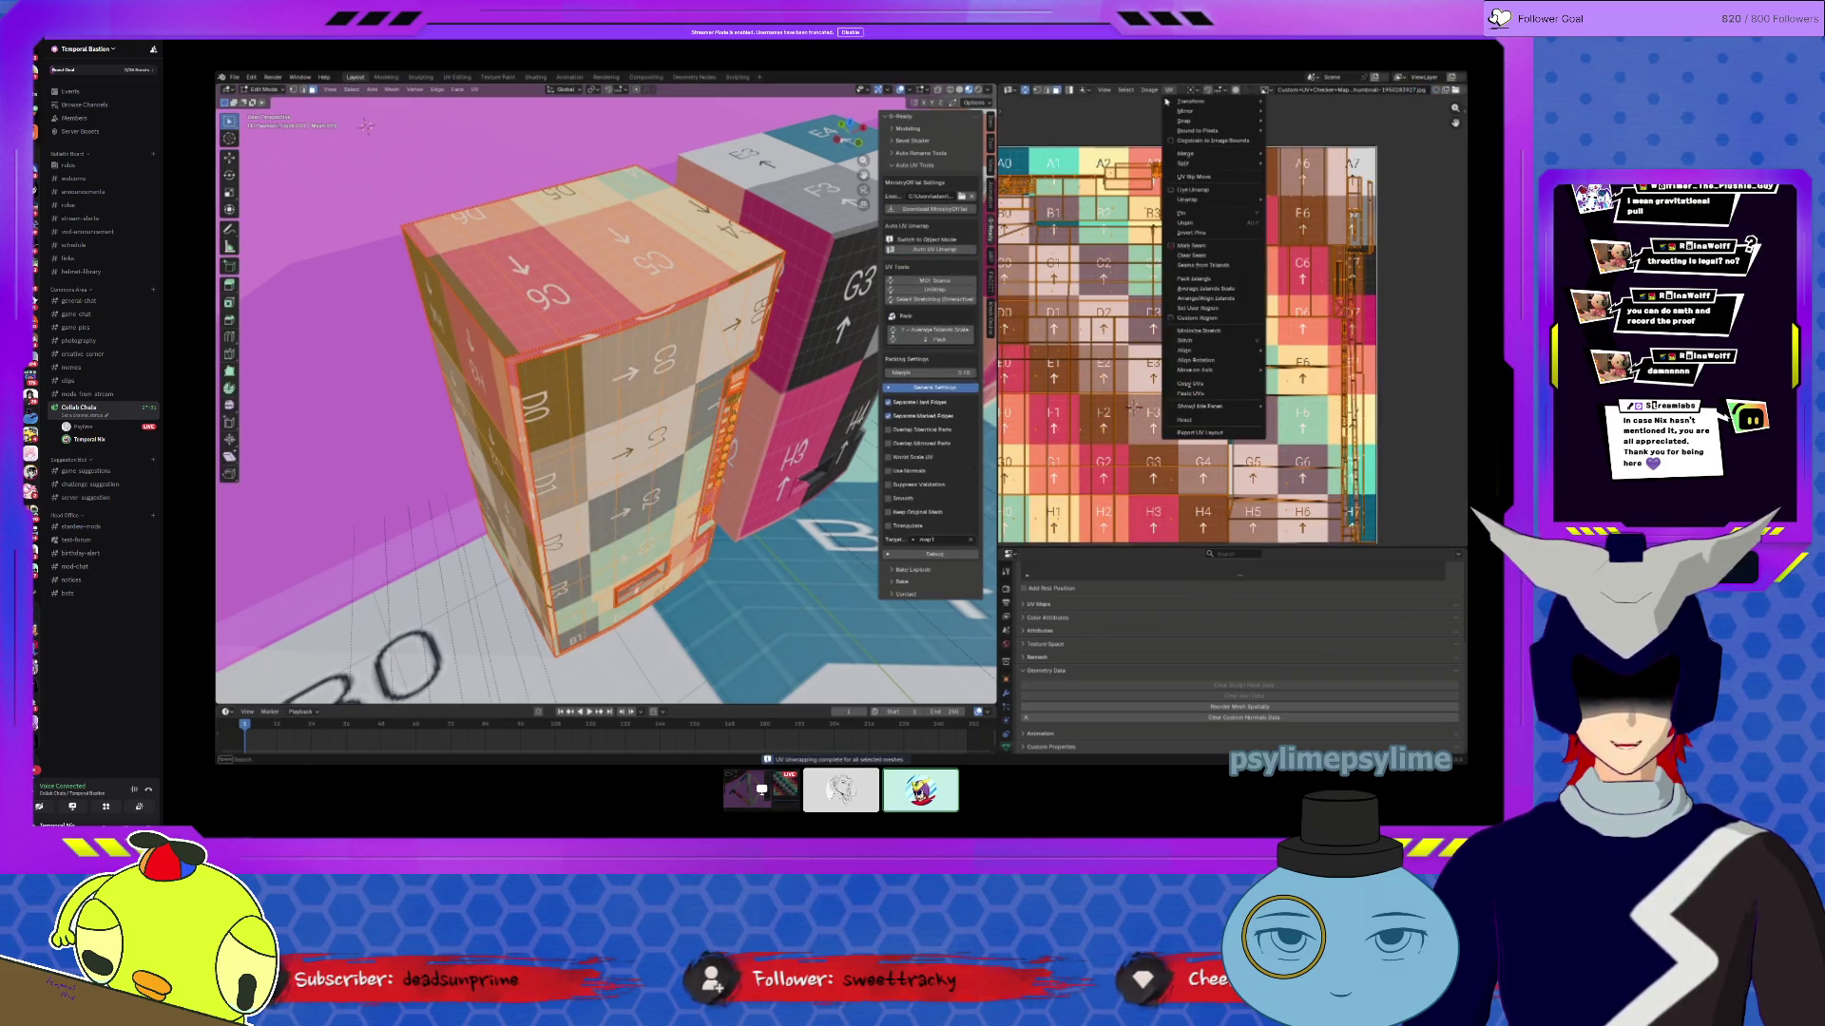
pyautogui.click(1194, 278)
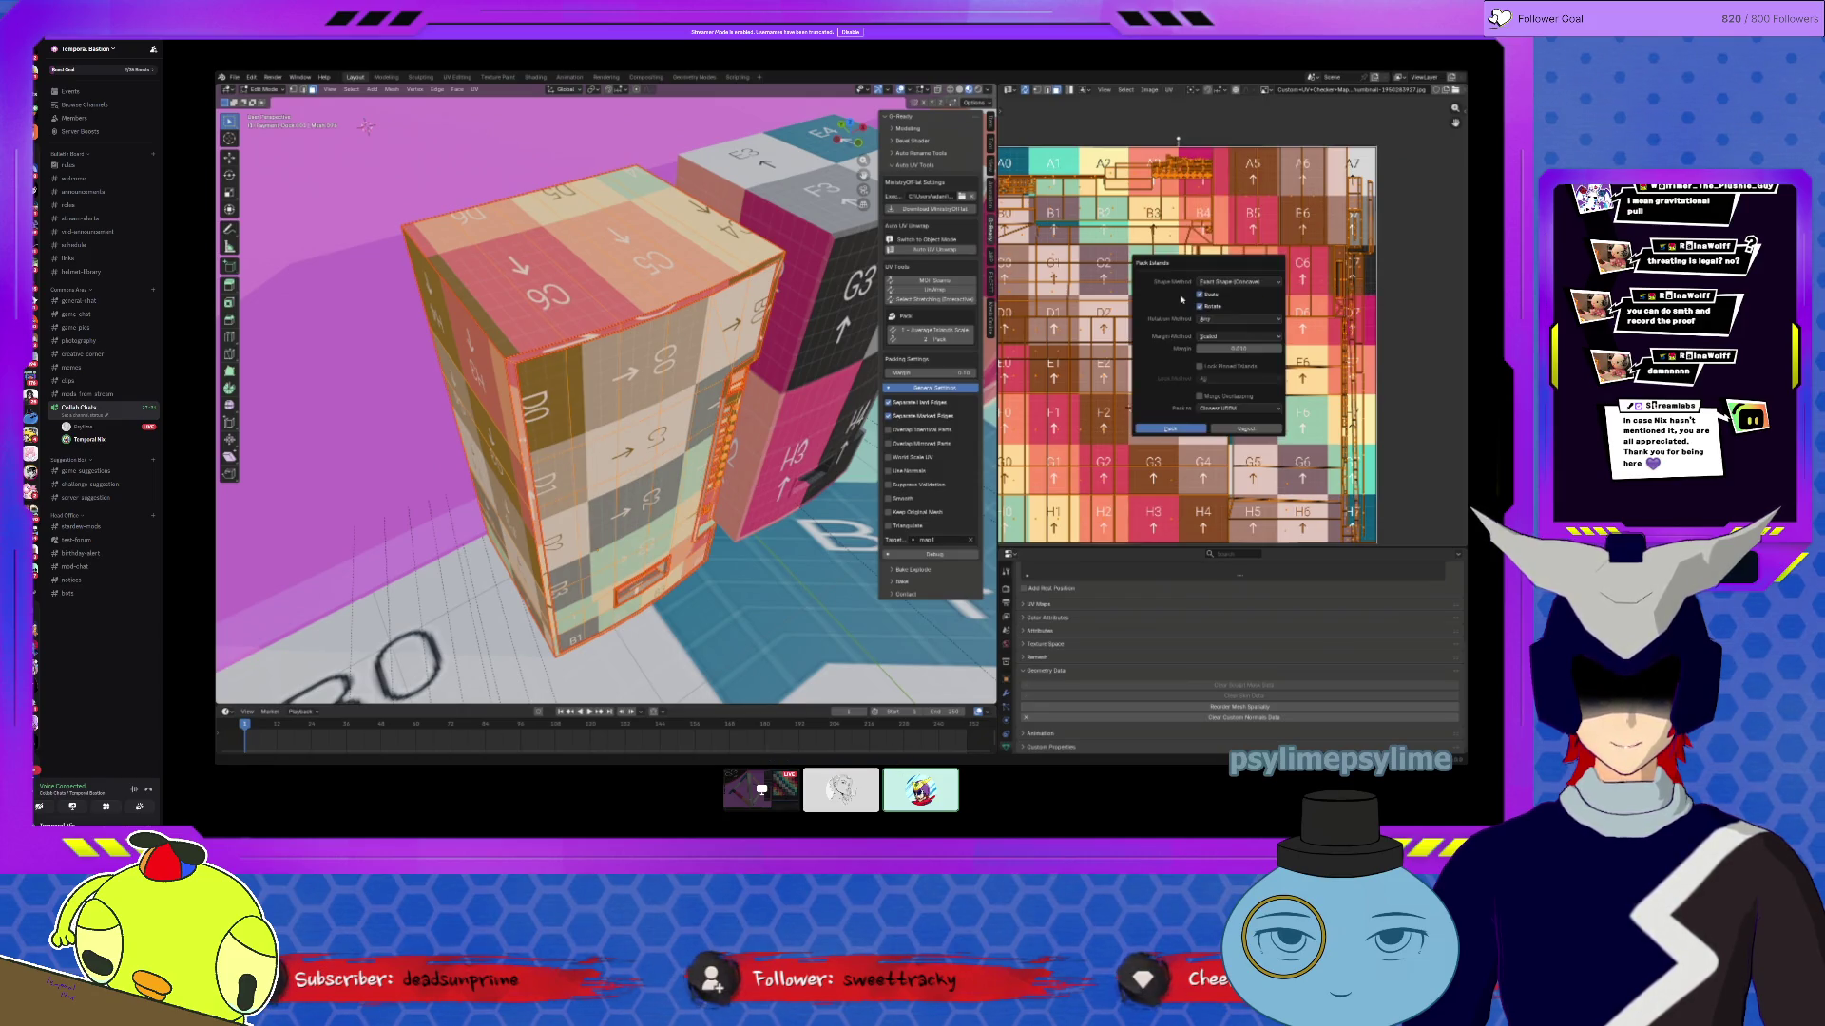
pyautogui.click(1170, 431)
pyautogui.moveTo(698, 390); pyautogui.dragTo(945, 428, button='middle')
pyautogui.press('Tab')
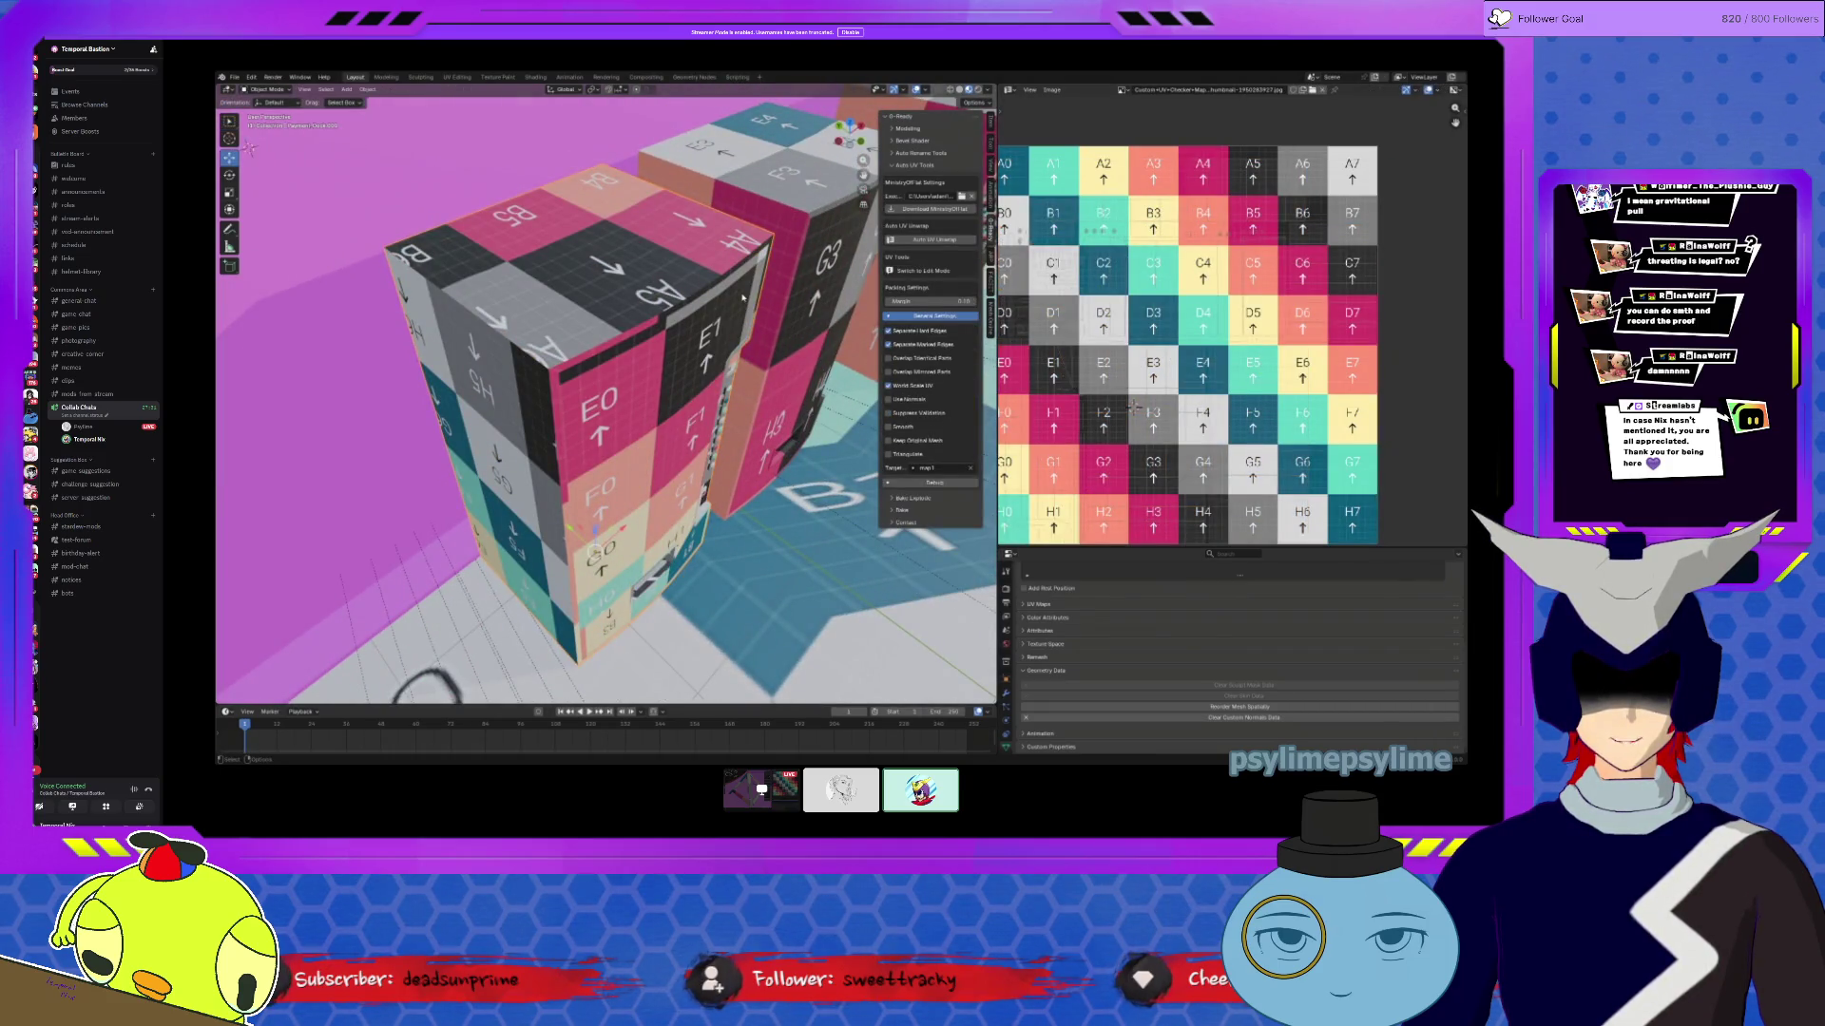
pyautogui.click(934, 240)
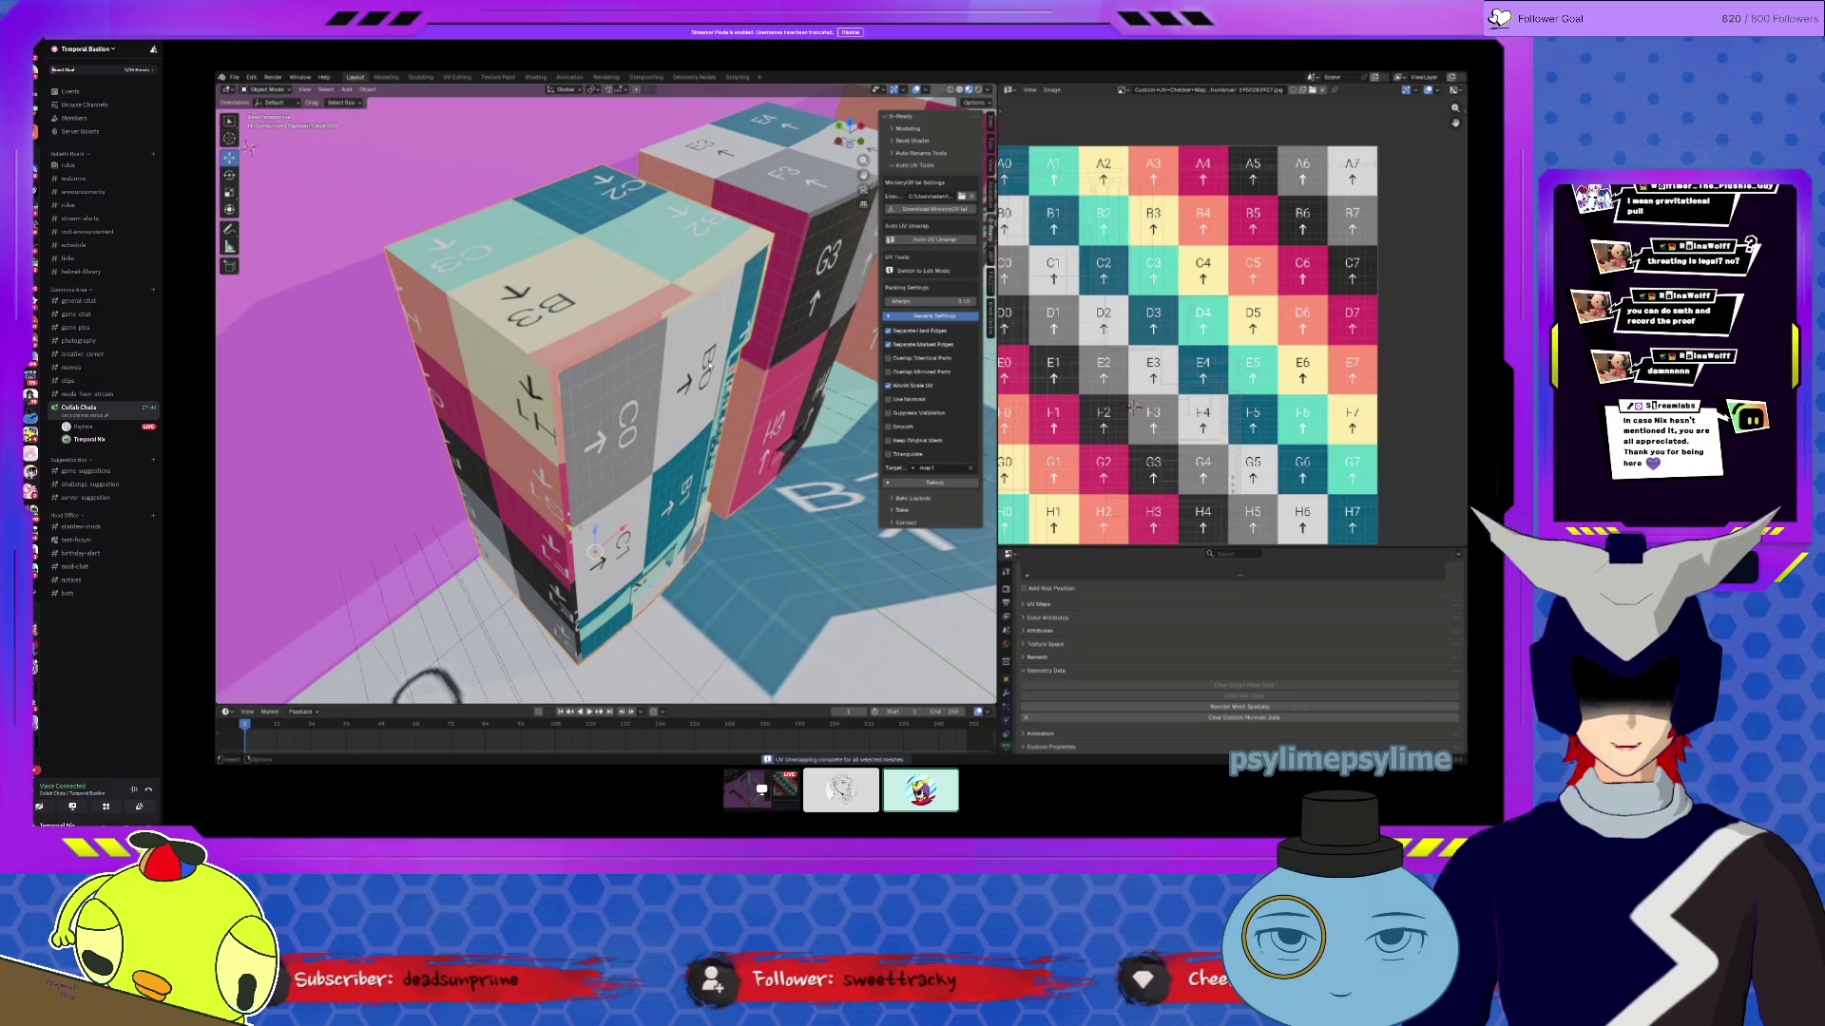
# Step: Inspect checker cells E0–H1 in Edit Mode, then select the whole linked box mesh
pyautogui.moveTo(656, 422)
pyautogui.mouseDown(button='middle')
pyautogui.moveTo(652, 461)
pyautogui.moveTo(642, 406)
pyautogui.moveTo(723, 428)
pyautogui.moveTo(718, 399)
pyautogui.moveTo(712, 446)
pyautogui.moveTo(596, 354)
pyautogui.moveTo(618, 372)
pyautogui.moveTo(582, 460)
pyautogui.moveTo(518, 523)
pyautogui.moveTo(457, 632)
pyautogui.moveTo(524, 469)
pyautogui.moveTo(670, 469)
pyautogui.mouseUp(button='middle')
pyautogui.press('Tab')
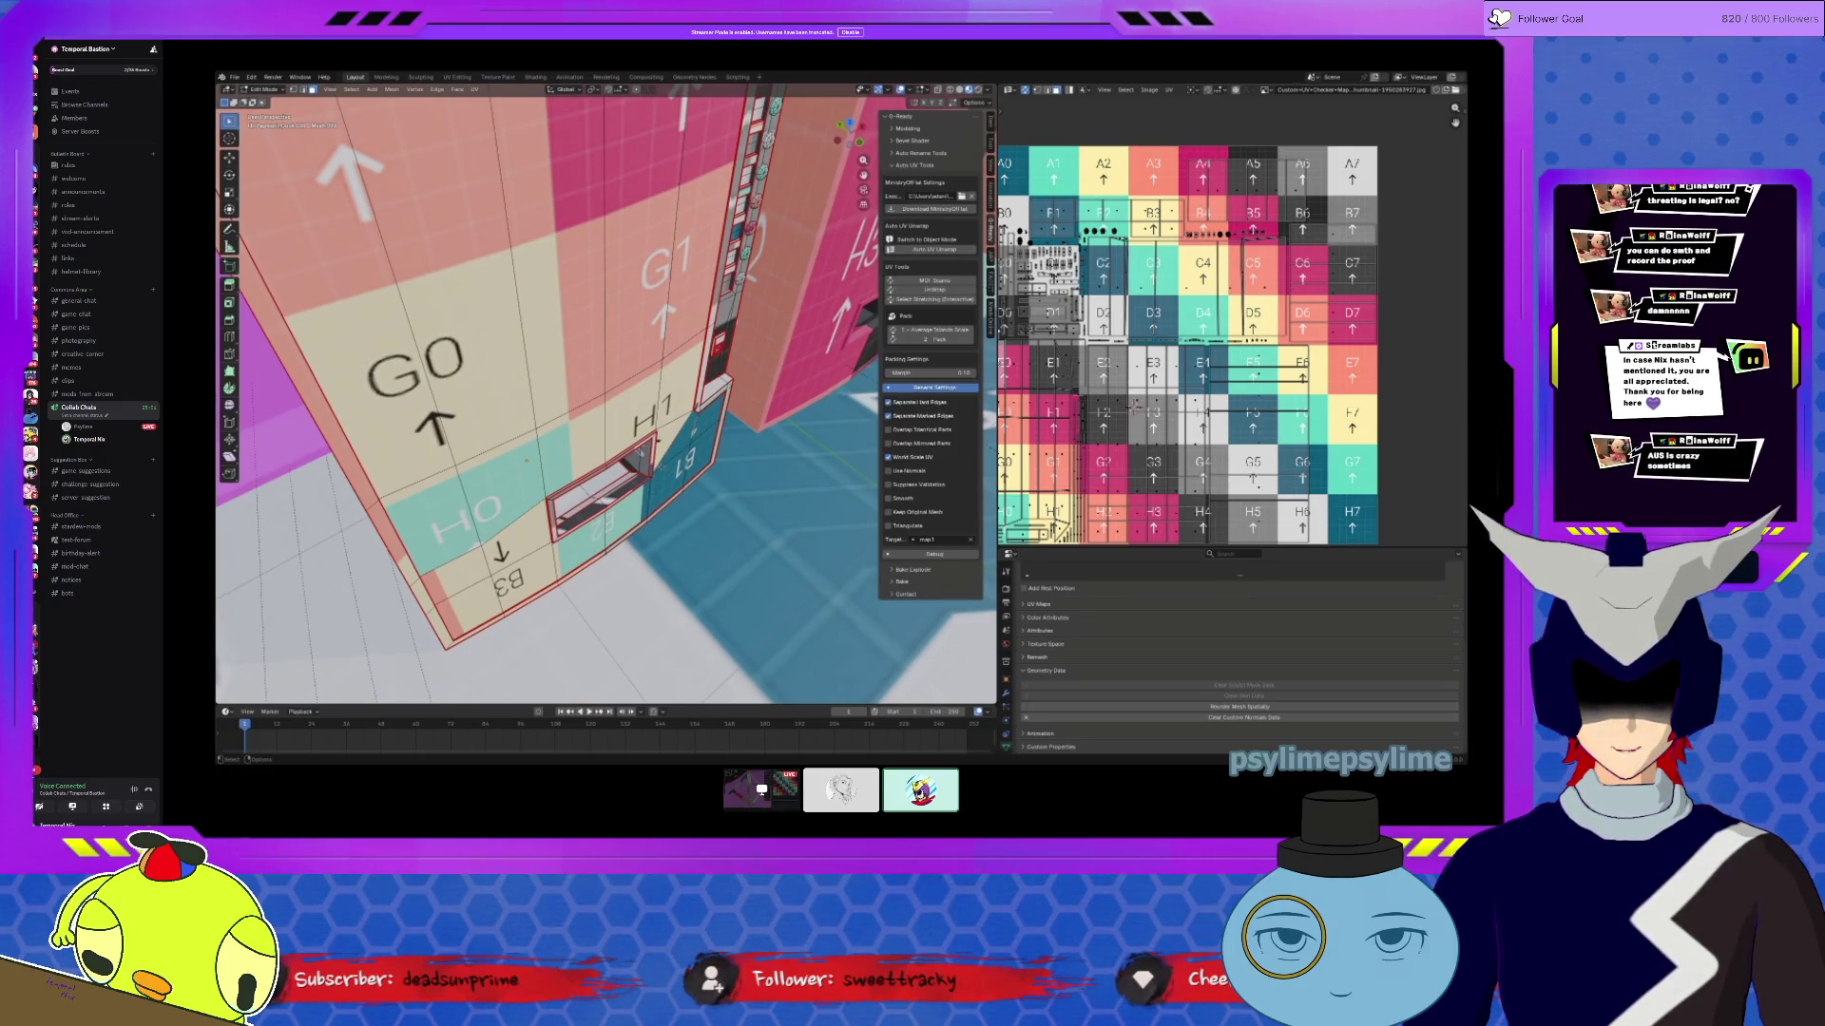
pyautogui.moveTo(600, 438)
pyautogui.mouseDown(button='middle')
pyautogui.moveTo(632, 376)
pyautogui.moveTo(604, 426)
pyautogui.moveTo(585, 381)
pyautogui.moveTo(532, 342)
pyautogui.moveTo(252, 245)
pyautogui.mouseUp(button='middle')
pyautogui.moveTo(252, 246)
pyautogui.mouseDown(button='middle')
pyautogui.moveTo(287, 283)
pyautogui.moveTo(390, 147)
pyautogui.moveTo(648, 526)
pyautogui.moveTo(352, 149)
pyautogui.moveTo(380, 418)
pyautogui.mouseUp(button='middle')
pyautogui.moveTo(798, 314)
pyautogui.mouseDown(button='middle')
pyautogui.moveTo(832, 303)
pyautogui.moveTo(734, 285)
pyautogui.mouseUp(button='middle')
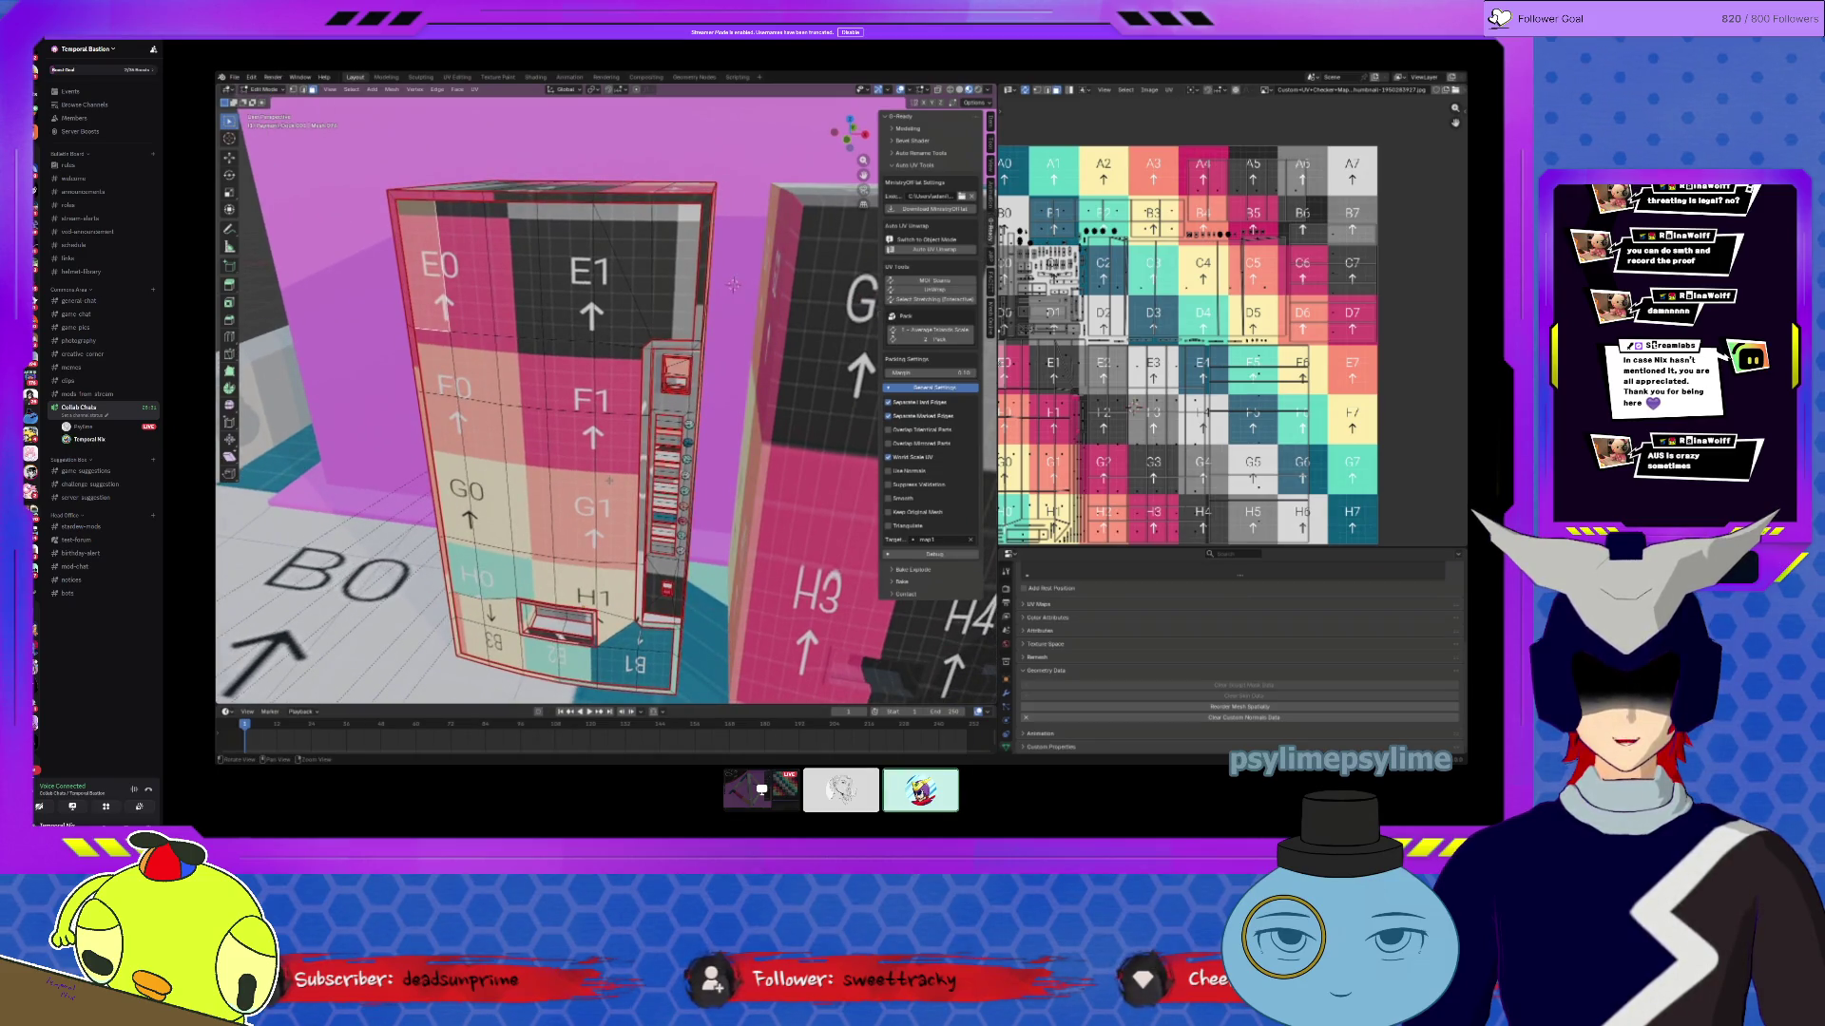
pyautogui.click(734, 285)
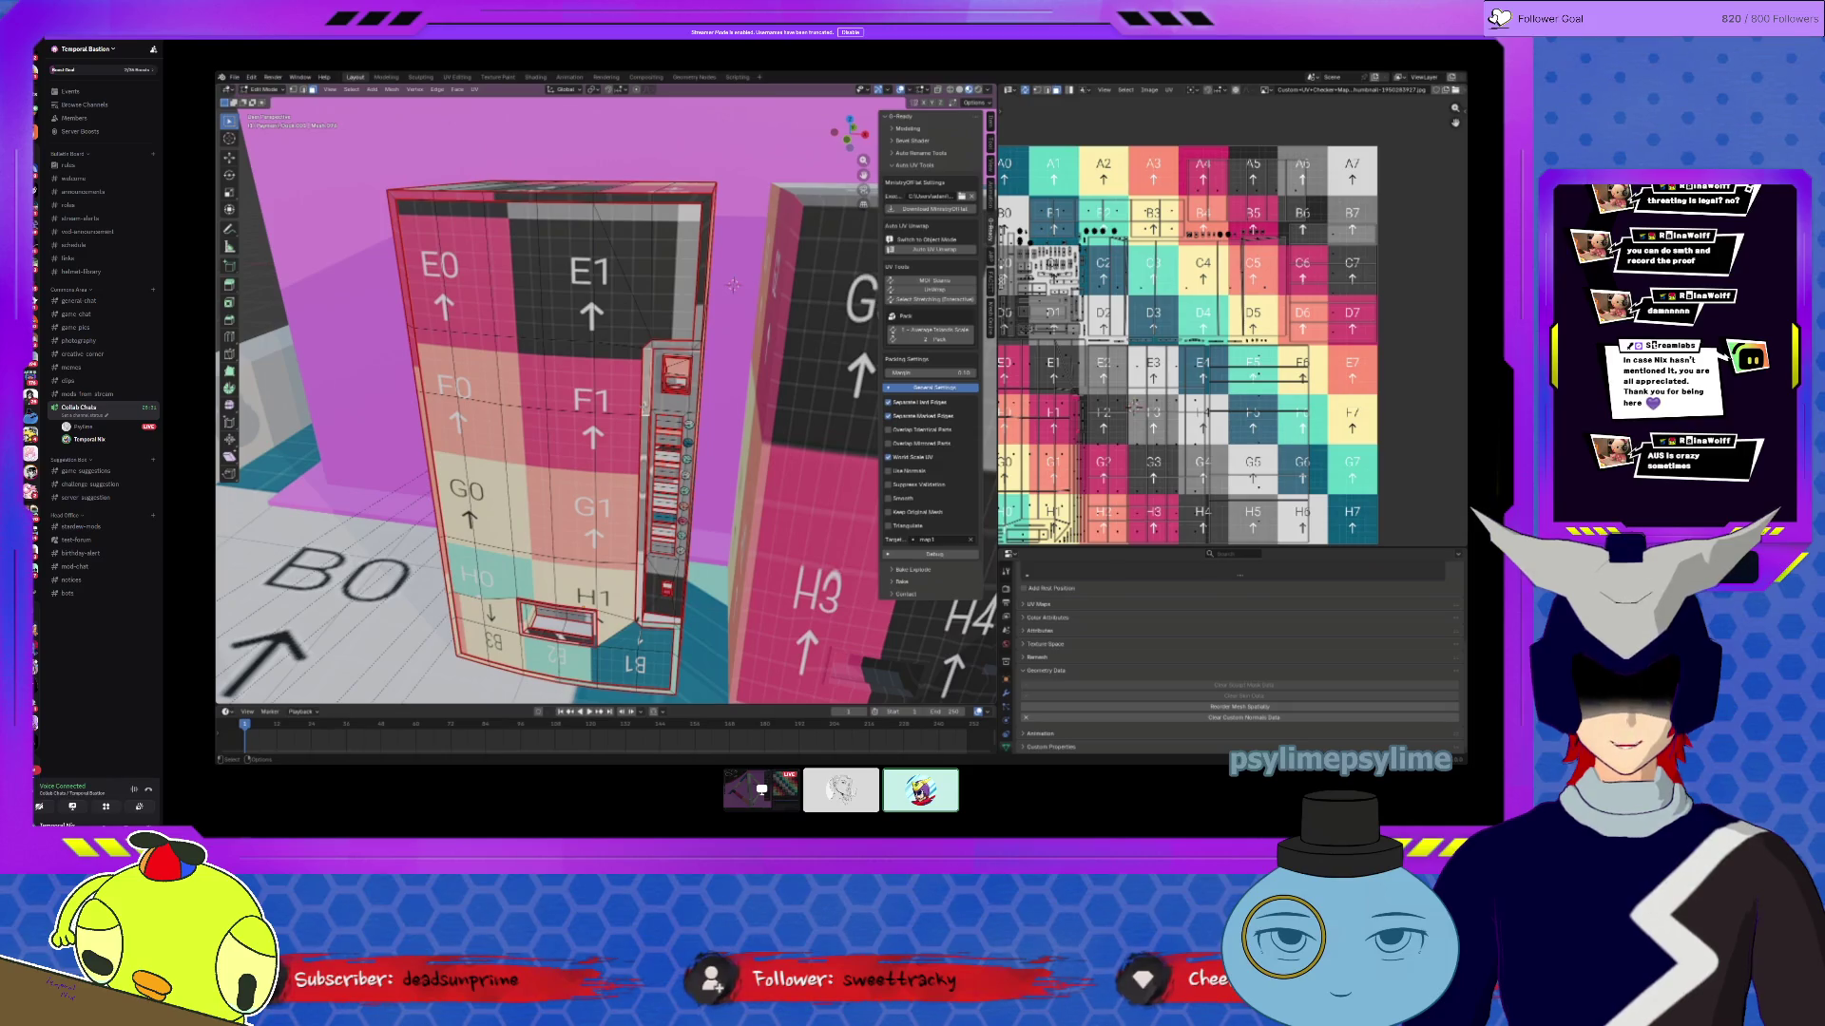
pyautogui.hotkey('ctrl', 'l')
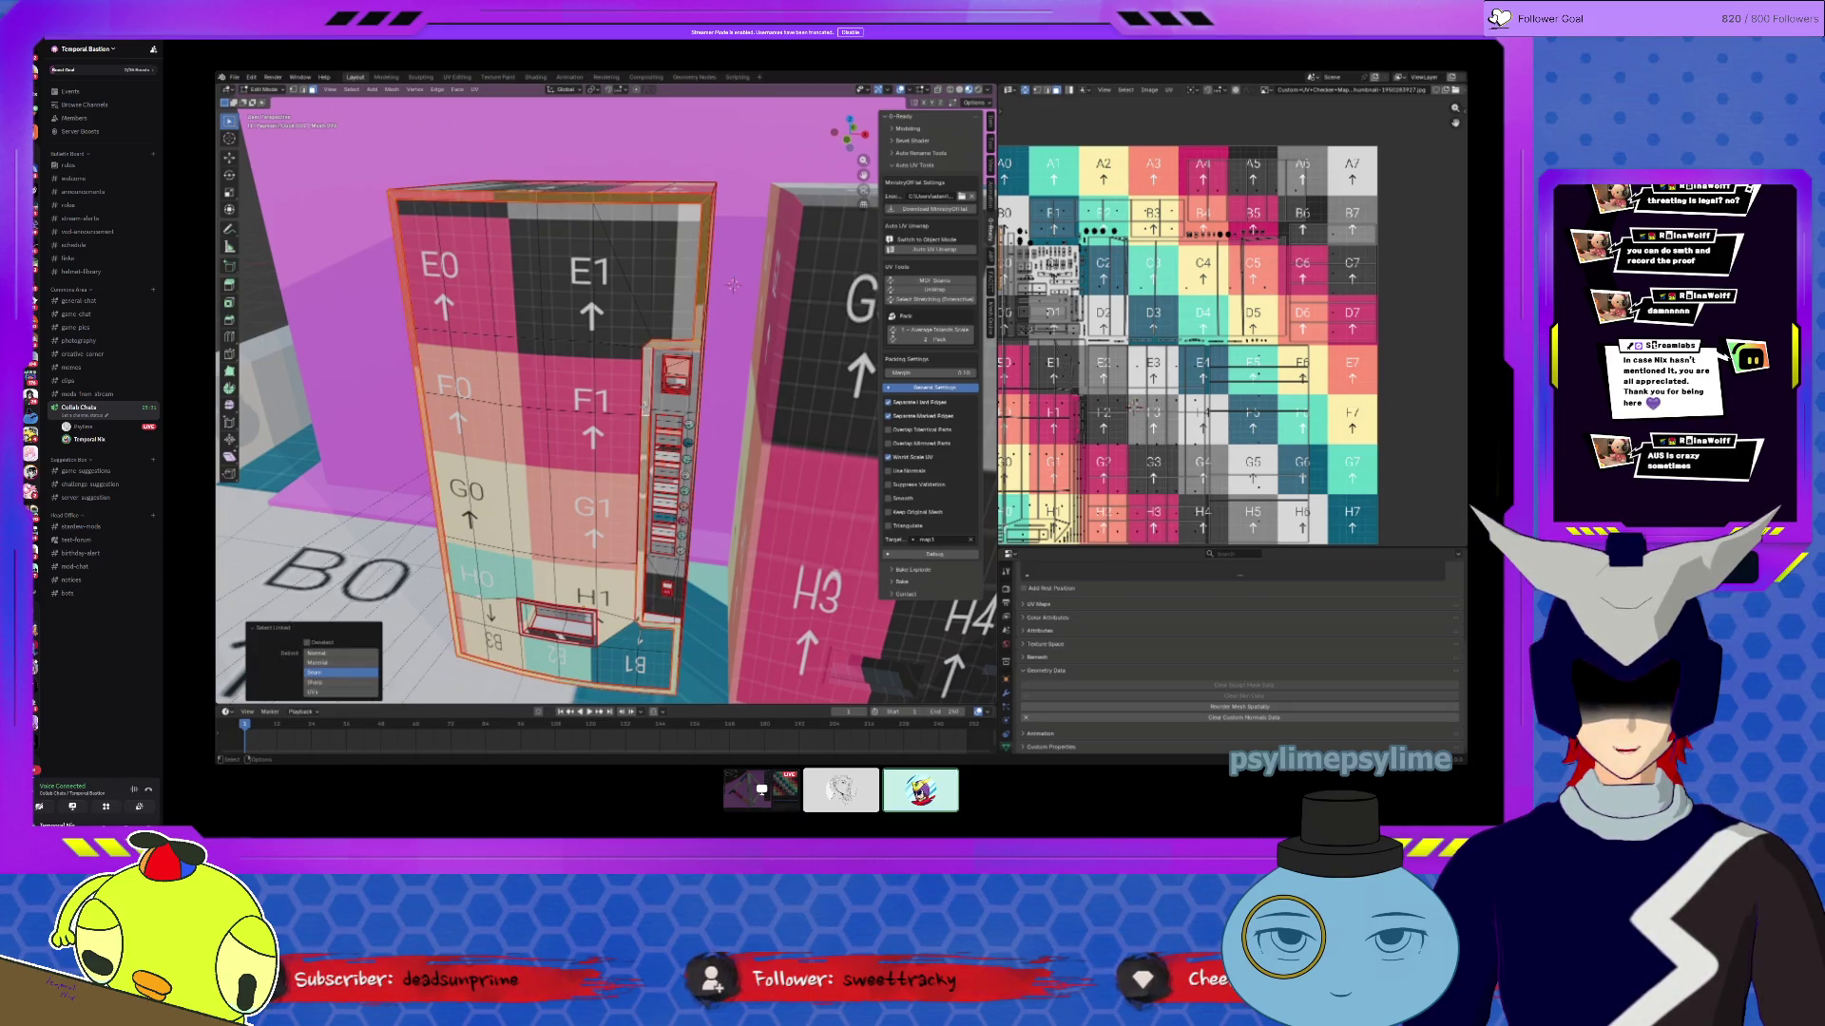
pyautogui.moveTo(1061, 335)
pyautogui.mouseDown(button='middle')
pyautogui.moveTo(1132, 335)
pyautogui.moveTo(1156, 294)
pyautogui.mouseUp(button='middle')
pyautogui.moveTo(733, 285)
pyautogui.mouseDown(button='middle')
pyautogui.moveTo(713, 485)
pyautogui.moveTo(684, 513)
pyautogui.moveTo(529, 287)
pyautogui.mouseUp(button='middle')
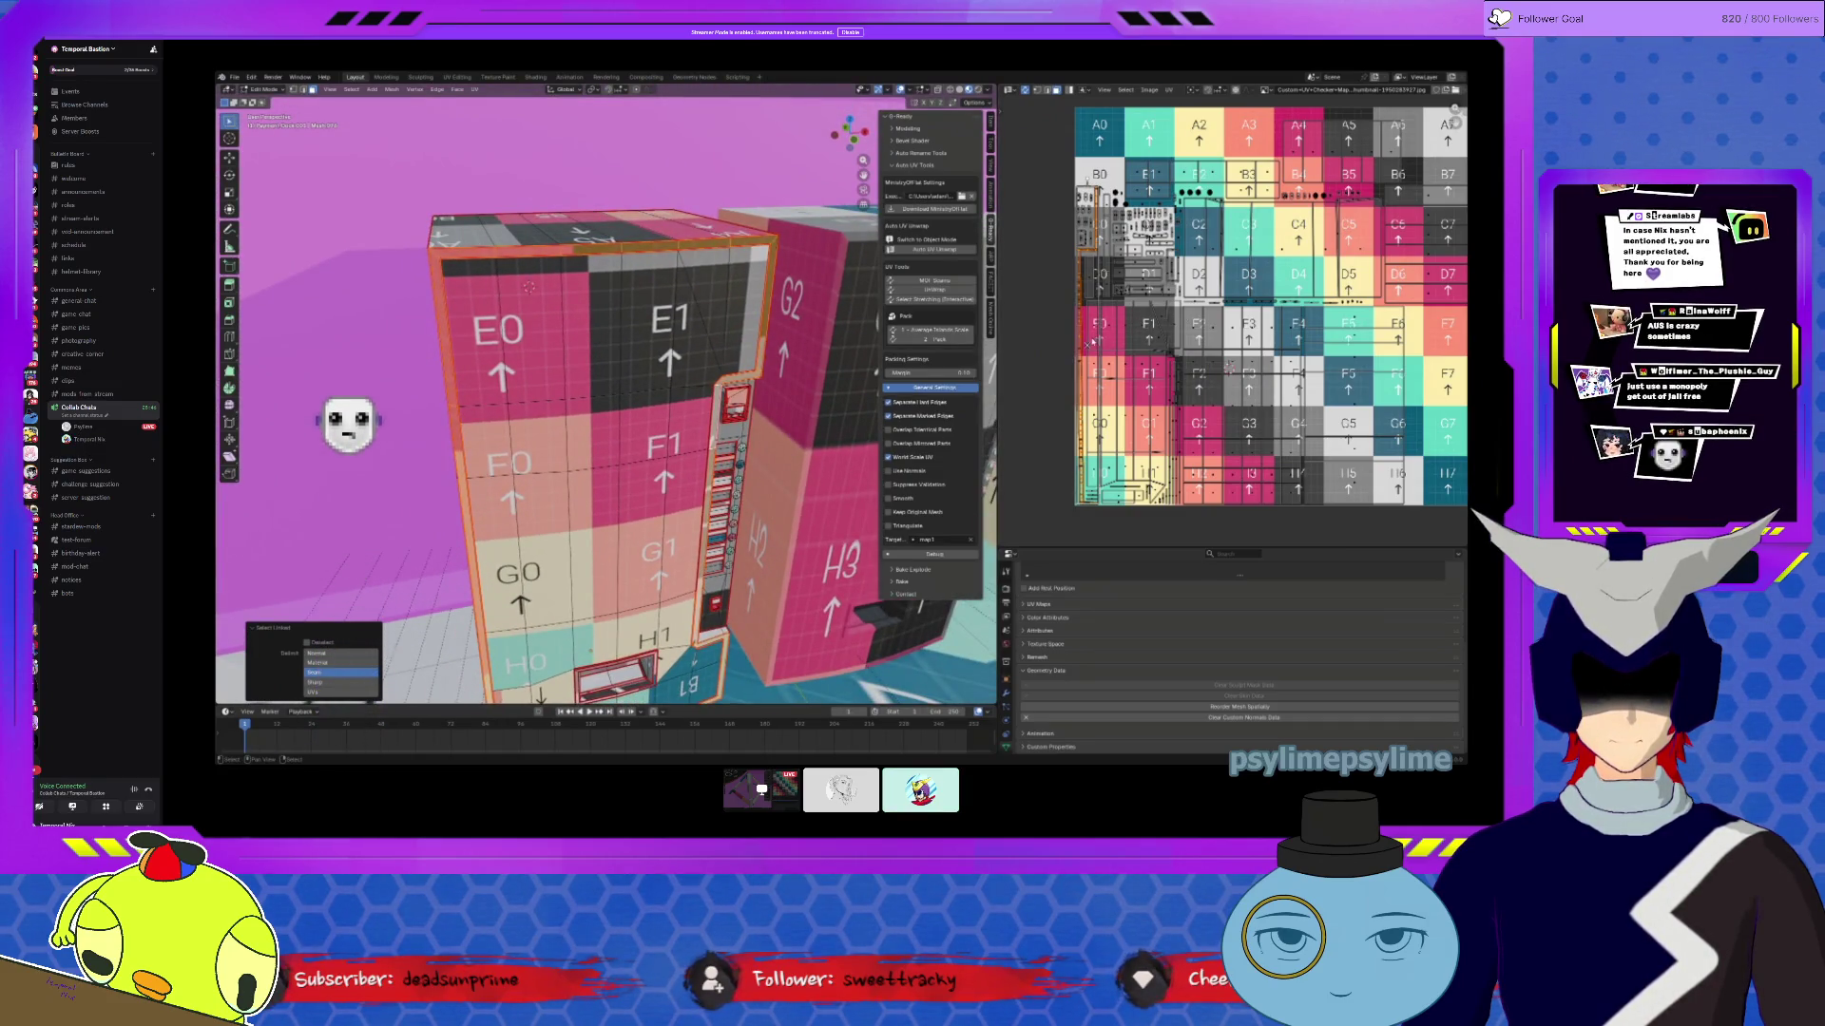
# Step: Drag the long vertical UV strip island left off the checker grid
pyautogui.moveTo(1090, 342); pyautogui.dragTo(1040, 356)
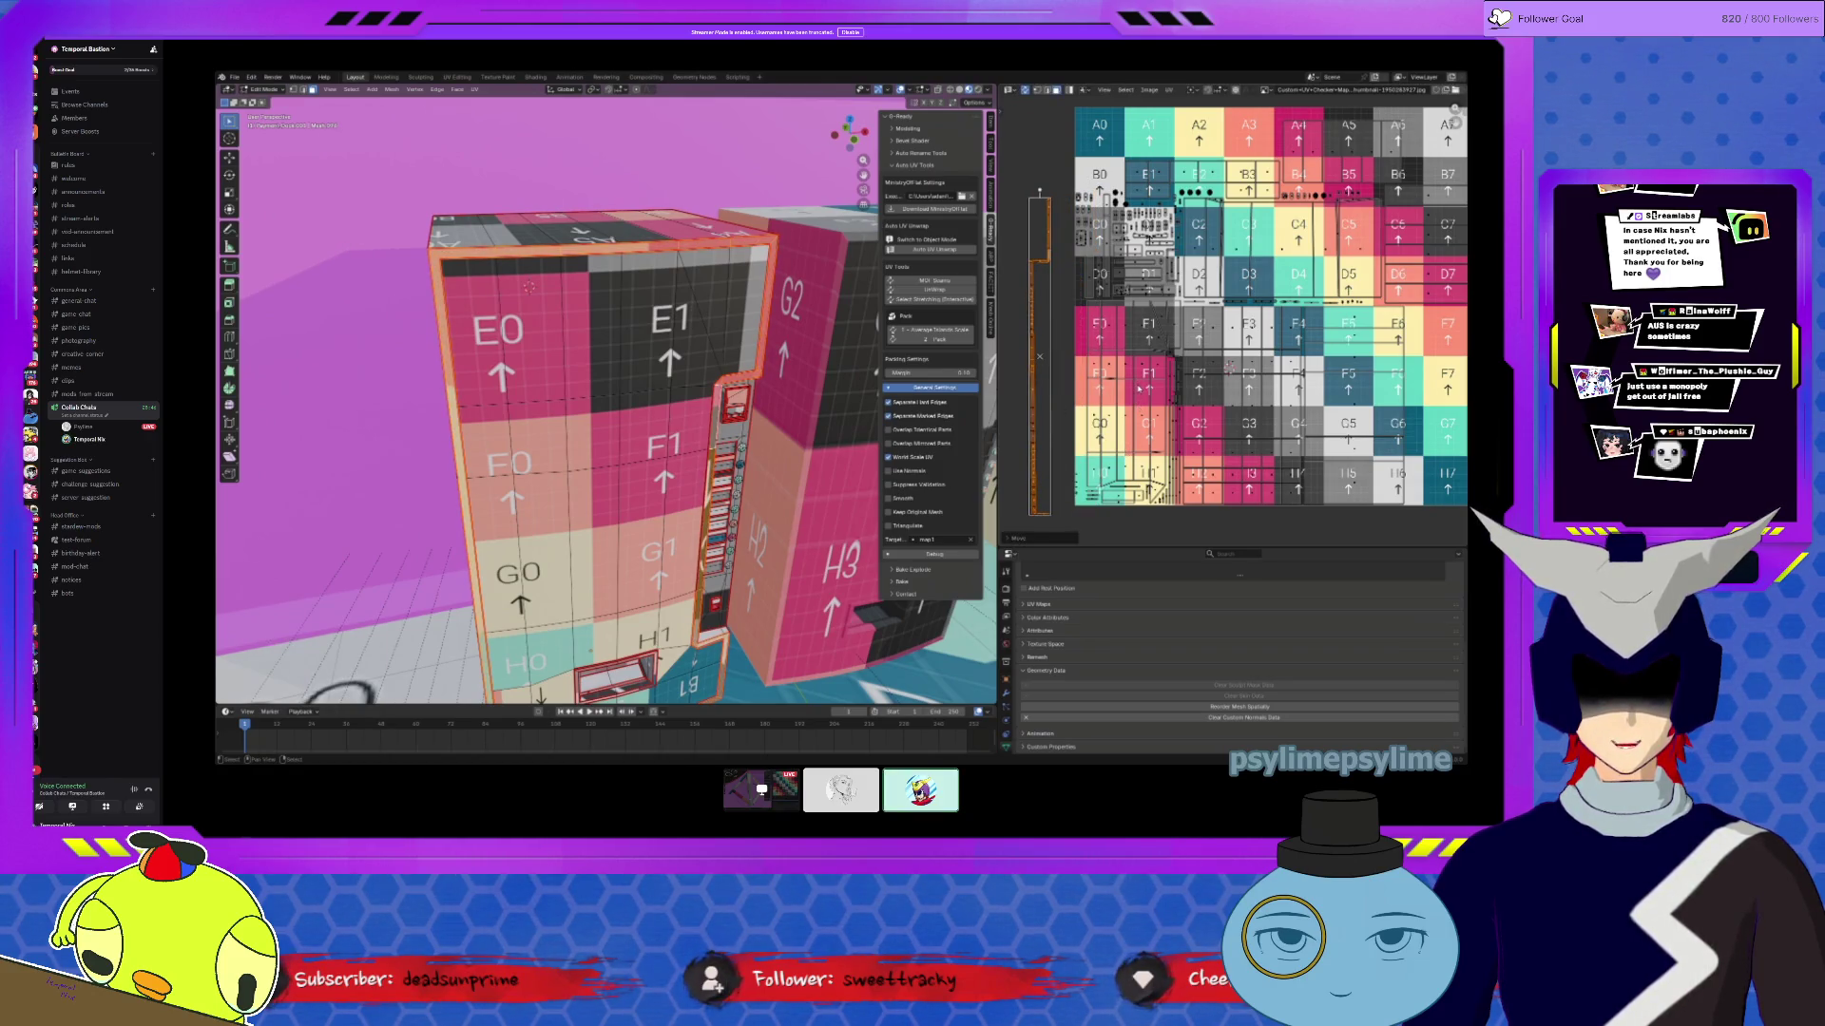
pyautogui.moveTo(1148, 378)
pyautogui.mouseDown(button='middle')
pyautogui.moveTo(1133, 304)
pyautogui.moveTo(1196, 475)
pyautogui.moveTo(1233, 371)
pyautogui.mouseUp(button='middle')
pyautogui.scroll(2, 1391, 297)
pyautogui.scroll(4, 1126, 495)
pyautogui.scroll(4, 1136, 444)
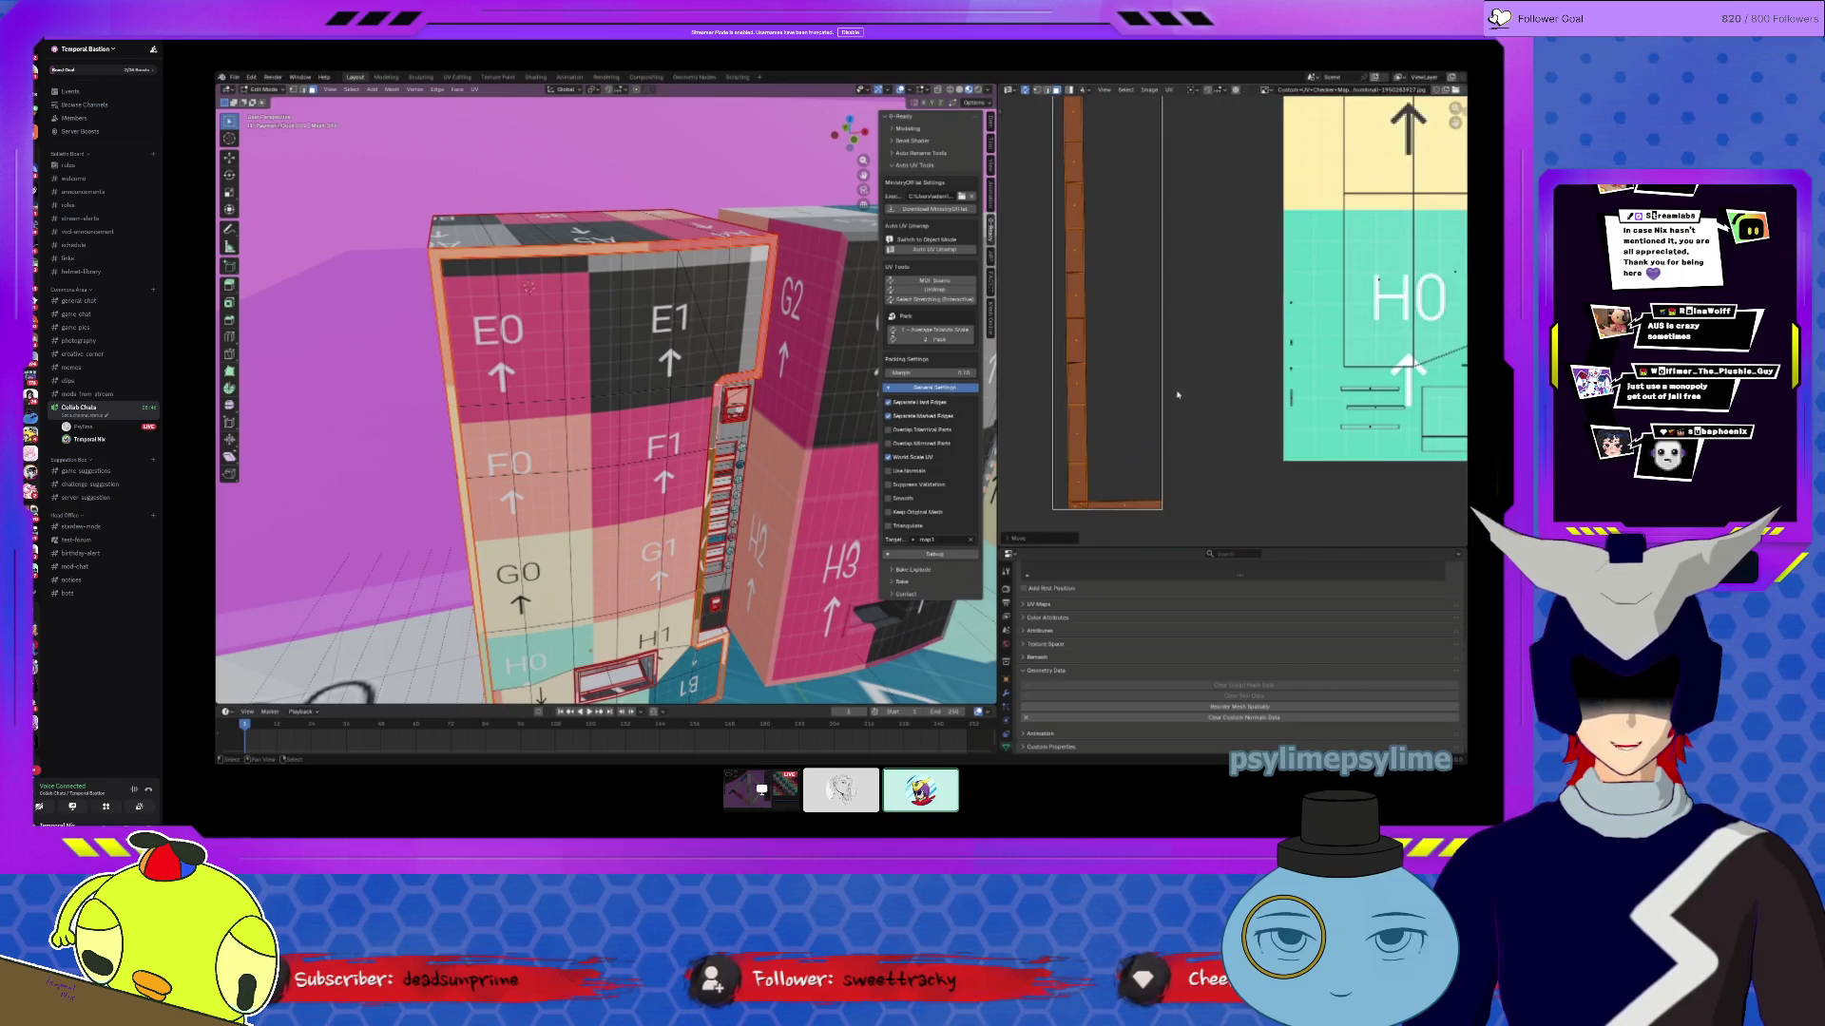
pyautogui.moveTo(1135, 445); pyautogui.dragTo(1227, 363, button='middle')
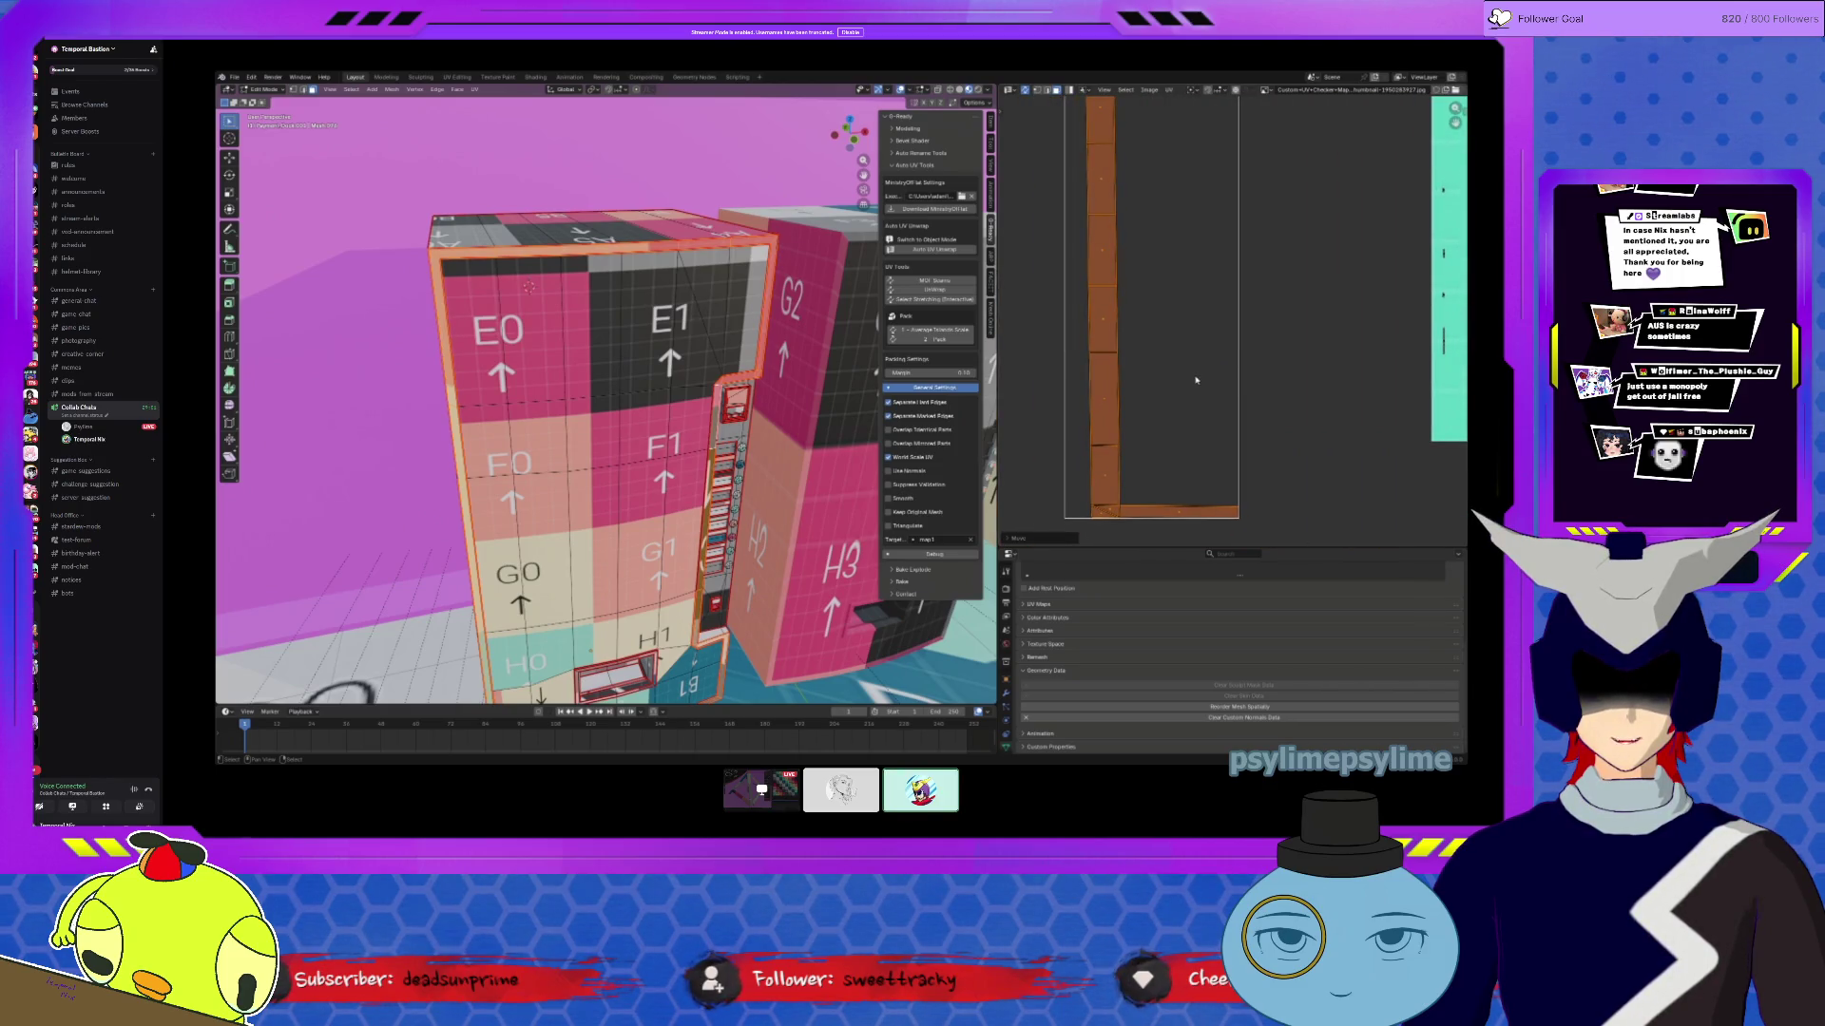
# Step: Select bottom-edge faces in turn, checking the upside-down B3, B2 and B1 cells
pyautogui.moveTo(665, 428); pyautogui.dragTo(618, 544, button='middle')
pyautogui.click(679, 651)
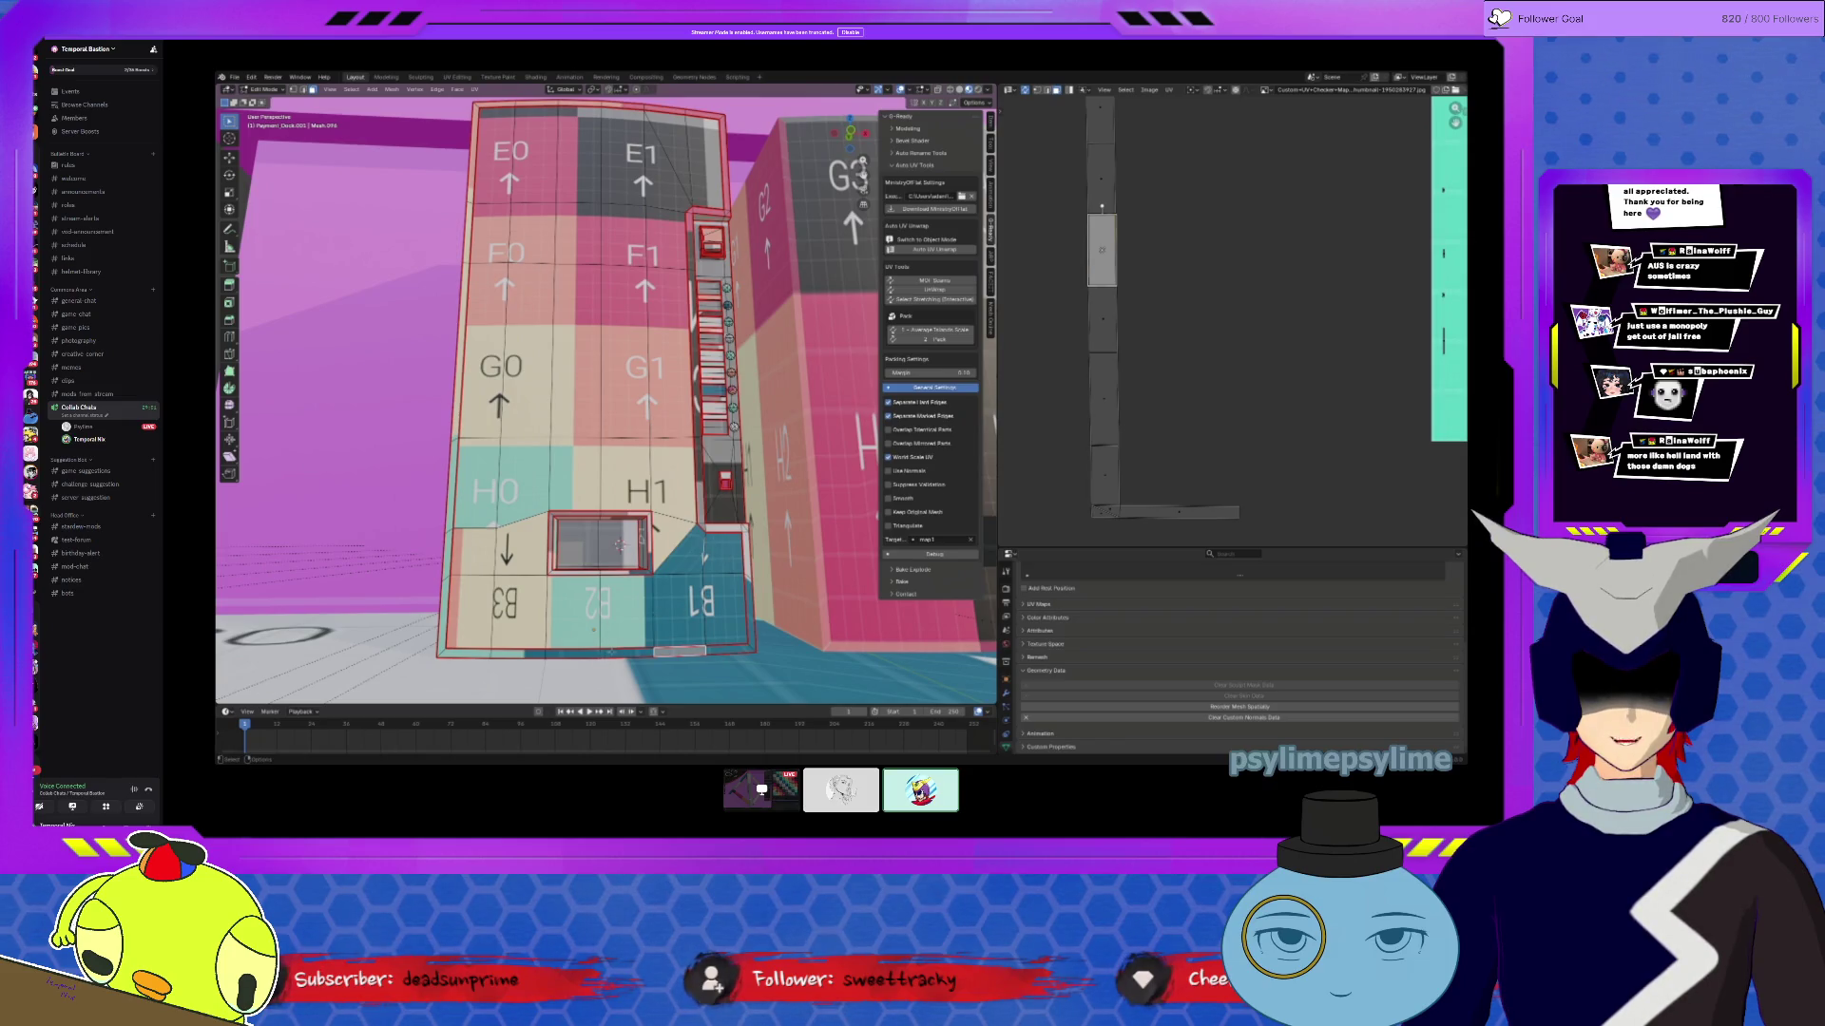
pyautogui.click(627, 652)
pyautogui.click(516, 654)
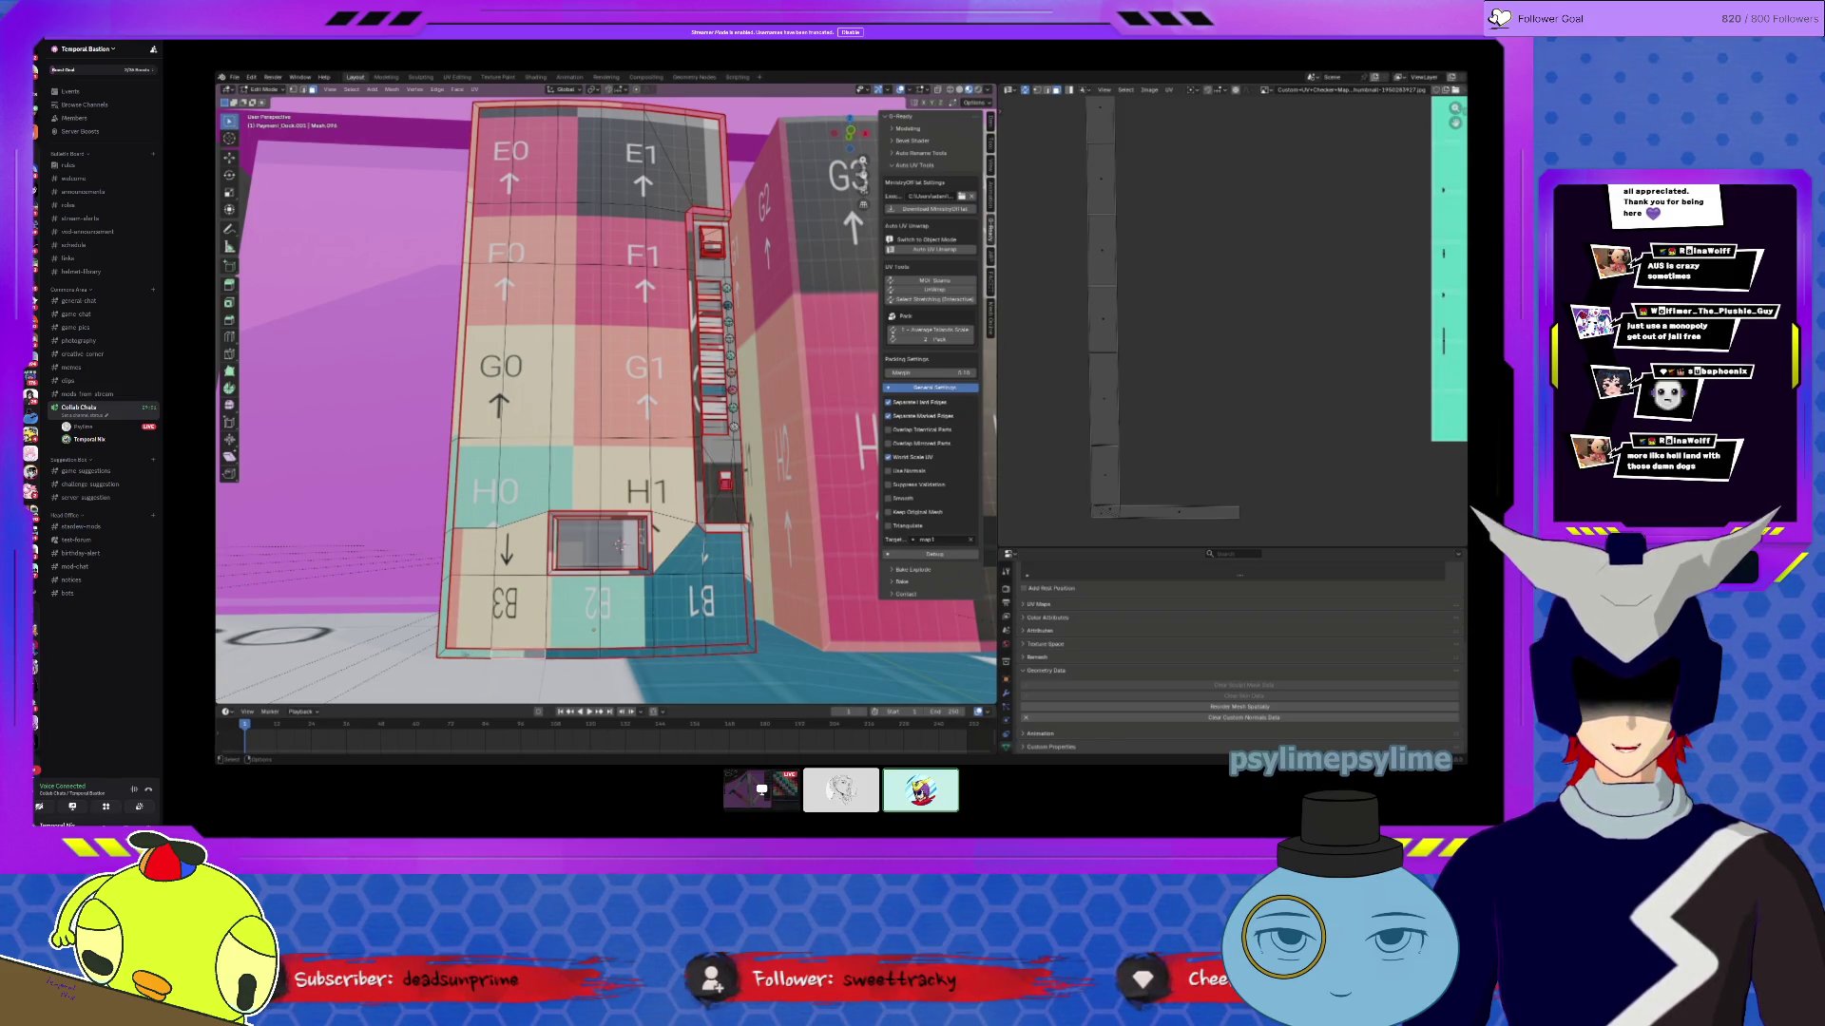
pyautogui.scroll(5, 1154, 370)
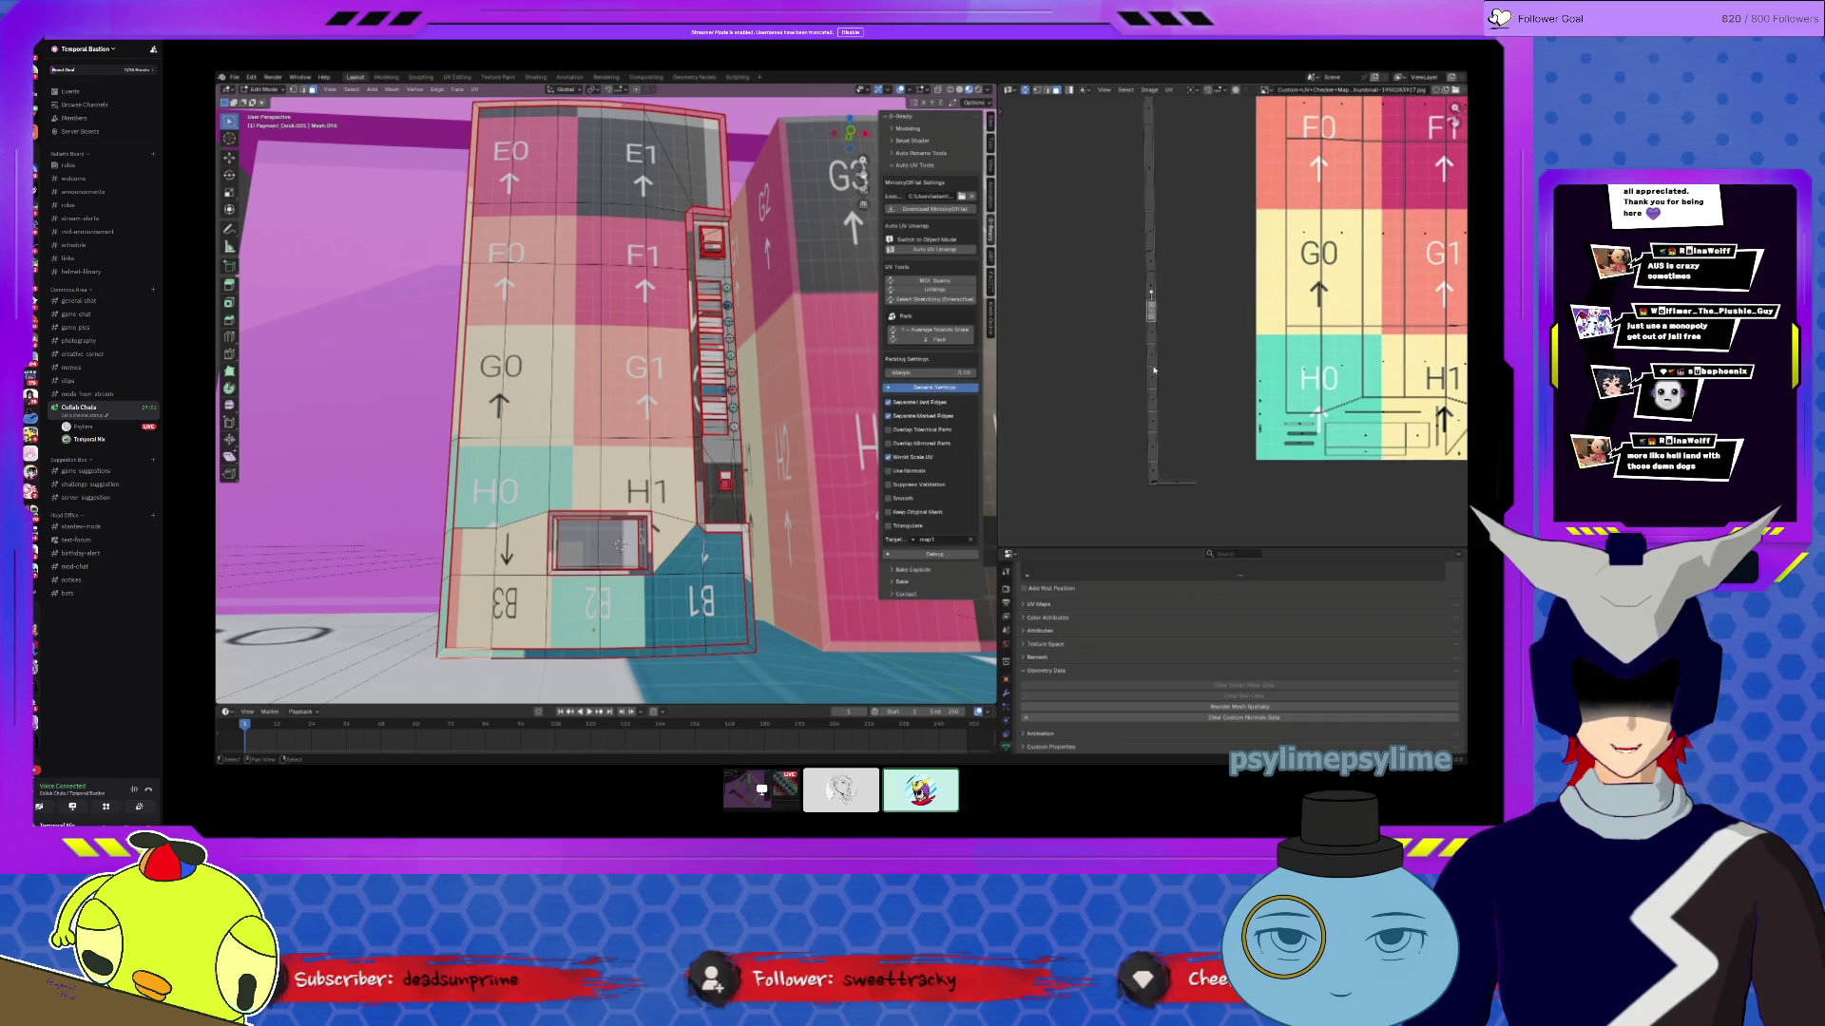
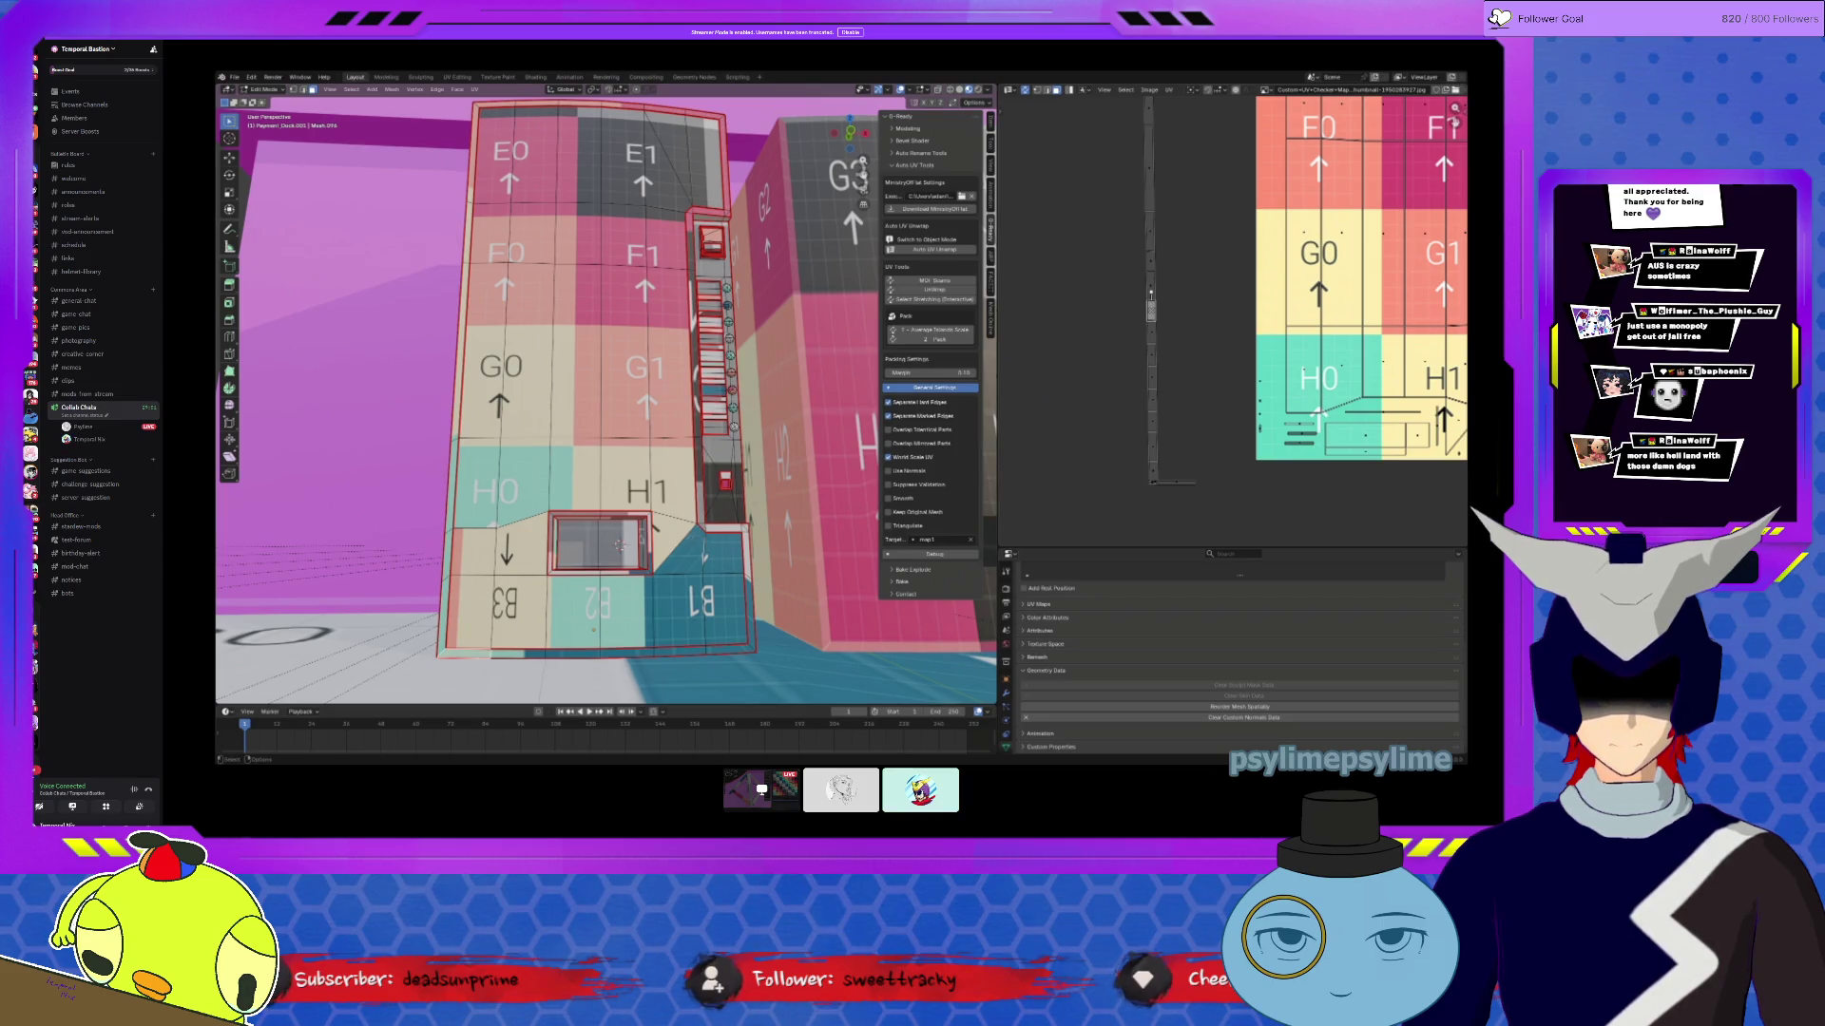
# Step: Select the face beside the window cut-out and find its UV island on the checker map
pyautogui.click(702, 554)
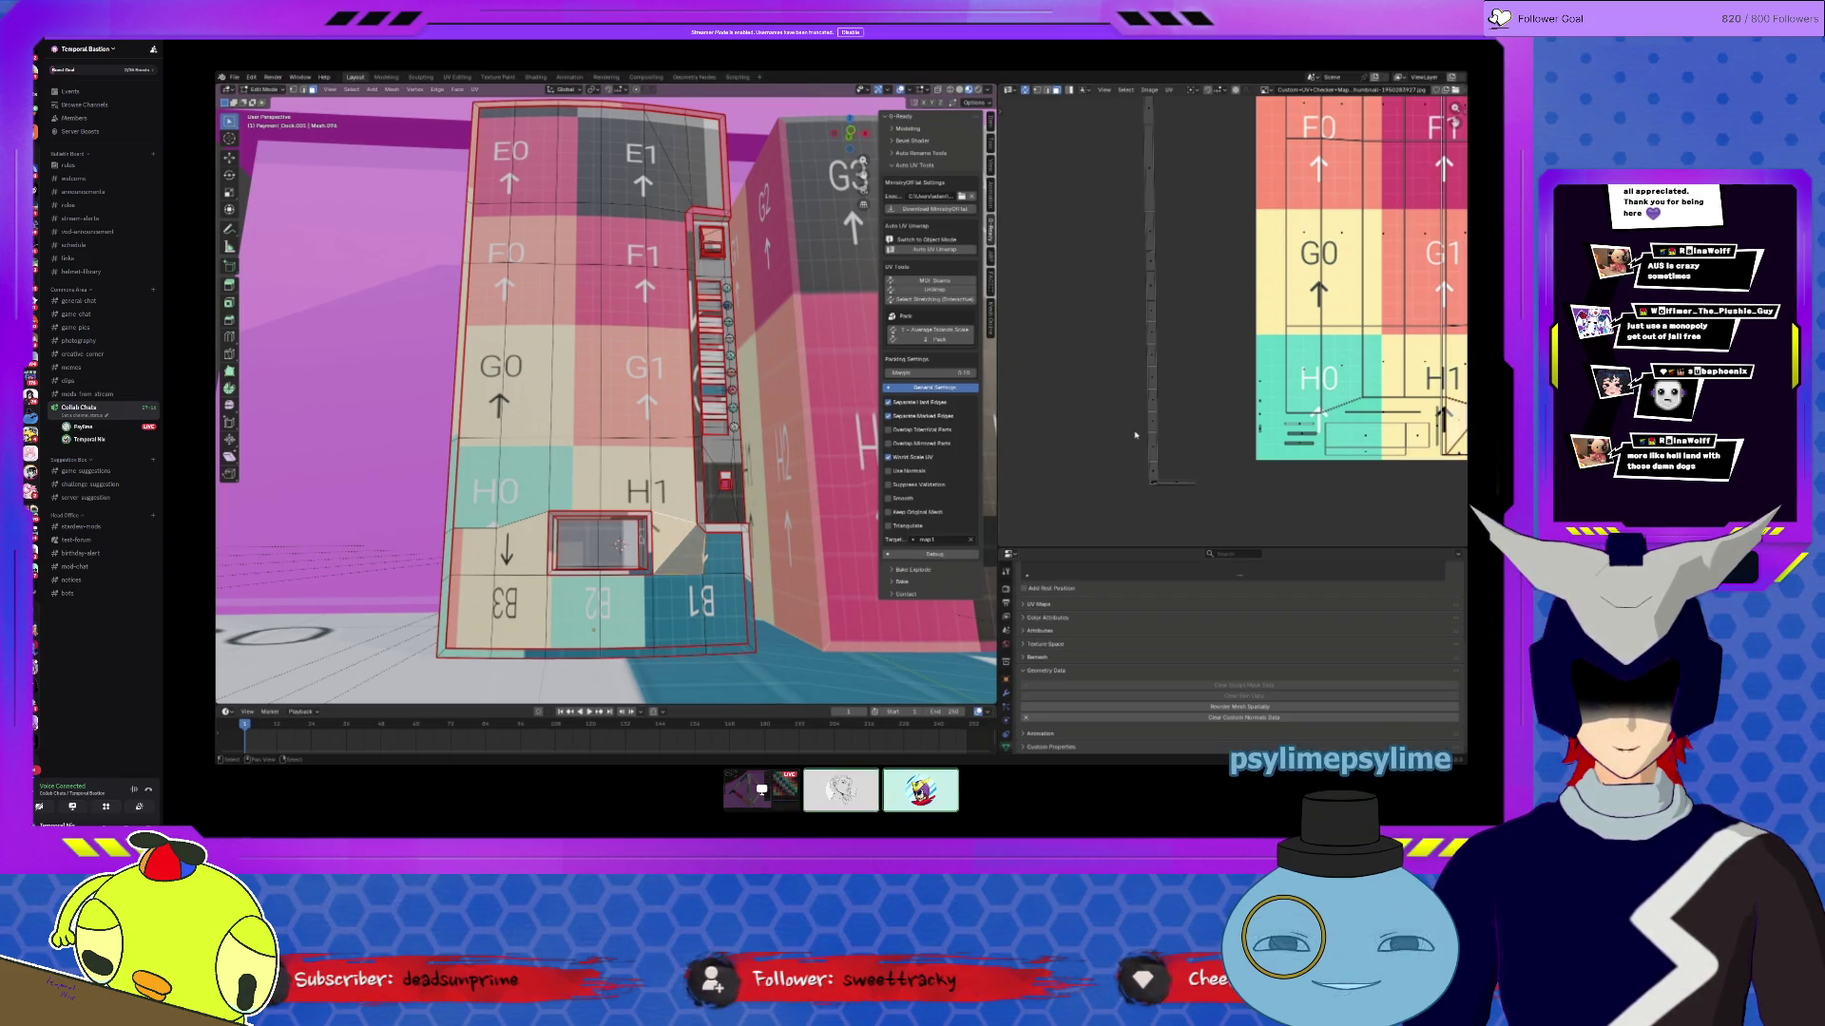
pyautogui.scroll(-3, 1380, 223)
pyautogui.scroll(4, 1261, 408)
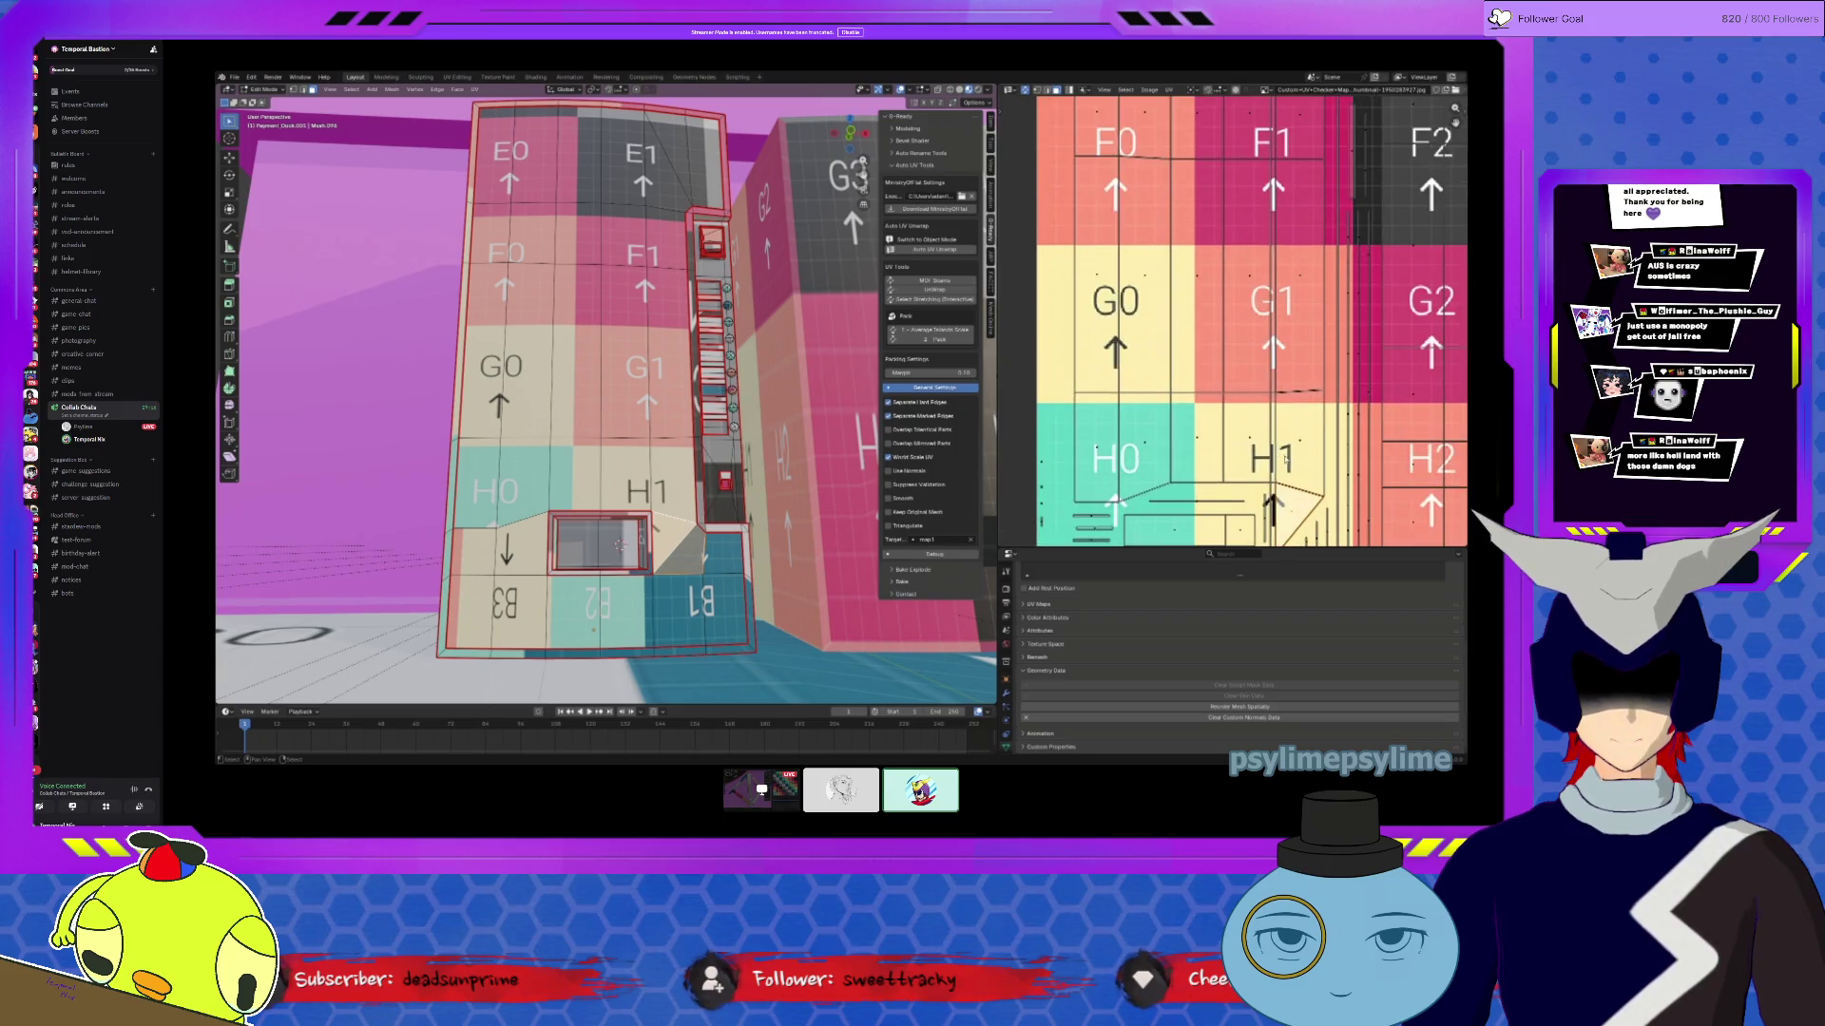
pyautogui.click(680, 550)
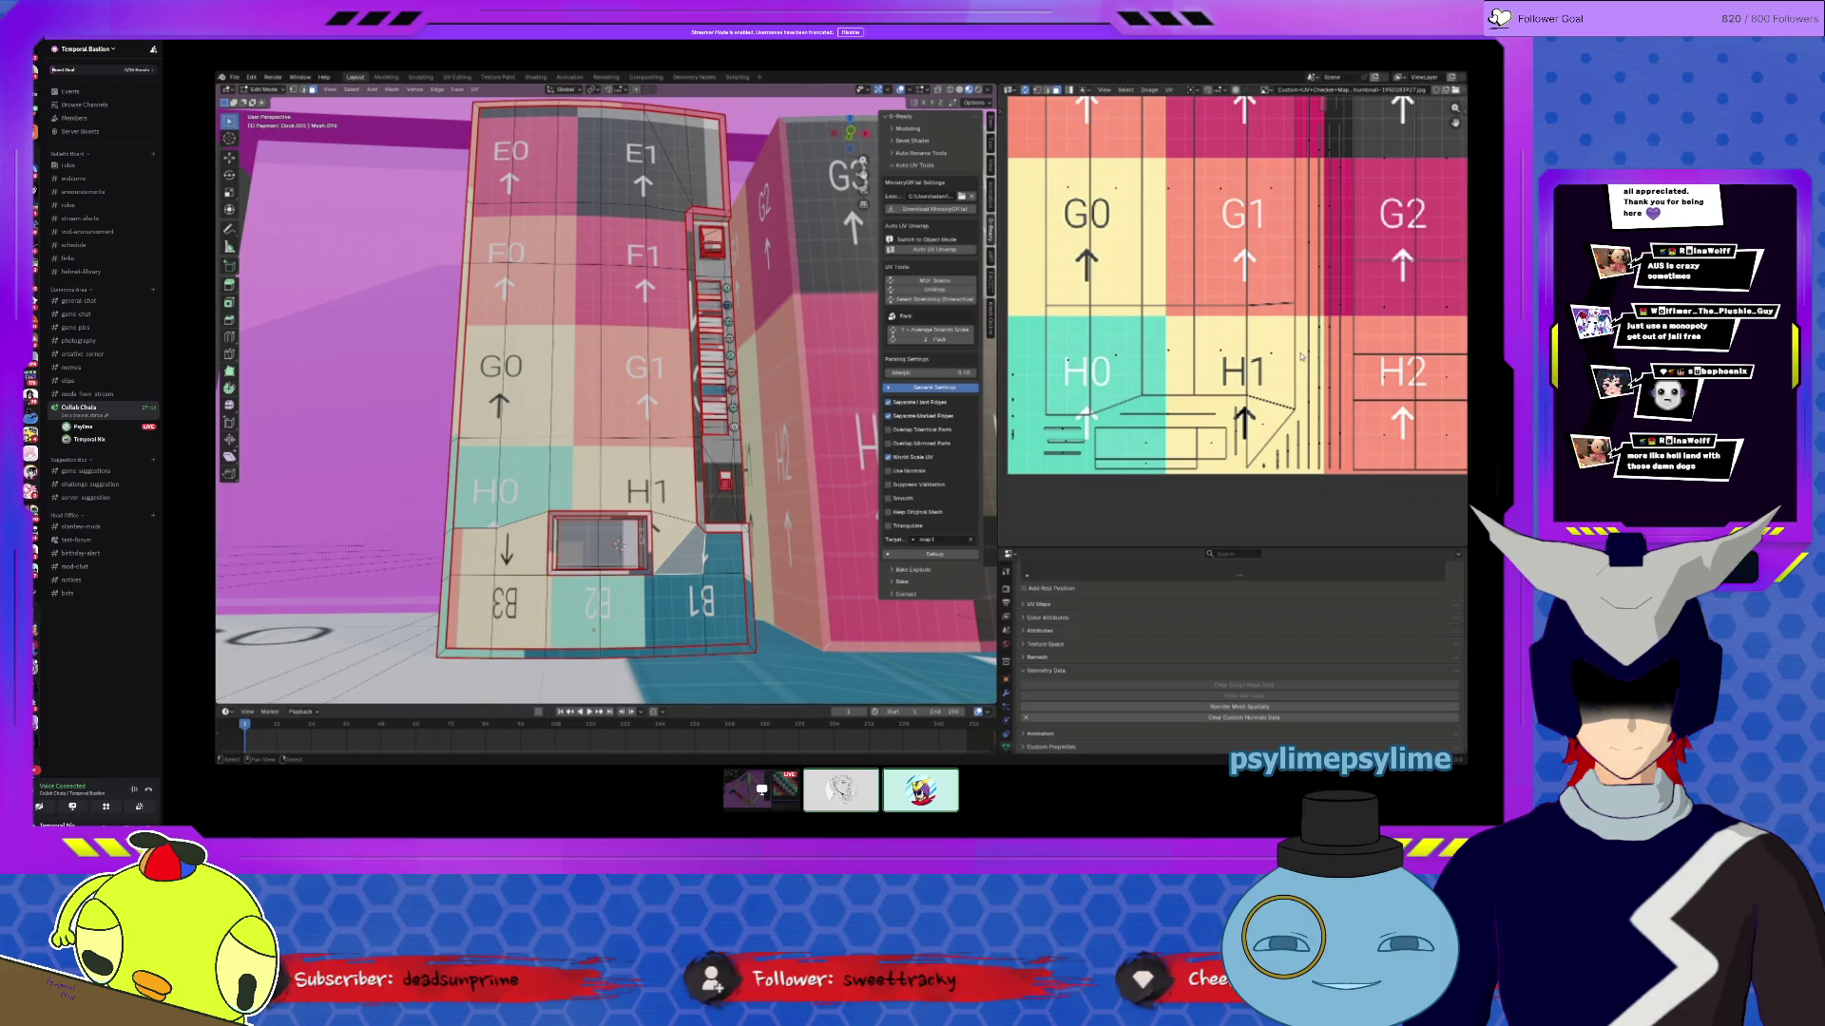
pyautogui.keyDown('shift'); pyautogui.click(684, 556); pyautogui.keyUp('shift')
pyautogui.keyDown('shift'); pyautogui.click(685, 556); pyautogui.keyUp('shift')
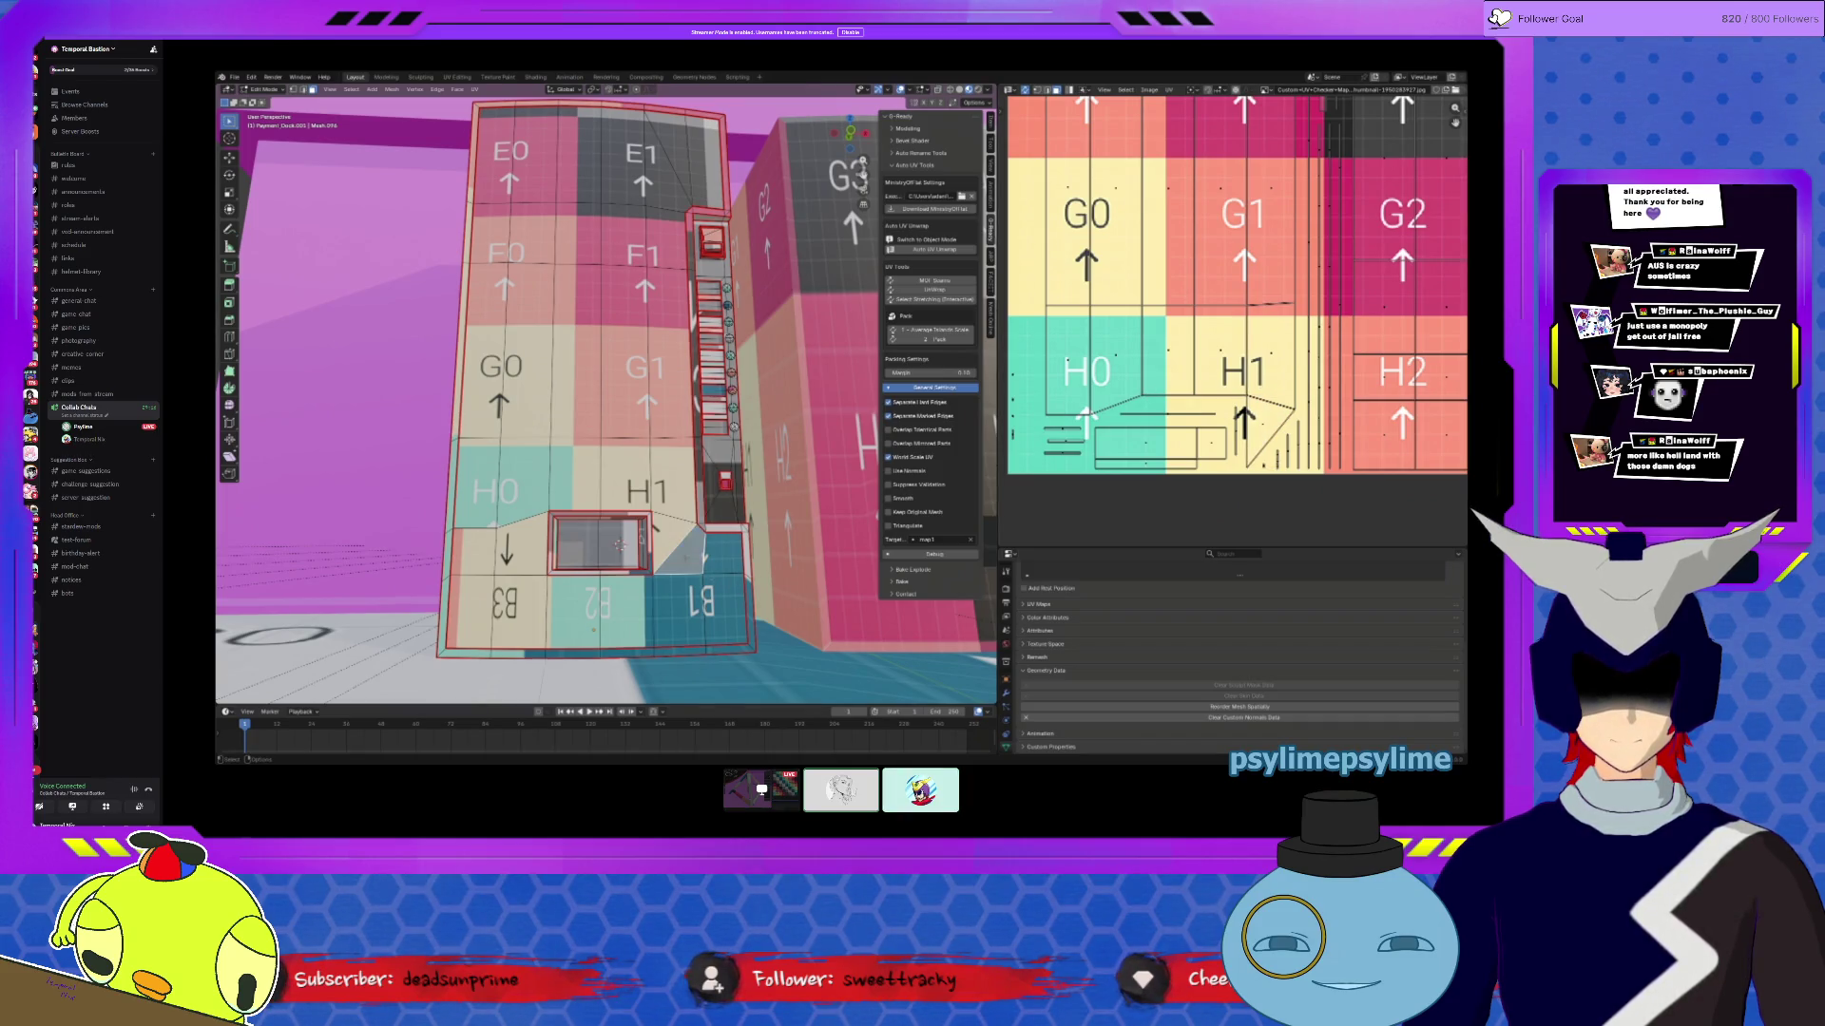
pyautogui.keyDown('shift'); pyautogui.click(665, 552); pyautogui.keyUp('shift')
pyautogui.keyDown('shift'); pyautogui.click(665, 552); pyautogui.keyUp('shift')
pyautogui.keyDown('shift'); pyautogui.click(667, 550); pyautogui.keyUp('shift')
pyautogui.keyDown('shift'); pyautogui.click(667, 544); pyautogui.keyUp('shift')
pyautogui.keyDown('shift'); pyautogui.click(670, 549); pyautogui.keyUp('shift')
pyautogui.keyDown('shift'); pyautogui.click(670, 550); pyautogui.keyUp('shift')
pyautogui.scroll(-5, 1302, 395)
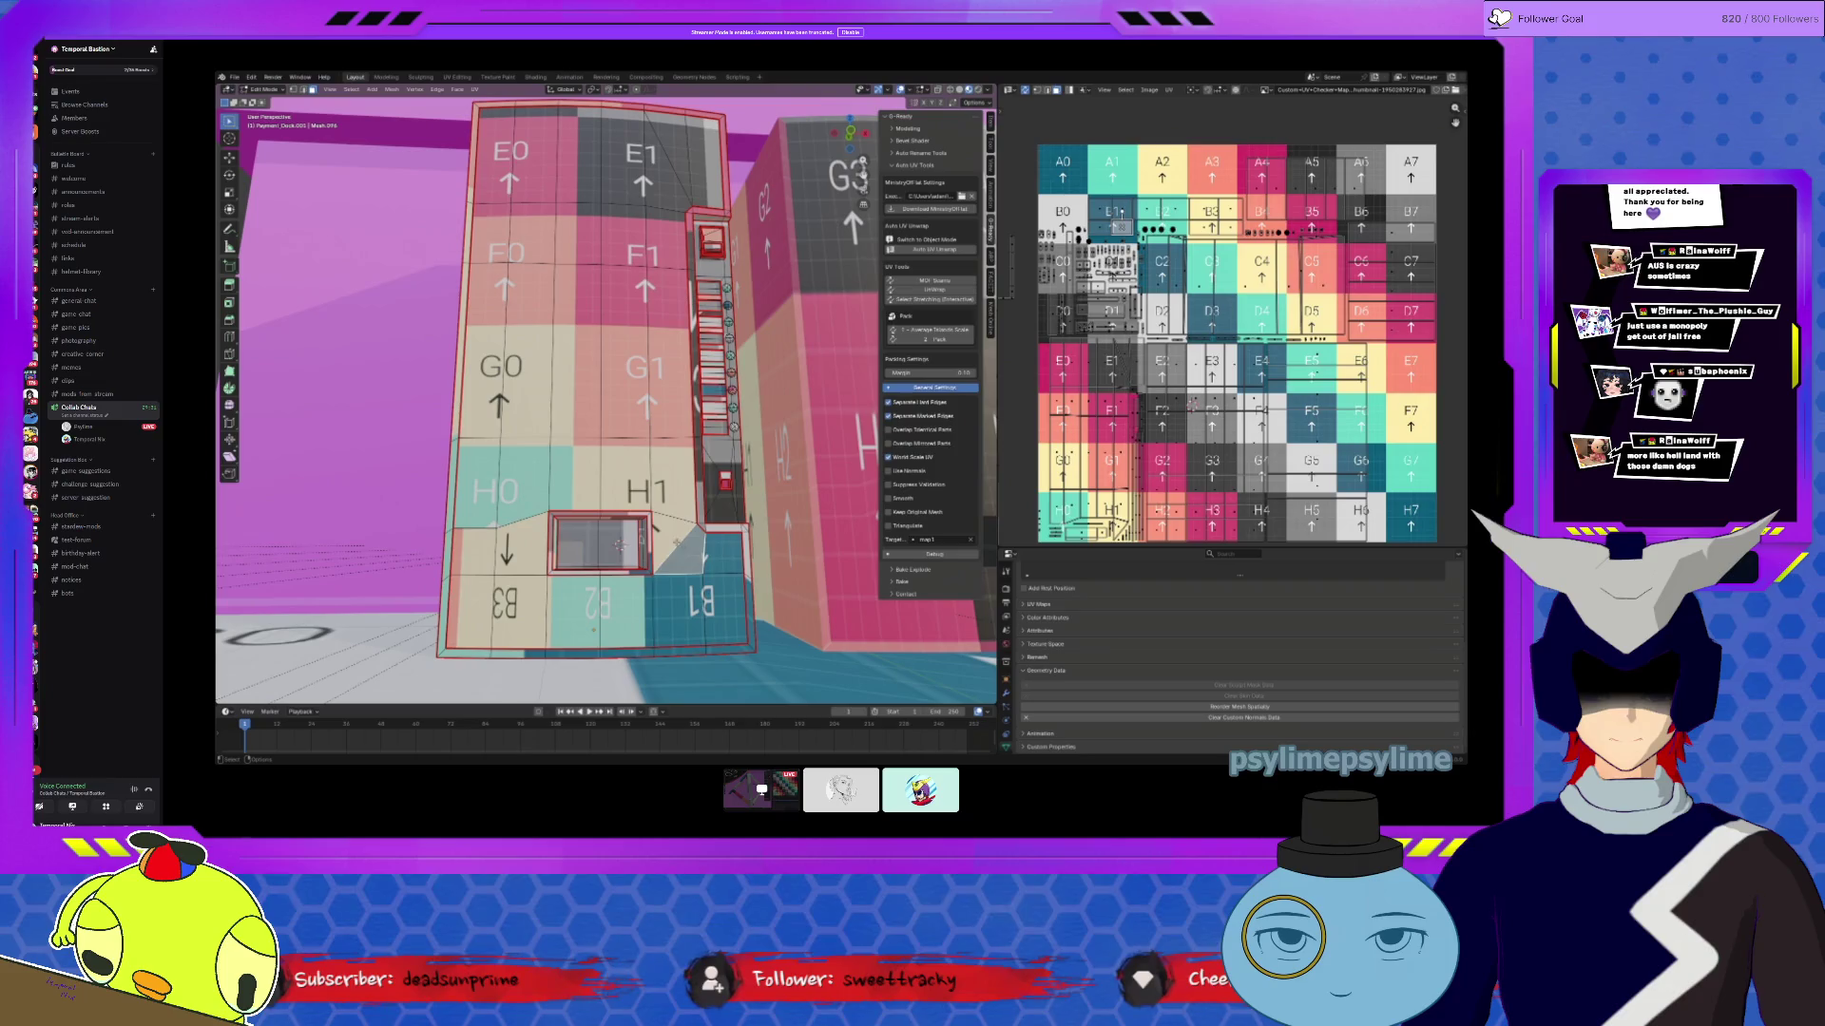
pyautogui.moveTo(1235, 342); pyautogui.dragTo(1257, 328, button='middle')
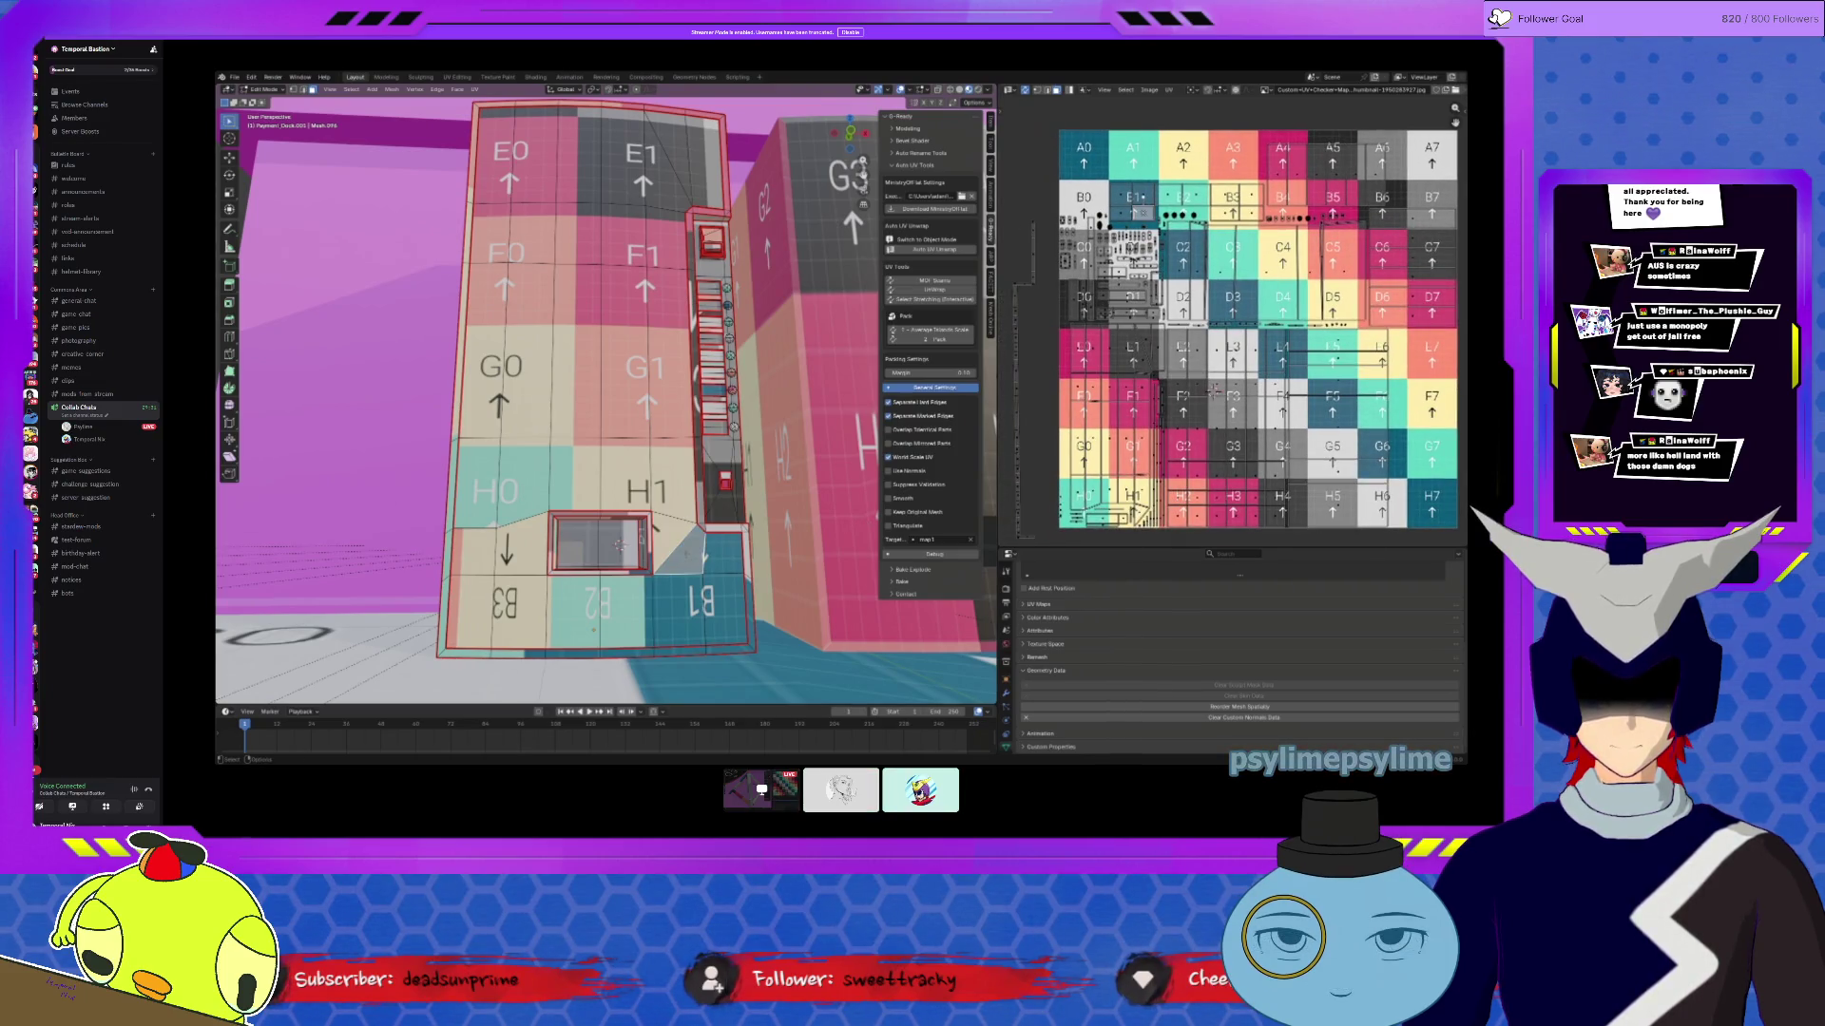
pyautogui.scroll(5, 1216, 389)
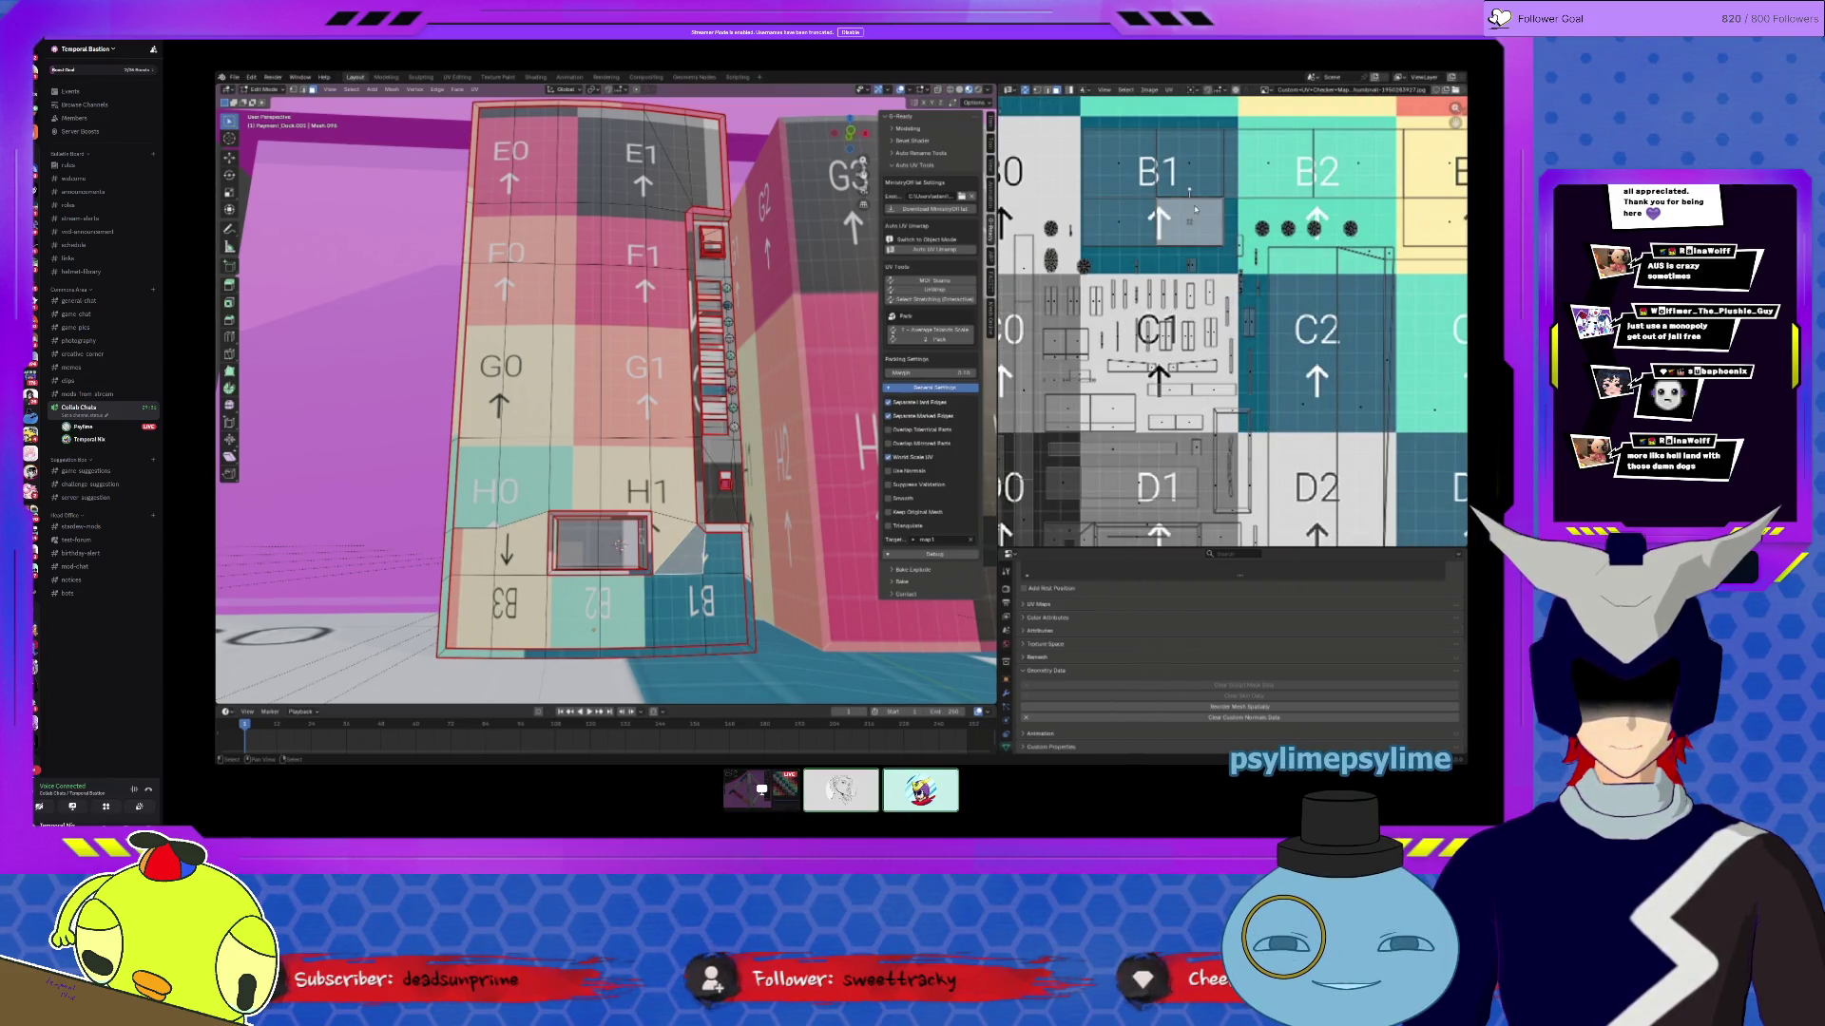
# Step: Move that UV island into checker tile B1, check the window corner, and return to Object Mode
pyautogui.press('g')
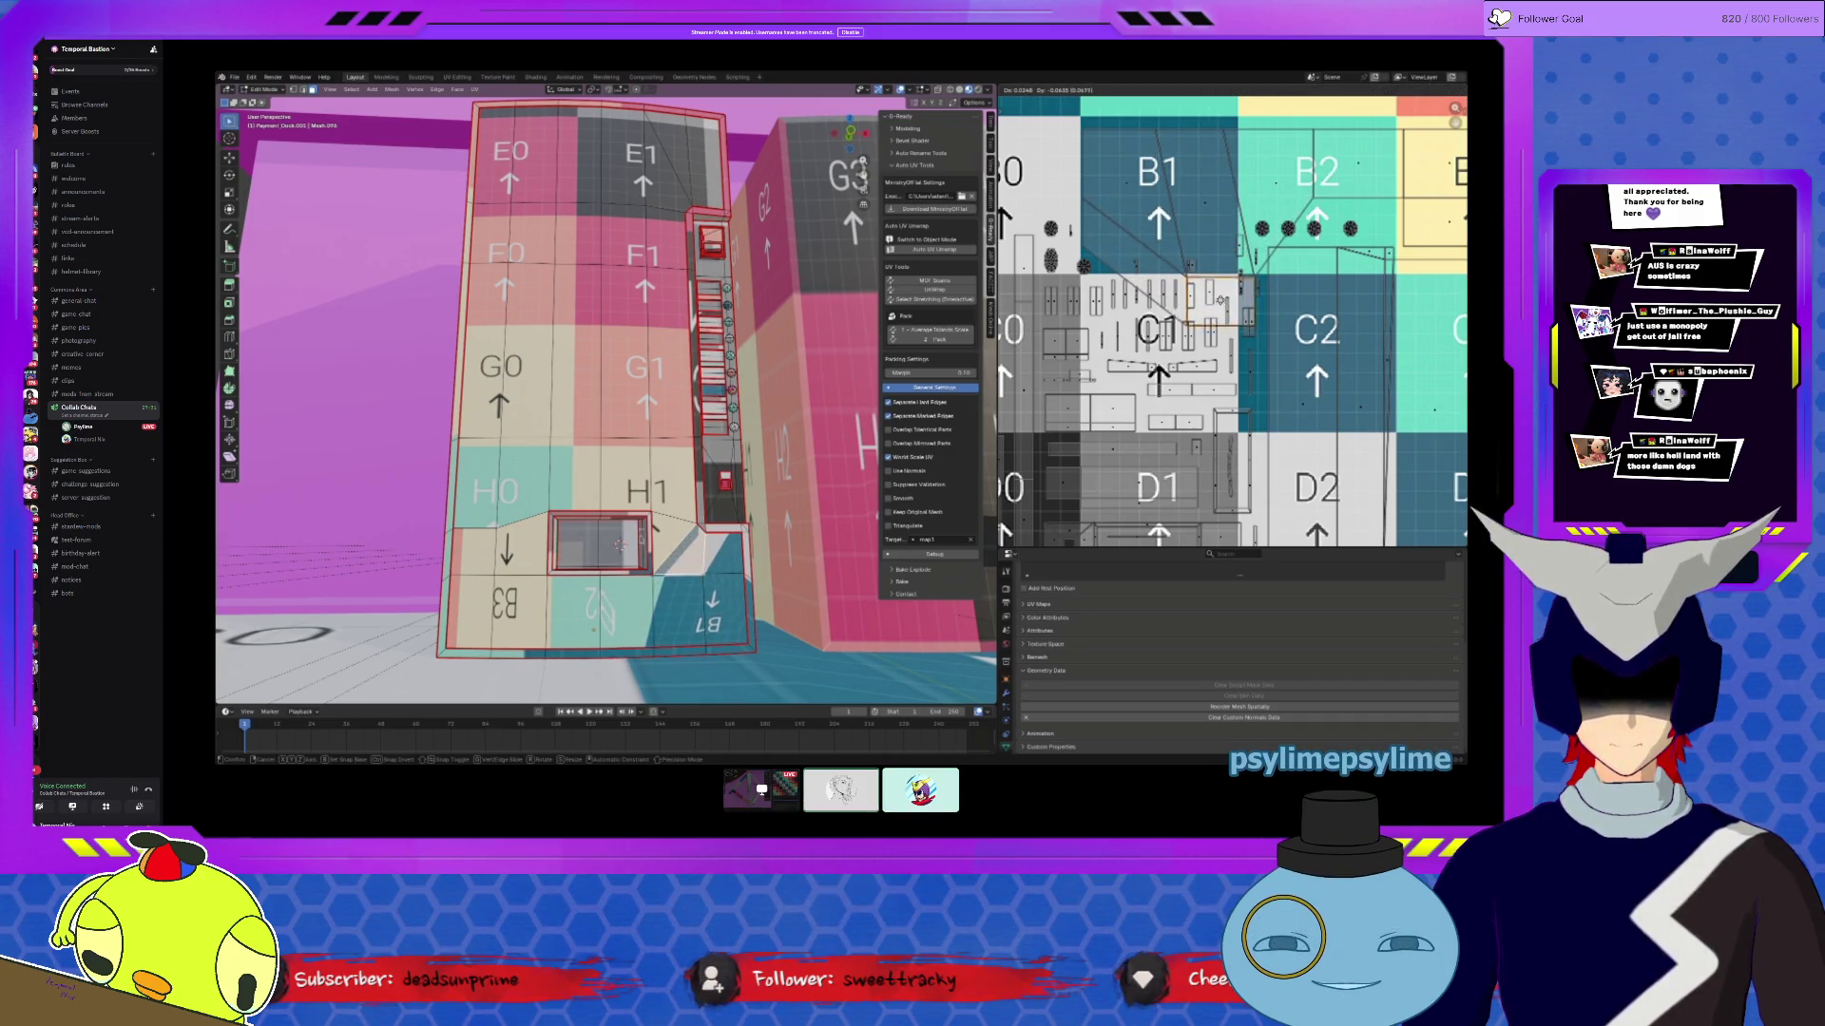
pyautogui.click(1187, 237)
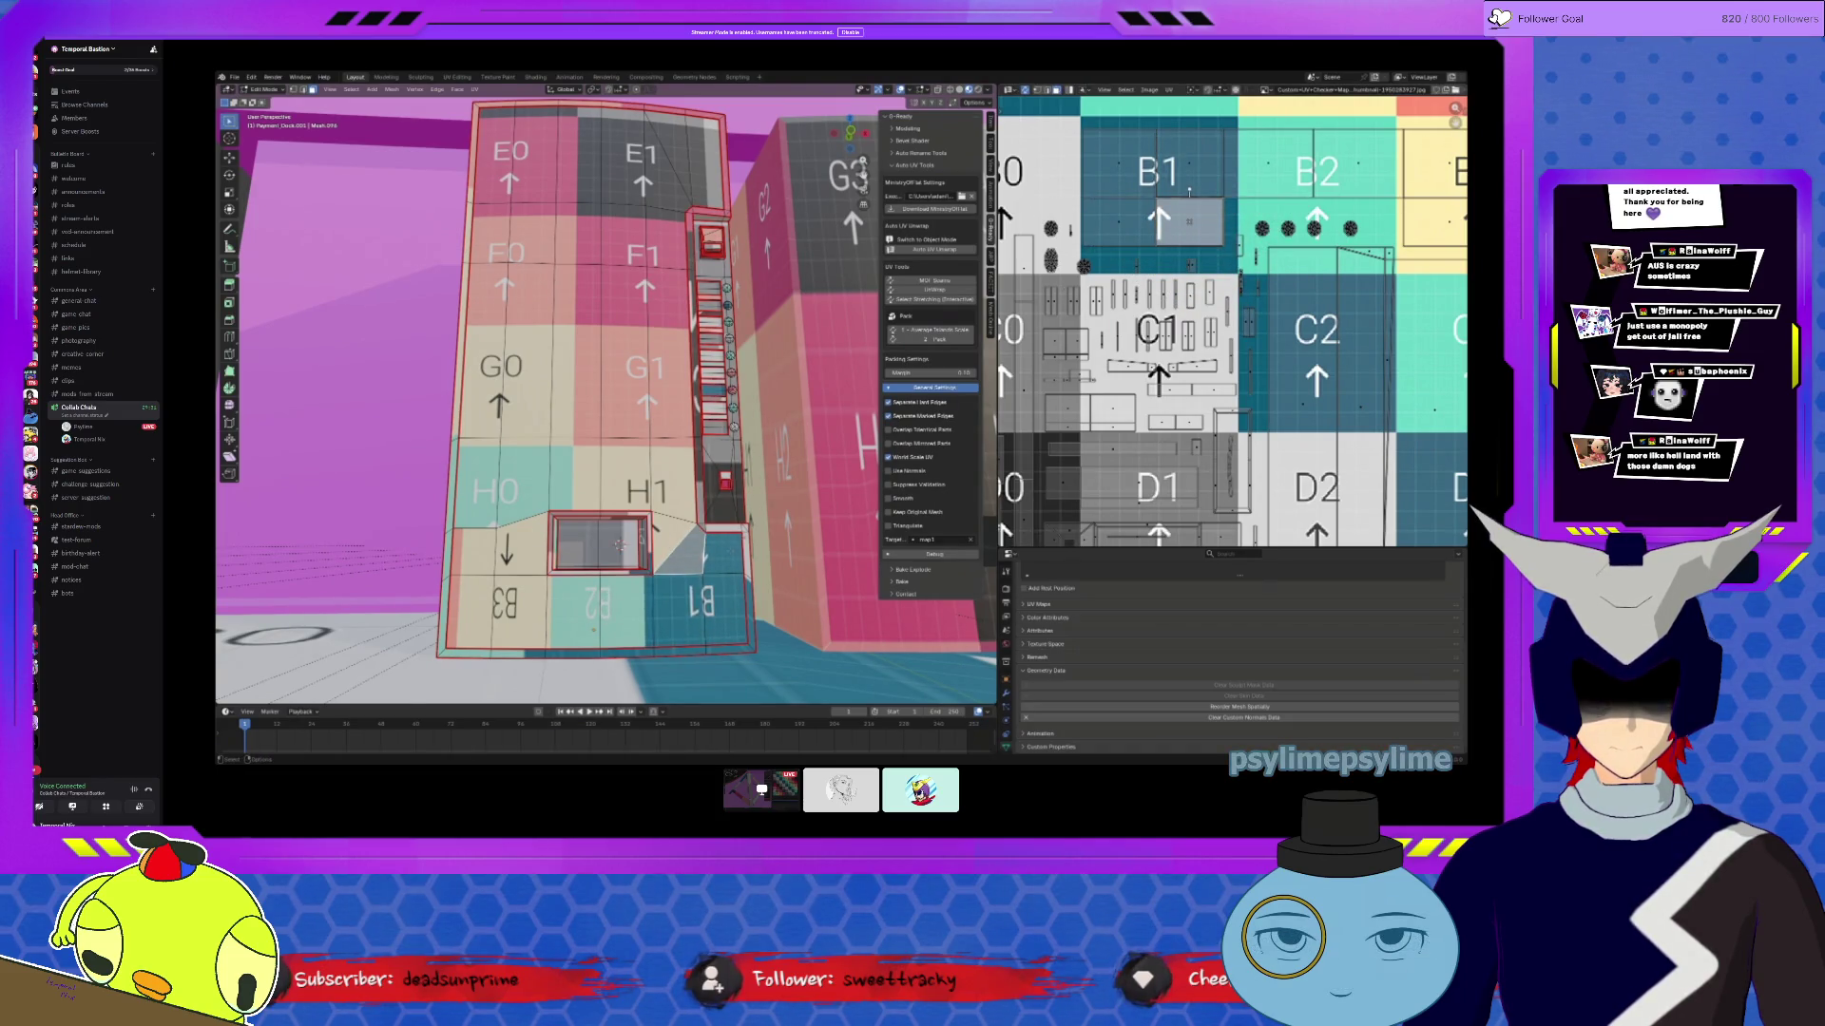
pyautogui.scroll(3, 617, 543)
pyautogui.moveTo(617, 542); pyautogui.dragTo(666, 478, button='middle')
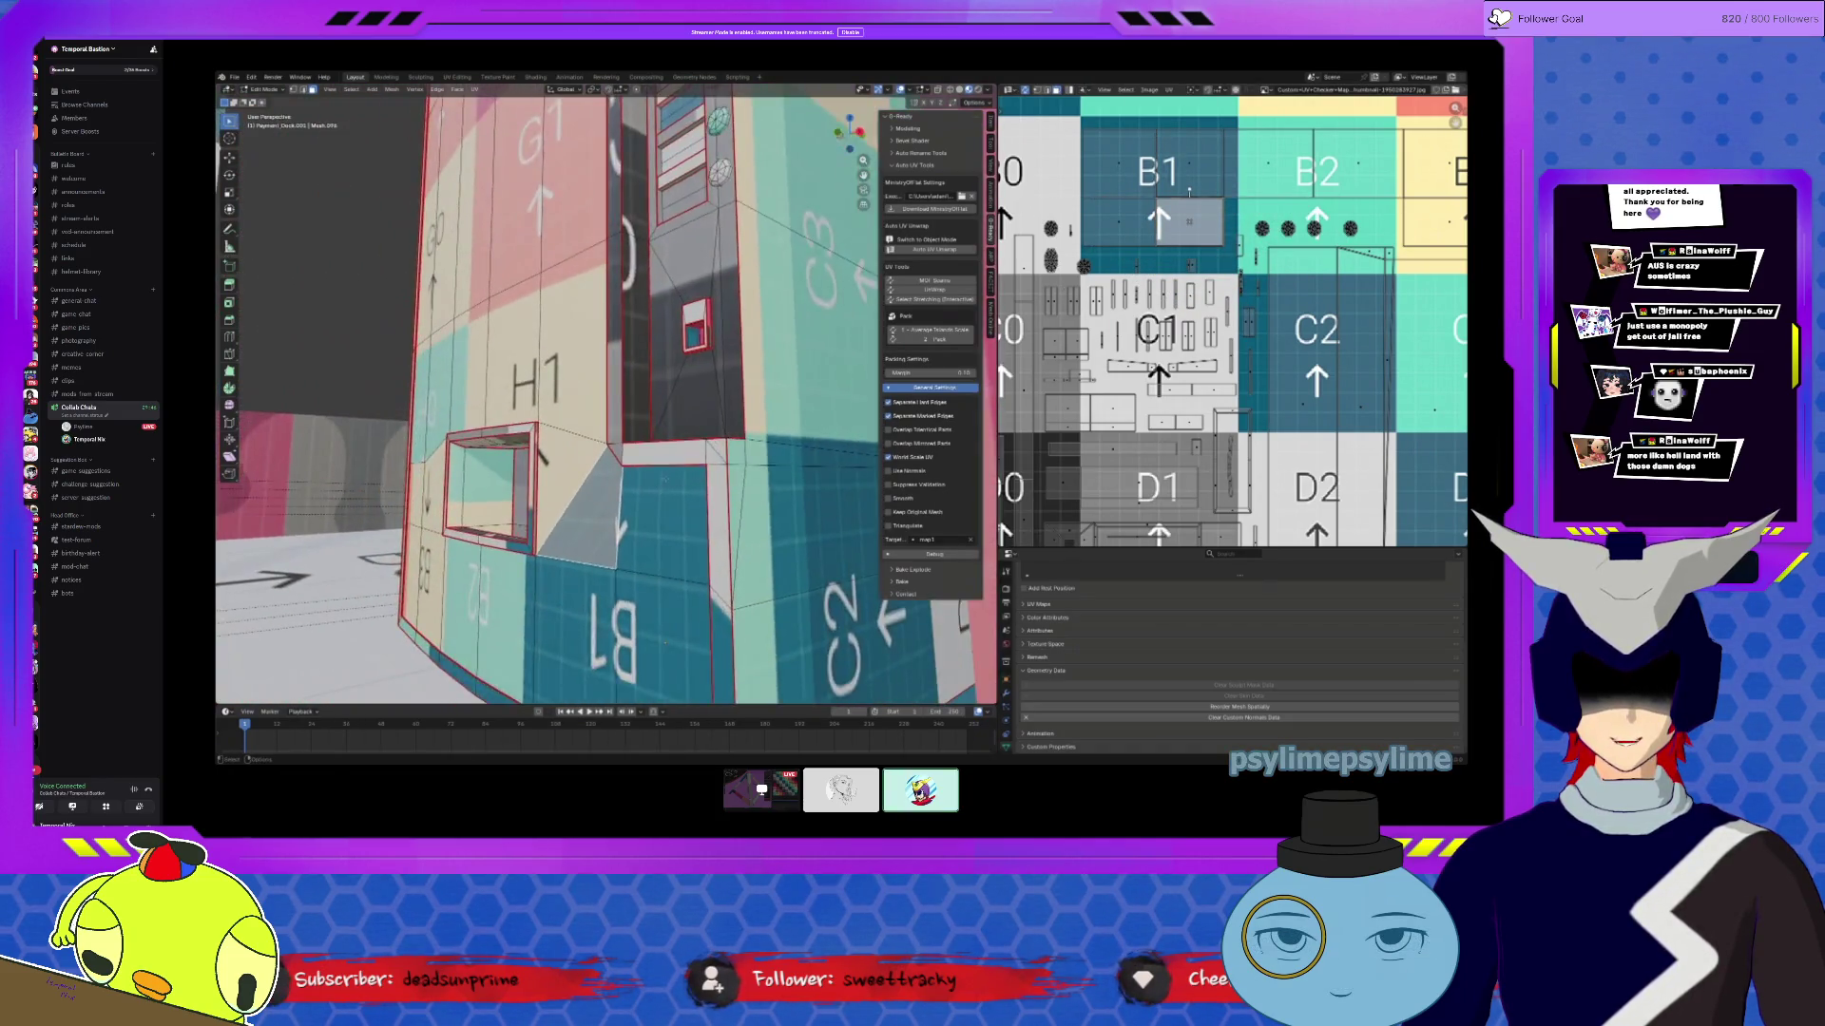
pyautogui.scroll(5, 665, 478)
pyautogui.moveTo(548, 445); pyautogui.dragTo(585, 409, button='middle')
pyautogui.moveTo(690, 326); pyautogui.dragTo(569, 310, button='middle')
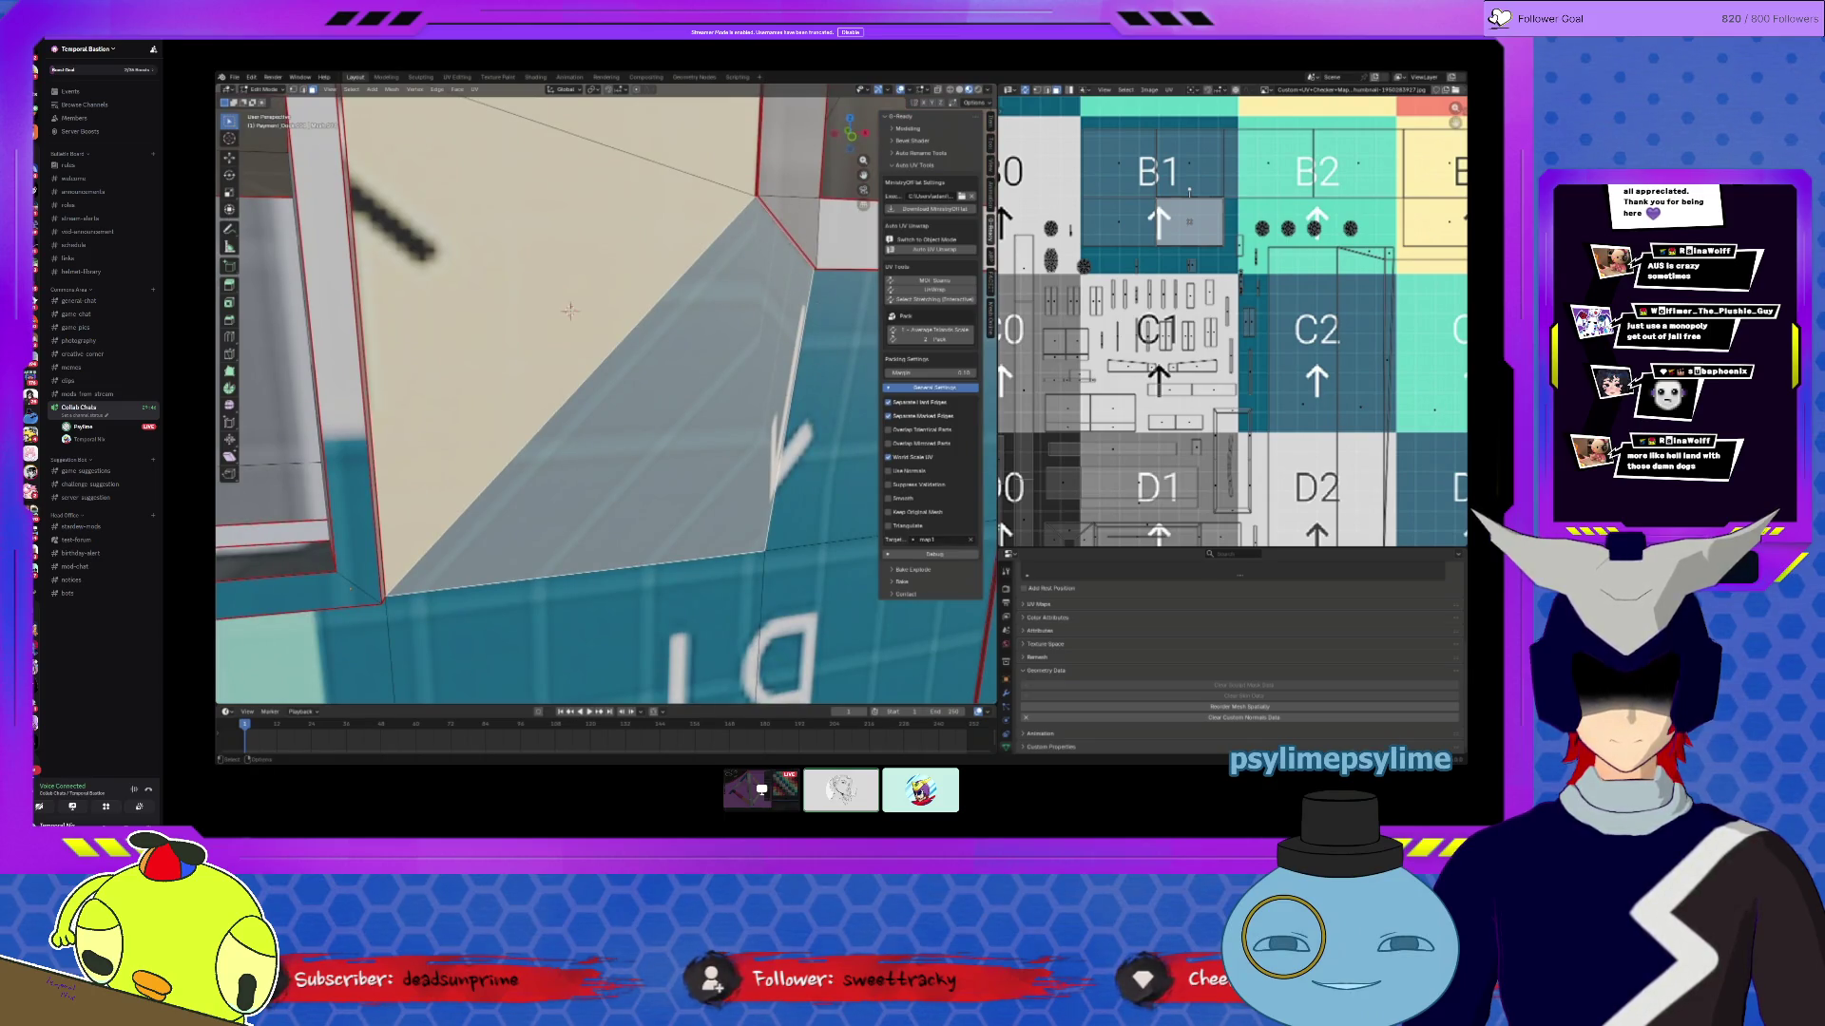
pyautogui.scroll(-3, 570, 311)
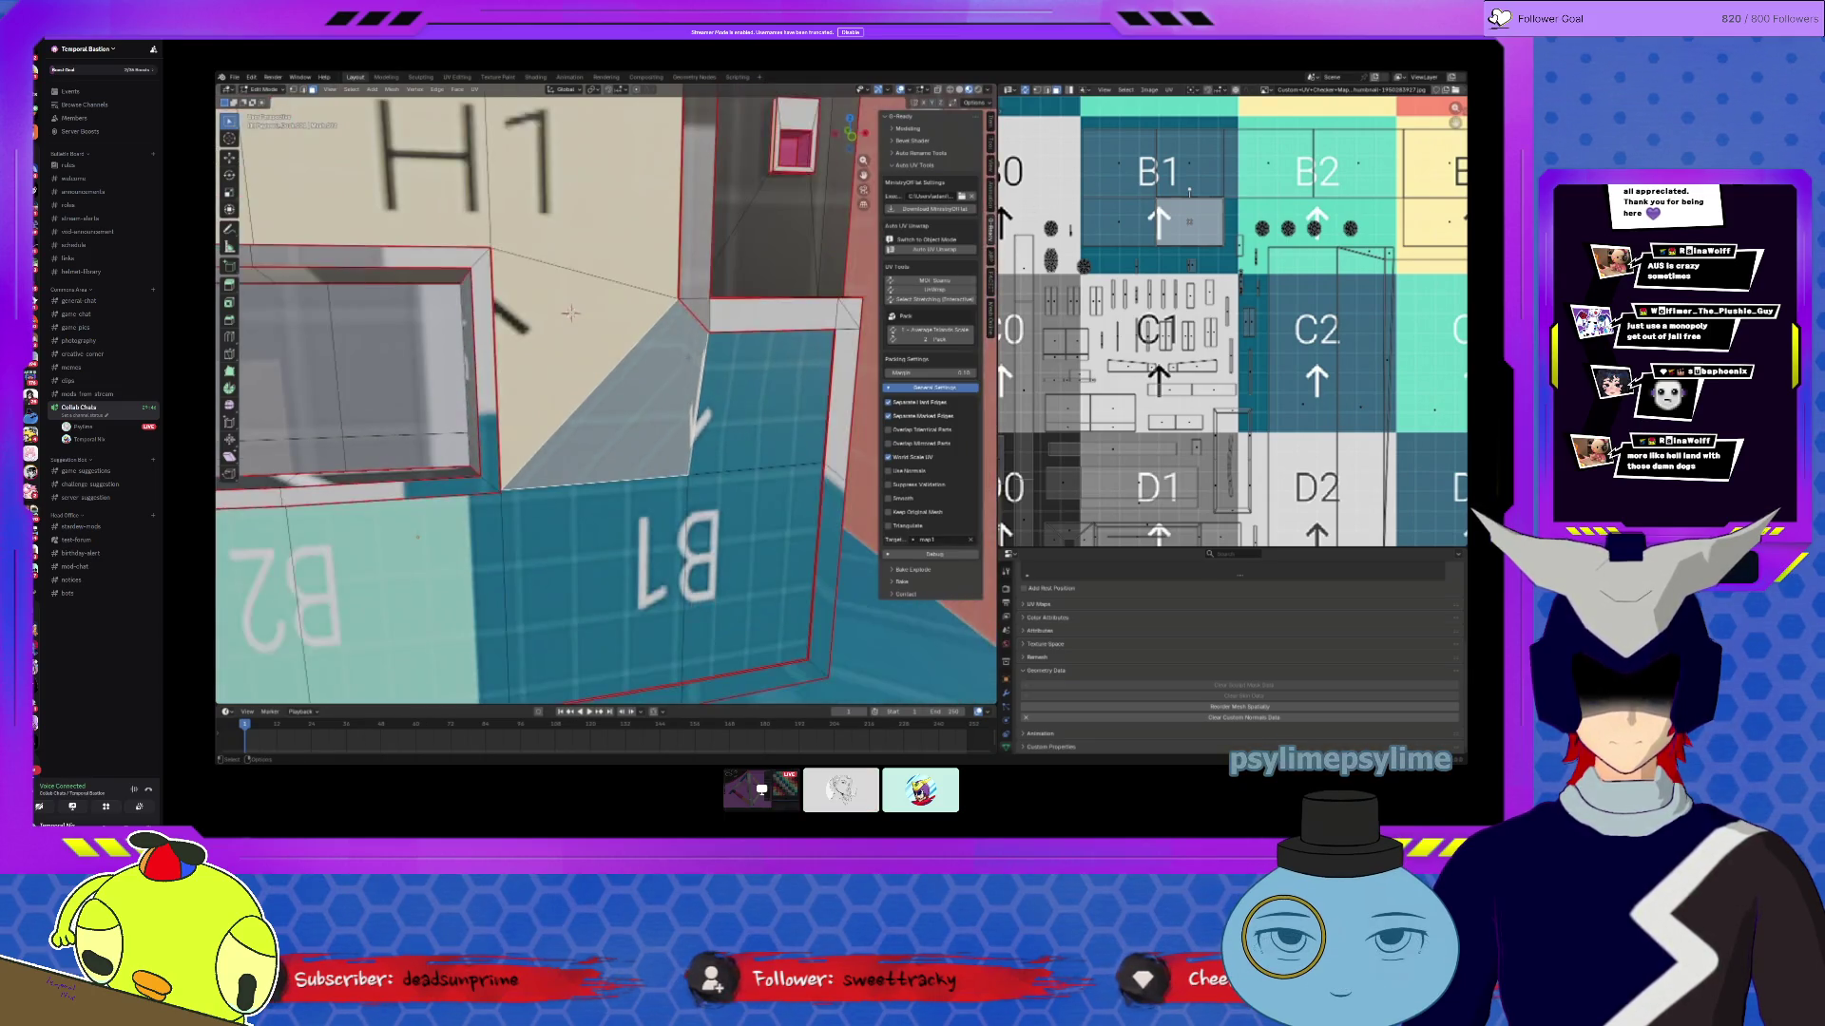
pyautogui.scroll(-2, 570, 312)
pyautogui.moveTo(571, 314)
pyautogui.mouseDown(button='middle')
pyautogui.moveTo(404, 353)
pyautogui.moveTo(621, 390)
pyautogui.moveTo(675, 426)
pyautogui.moveTo(672, 448)
pyautogui.moveTo(282, 260)
pyautogui.mouseUp(button='middle')
pyautogui.press('Tab')
pyautogui.scroll(-5, 622, 390)
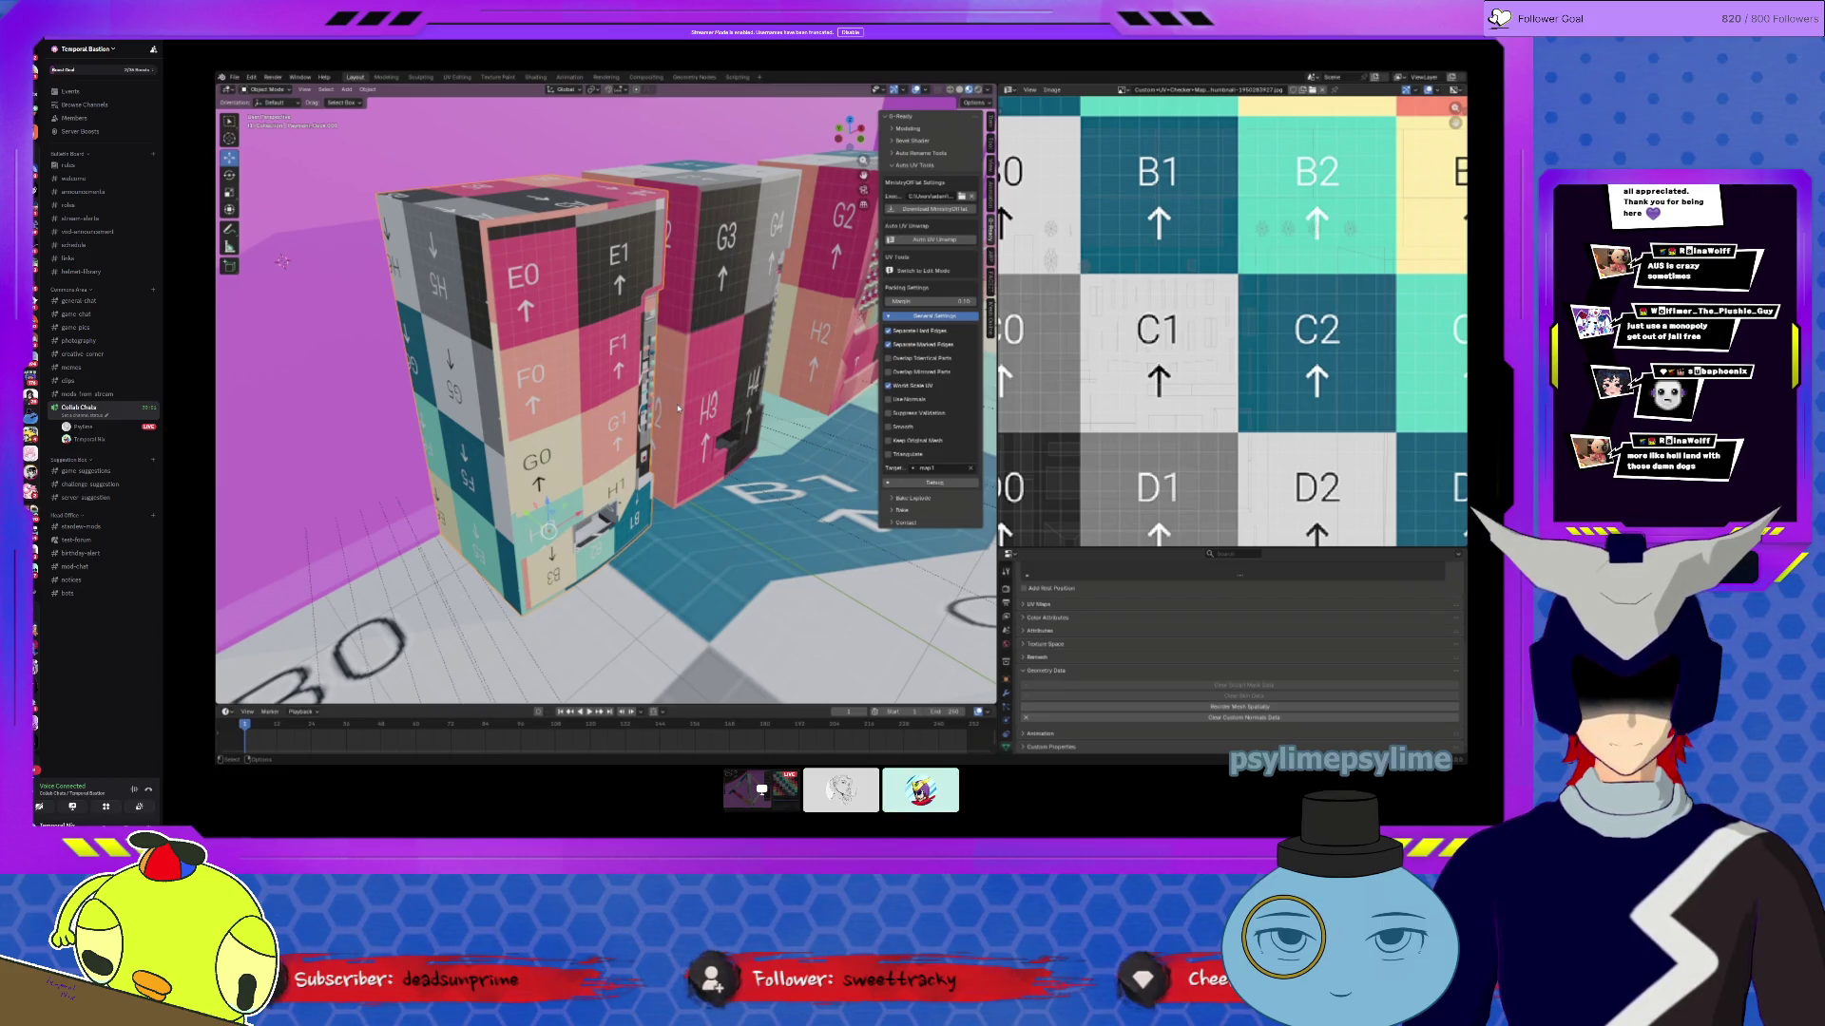
# Step: Unwrap the cabinet mesh angle-based in Edit Mode
pyautogui.press('Tab')
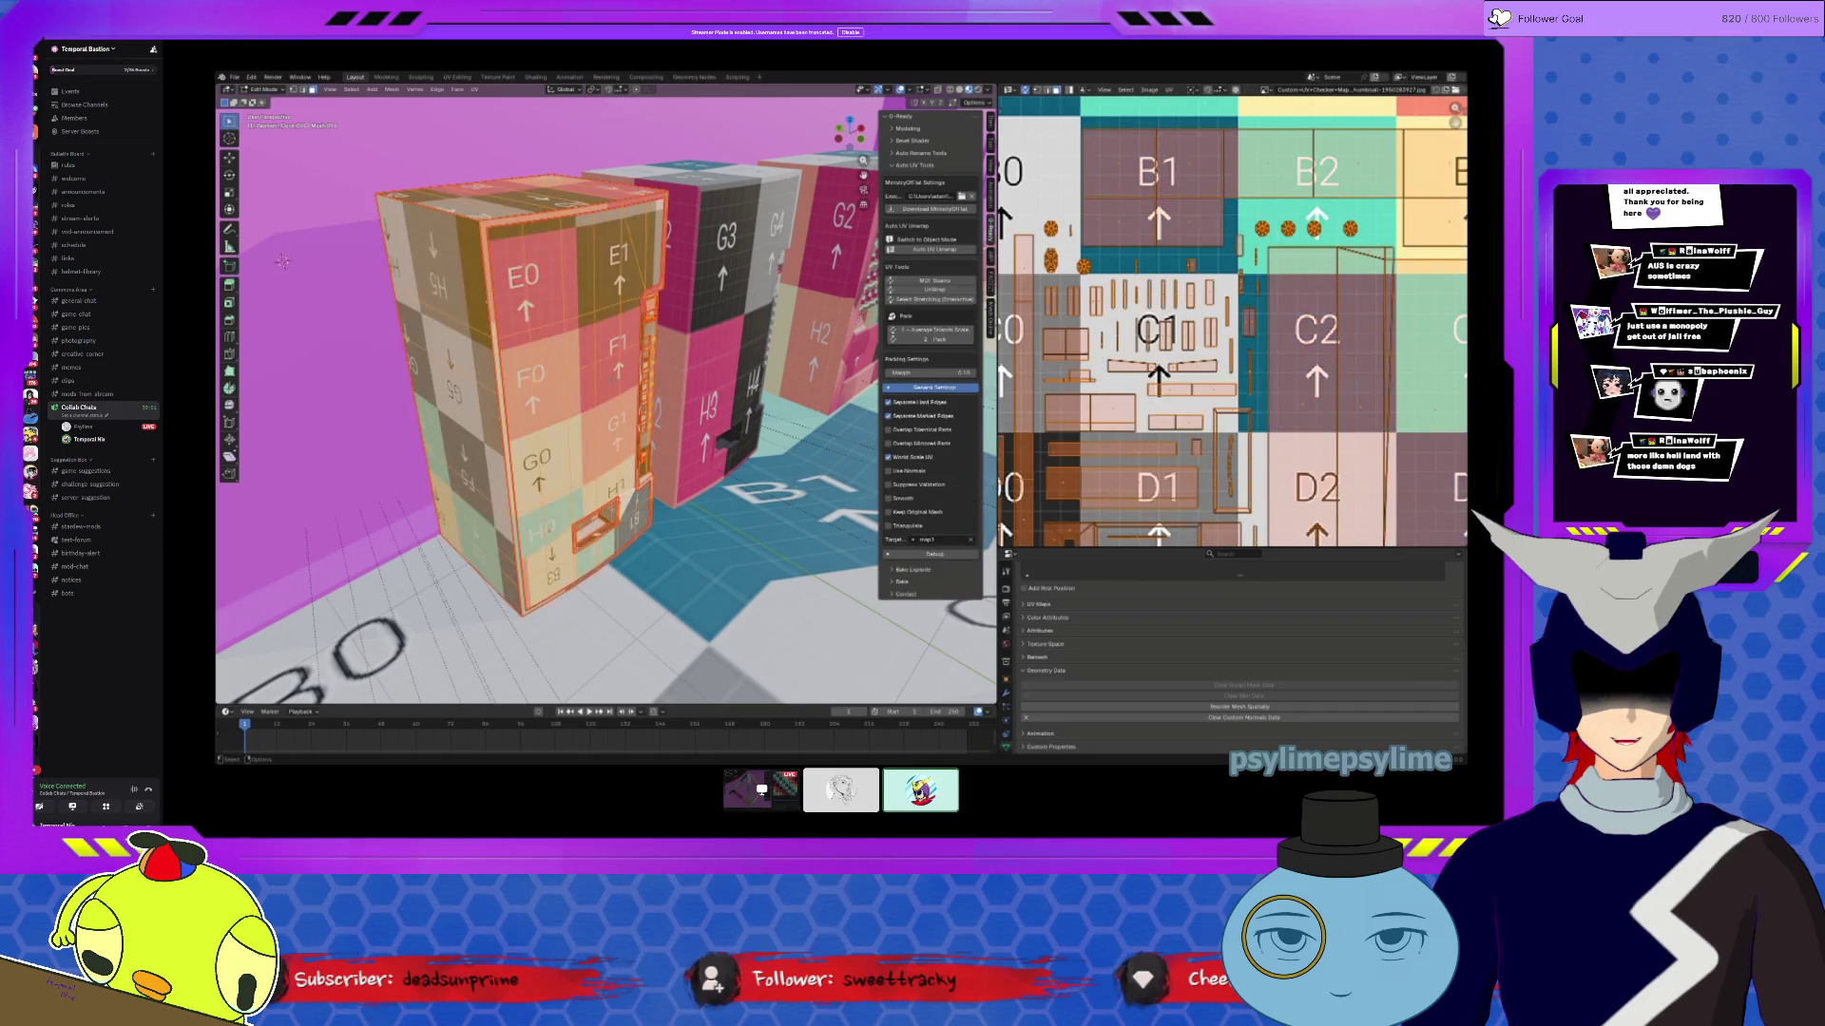
pyautogui.scroll(-7, 1166, 359)
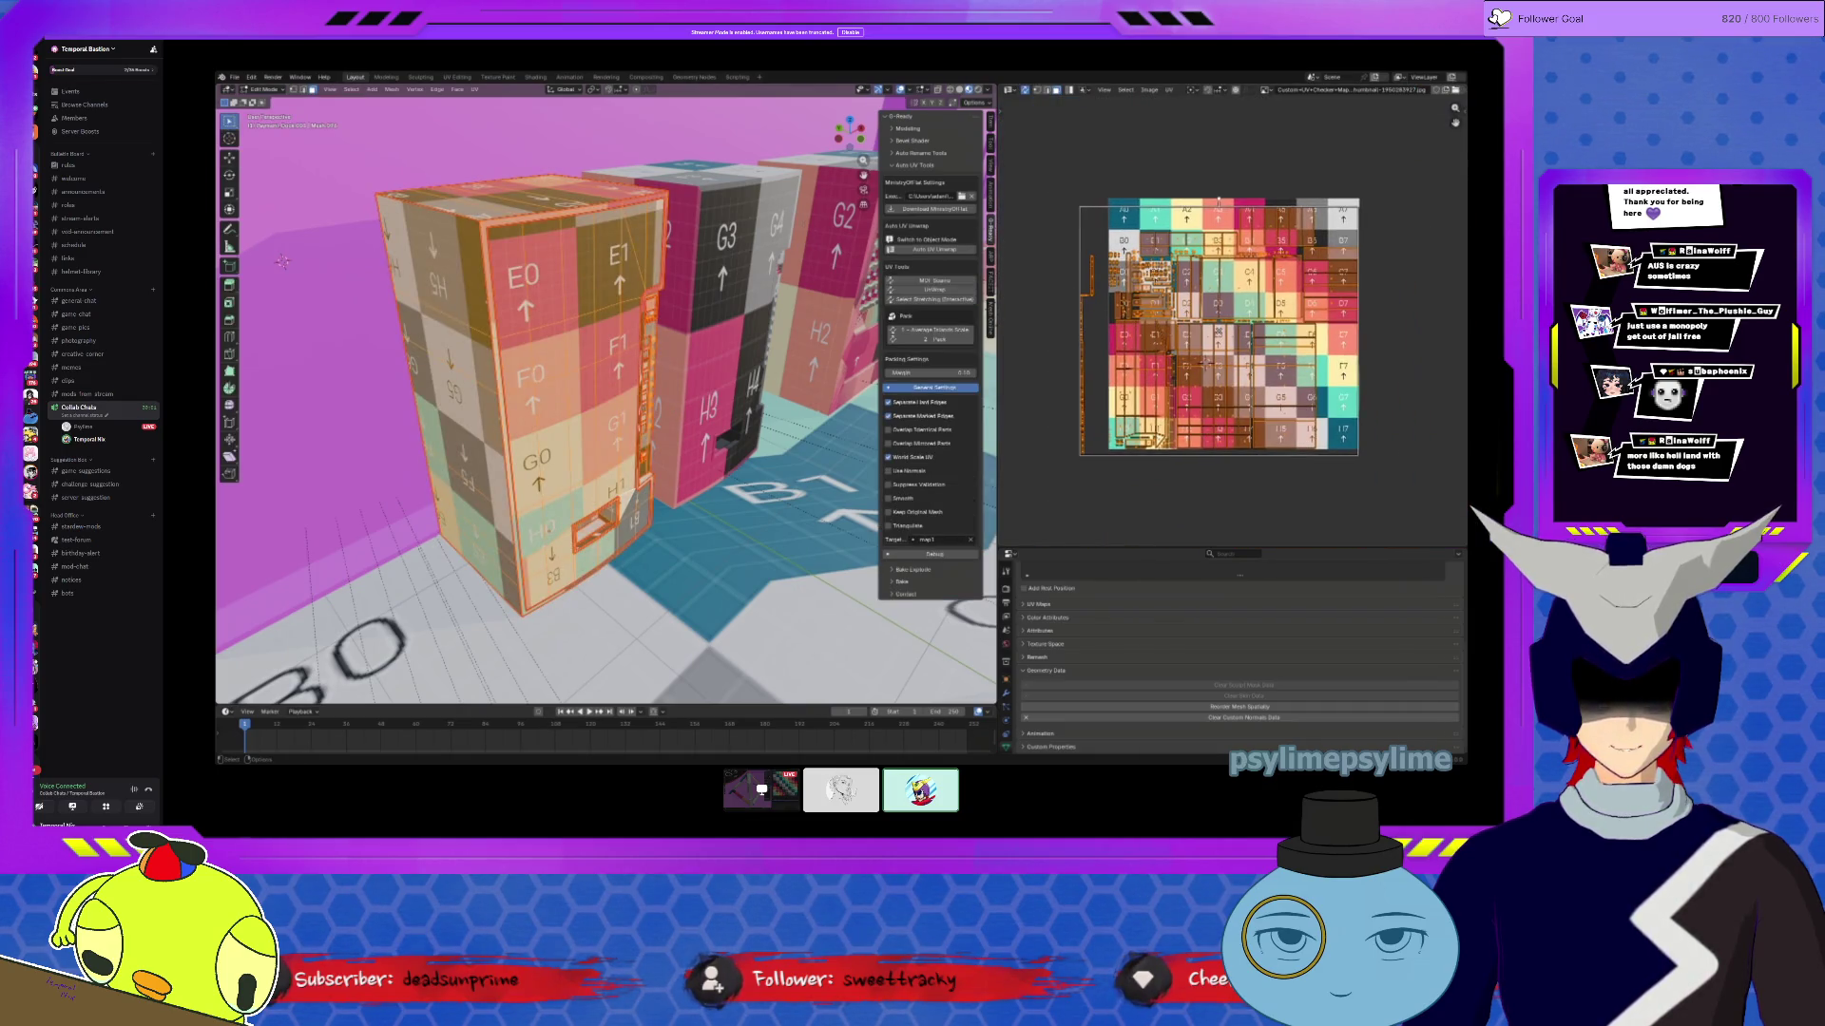
pyautogui.click(474, 90)
pyautogui.click(499, 101)
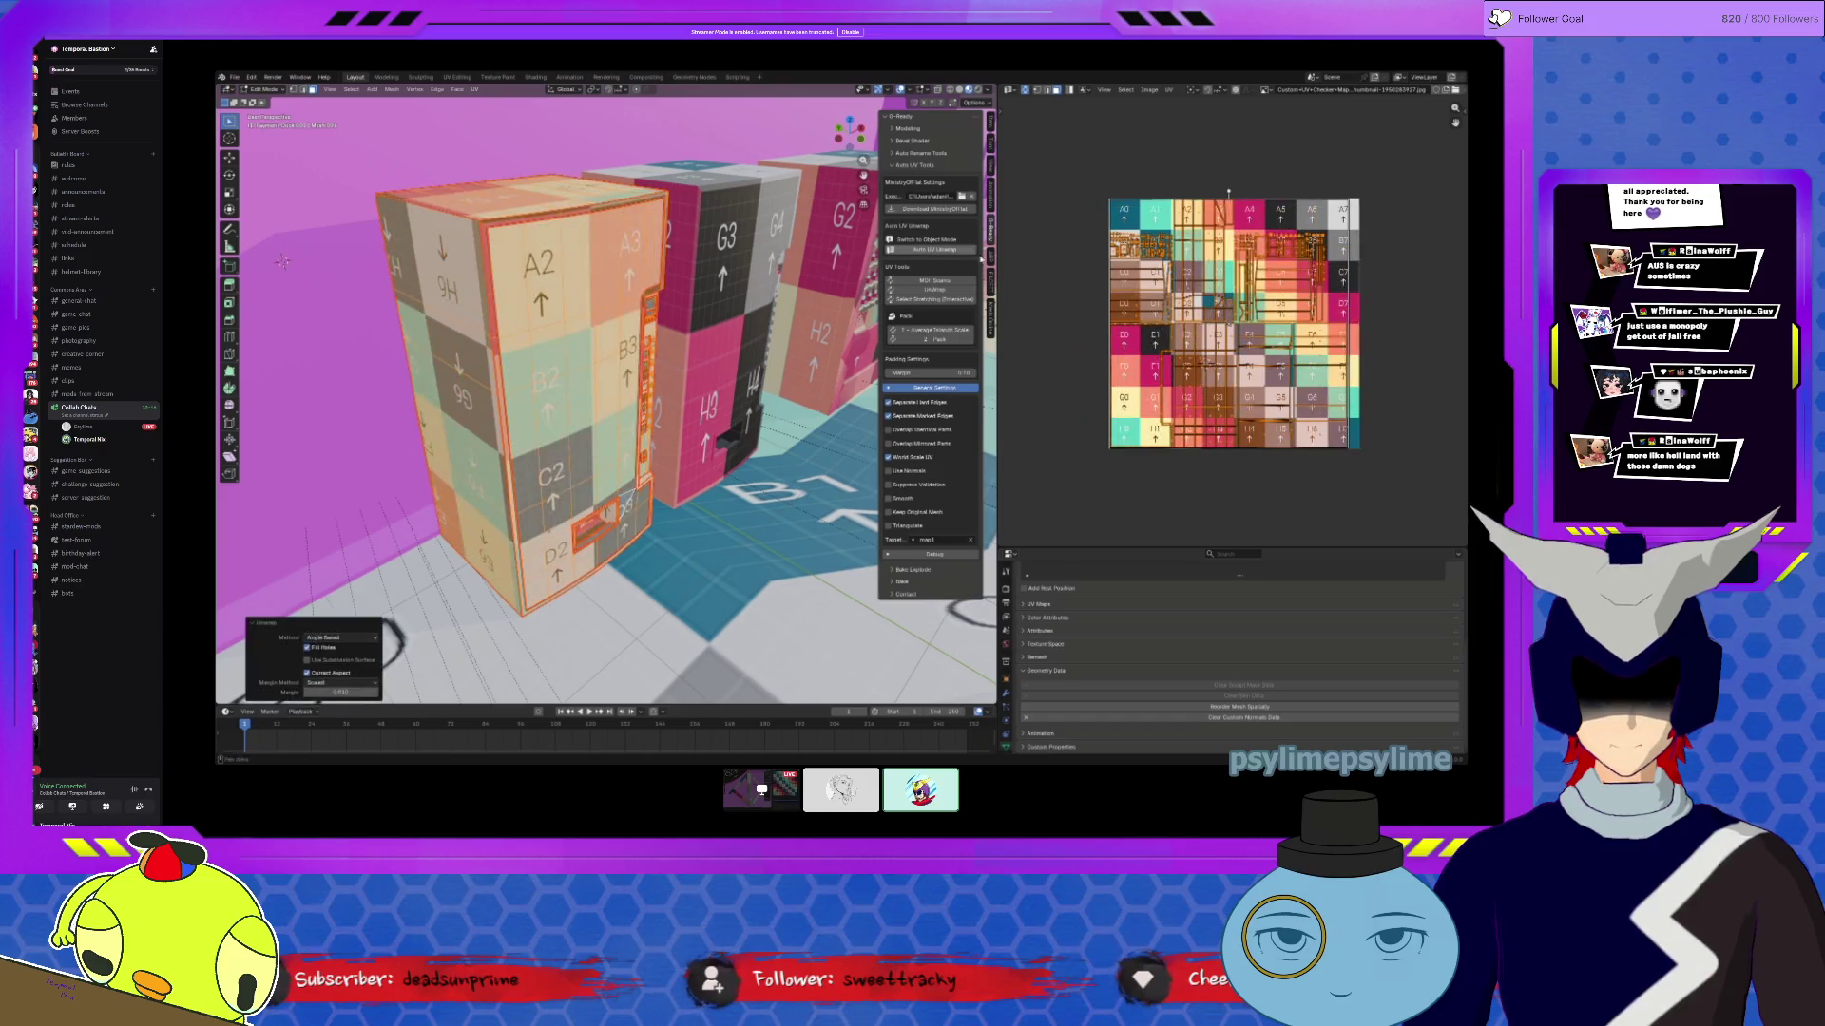
pyautogui.scroll(3, 1234, 375)
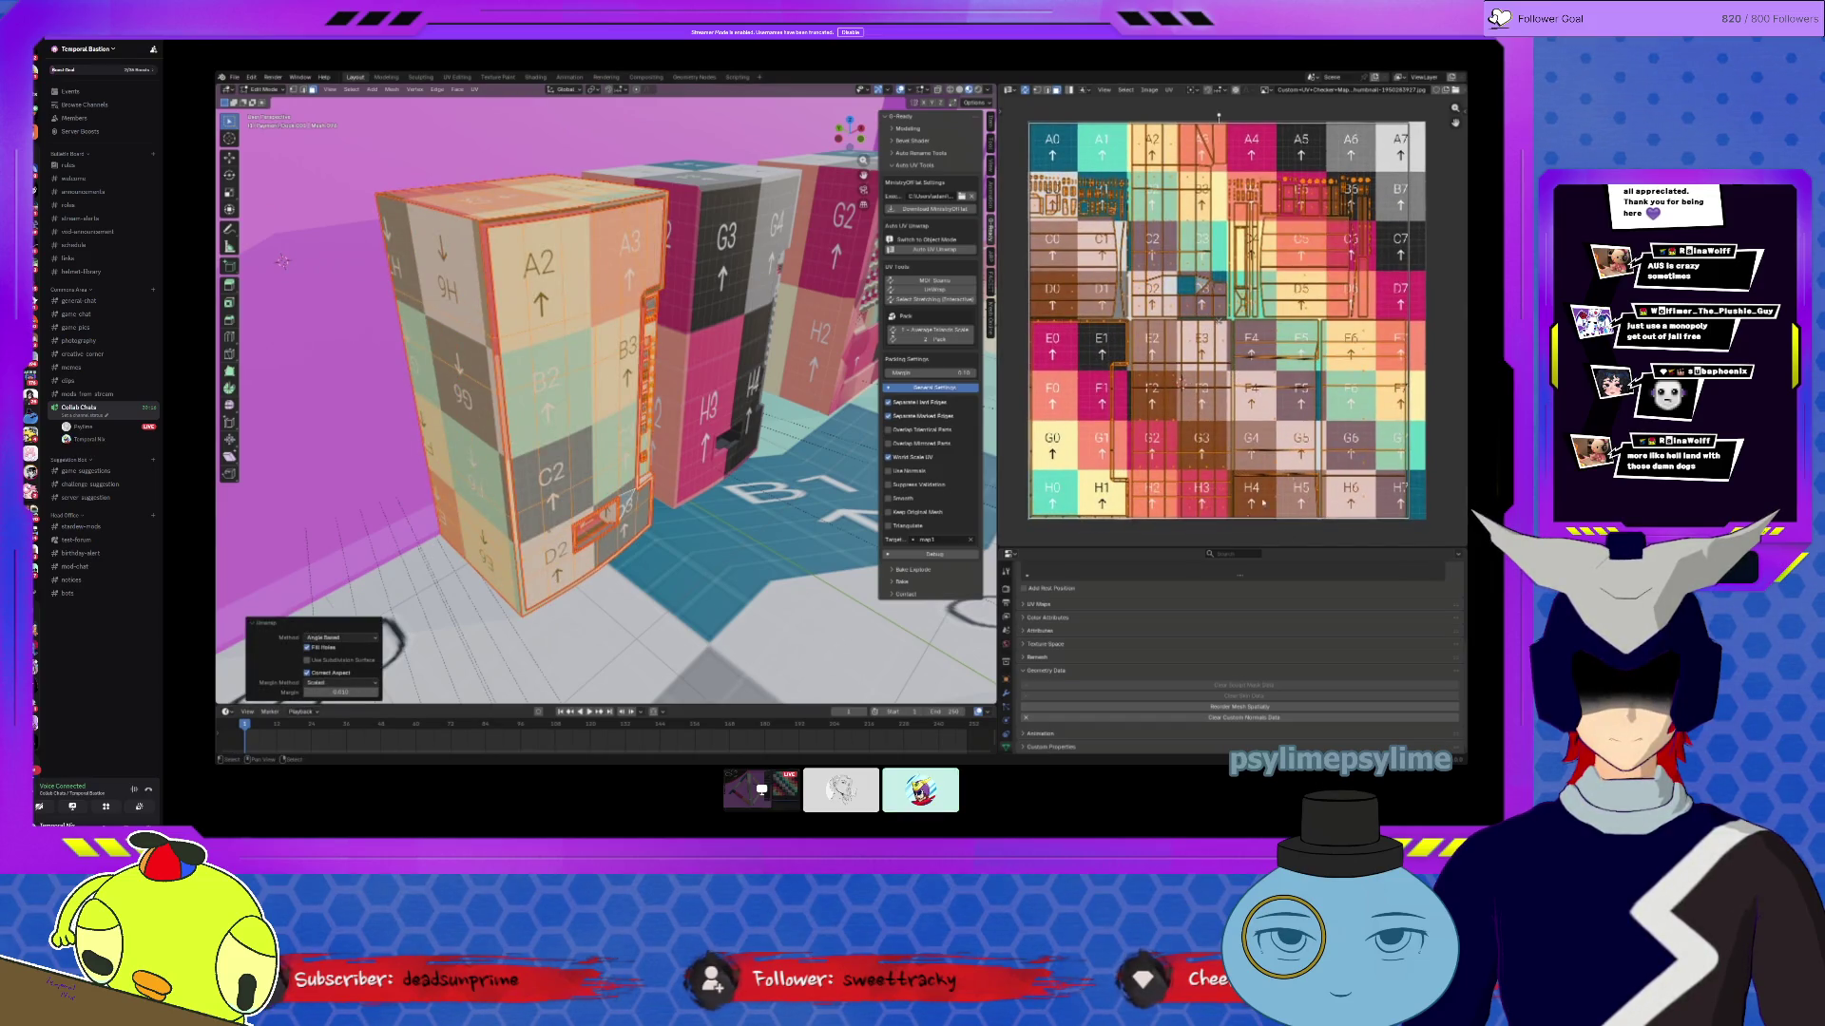
pyautogui.hotkey('ctrl', 'z')
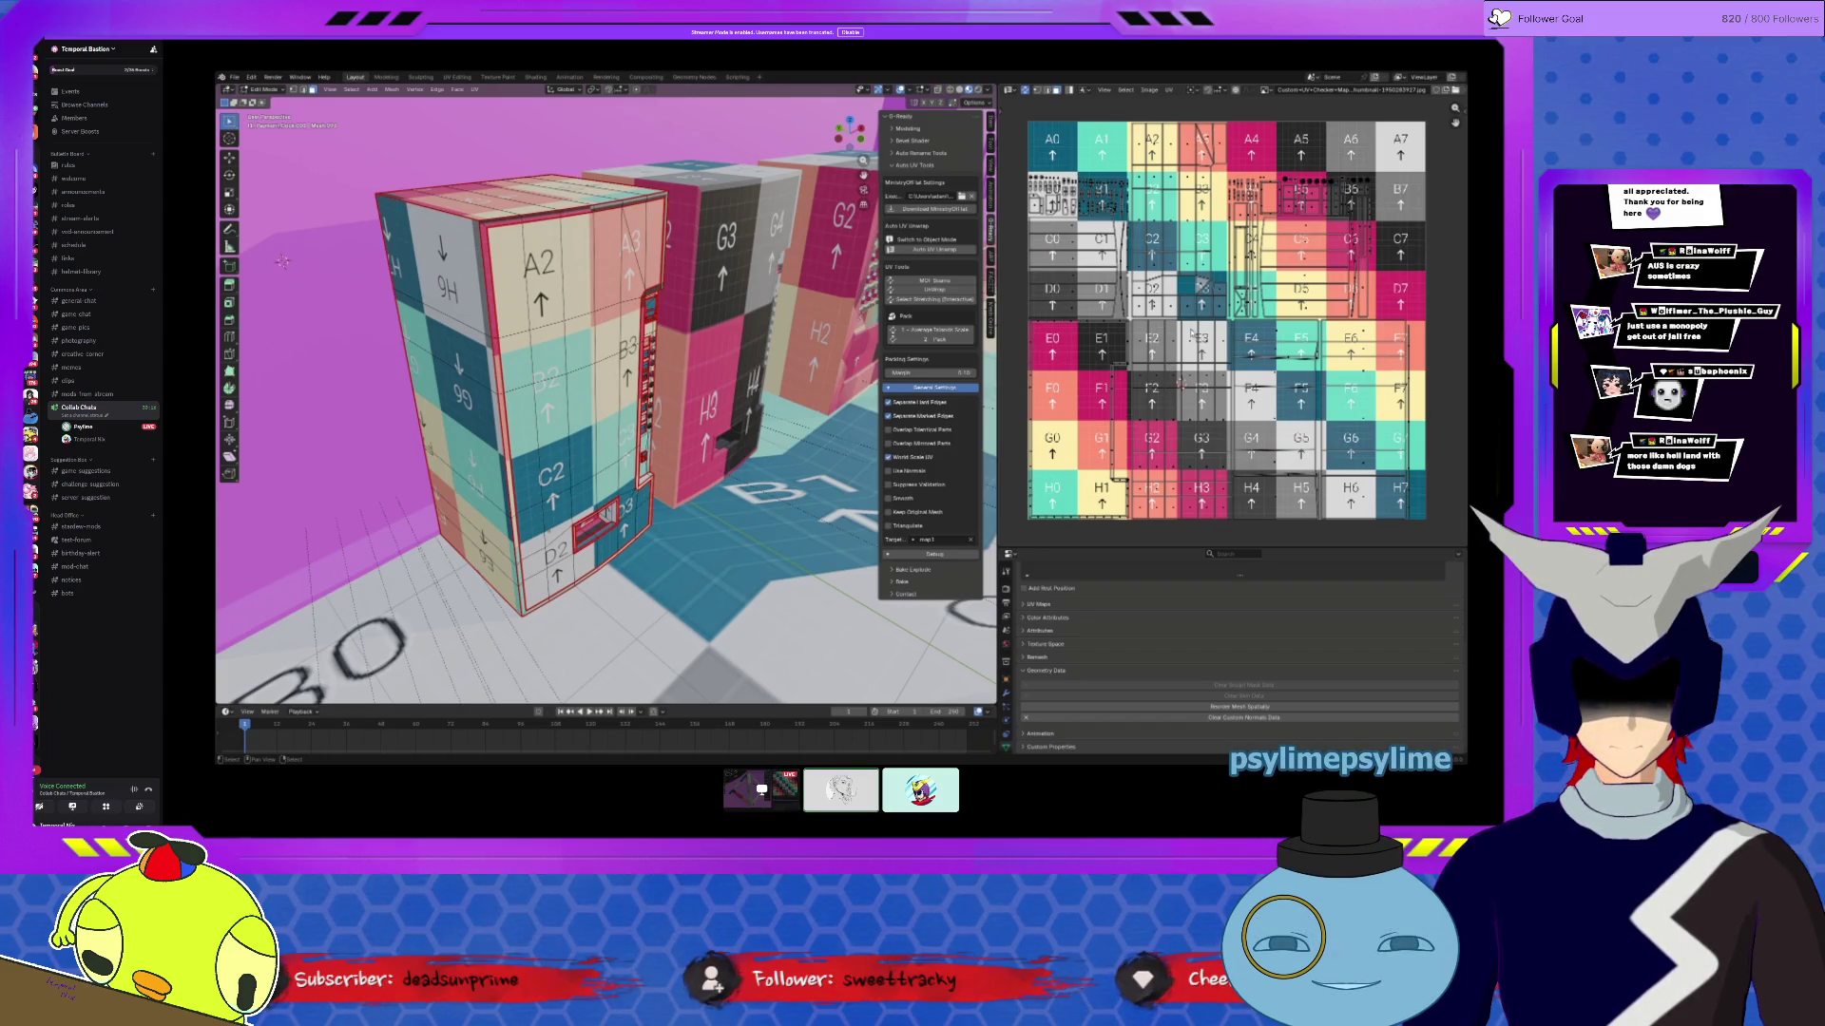
# Step: Select the whole cabinet mesh and pack its UV islands onto the checker texture
pyautogui.moveTo(282, 260)
pyautogui.mouseDown(button='middle')
pyautogui.moveTo(380, 247)
pyautogui.moveTo(518, 382)
pyautogui.mouseUp(button='middle')
pyautogui.moveTo(662, 406); pyautogui.dragTo(807, 247, button='middle')
pyautogui.scroll(1, 818, 237)
pyautogui.press('a')
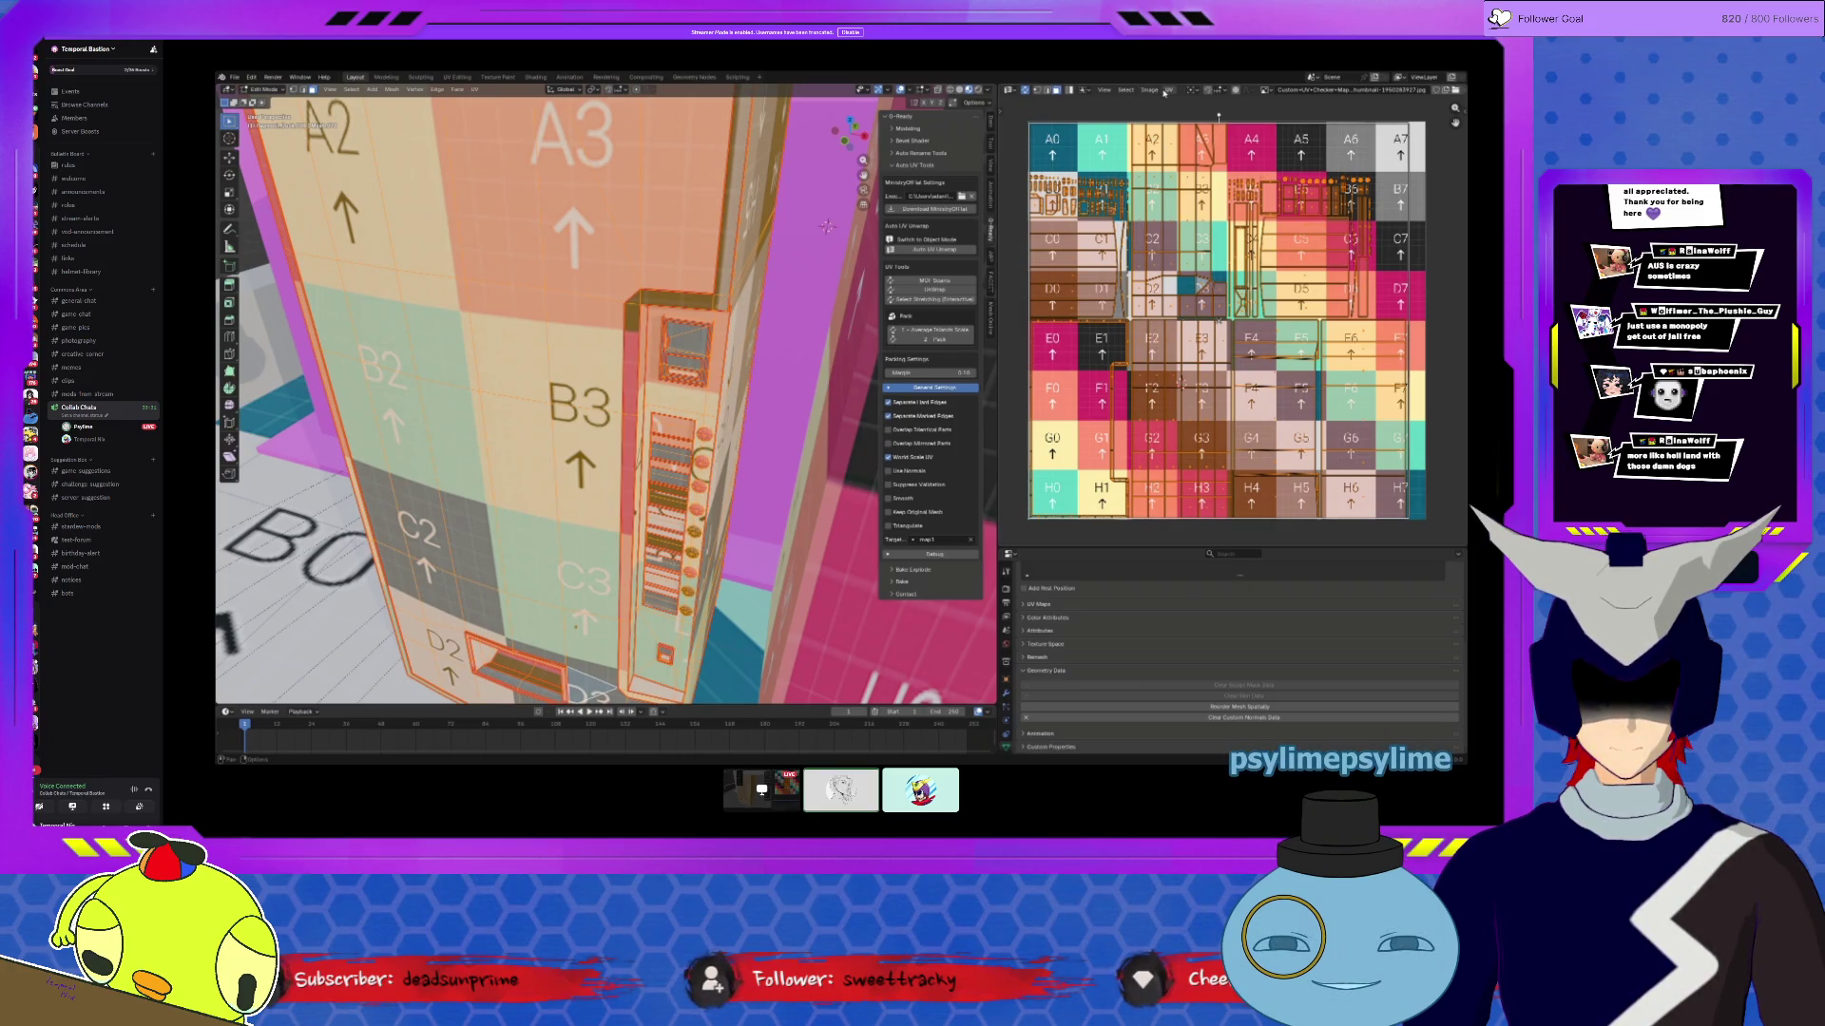
pyautogui.click(1164, 92)
pyautogui.click(1196, 285)
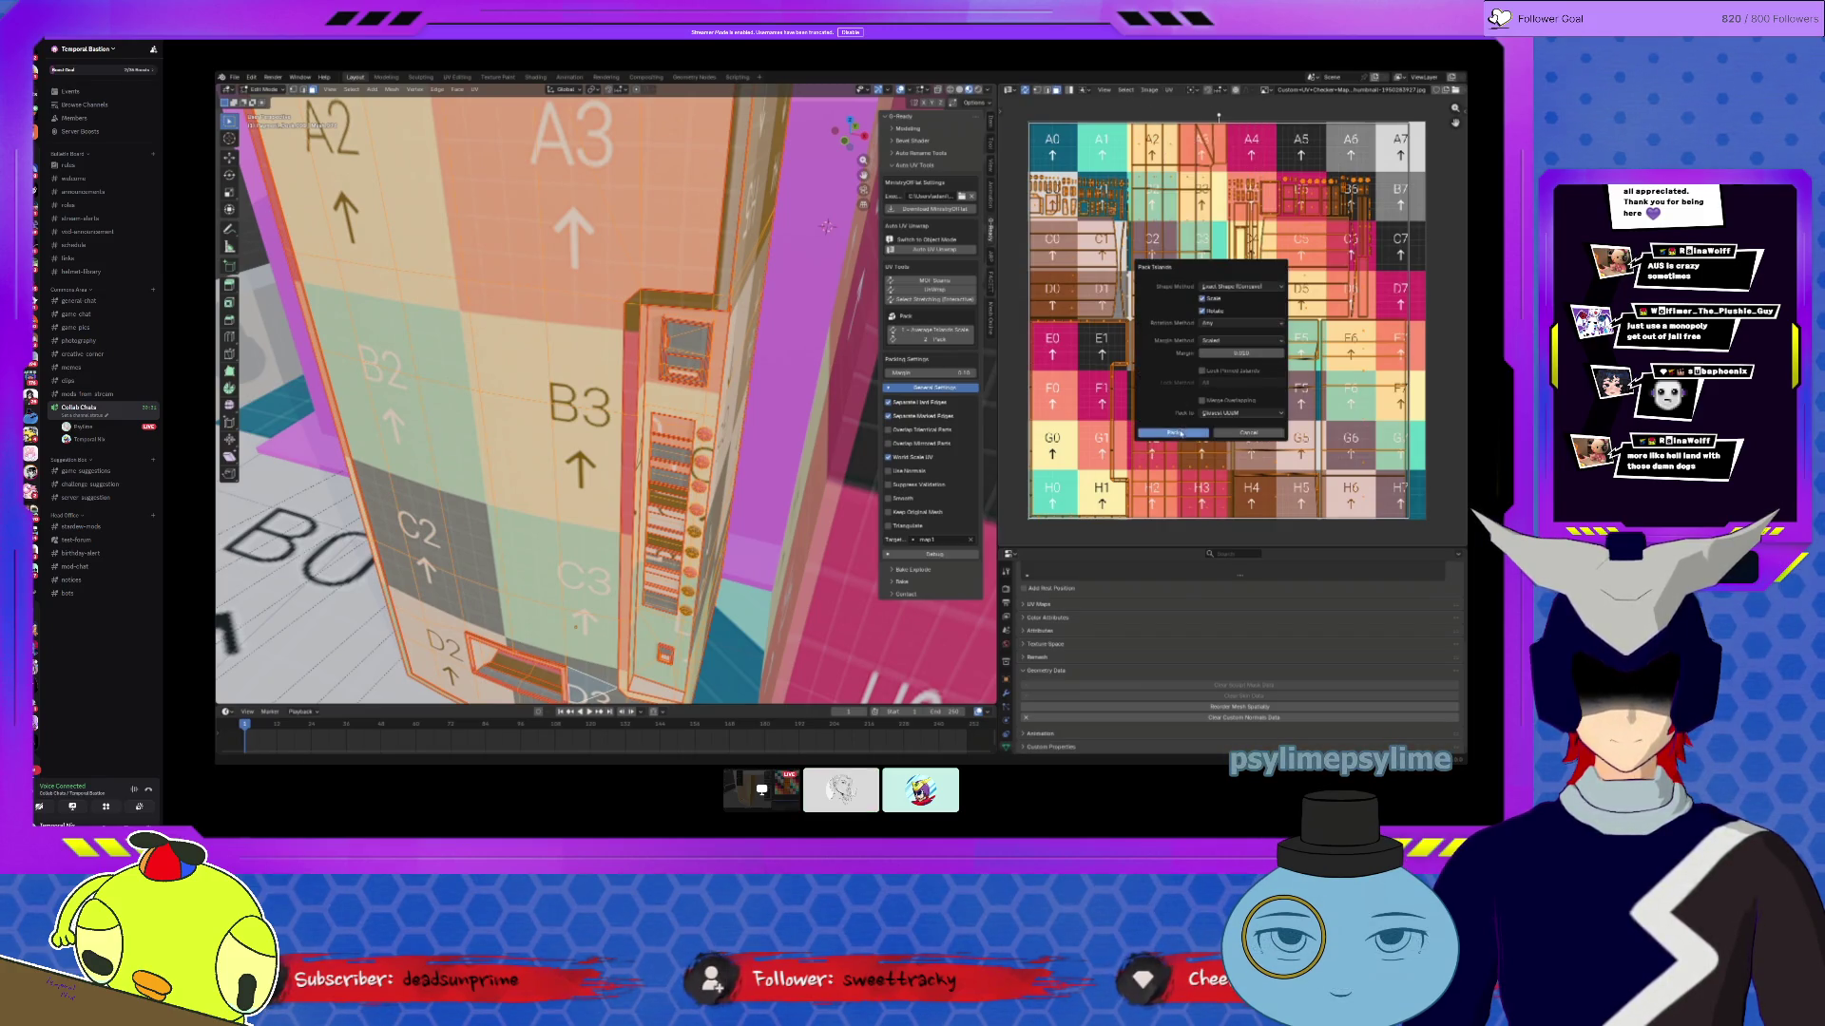
pyautogui.click(1179, 433)
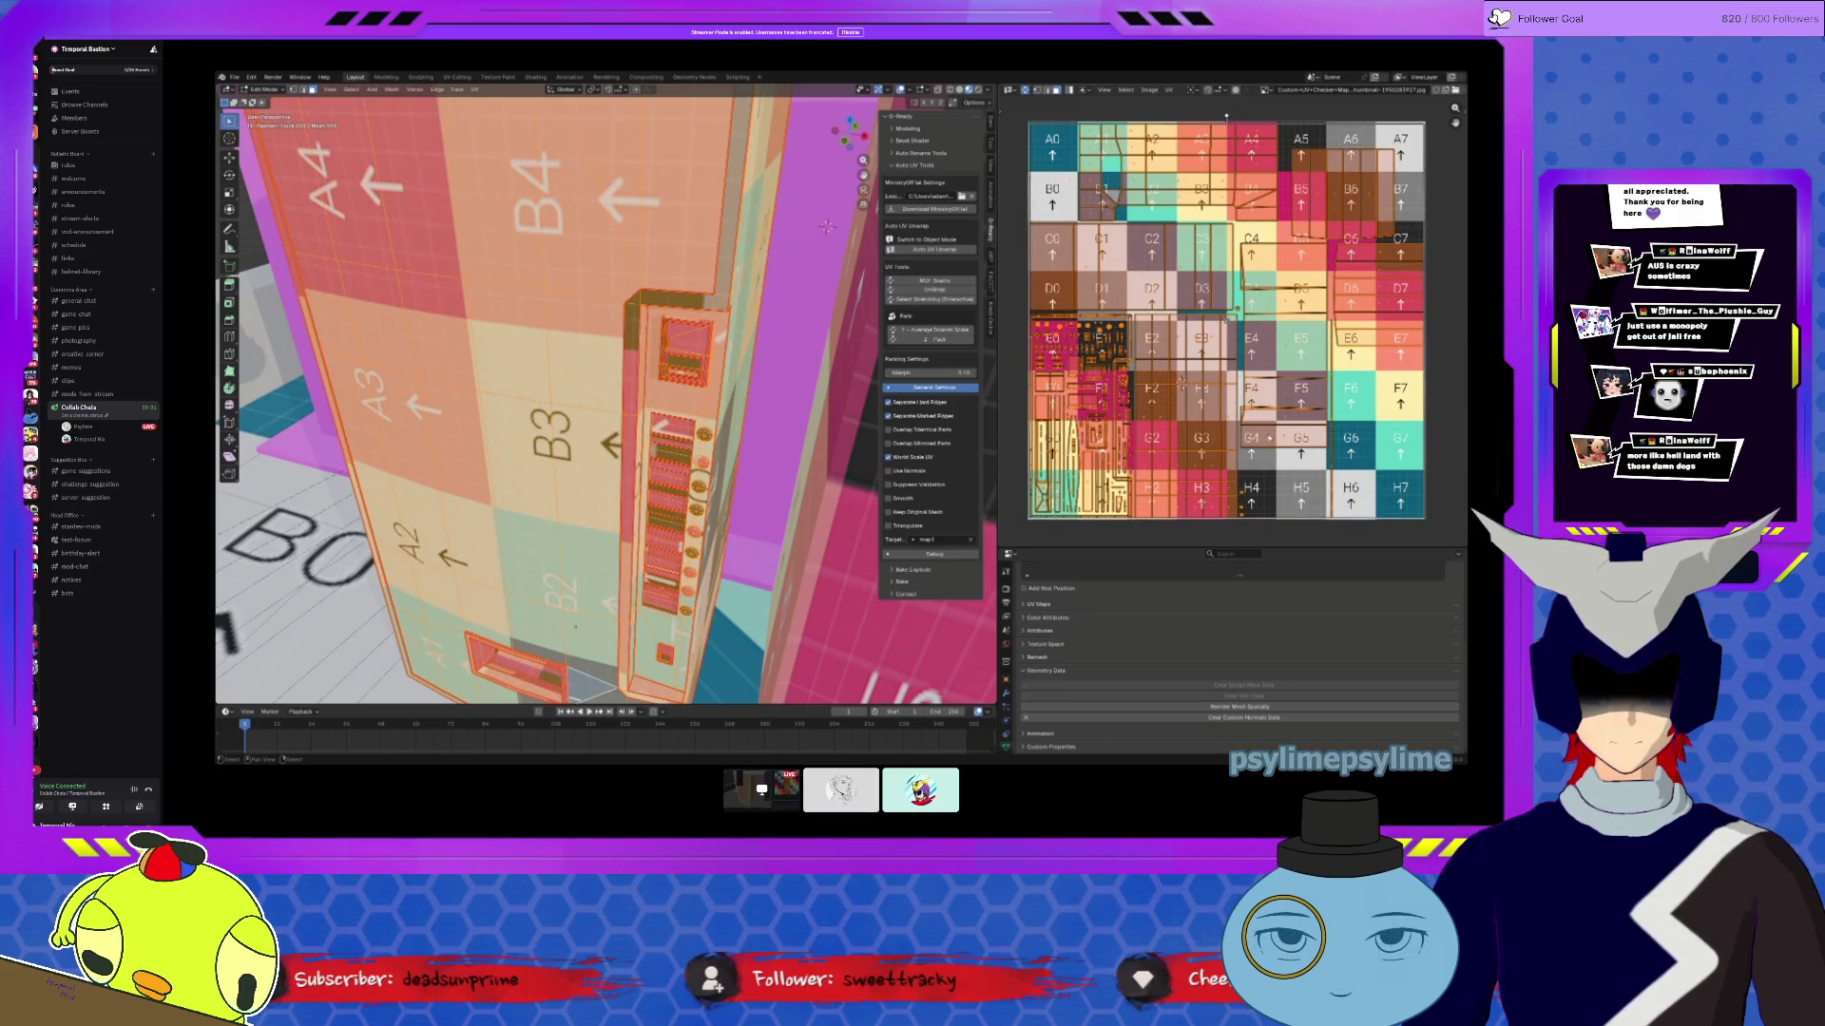
pyautogui.keyDown('shift'); pyautogui.scroll(-2, 1182, 380); pyautogui.keyUp('shift')
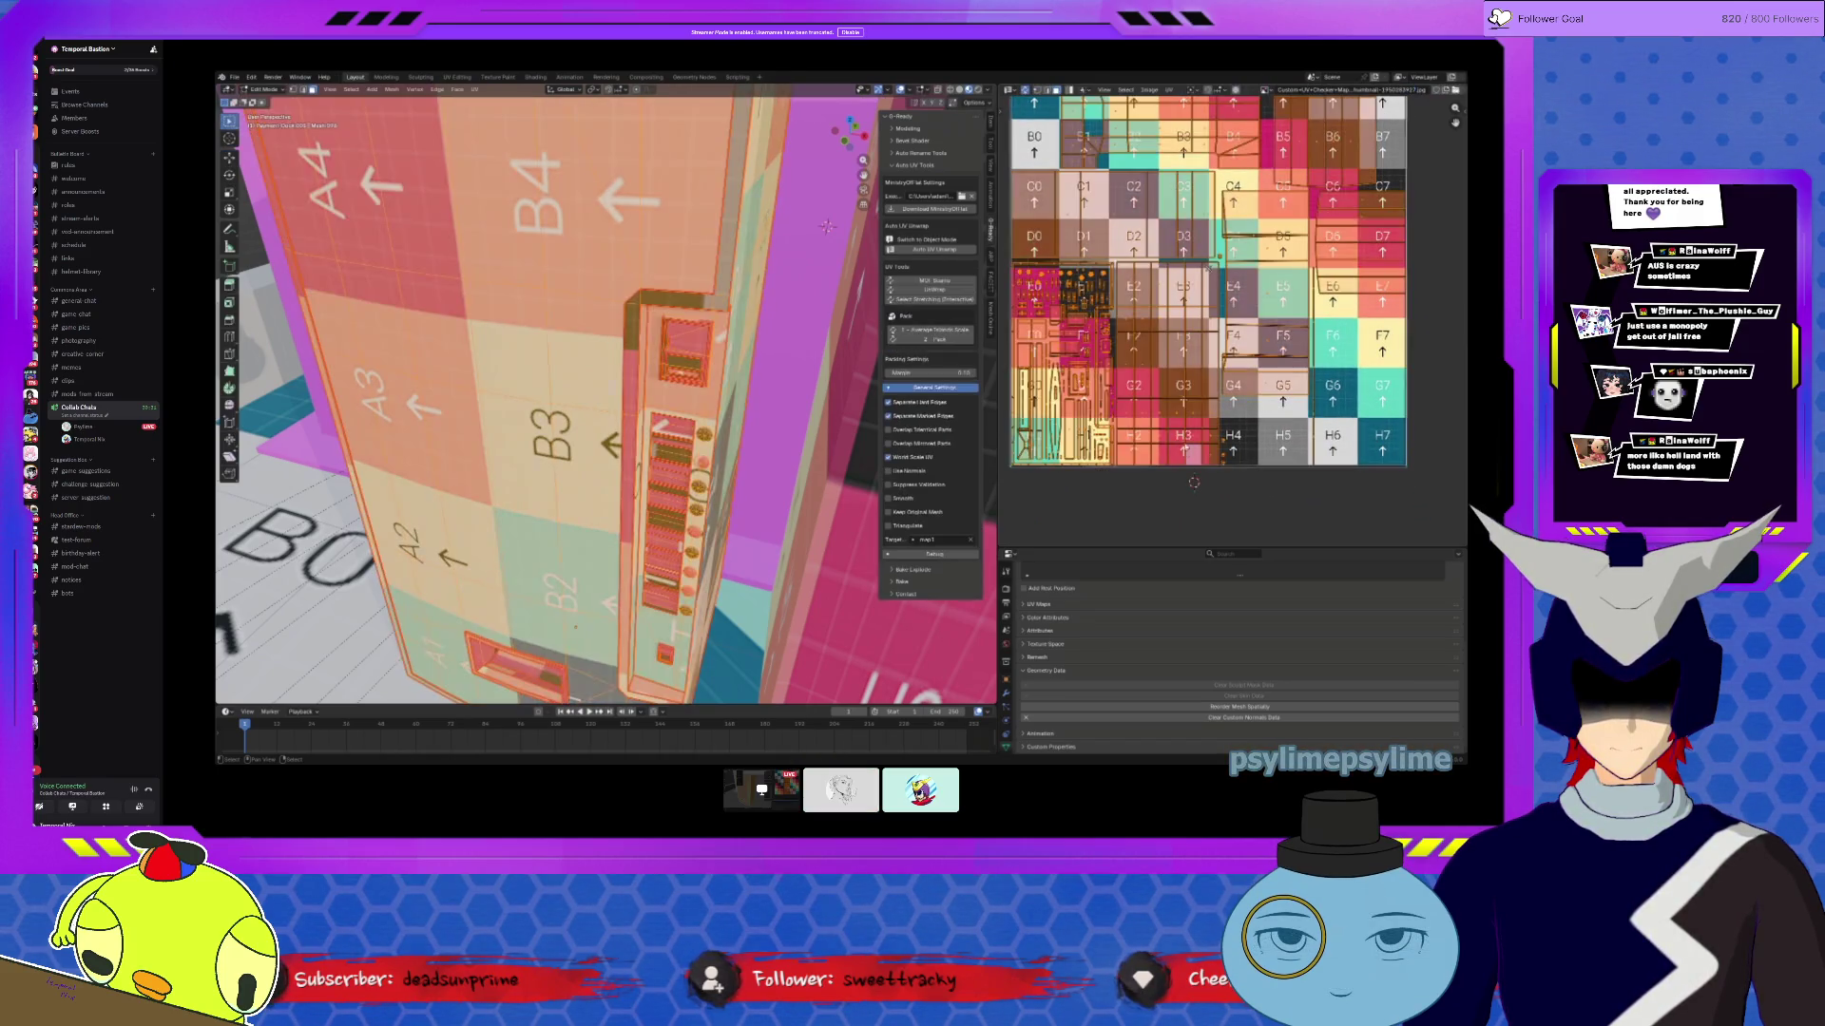
pyautogui.keyDown('shift'); pyautogui.scroll(2, 1188, 370); pyautogui.keyUp('shift')
pyautogui.keyDown('ctrl'); pyautogui.hscroll(-2, 1235, 361); pyautogui.keyUp('ctrl')
pyautogui.moveTo(827, 226)
pyautogui.mouseDown(button='middle')
pyautogui.moveTo(722, 249)
pyautogui.moveTo(687, 478)
pyautogui.moveTo(619, 410)
pyautogui.mouseUp(button='middle')
# Step: Select the satellite dish and unwrap its mesh in Edit Mode
pyautogui.press('Tab')
pyautogui.scroll(3, 619, 410)
pyautogui.click(567, 282)
pyautogui.press('Tab')
pyautogui.moveTo(568, 281); pyautogui.dragTo(504, 323, button='middle')
pyautogui.click(474, 89)
pyautogui.click(490, 101)
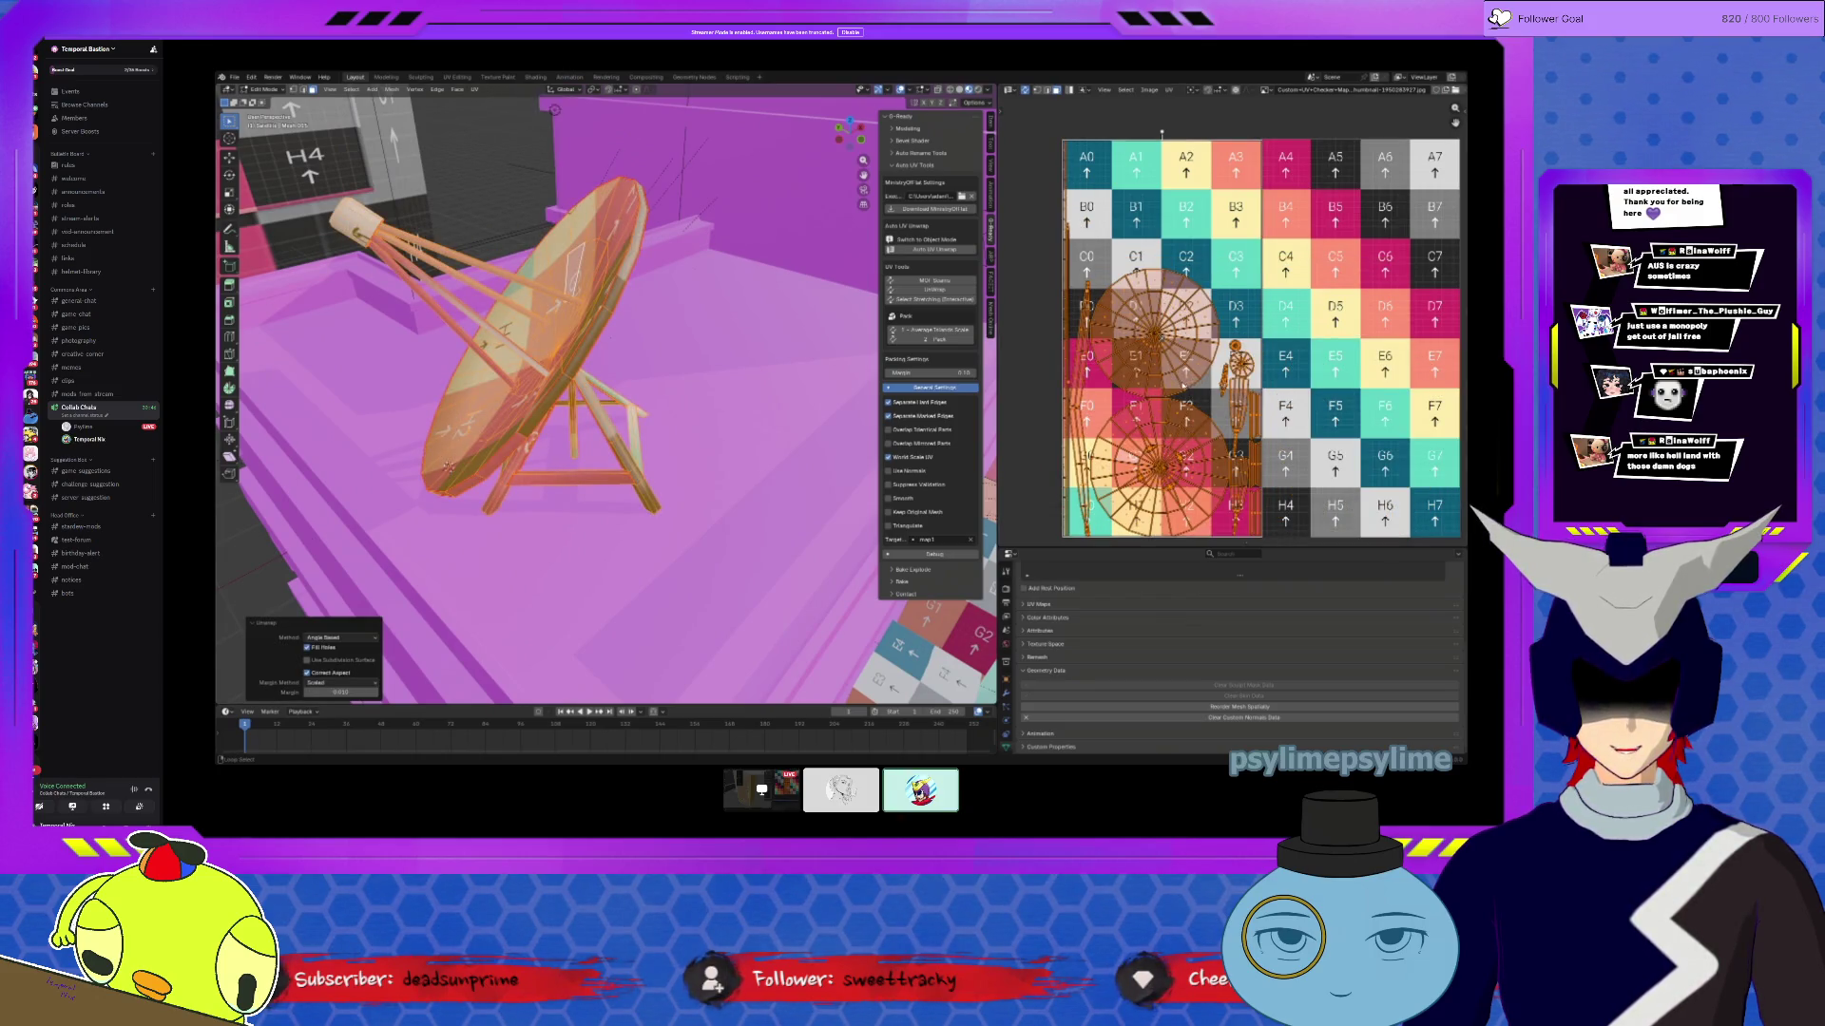
# Step: Pack the satellite dish's UV islands to fill the tile and return to Object Mode
pyautogui.hotkey('ctrl', 'p')
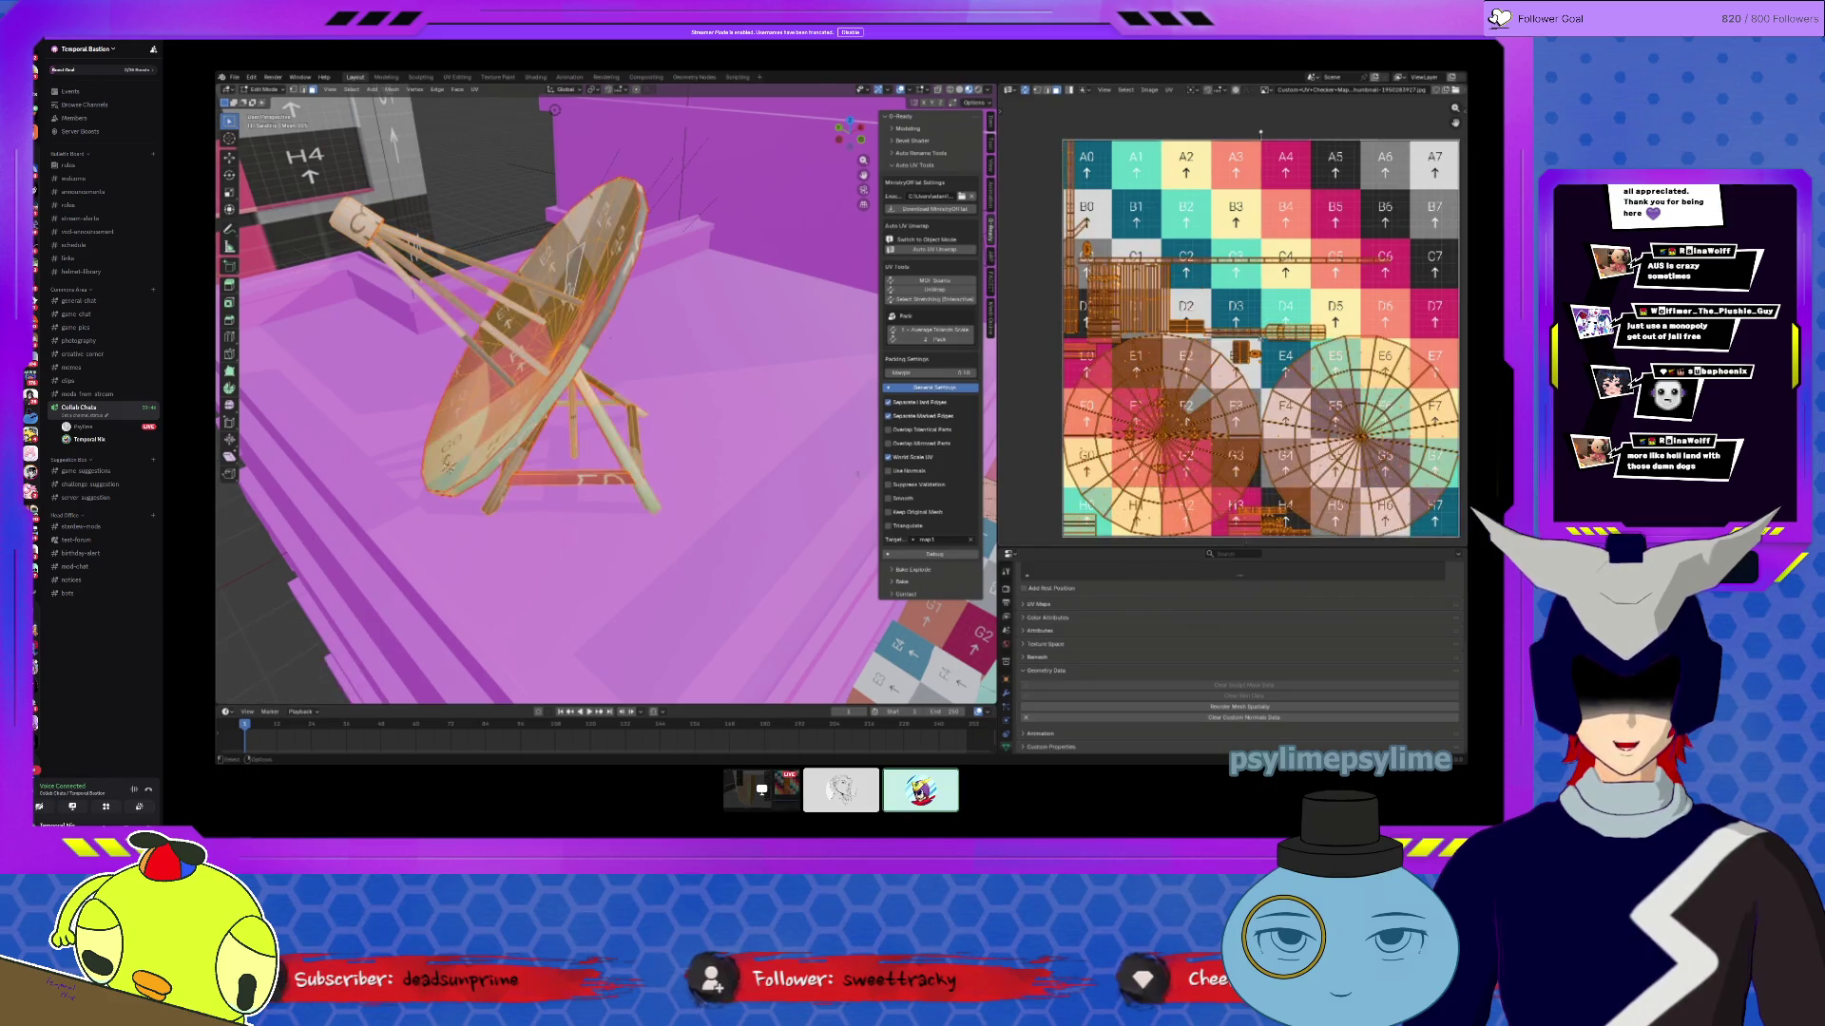
pyautogui.press('Tab')
pyautogui.moveTo(798, 432)
pyautogui.mouseDown(button='middle')
pyautogui.moveTo(551, 482)
pyautogui.moveTo(792, 385)
pyautogui.mouseUp(button='middle')
pyautogui.scroll(5, 626, 454)
# Step: Select every face of the walkway floor in Edit Mode
pyautogui.click(551, 482)
pyautogui.press('Tab')
pyautogui.press('a')
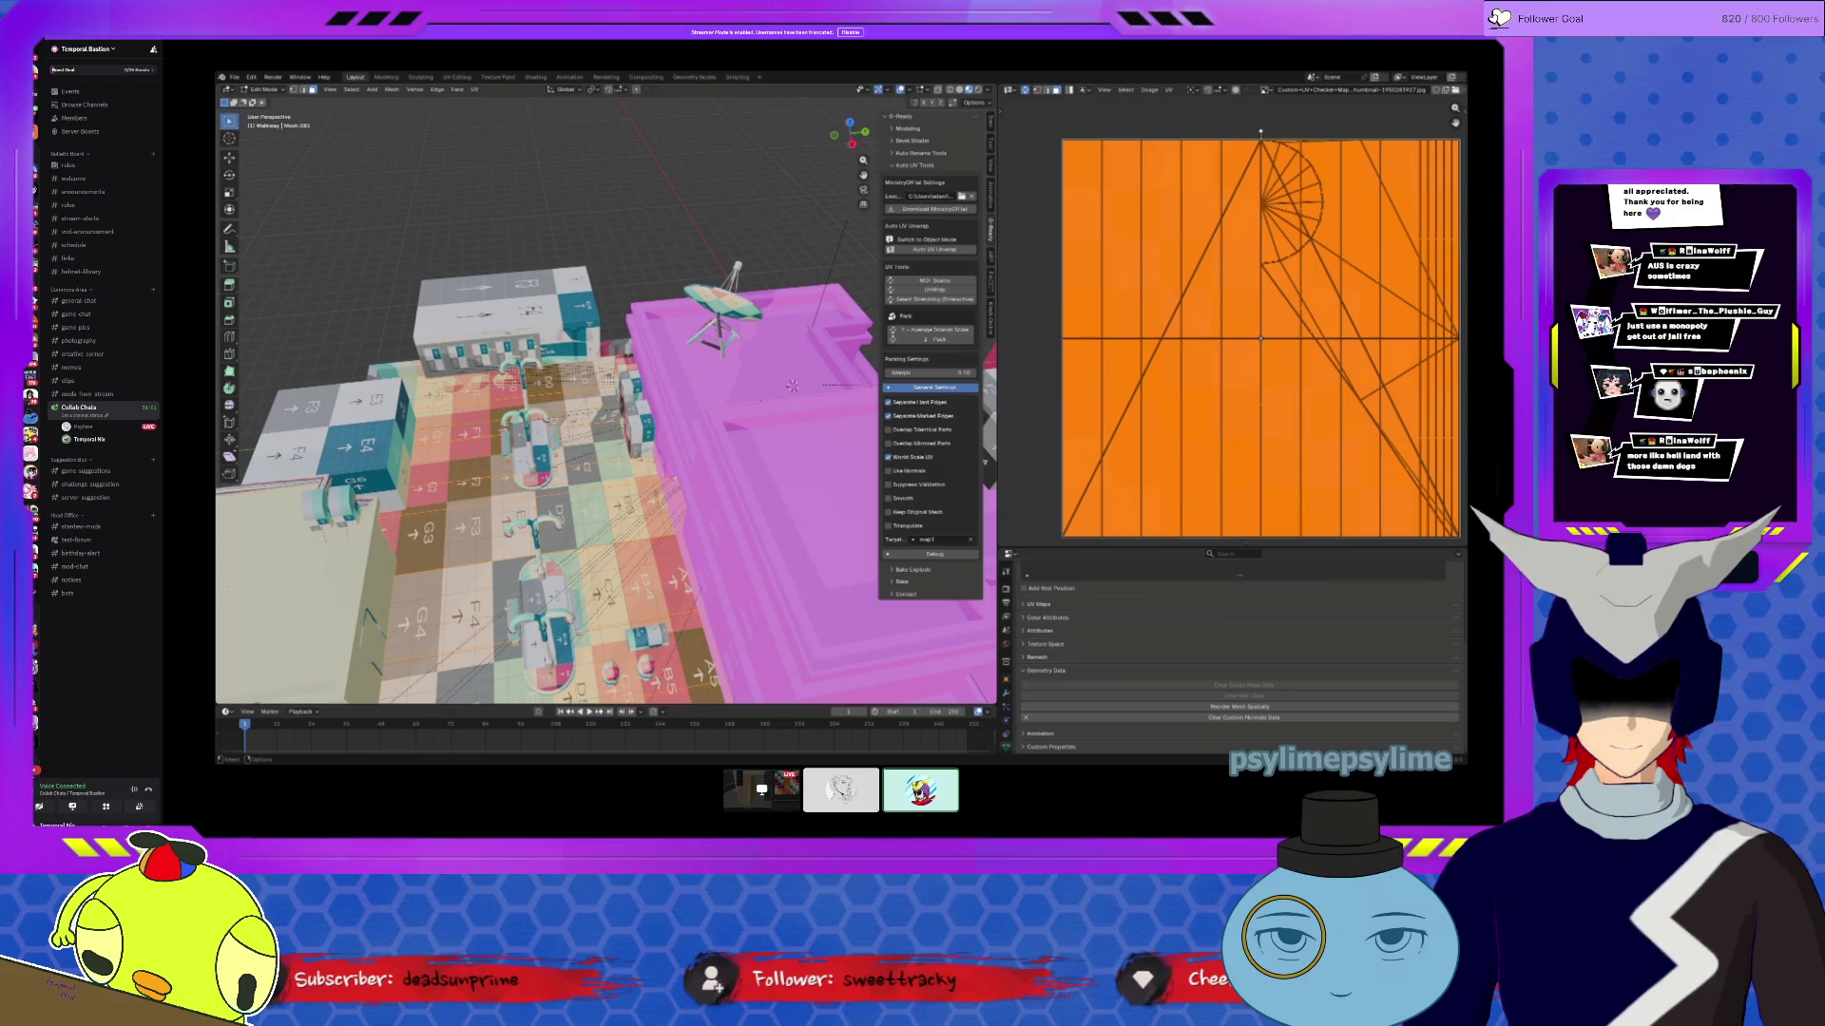
pyautogui.scroll(5, 792, 385)
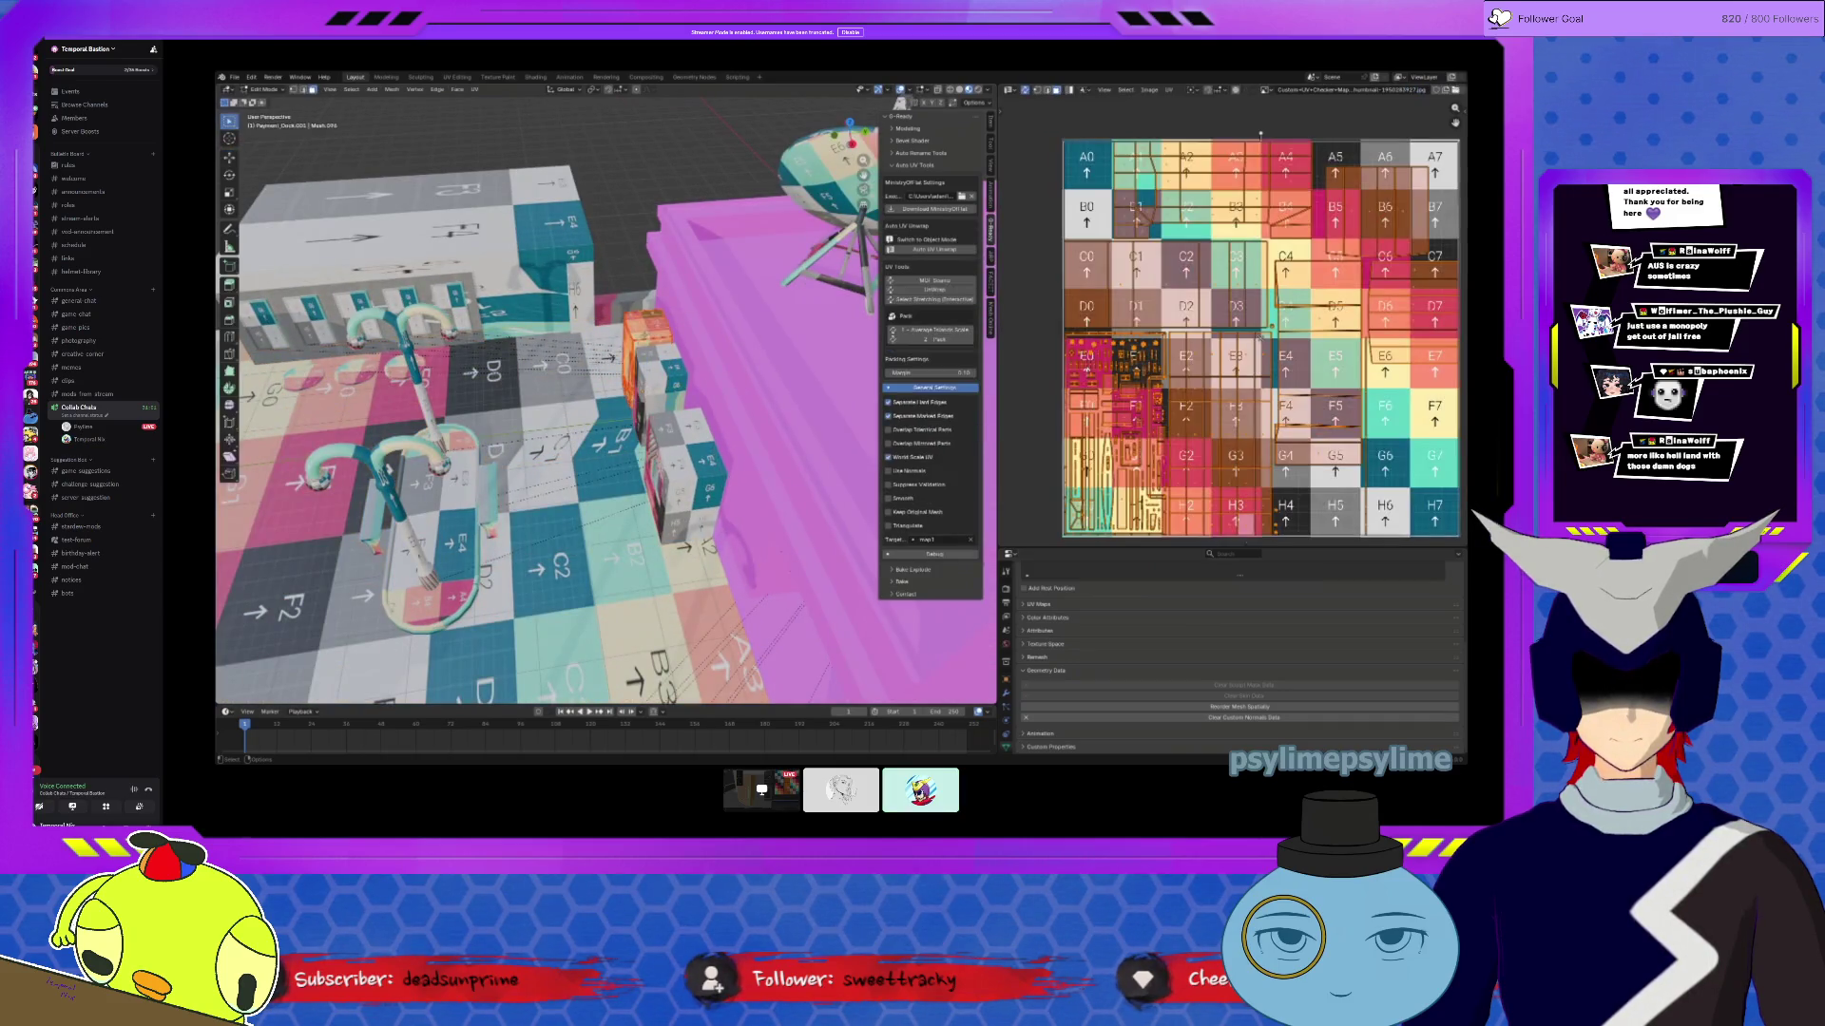
# Step: Select the snack machine and its G3 shelf coil spirals, viewing the coils' checker UVs from several angles
pyautogui.click(670, 457)
pyautogui.press('KP_Decimal')
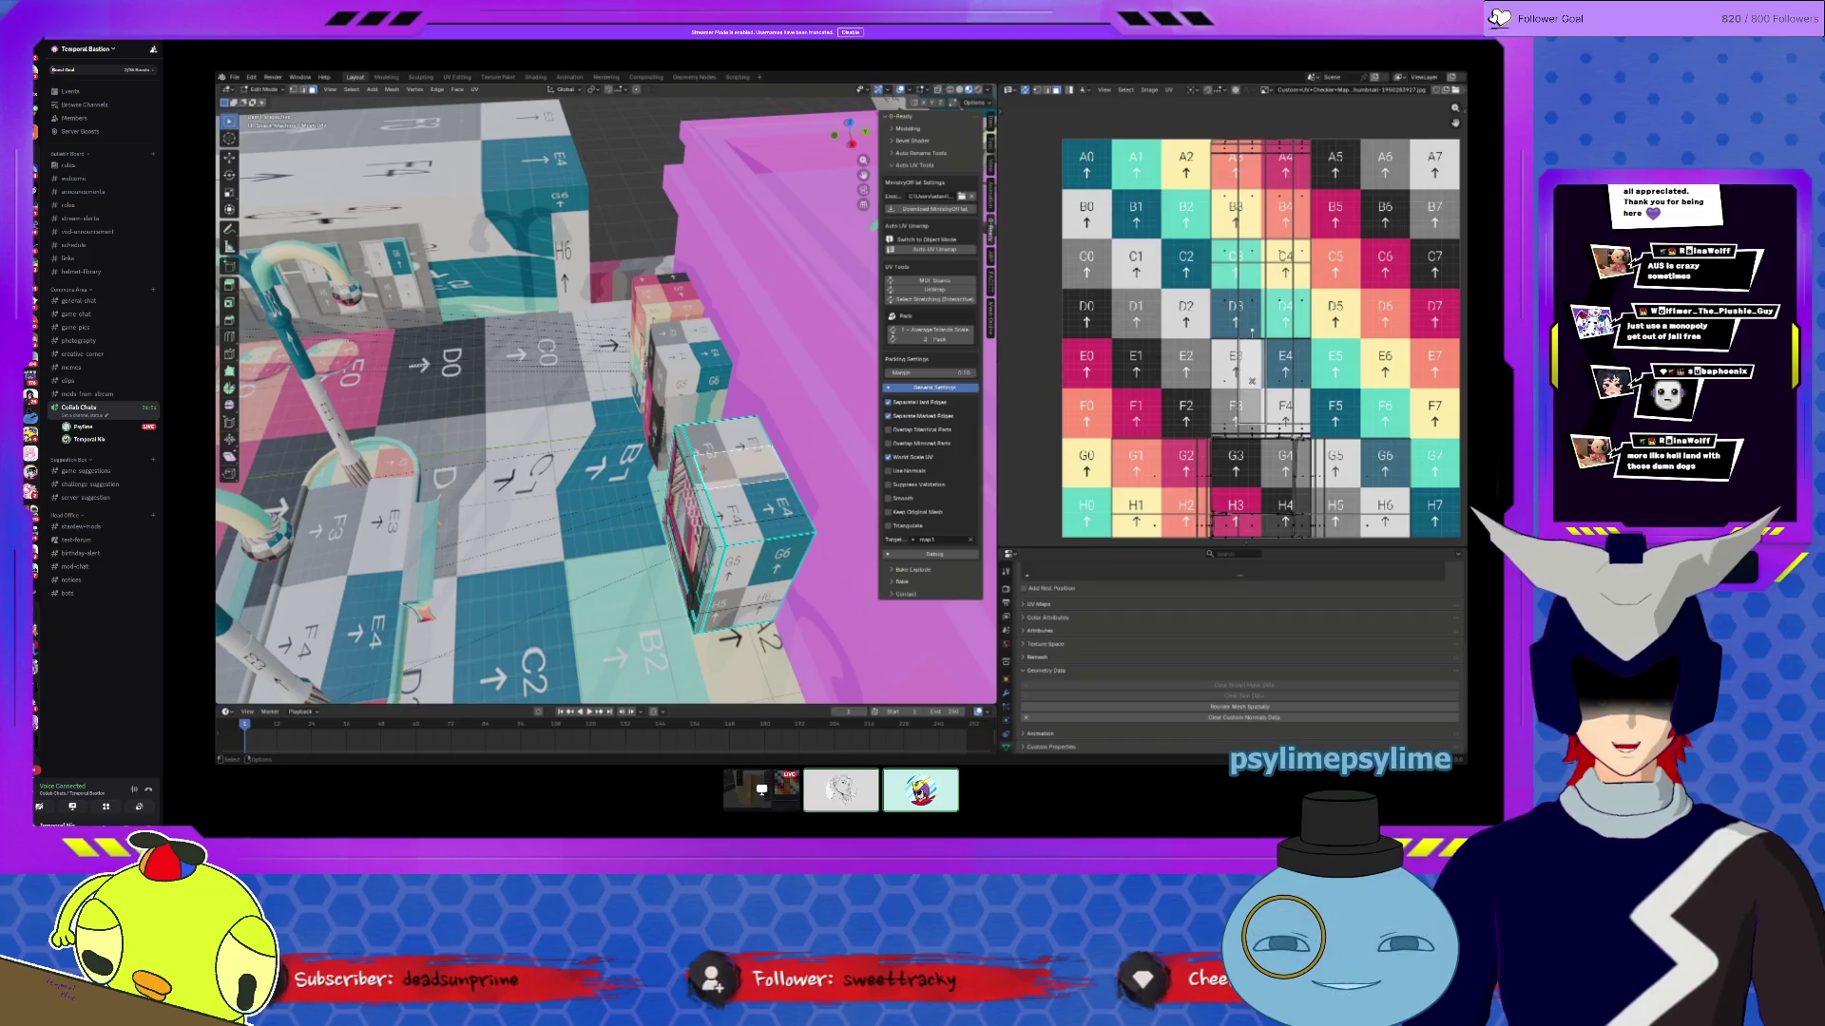
pyautogui.moveTo(608, 323); pyautogui.dragTo(660, 291, button='middle')
pyautogui.scroll(5, 444, 432)
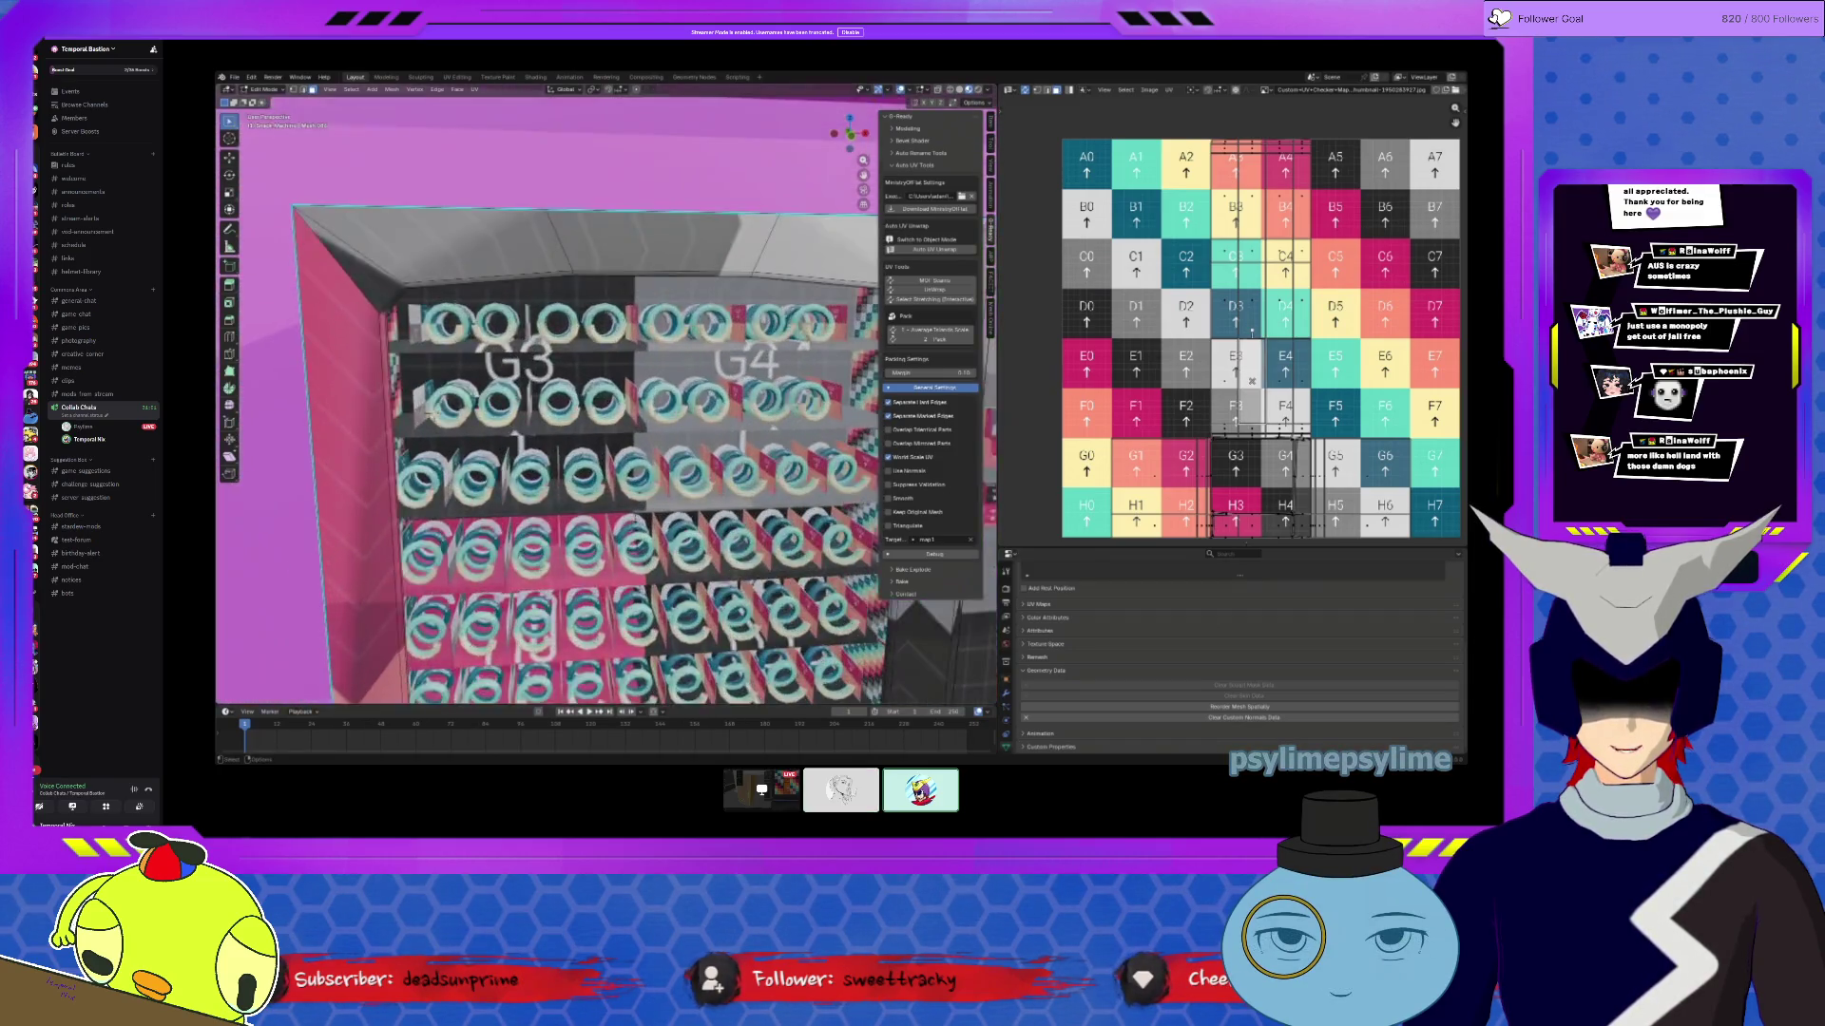
pyautogui.click(447, 399)
pyautogui.moveTo(608, 399)
pyautogui.mouseDown(button='middle')
pyautogui.moveTo(475, 443)
pyautogui.moveTo(580, 408)
pyautogui.mouseUp(button='middle')
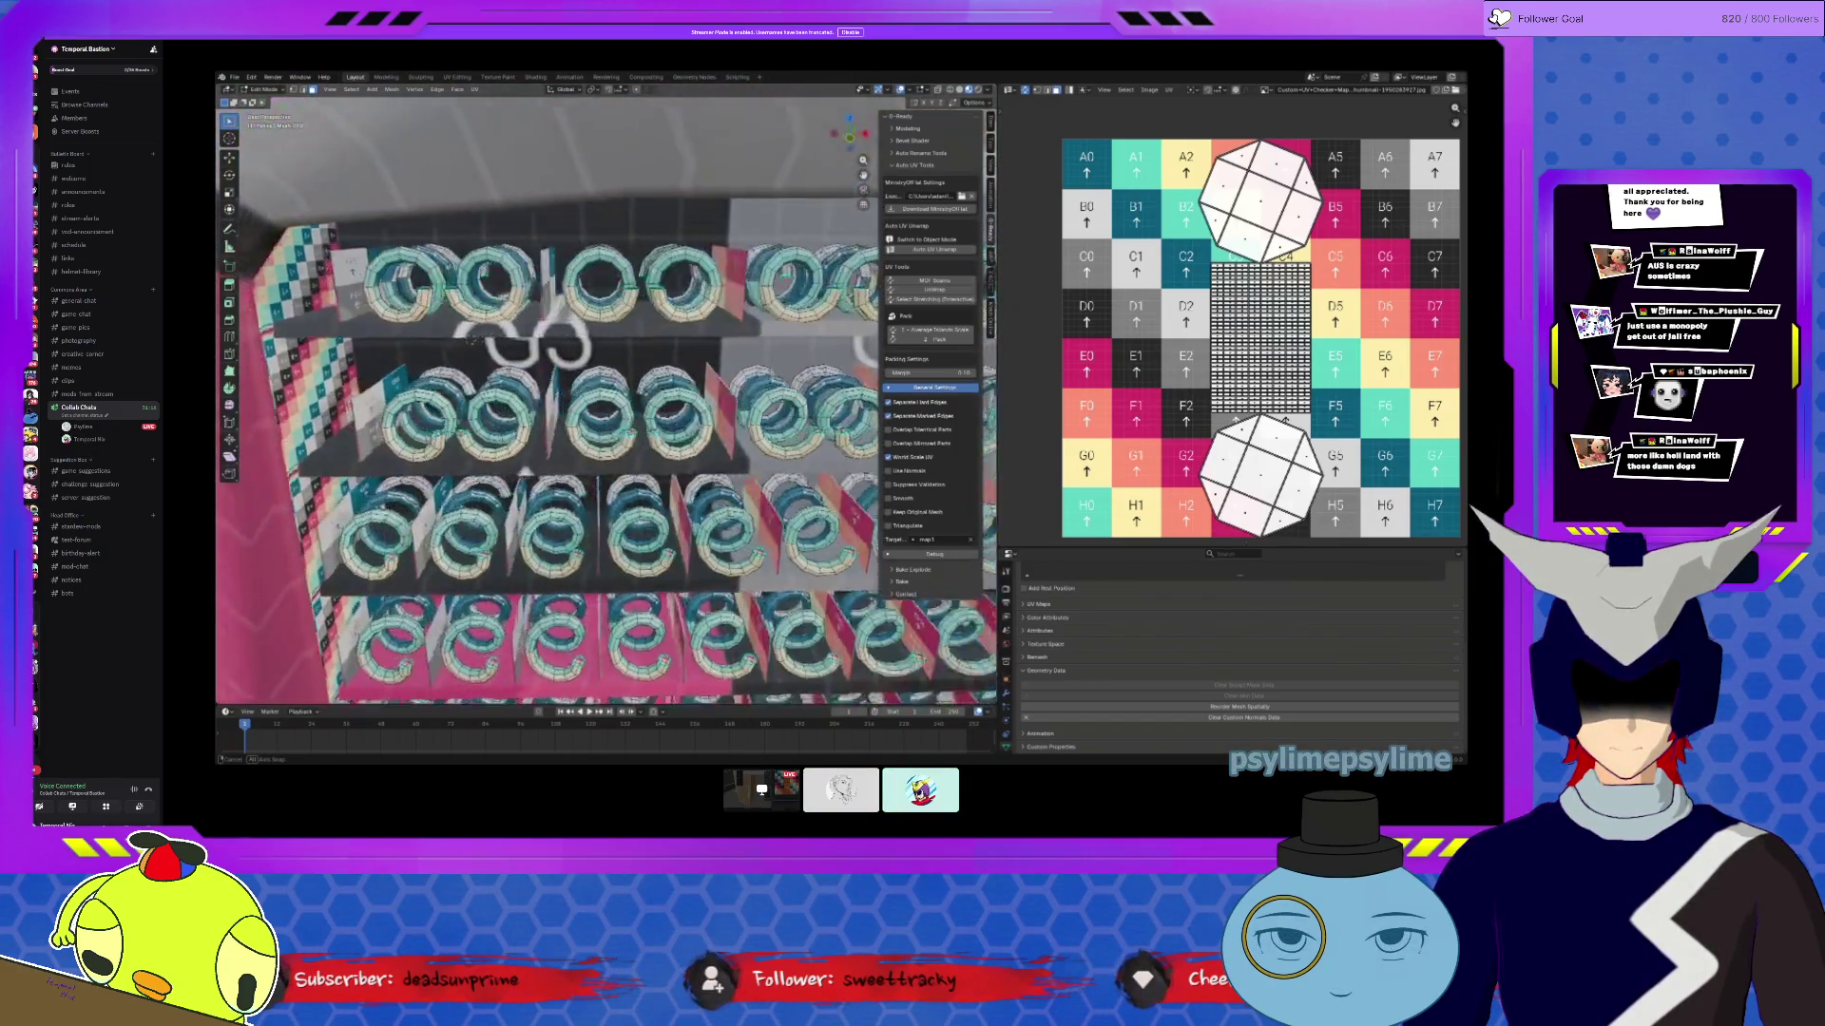
pyautogui.moveTo(395, 351); pyautogui.dragTo(491, 358, button='middle')
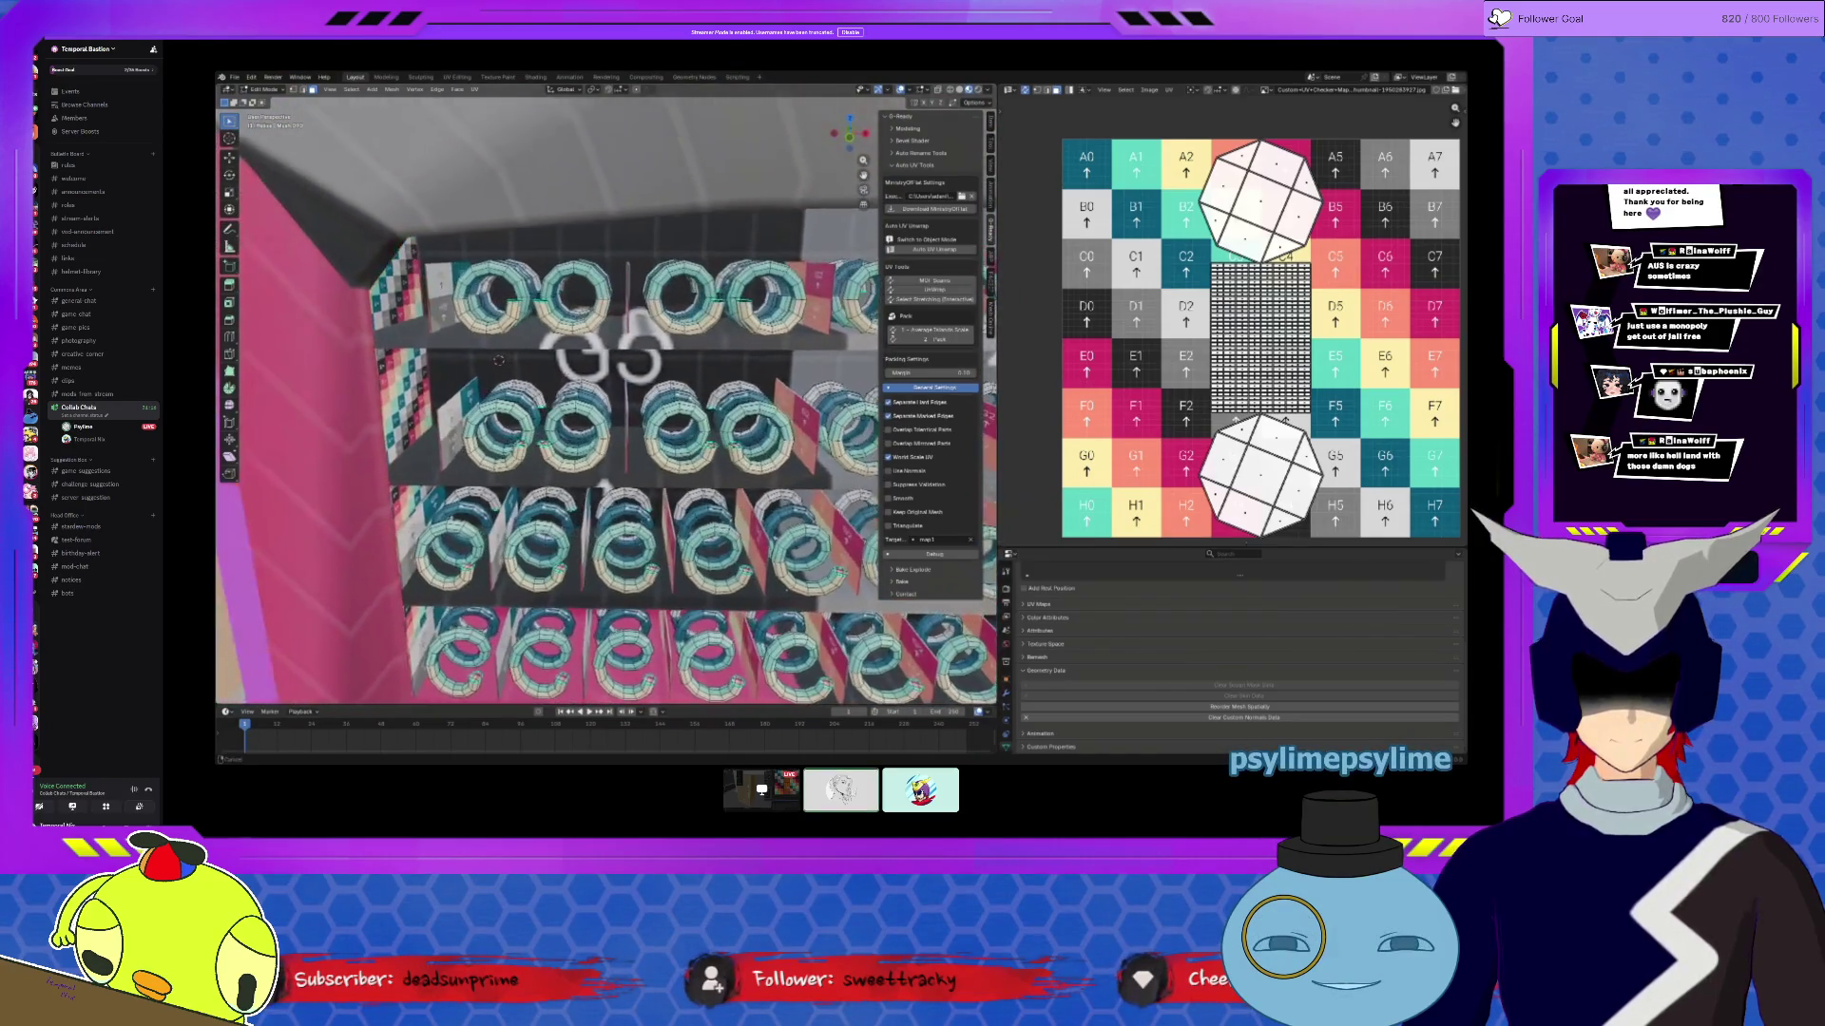
pyautogui.moveTo(669, 377)
pyautogui.mouseDown(button='middle')
pyautogui.moveTo(514, 403)
pyautogui.moveTo(656, 382)
pyautogui.mouseUp(button='middle')
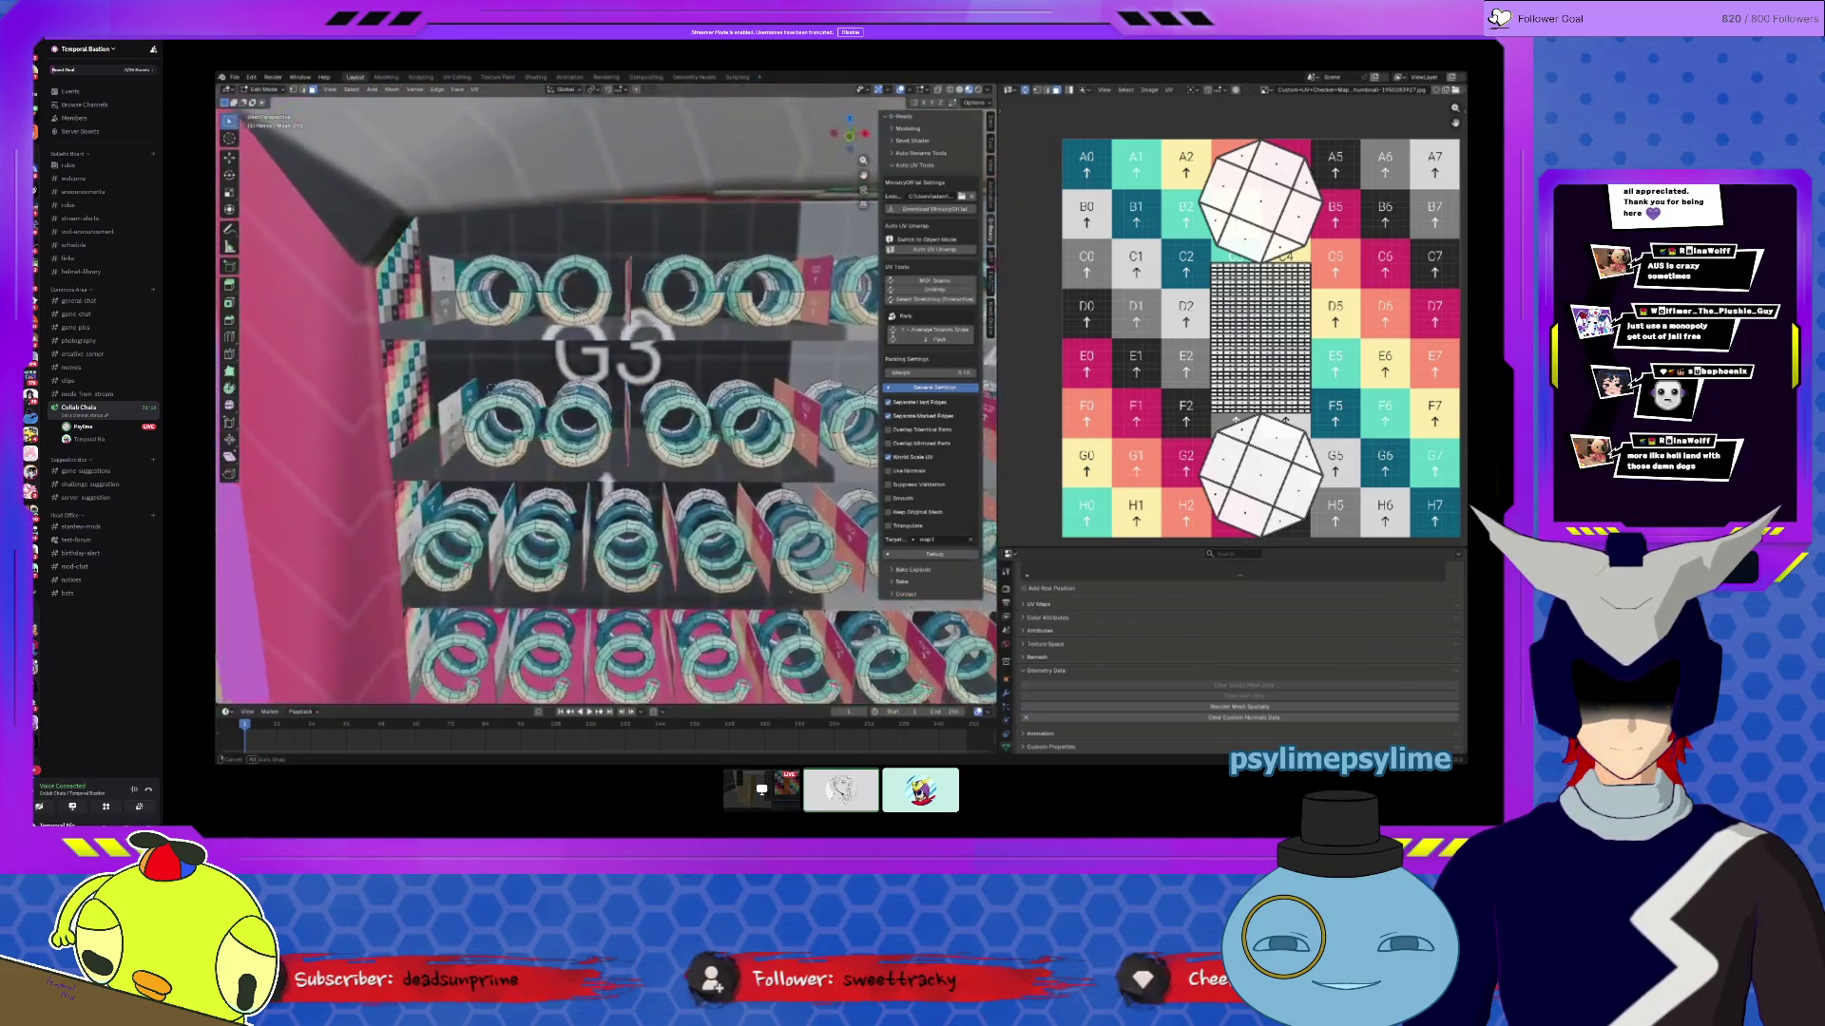
pyautogui.moveTo(656, 382)
pyautogui.mouseDown(button='middle')
pyautogui.moveTo(532, 399)
pyautogui.moveTo(478, 358)
pyautogui.moveTo(513, 361)
pyautogui.moveTo(480, 360)
pyautogui.mouseUp(button='middle')
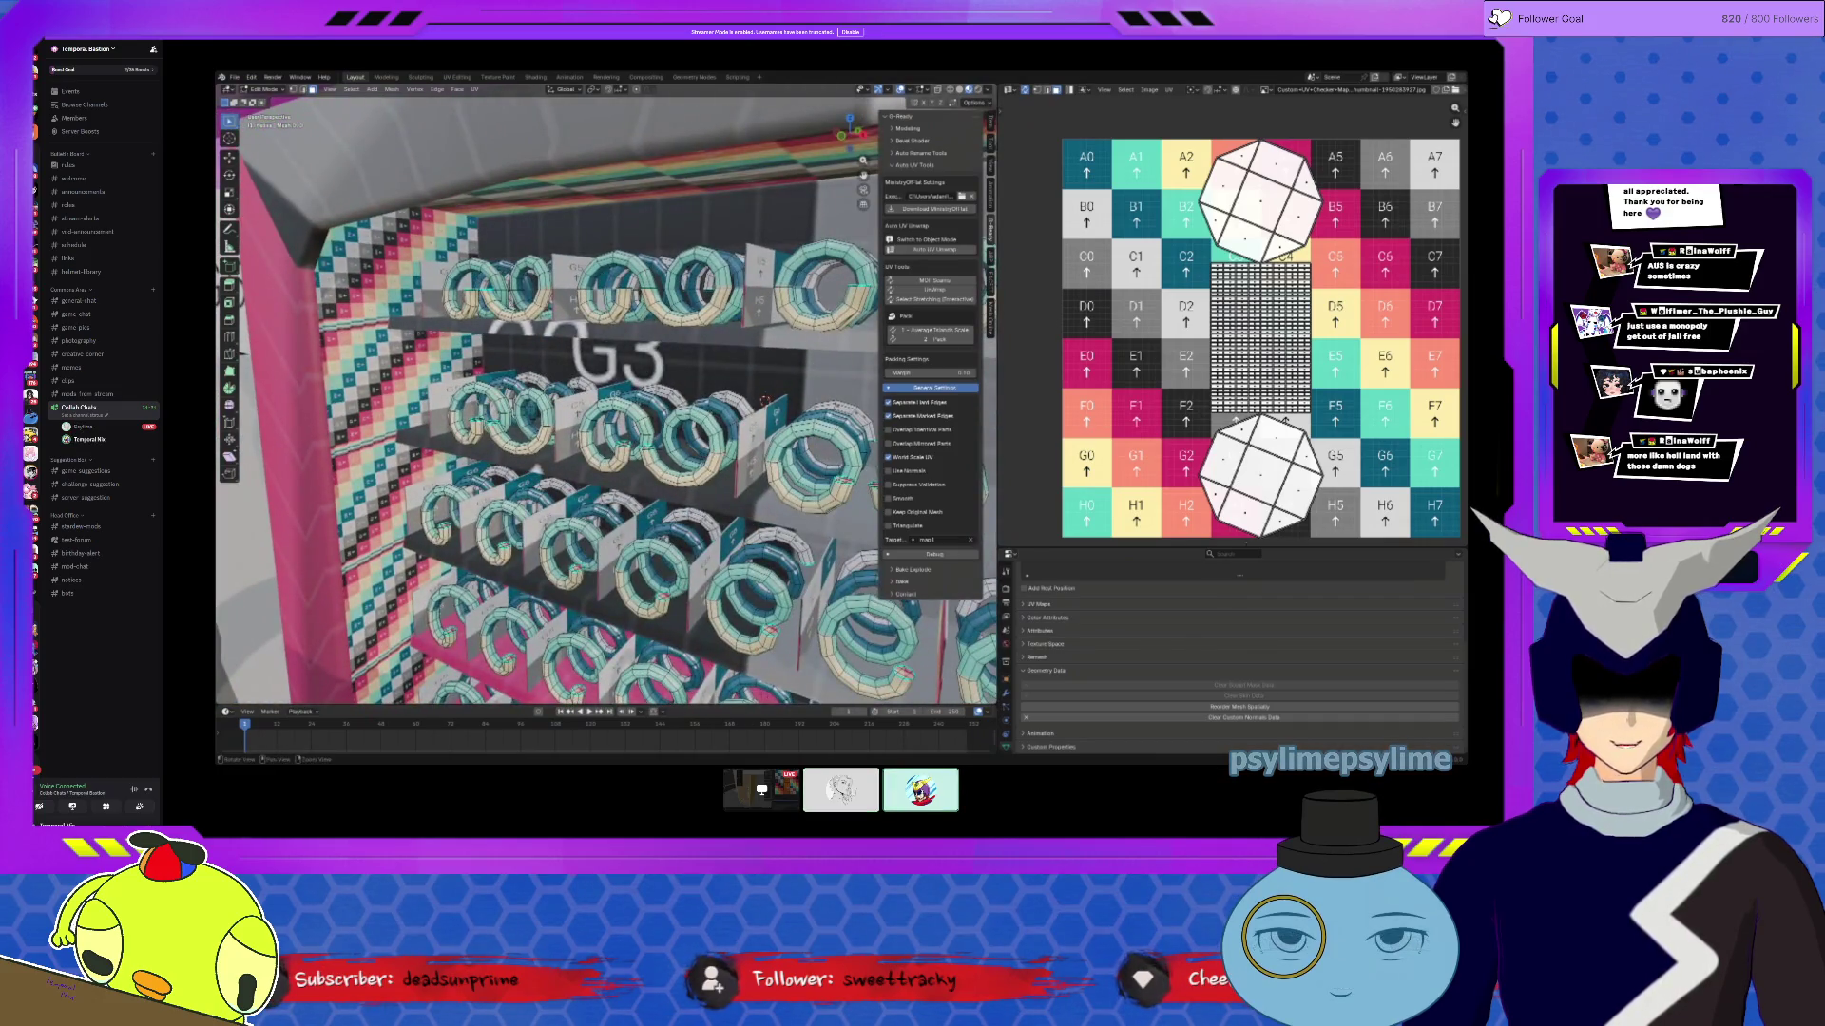
pyautogui.scroll(-3, 480, 359)
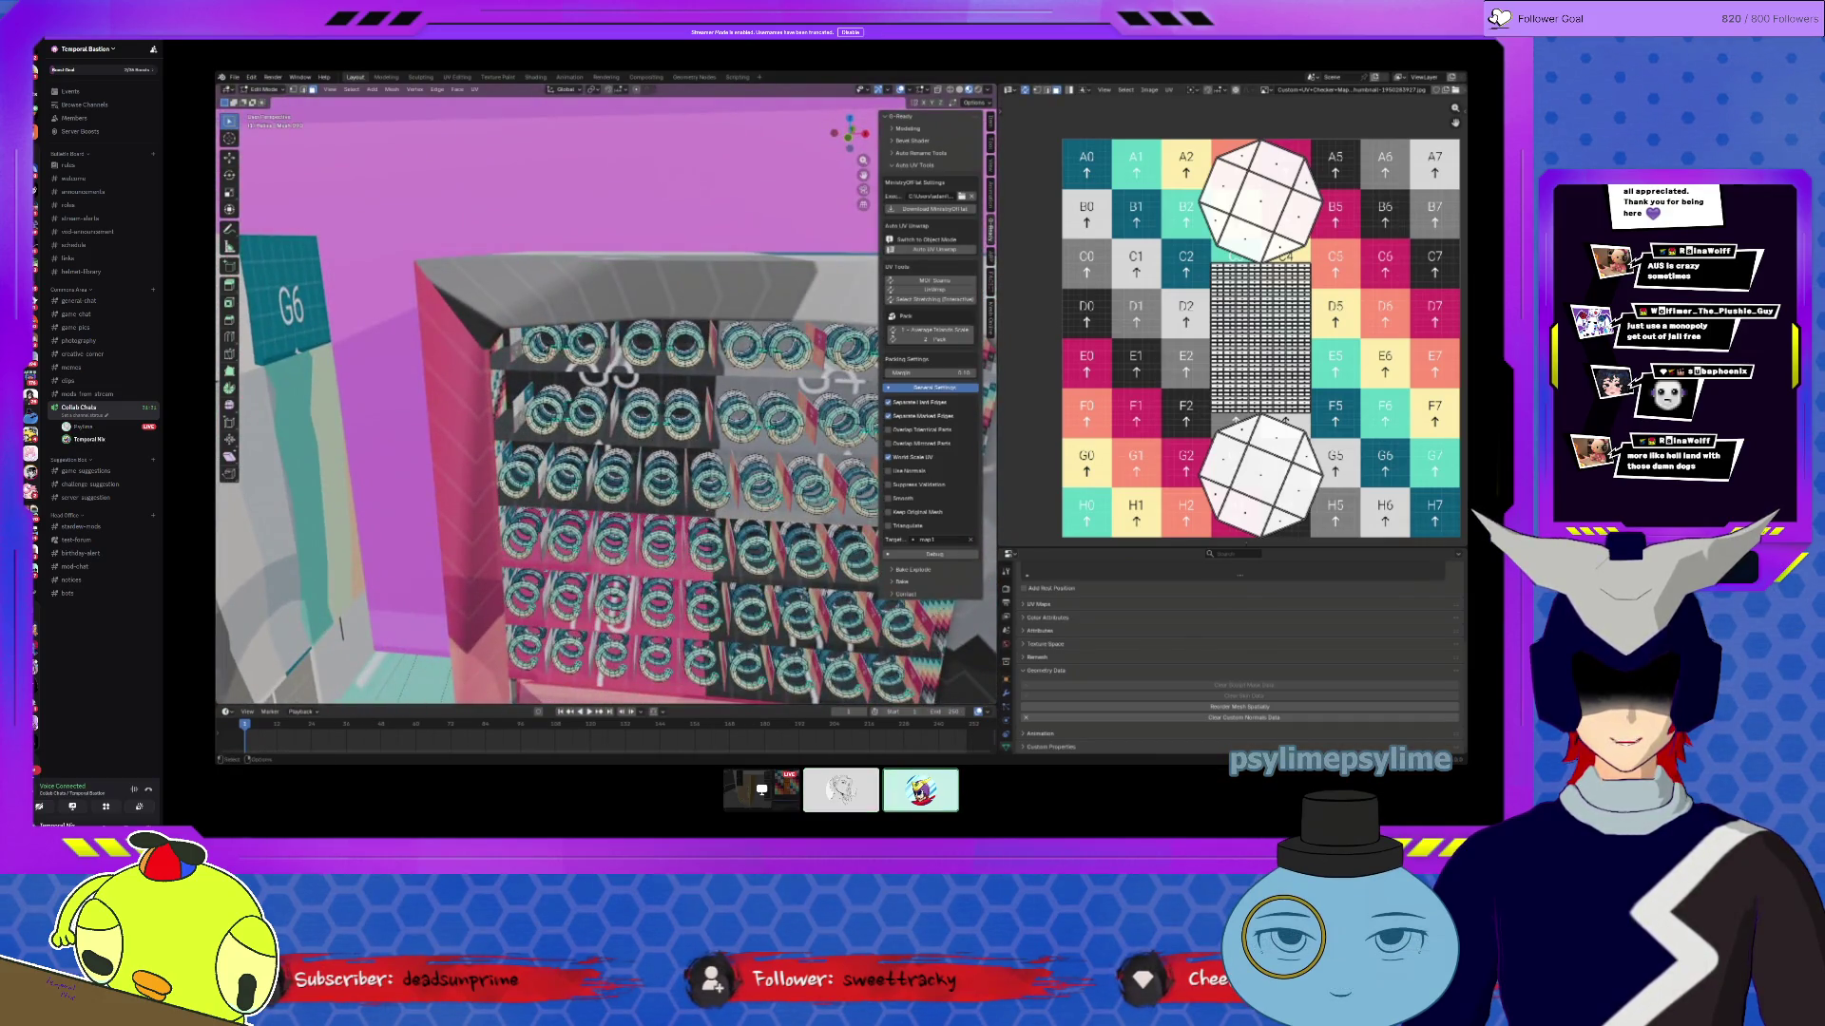
# Step: Join the coil spirals and the Snack Machine into one object
pyautogui.press('Tab')
pyautogui.moveTo(583, 425); pyautogui.dragTo(561, 462, button='middle')
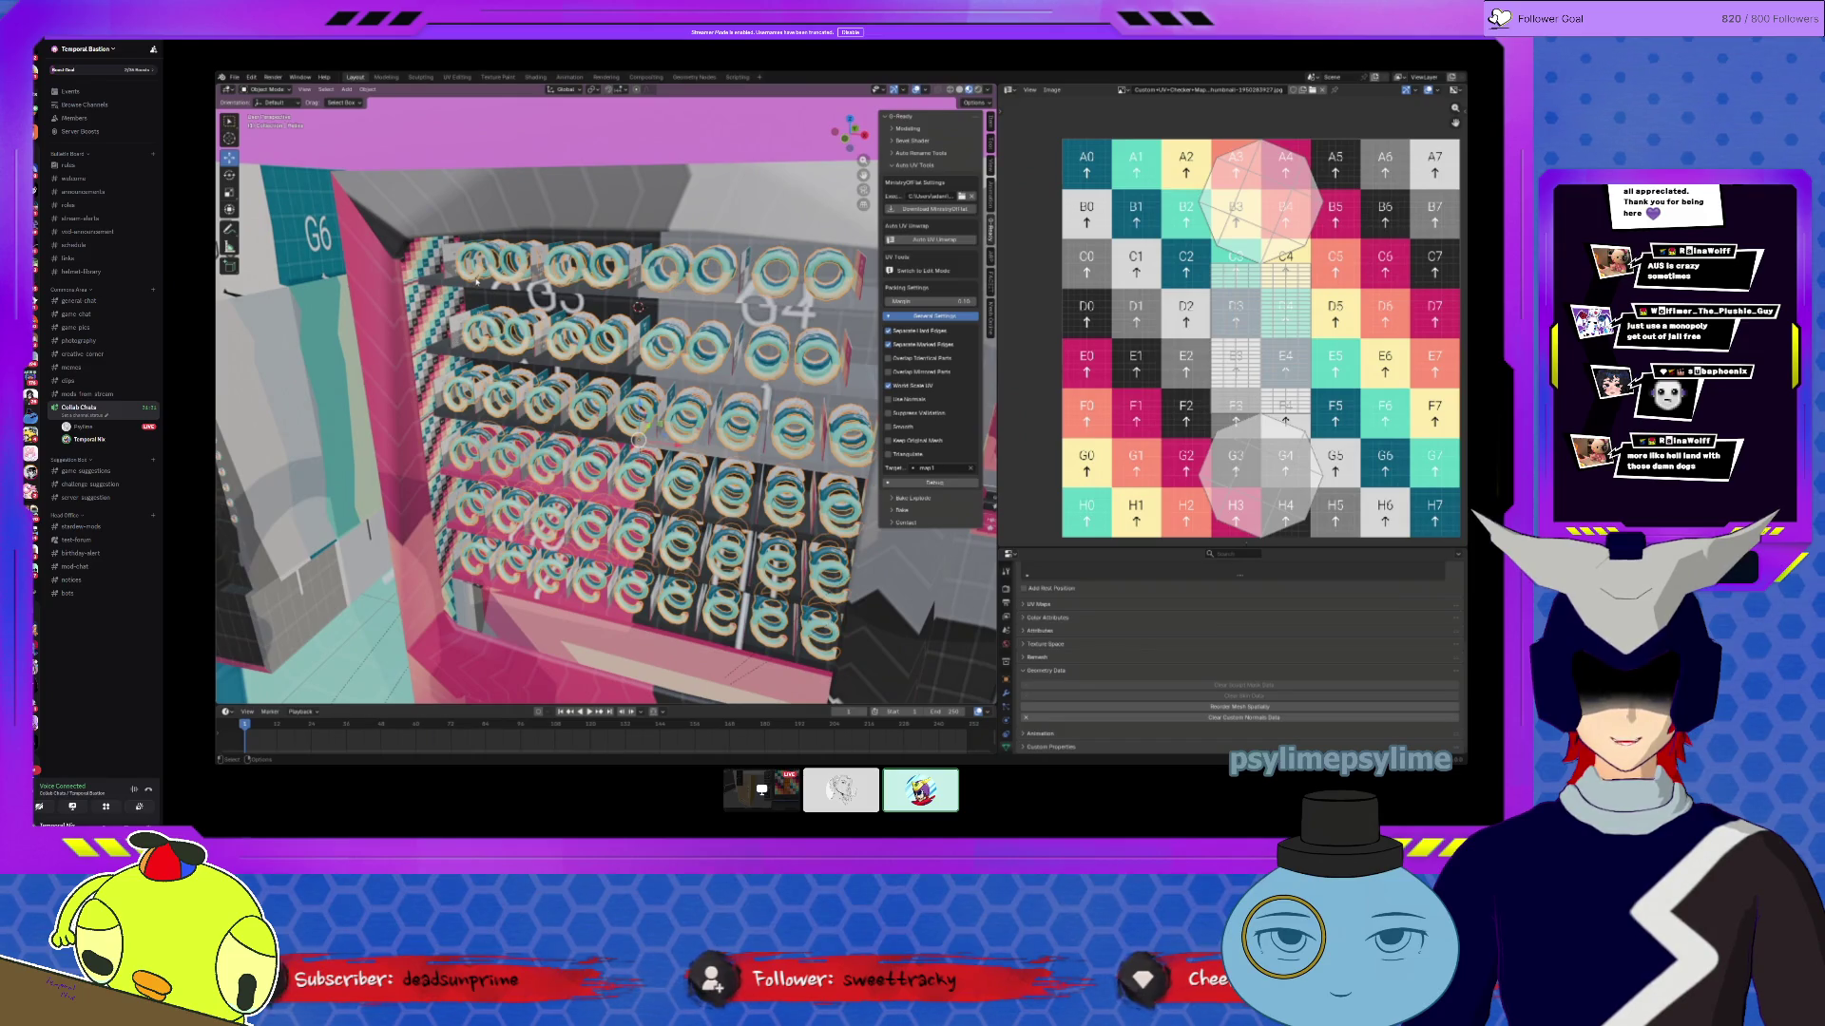
pyautogui.click(655, 594)
pyautogui.click(369, 90)
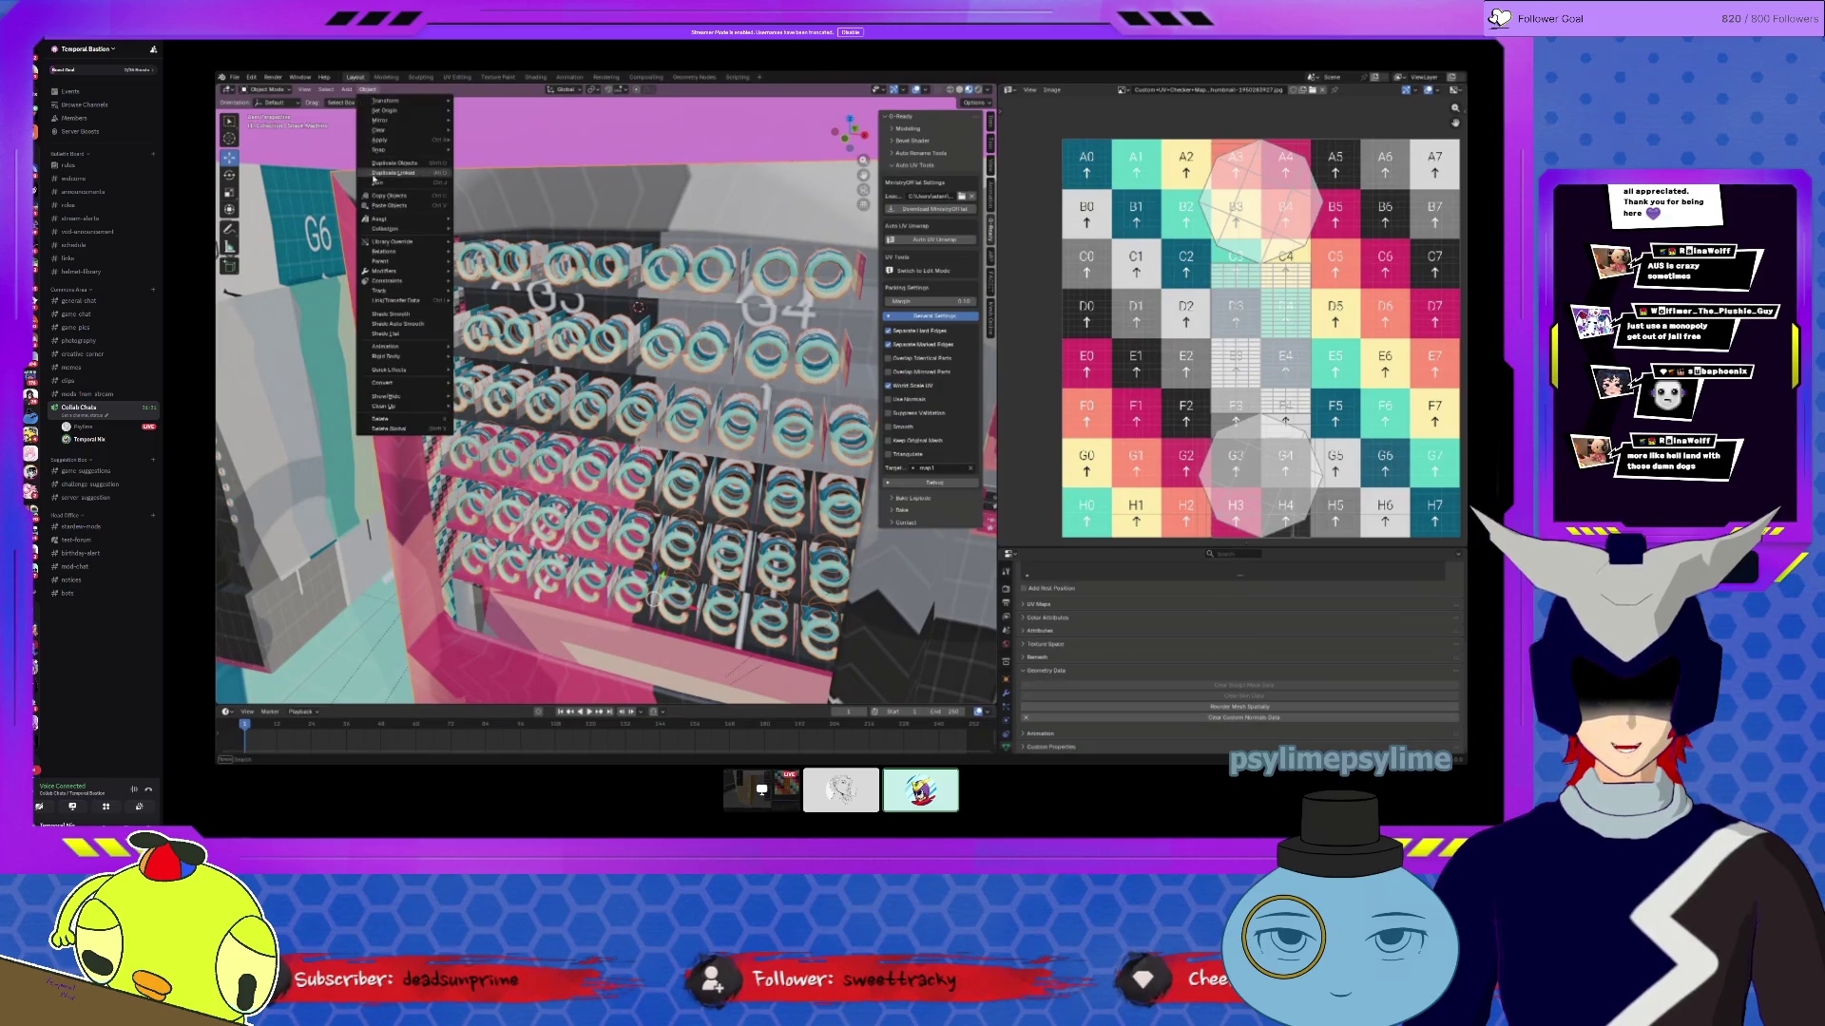
pyautogui.click(377, 186)
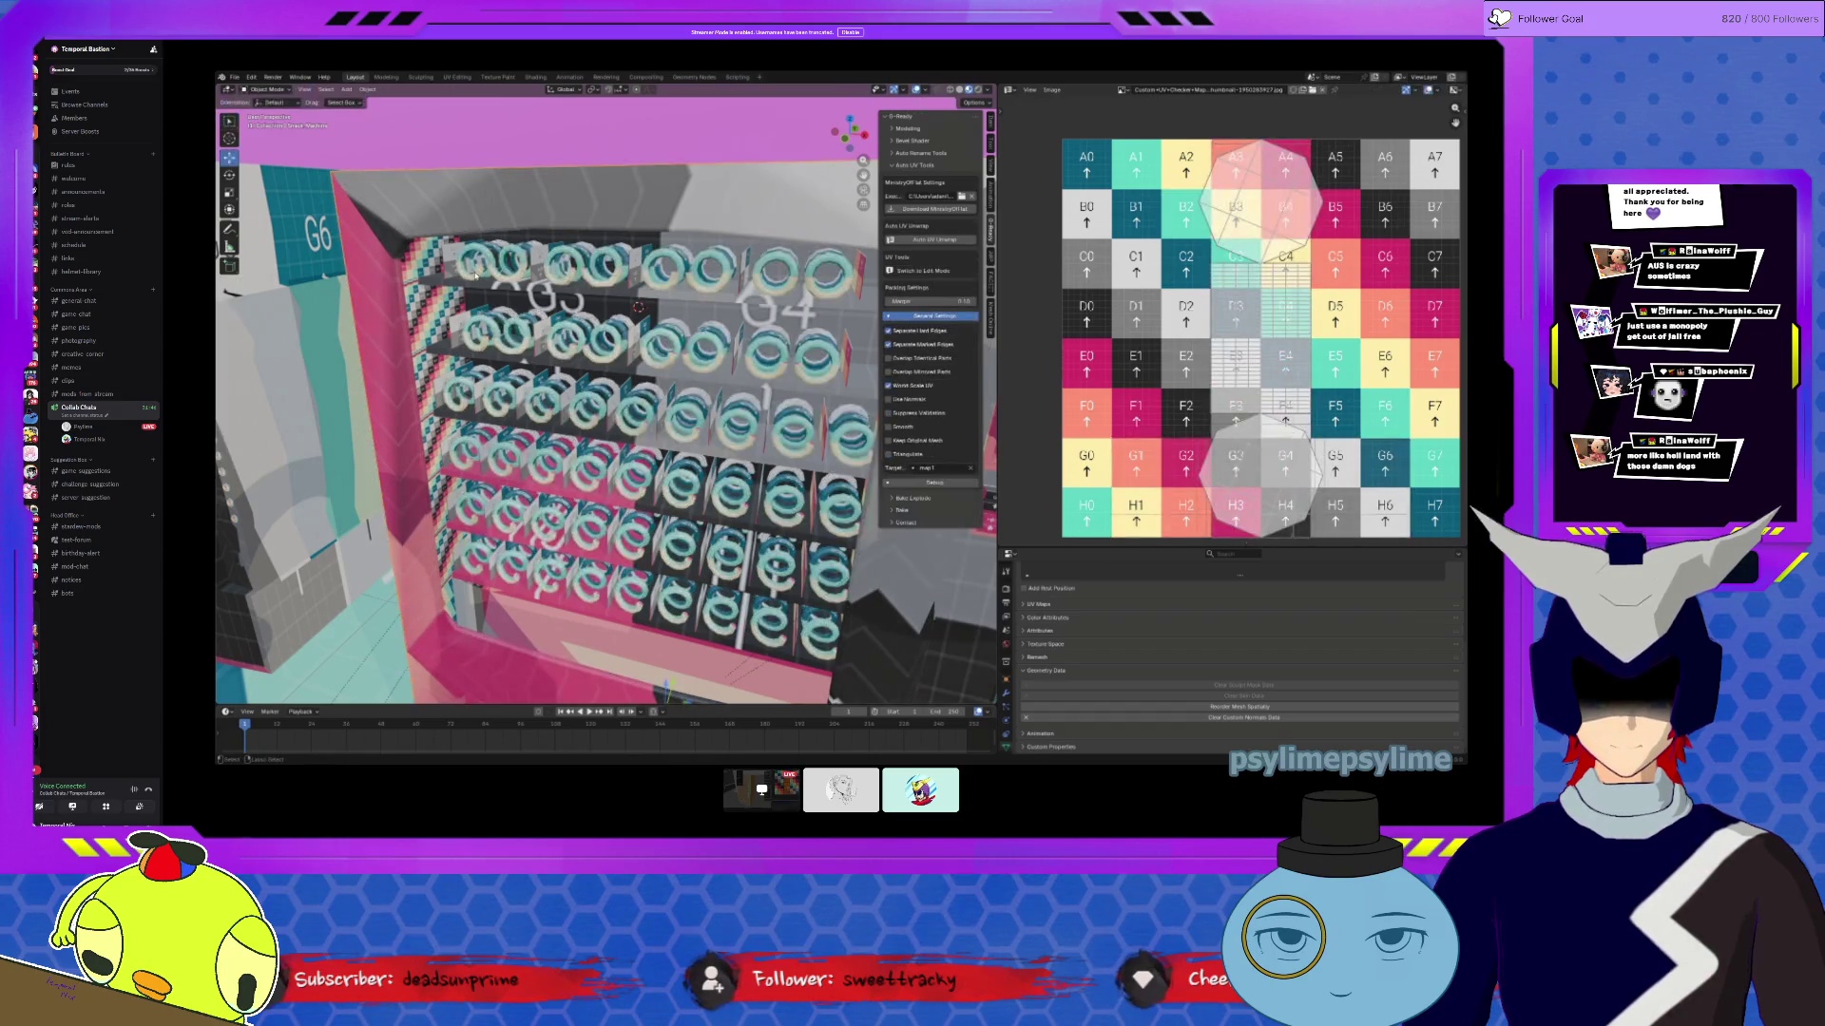
# Step: Apply all transforms to the joined object and enter Edit Mode with nothing selected
pyautogui.press('Tab')
pyautogui.press('a')
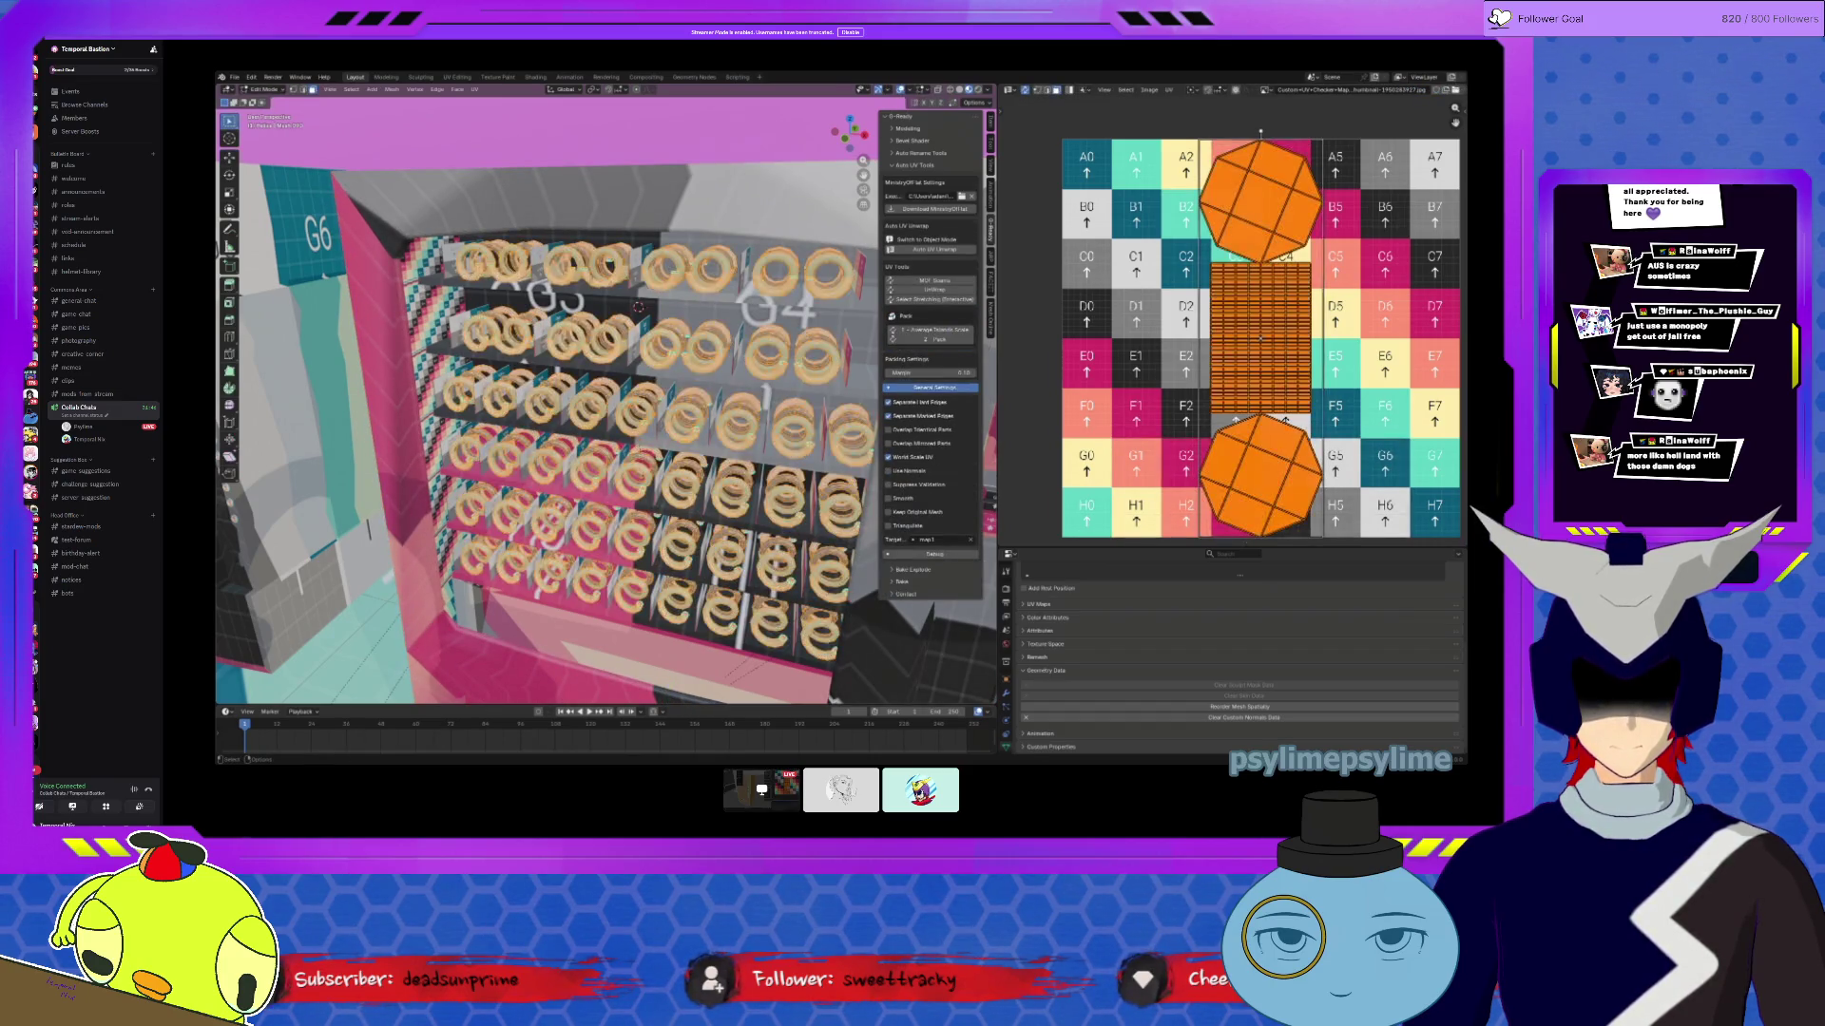
pyautogui.press('Tab')
pyautogui.click(368, 89)
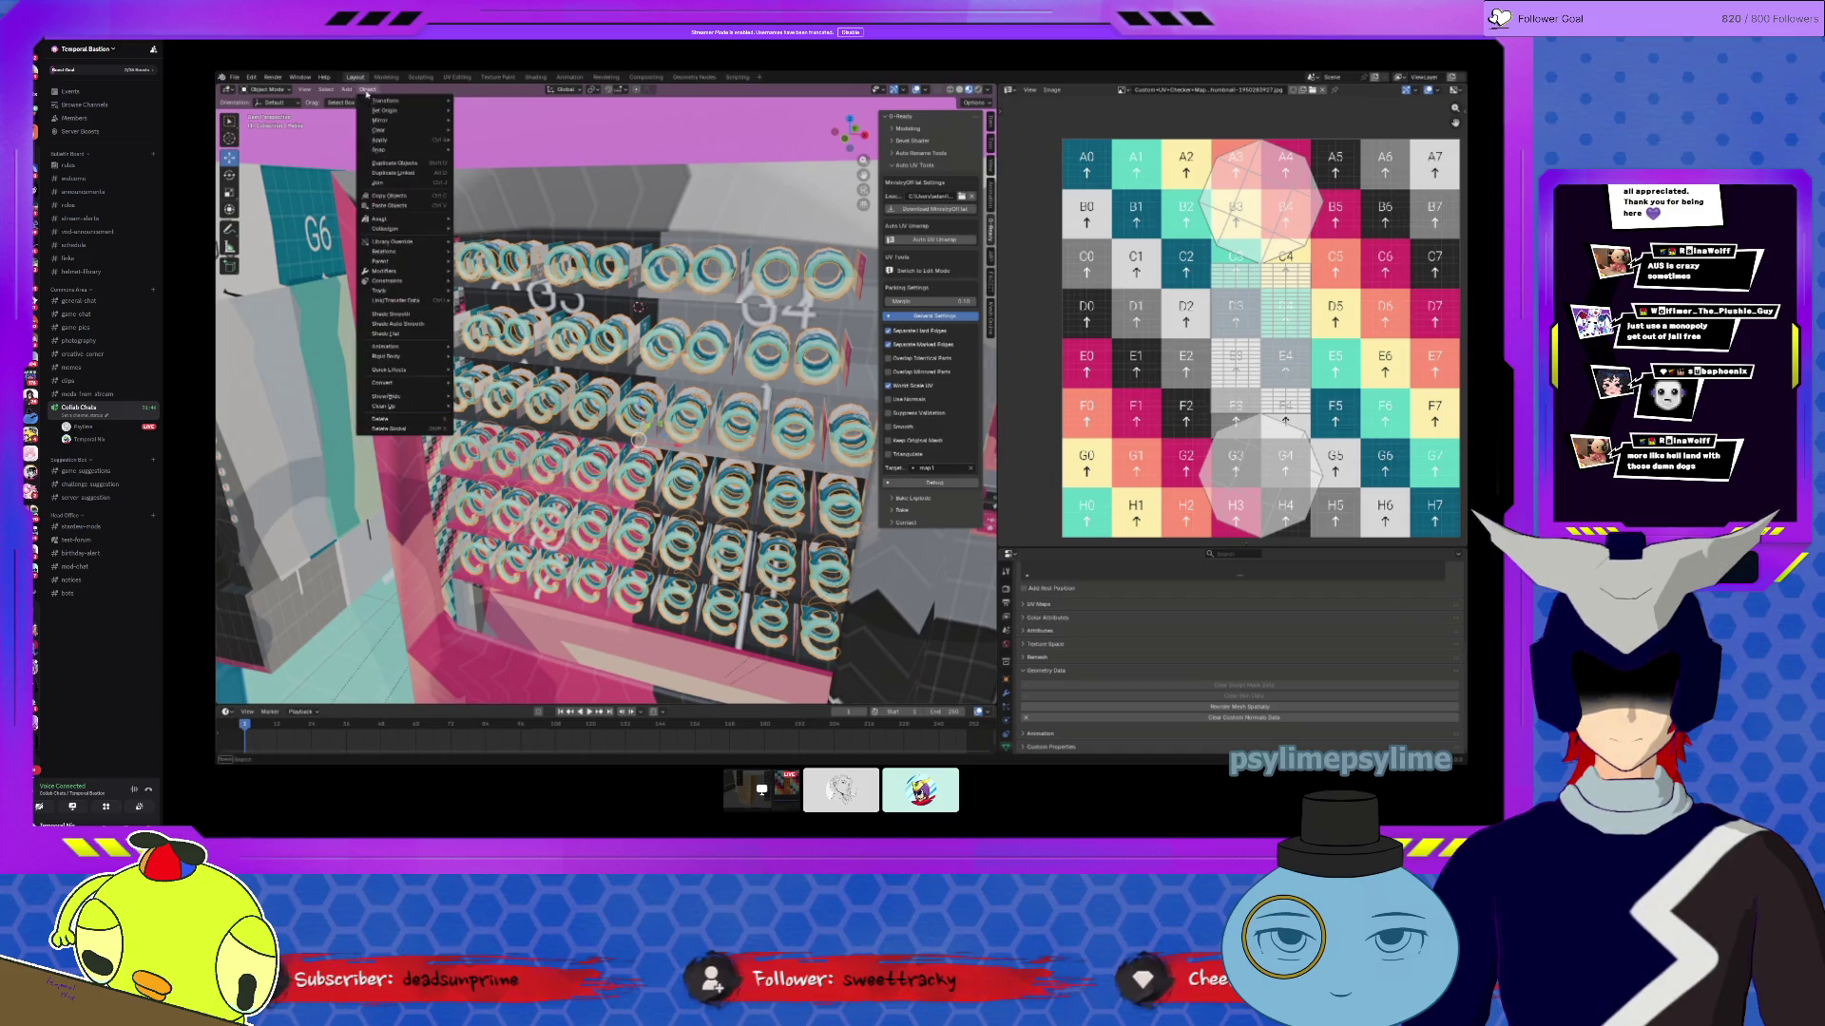
pyautogui.moveTo(399, 152)
pyautogui.click(494, 176)
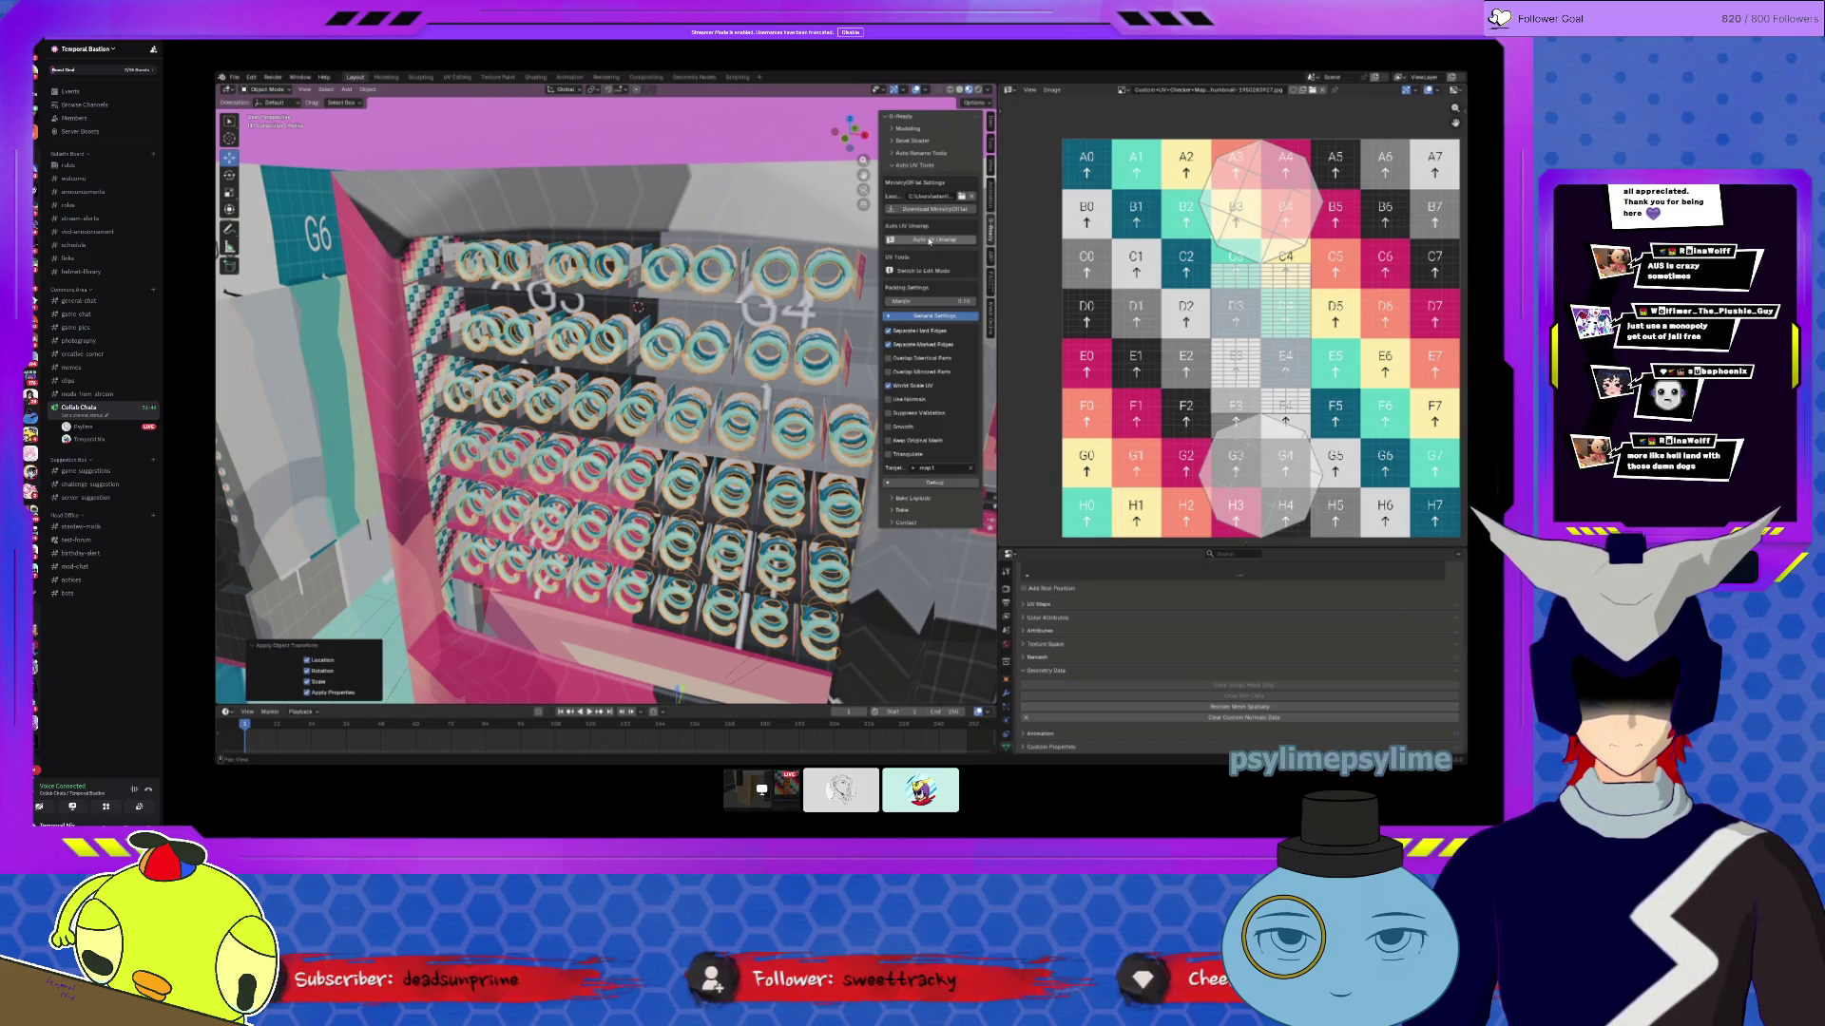
pyautogui.press('Tab')
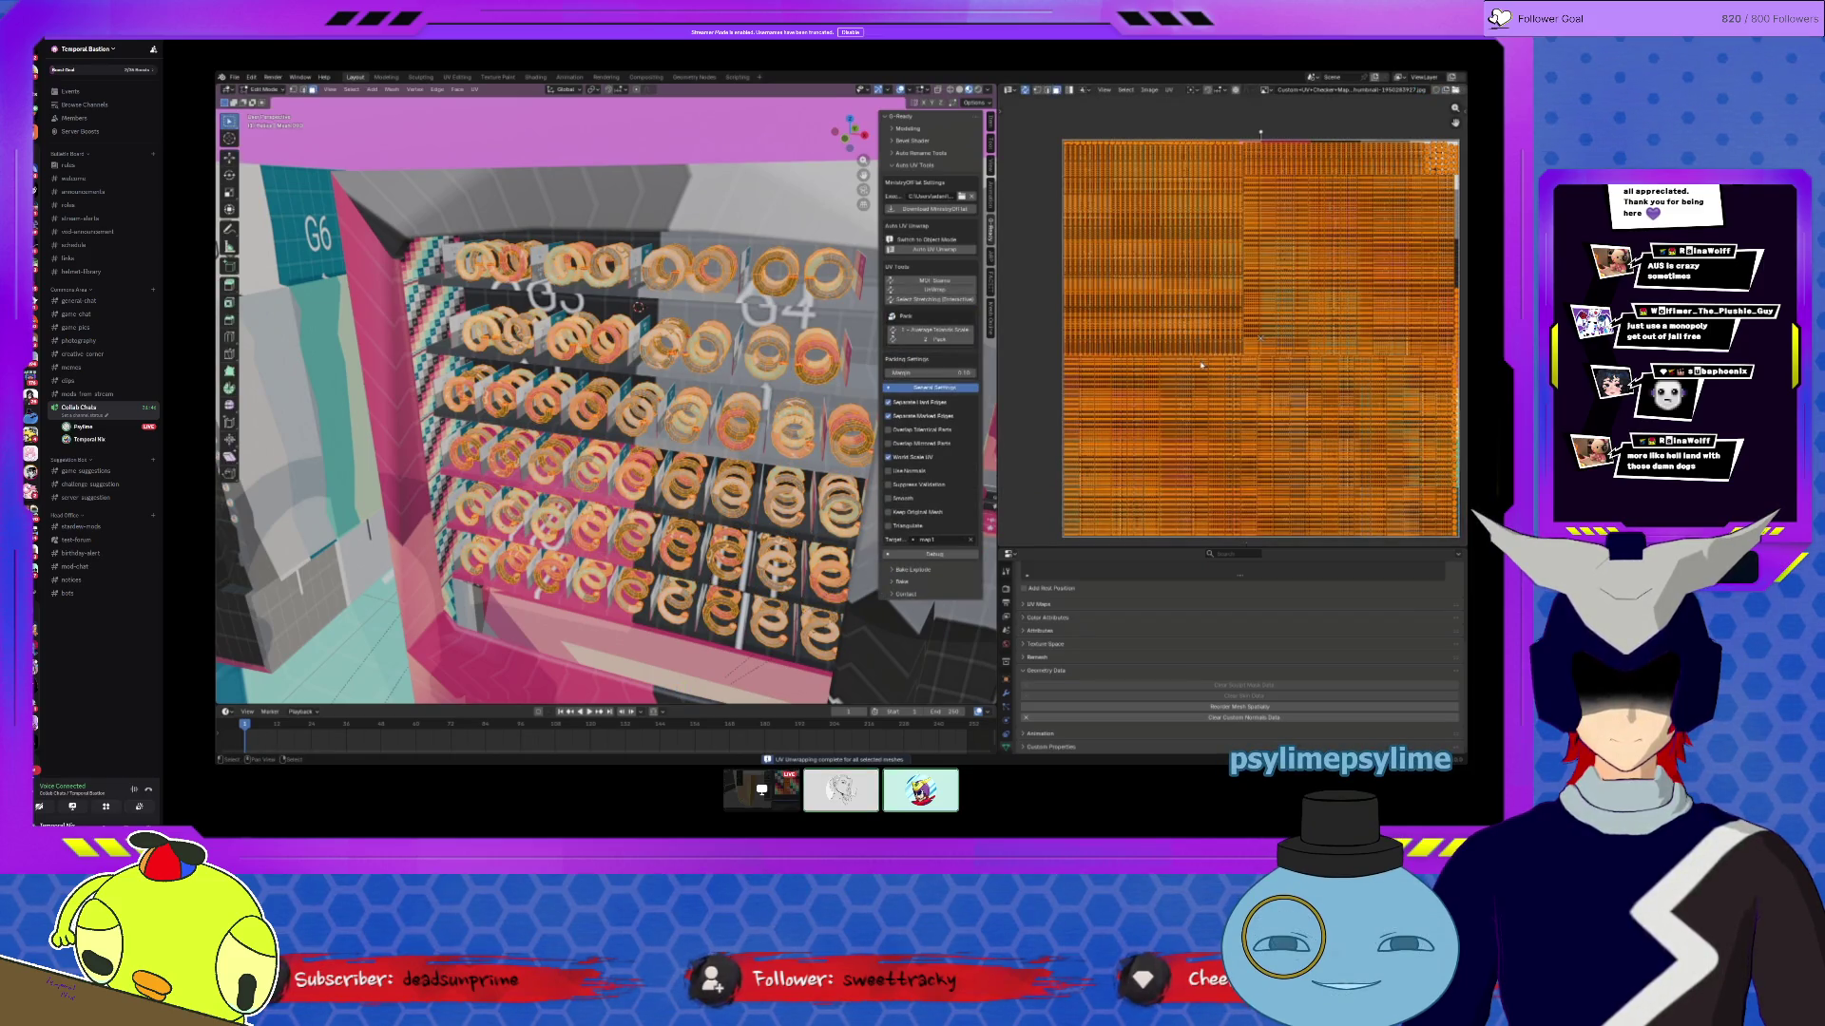
pyautogui.scroll(5, 1202, 363)
pyautogui.scroll(-3, 1391, 388)
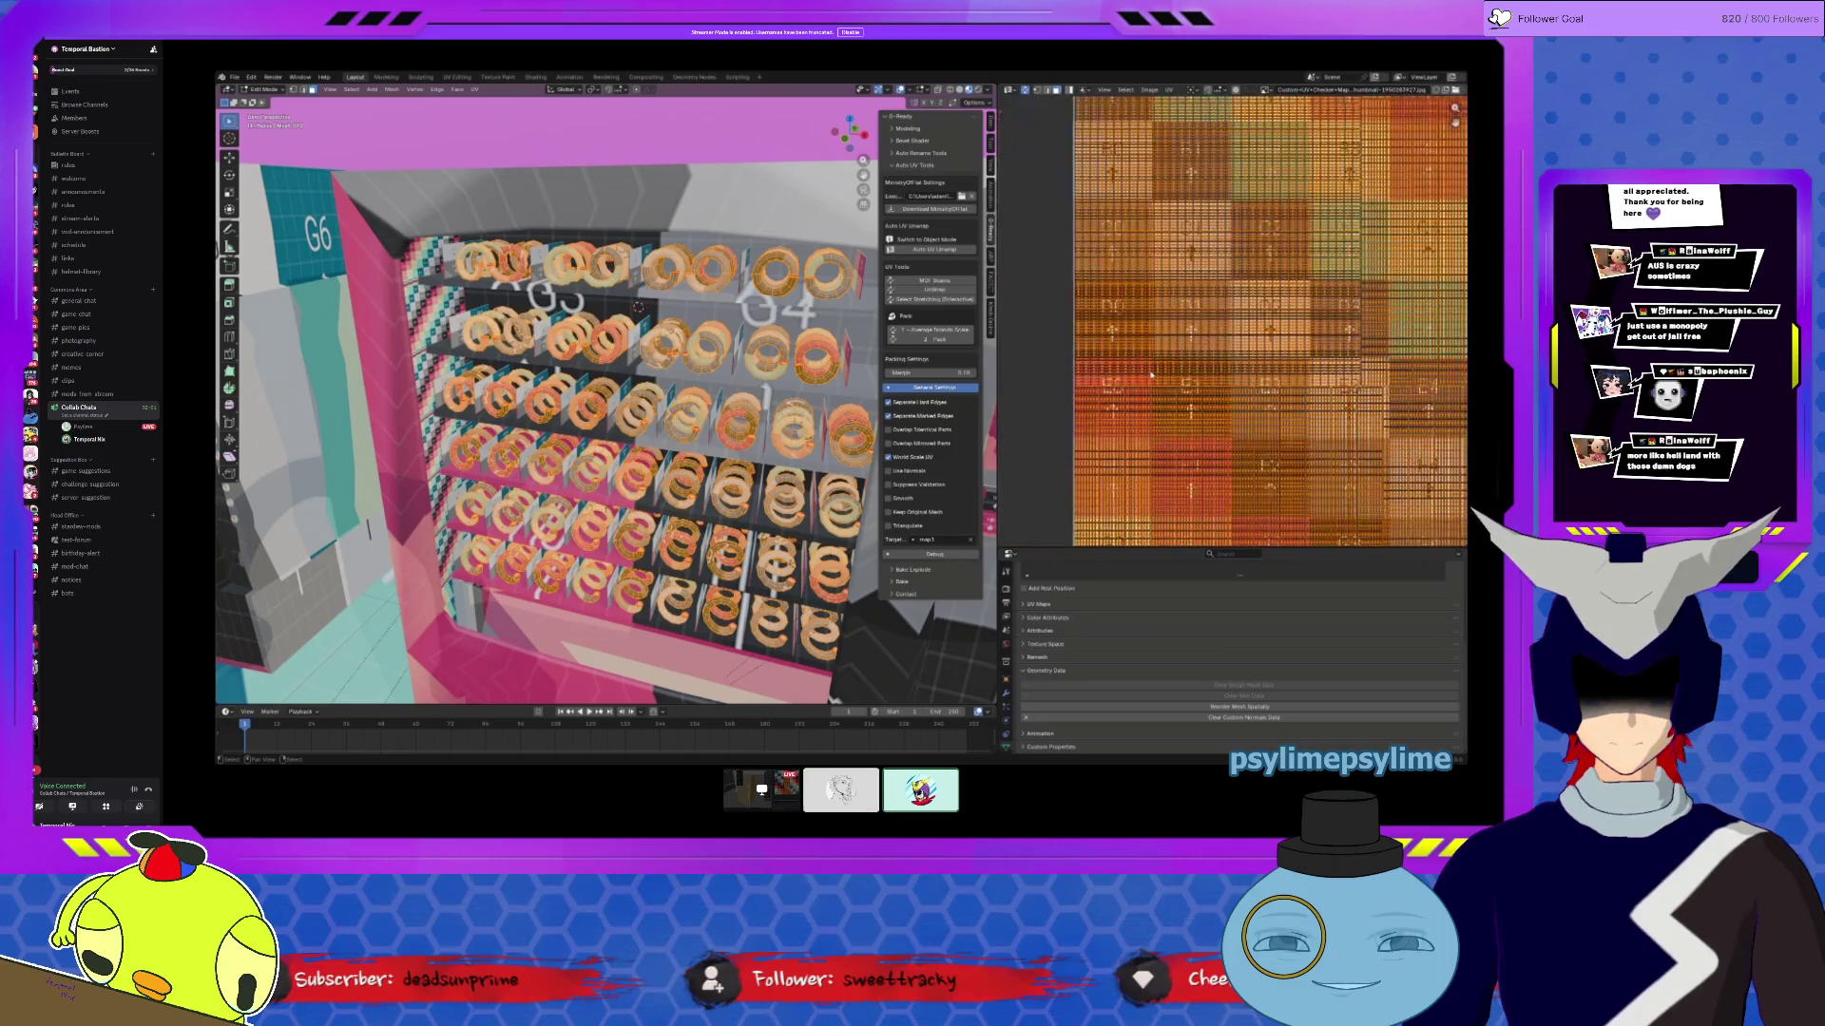
pyautogui.hotkey('alt', 'a')
# Step: Select linked coil UV islands on the checker map, including the whole peach torus
pyautogui.press('l')
pyautogui.press('KP_Decimal')
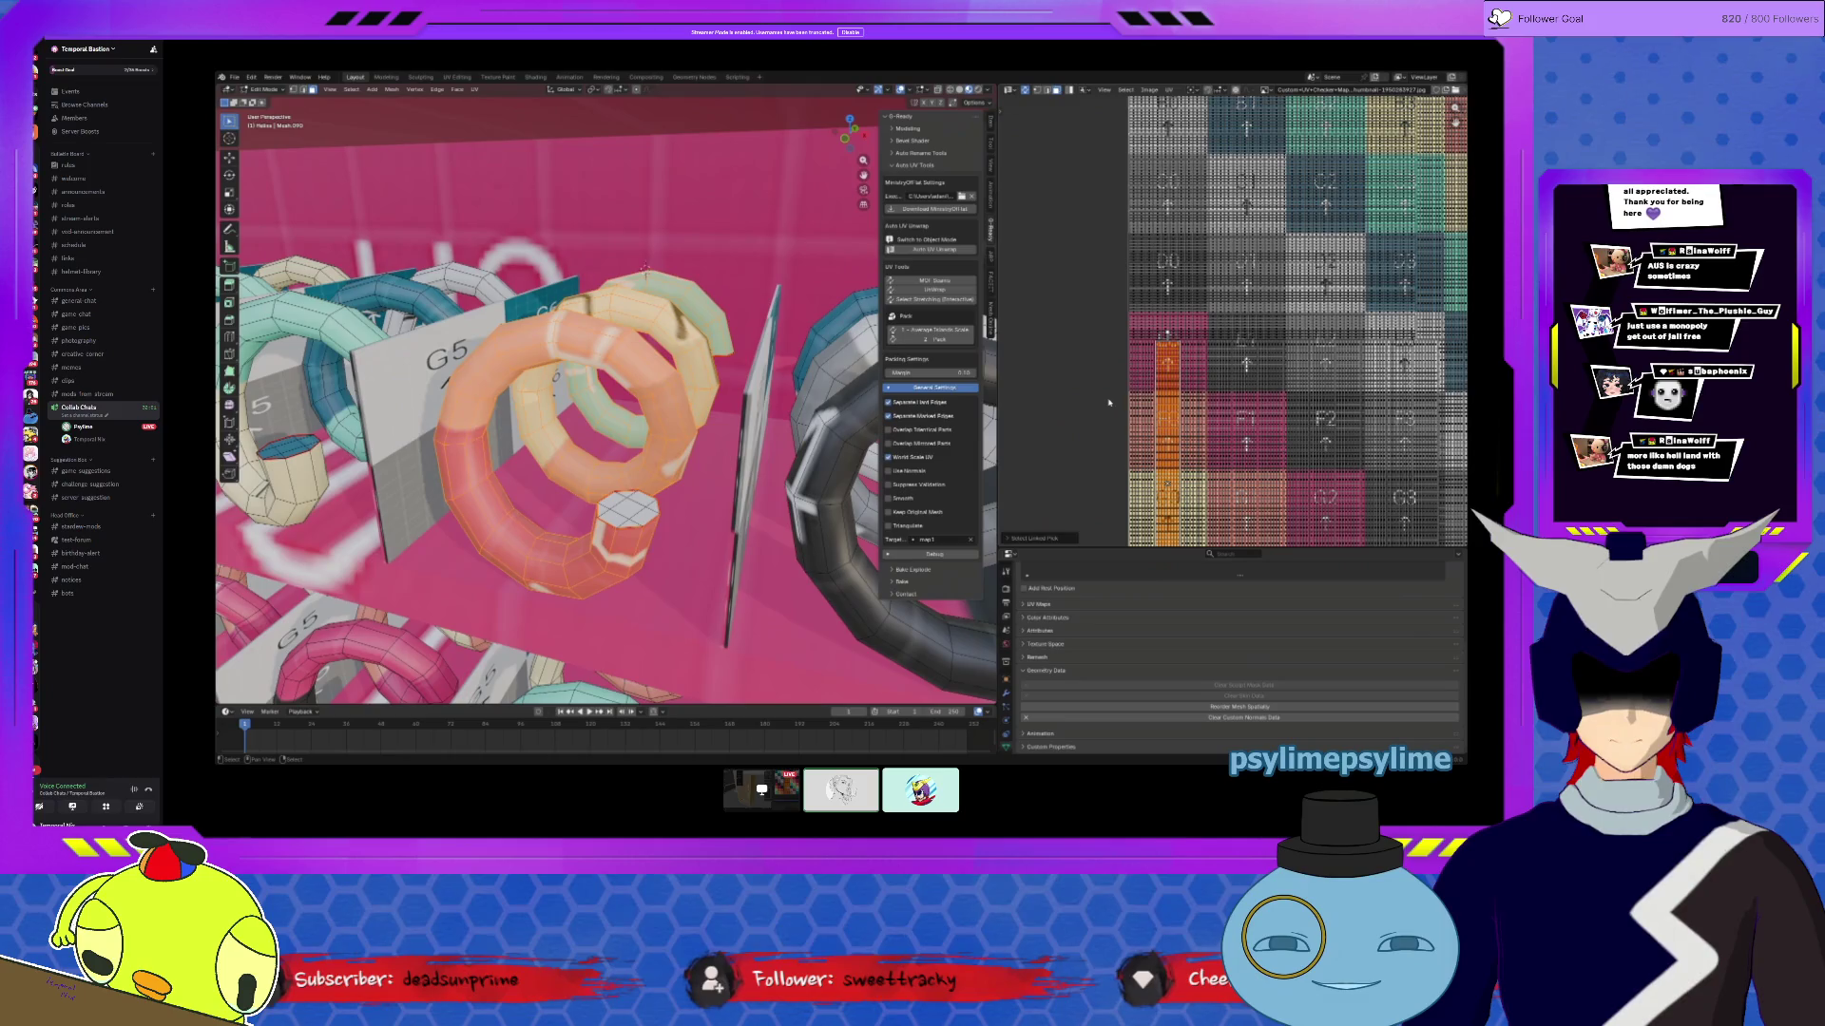
pyautogui.click(1137, 399)
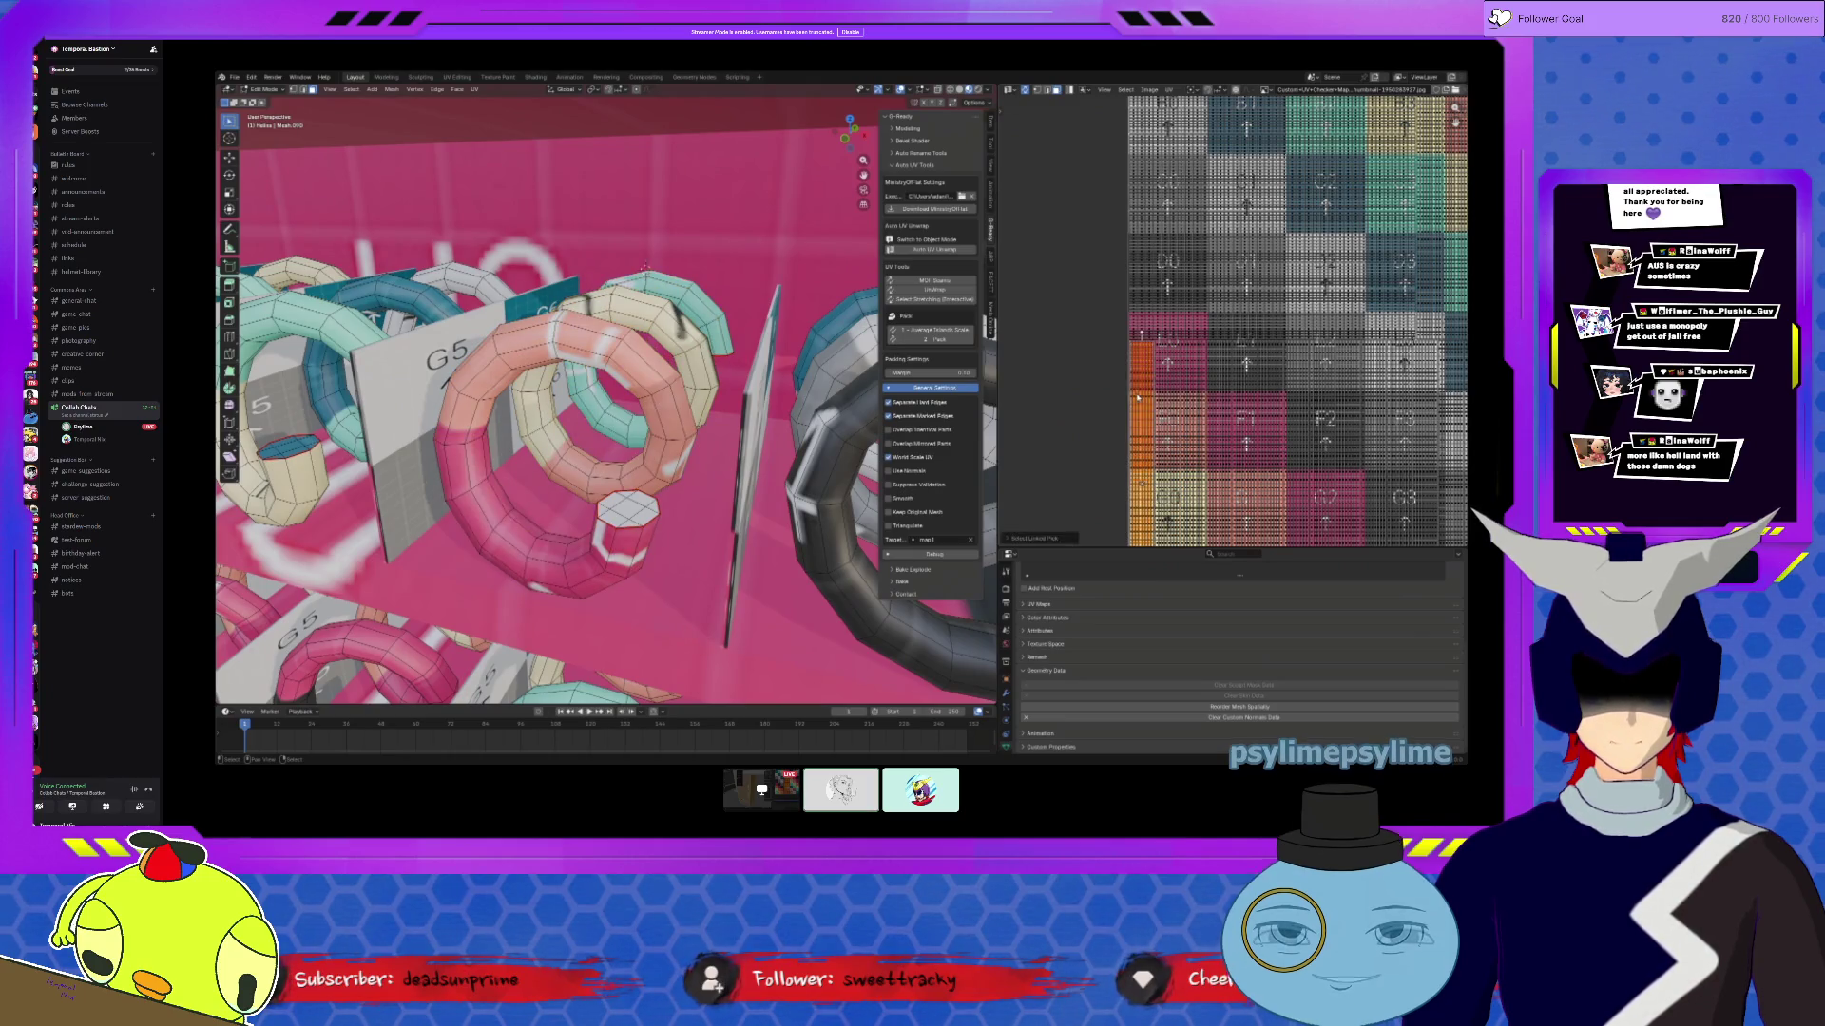
pyautogui.scroll(-2, 1159, 397)
pyautogui.scroll(2, 1158, 397)
pyautogui.press('l')
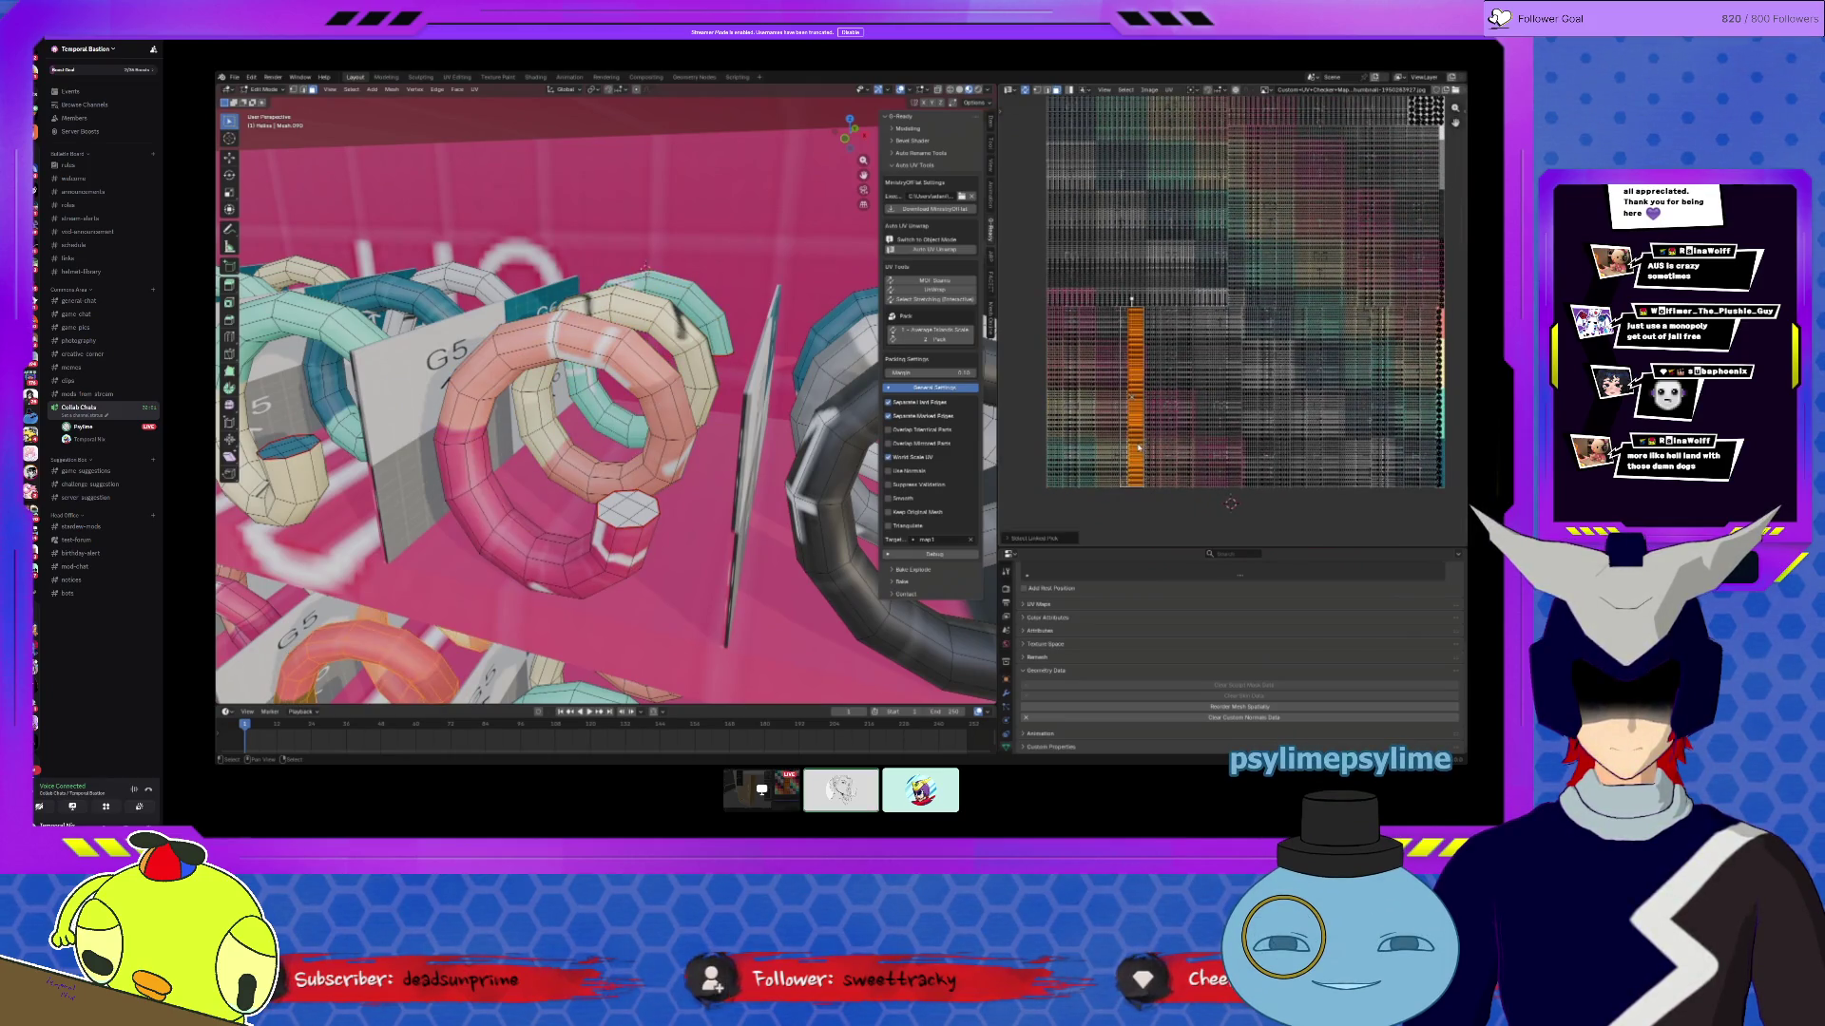
pyautogui.press('l')
pyautogui.press('l')
pyautogui.press('l')
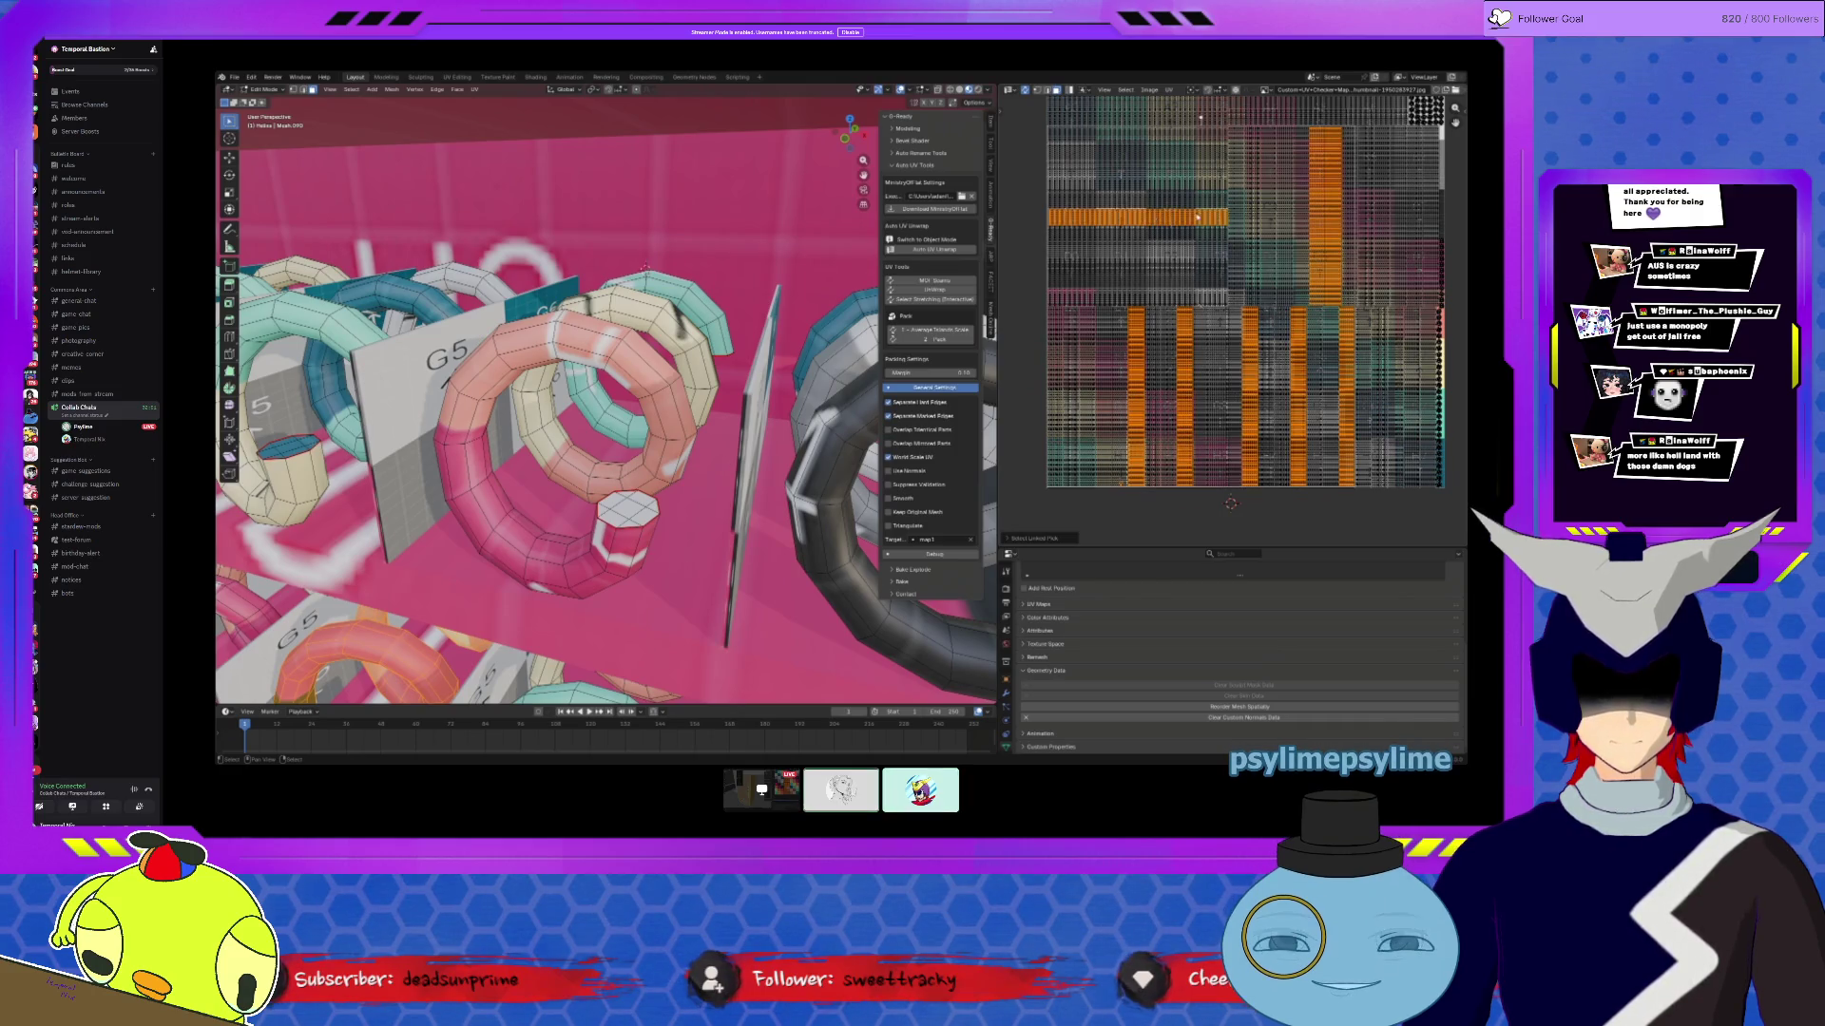
pyautogui.press('l')
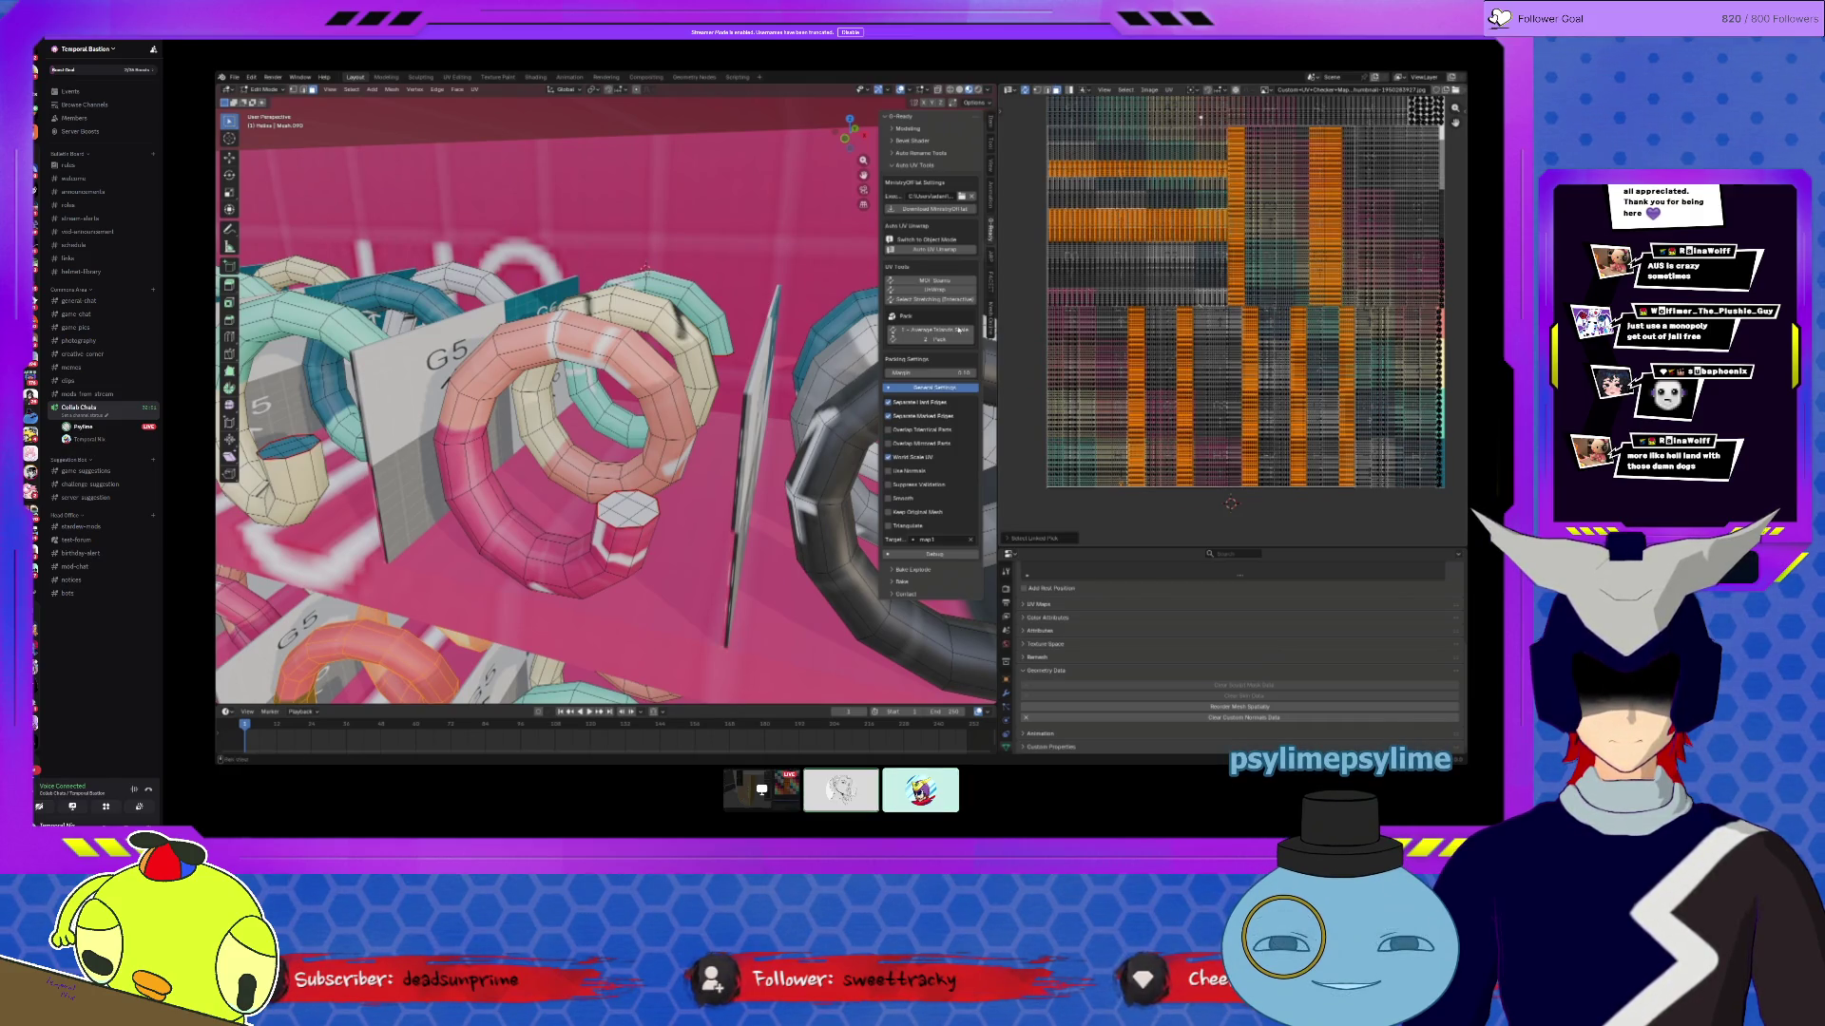
pyautogui.hotkey('ctrl', 'l')
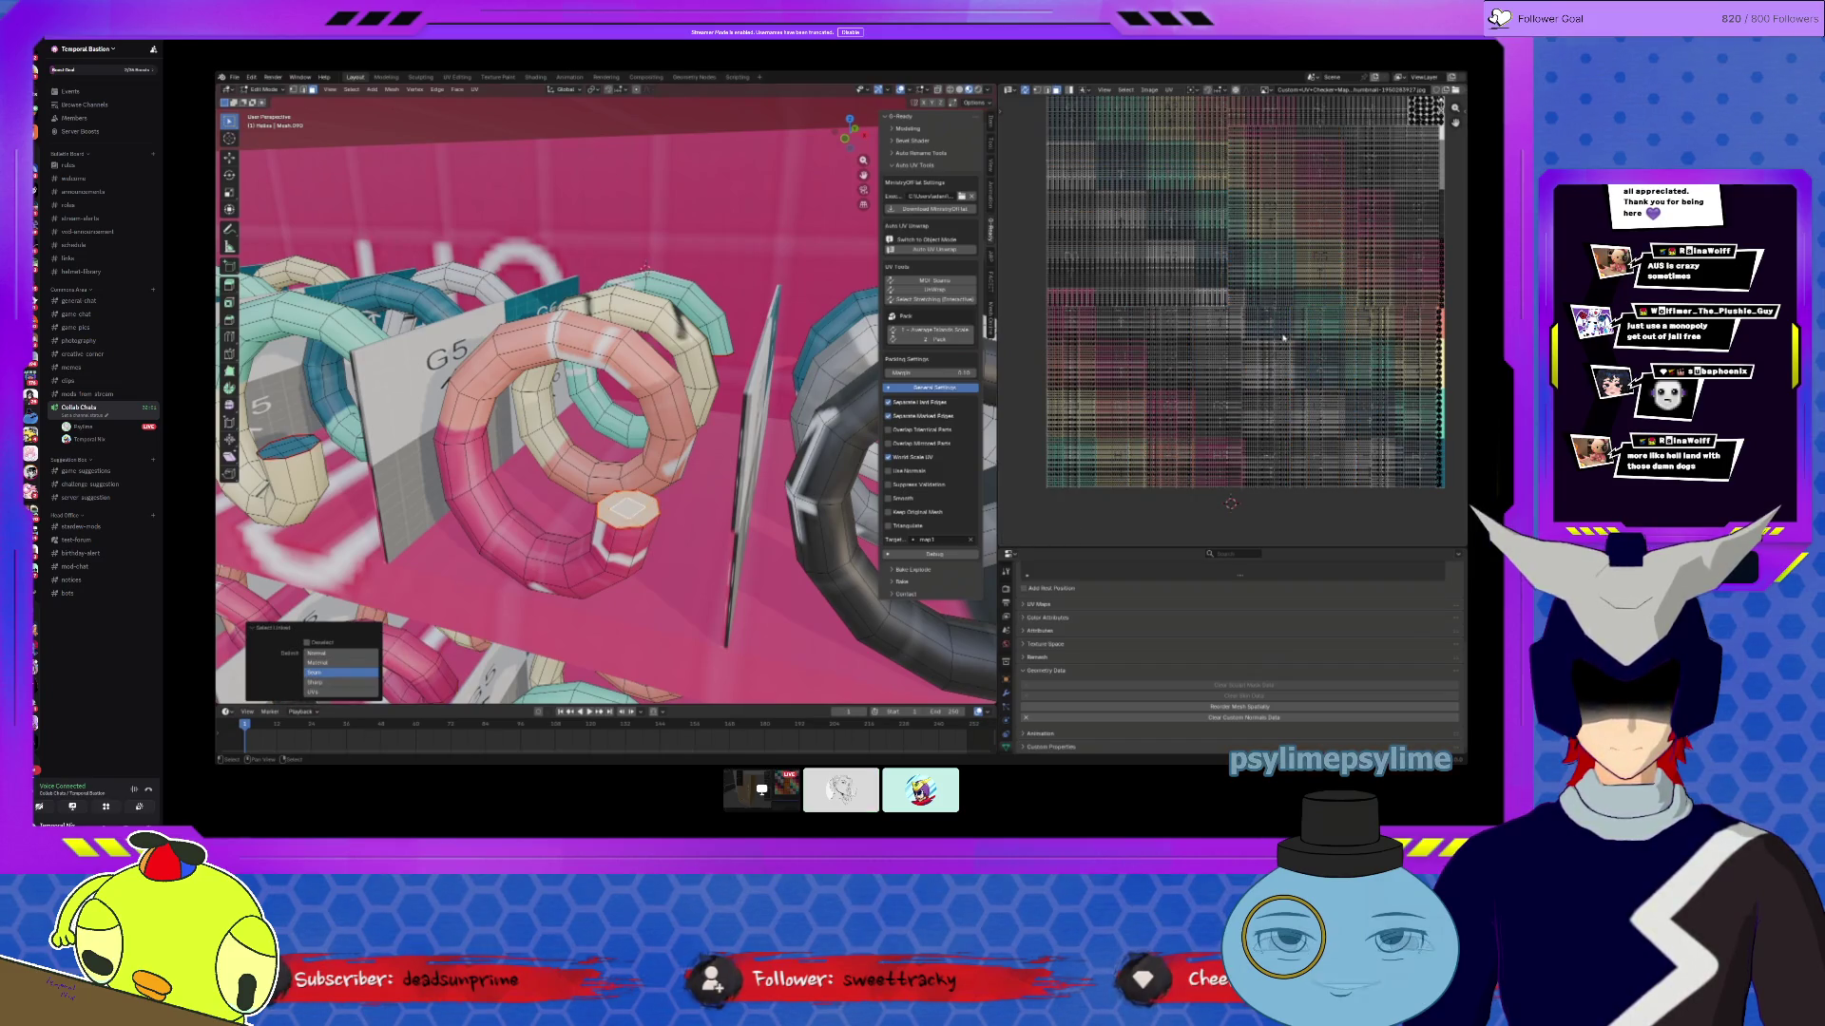
pyautogui.scroll(-1, 1332, 344)
pyautogui.moveTo(1441, 227); pyautogui.dragTo(1332, 345, button='middle')
pyautogui.scroll(8, 1332, 345)
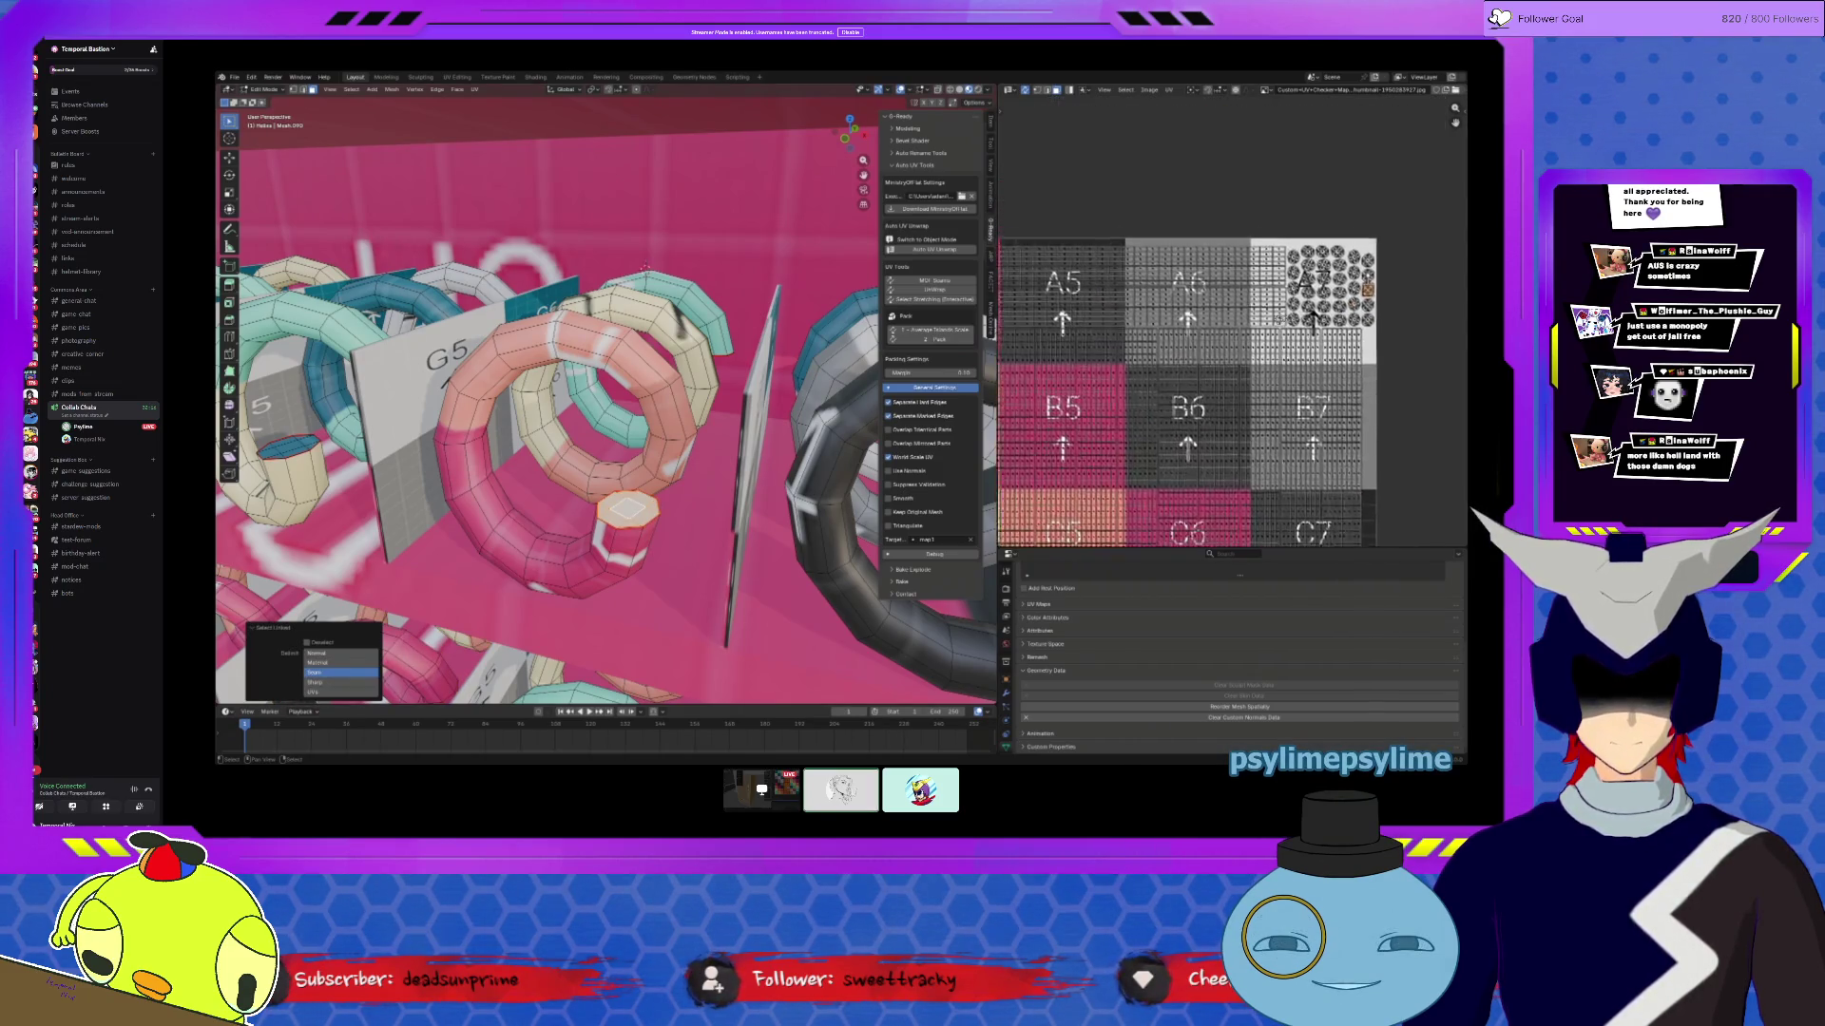
pyautogui.hotkey('ctrl', 'l')
pyautogui.scroll(-5, 1061, 389)
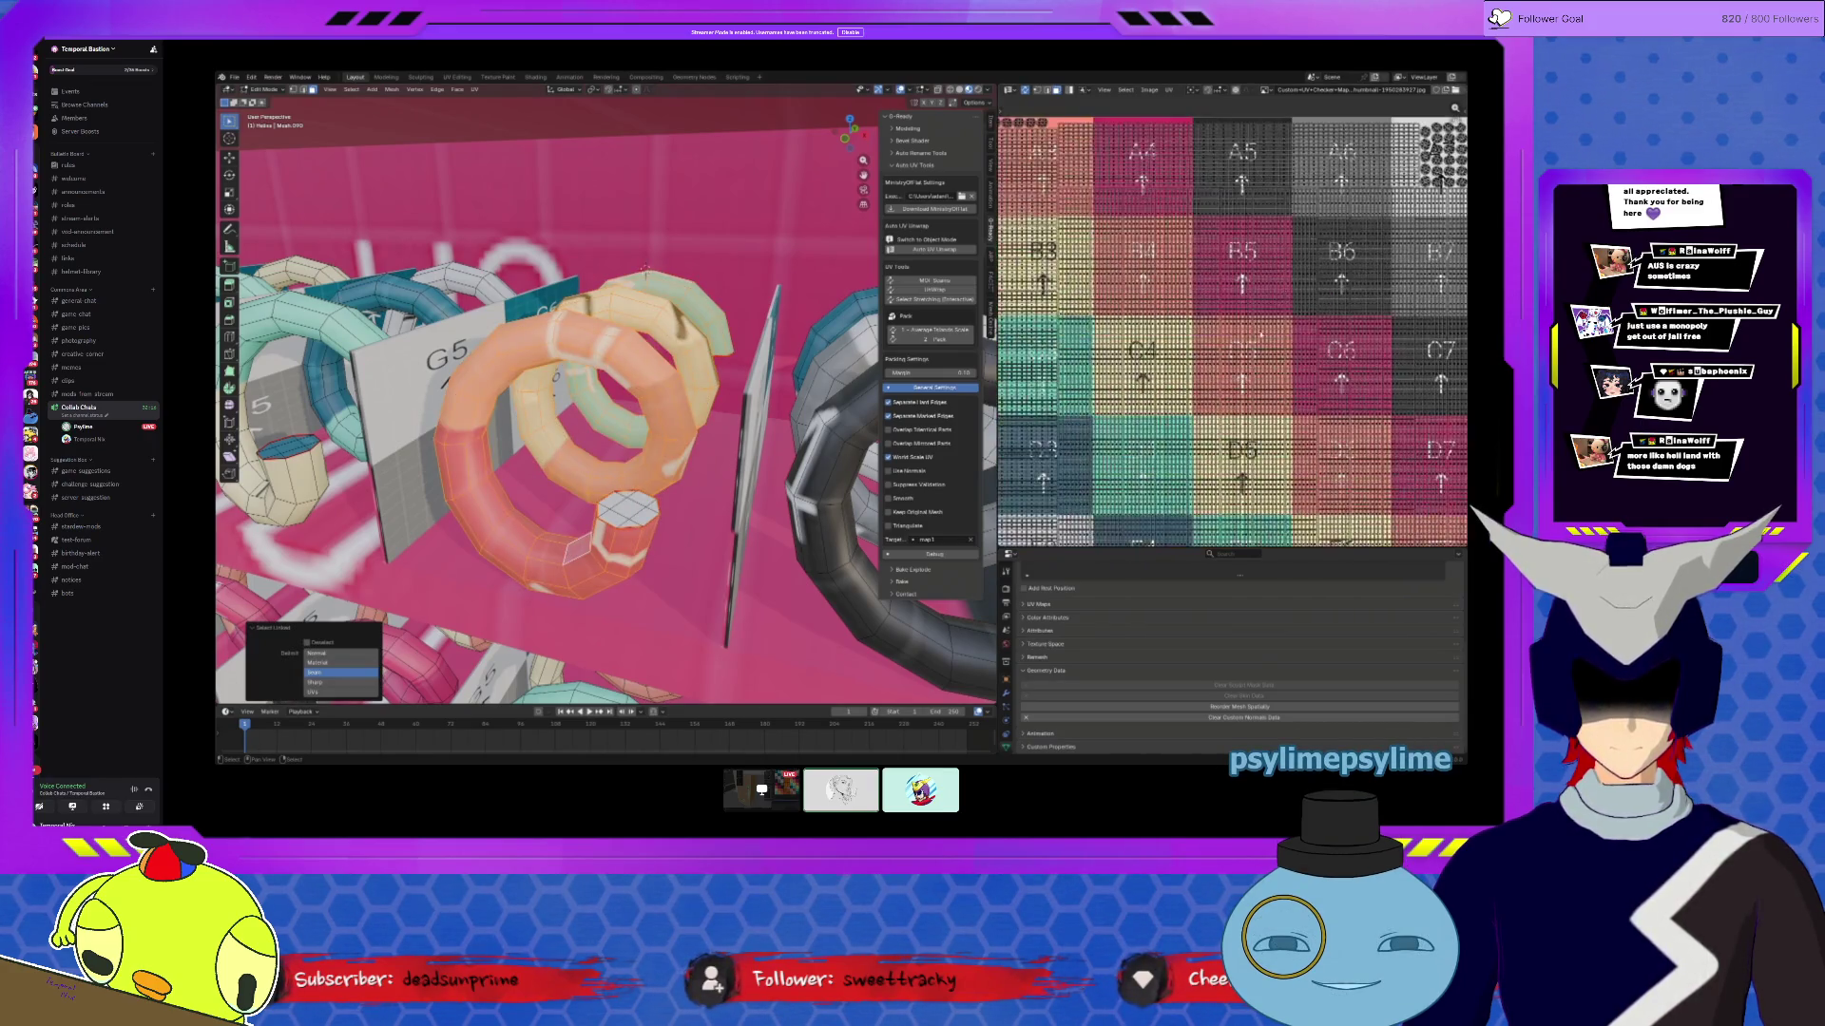
# Step: Add more vertical coil UV islands to the selection, then return to Object Mode and frame the machine
pyautogui.press('l')
pyautogui.hotkey('shift', 'l')
pyautogui.press('l')
pyautogui.press('l')
pyautogui.press('l')
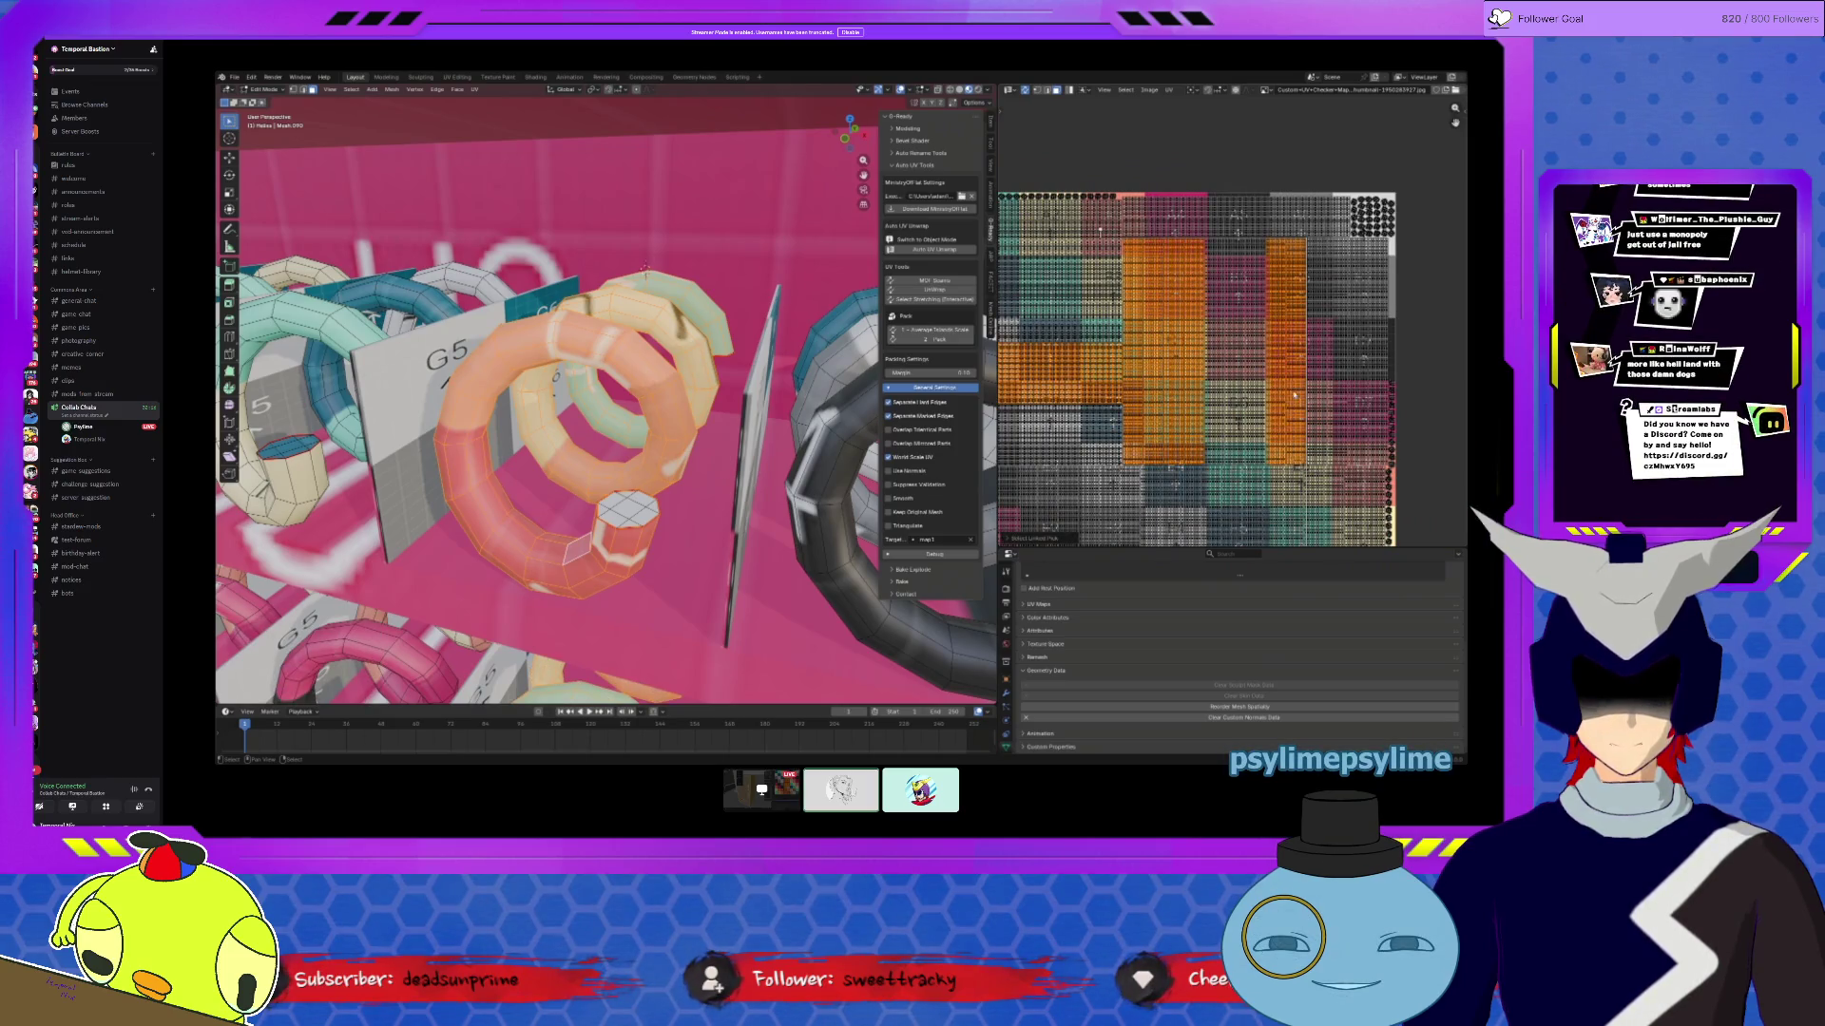
pyautogui.scroll(-2, 1221, 453)
pyautogui.press('l')
pyautogui.press('l')
pyautogui.press('l')
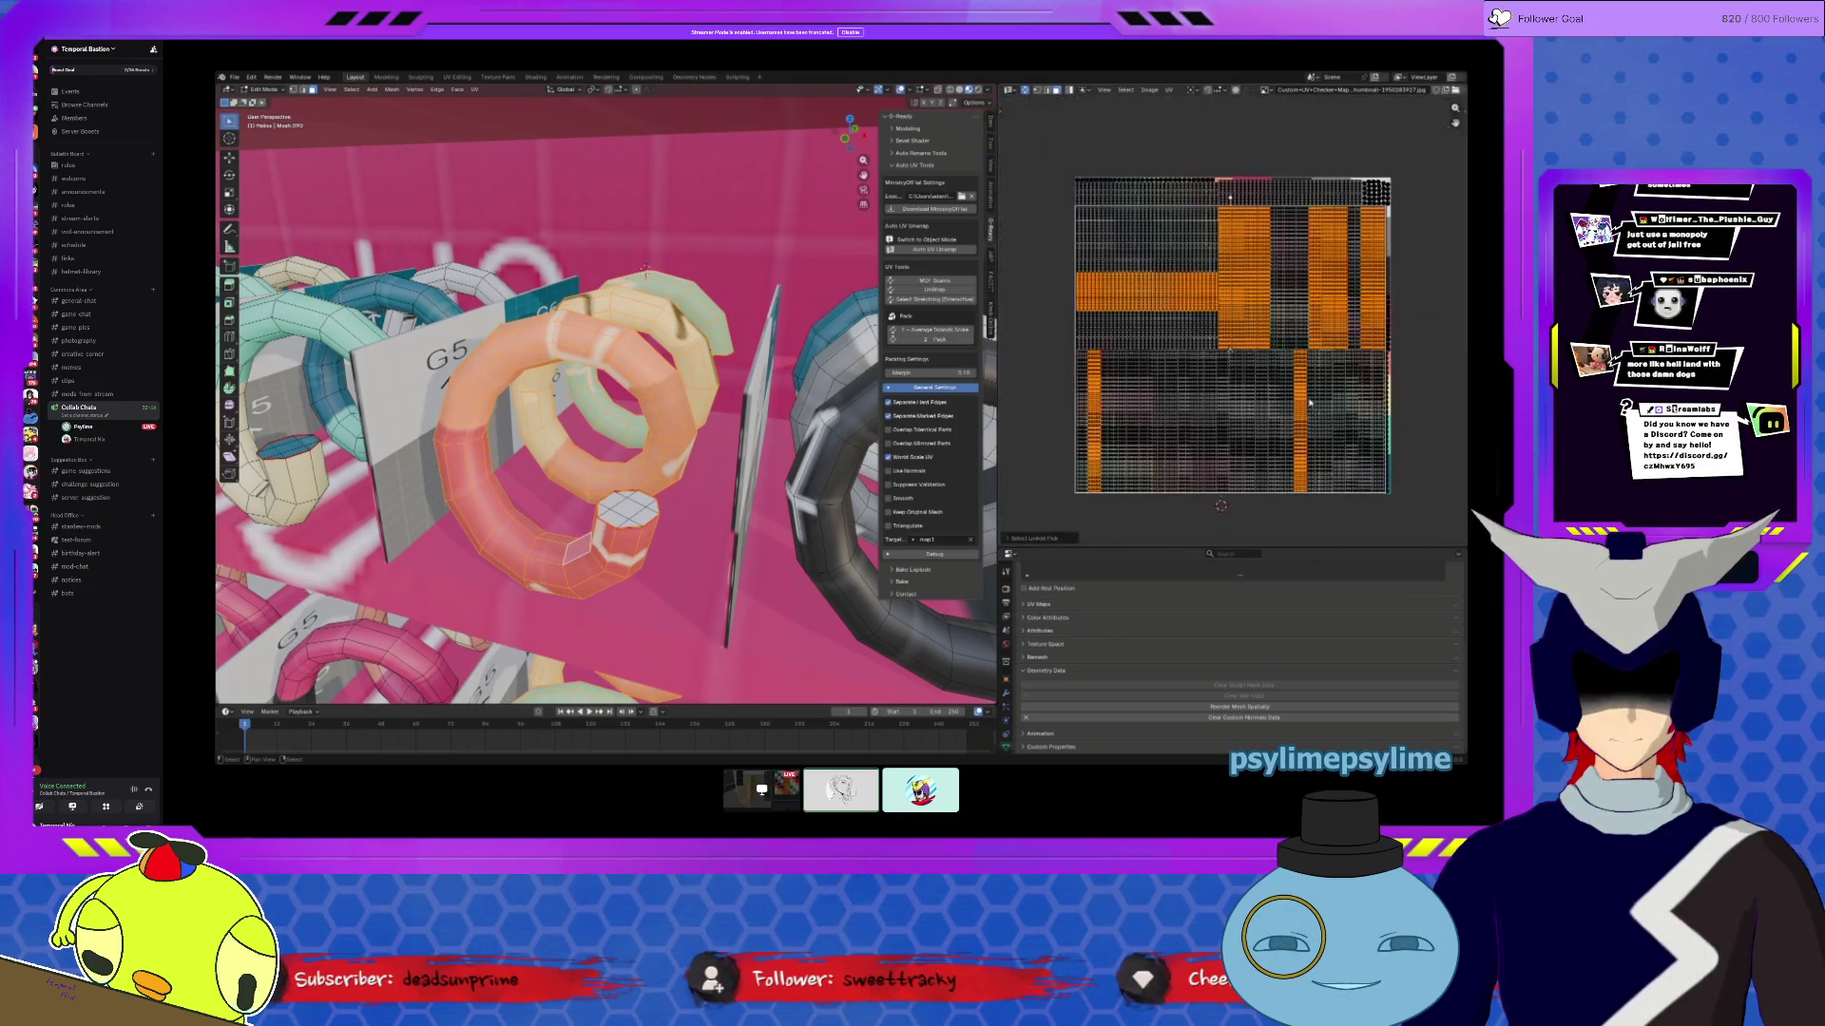
pyautogui.press('l')
pyautogui.press('l')
pyautogui.press('l')
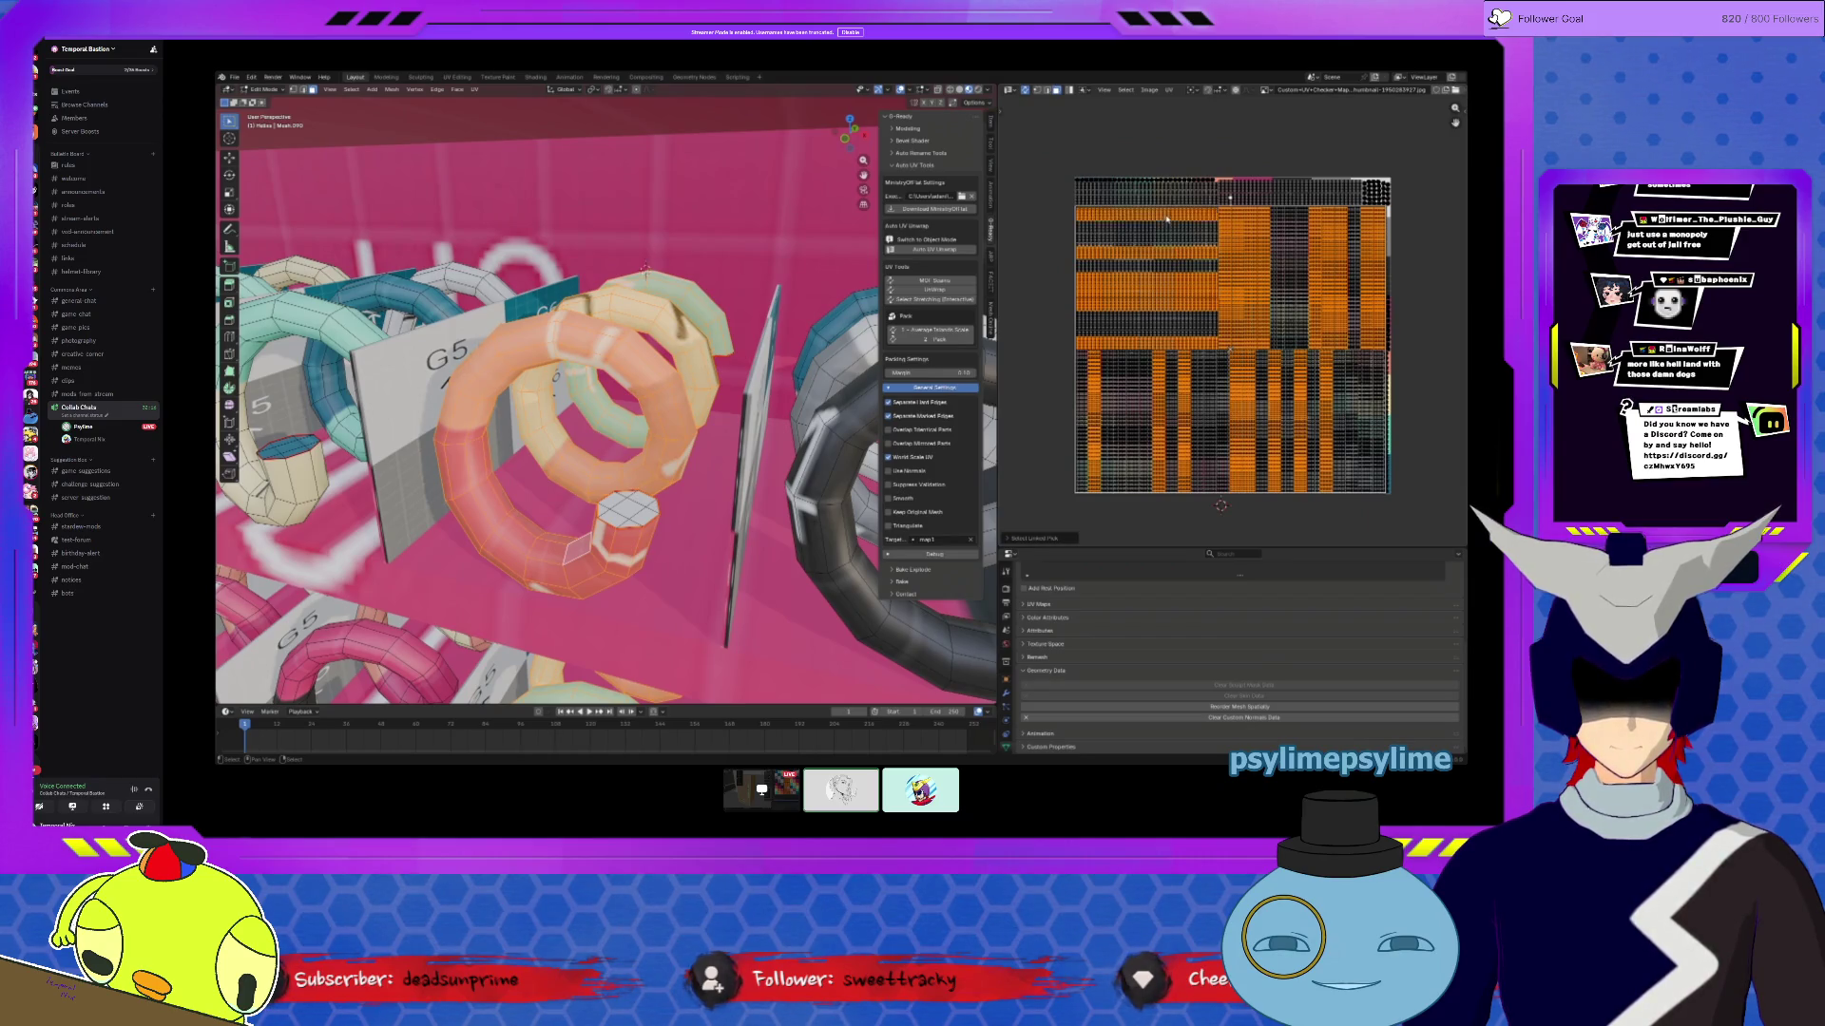
pyautogui.press('l')
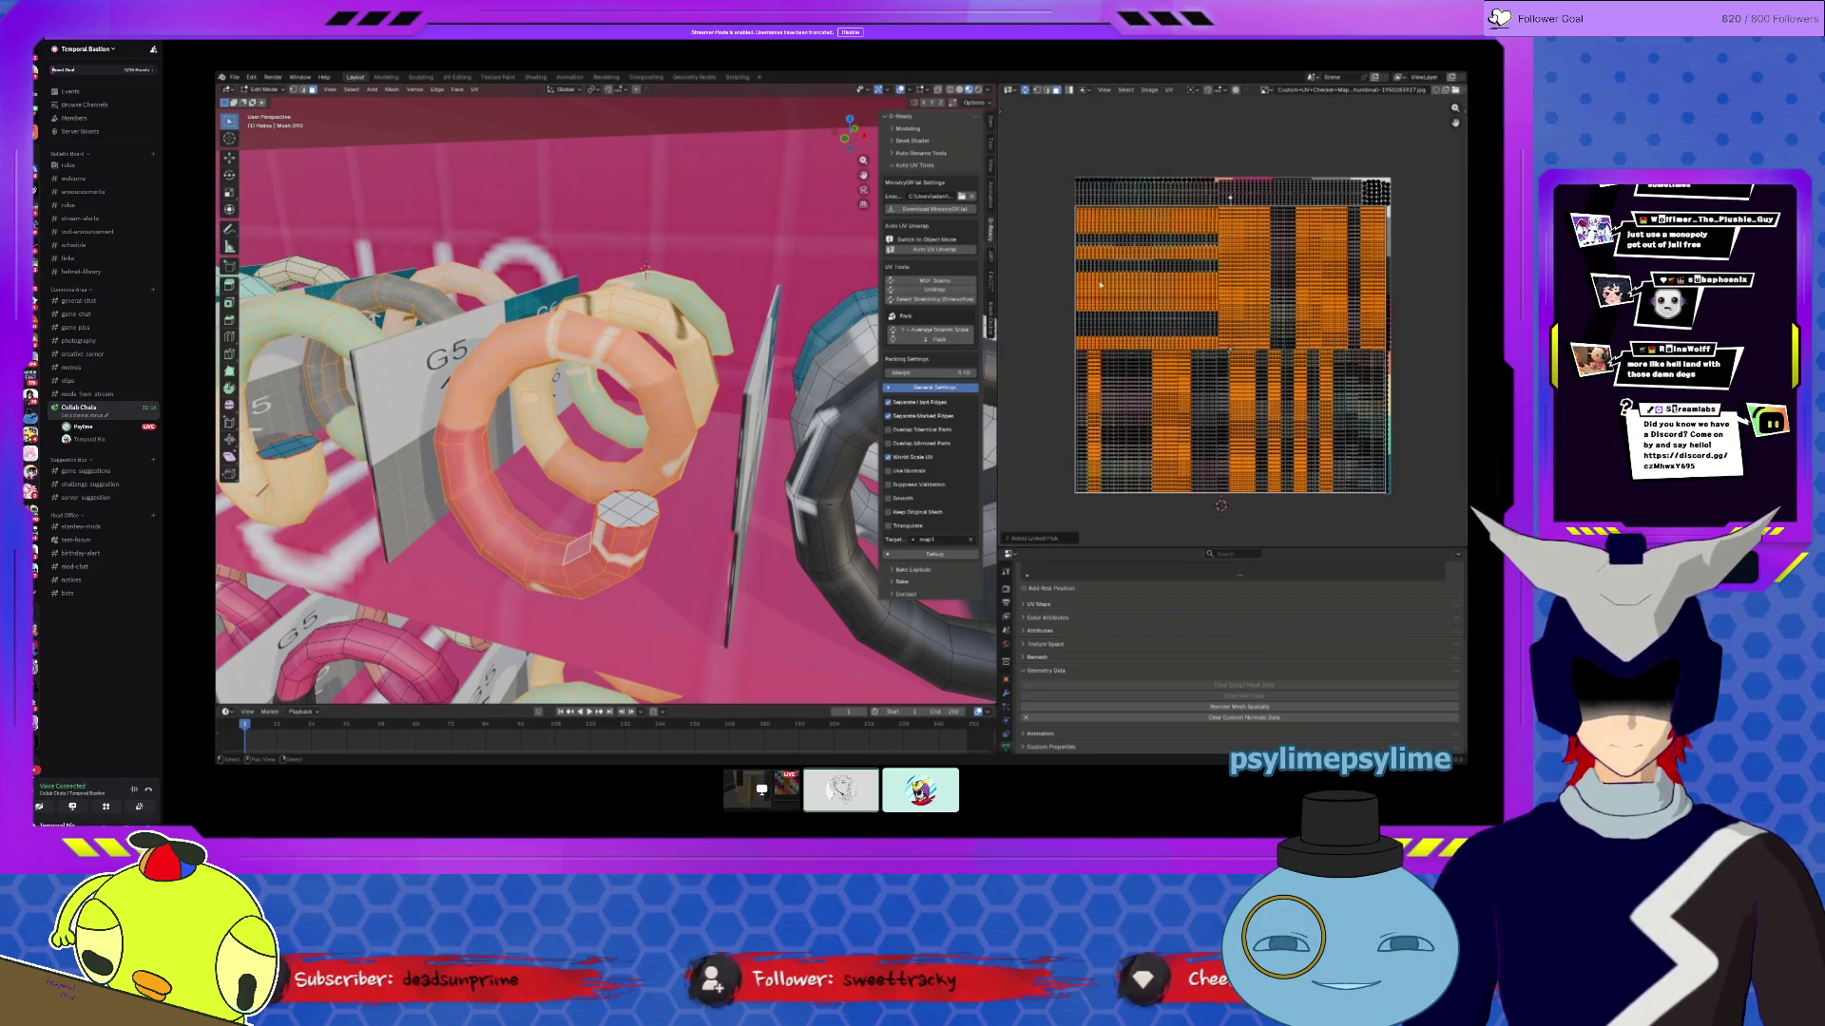
pyautogui.moveTo(609, 399); pyautogui.dragTo(532, 380, button='middle')
pyautogui.moveTo(546, 451)
pyautogui.mouseDown(button='middle')
pyautogui.moveTo(650, 445)
pyautogui.moveTo(545, 324)
pyautogui.moveTo(513, 409)
pyautogui.moveTo(395, 458)
pyautogui.mouseUp(button='middle')
pyautogui.press('Tab')
pyautogui.press('Tab')
pyautogui.press('a')
pyautogui.press('KP_Decimal')
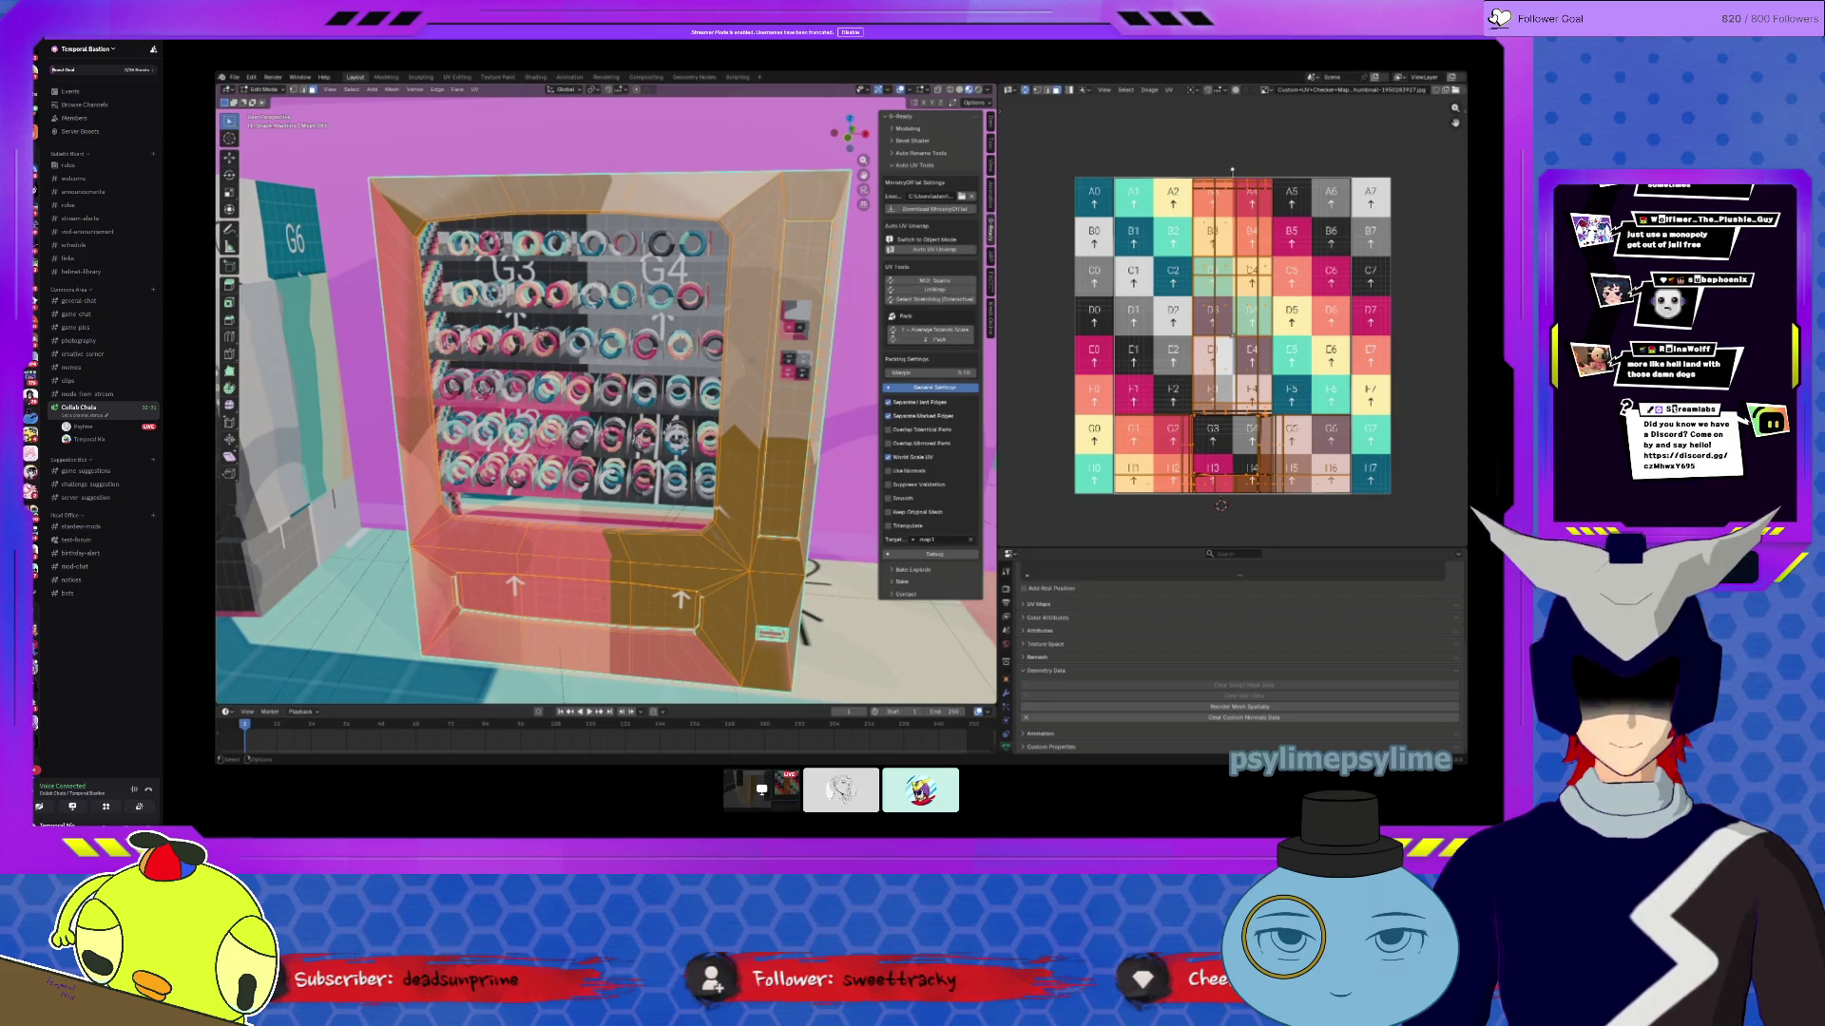
# Step: Apply location, rotation and scale to the vending machine body
pyautogui.click(935, 239)
pyautogui.click(350, 90)
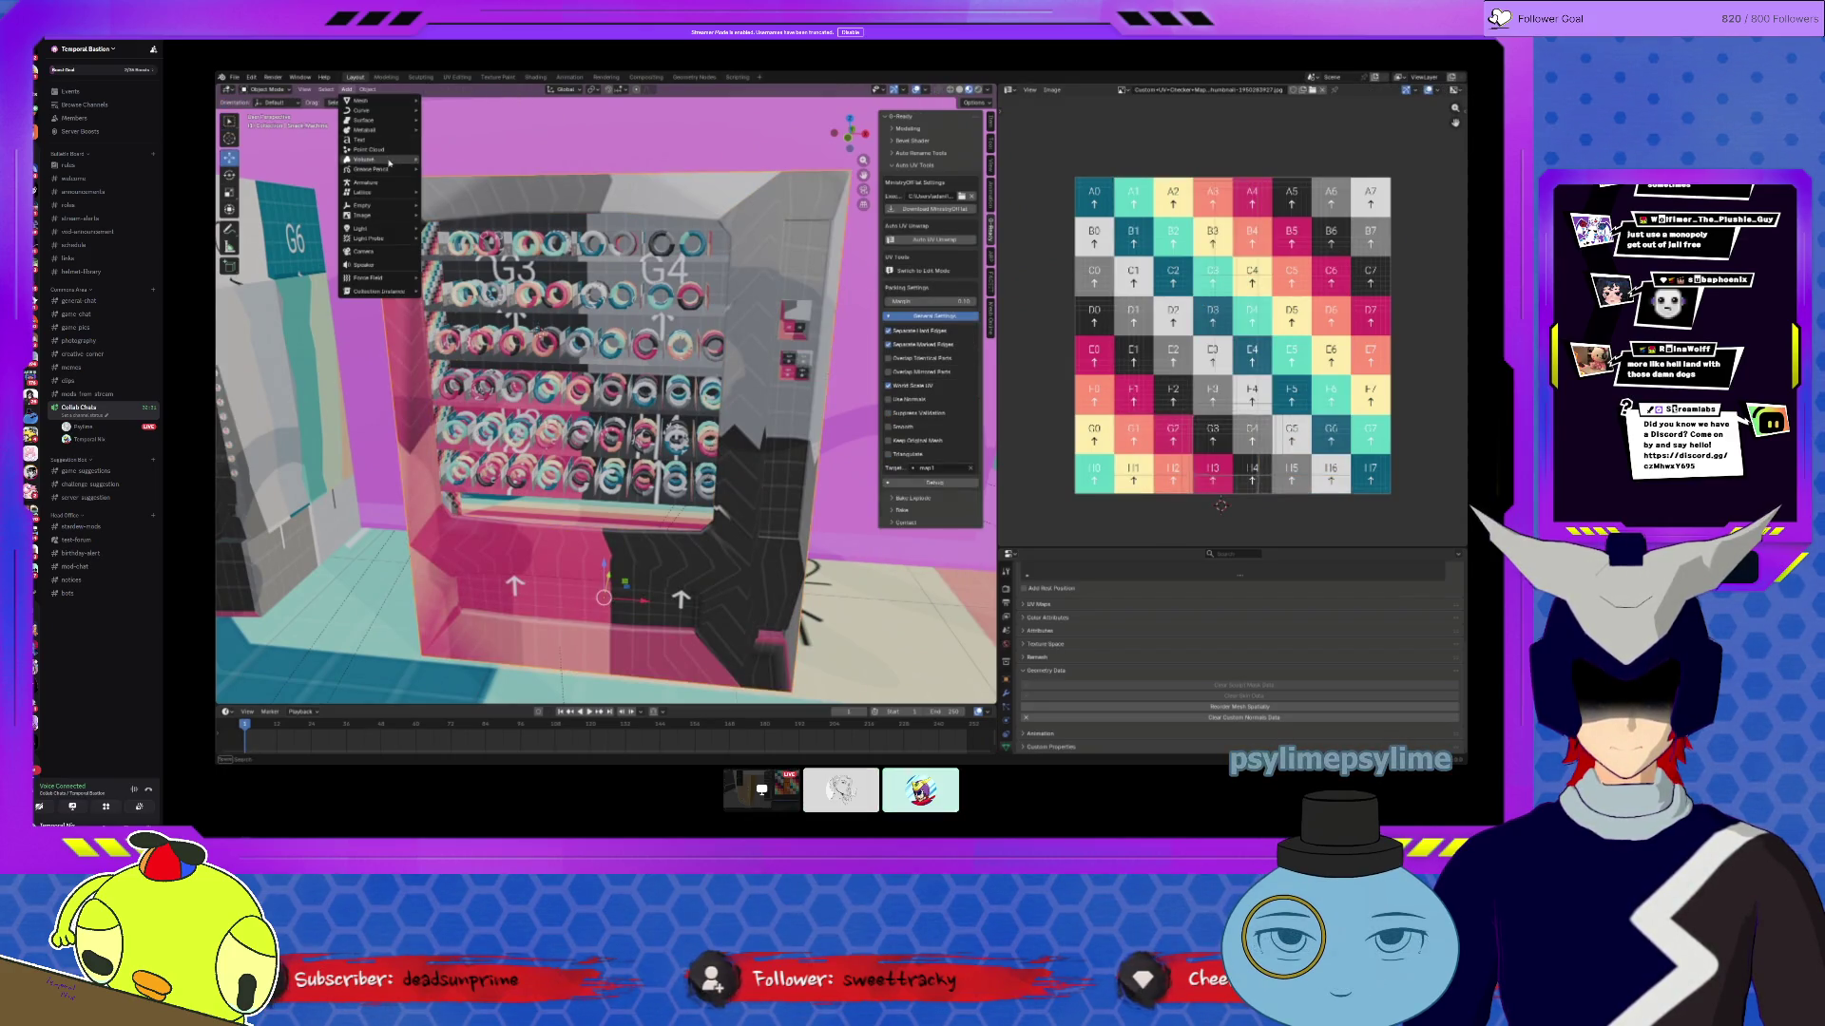
pyautogui.moveTo(368, 89)
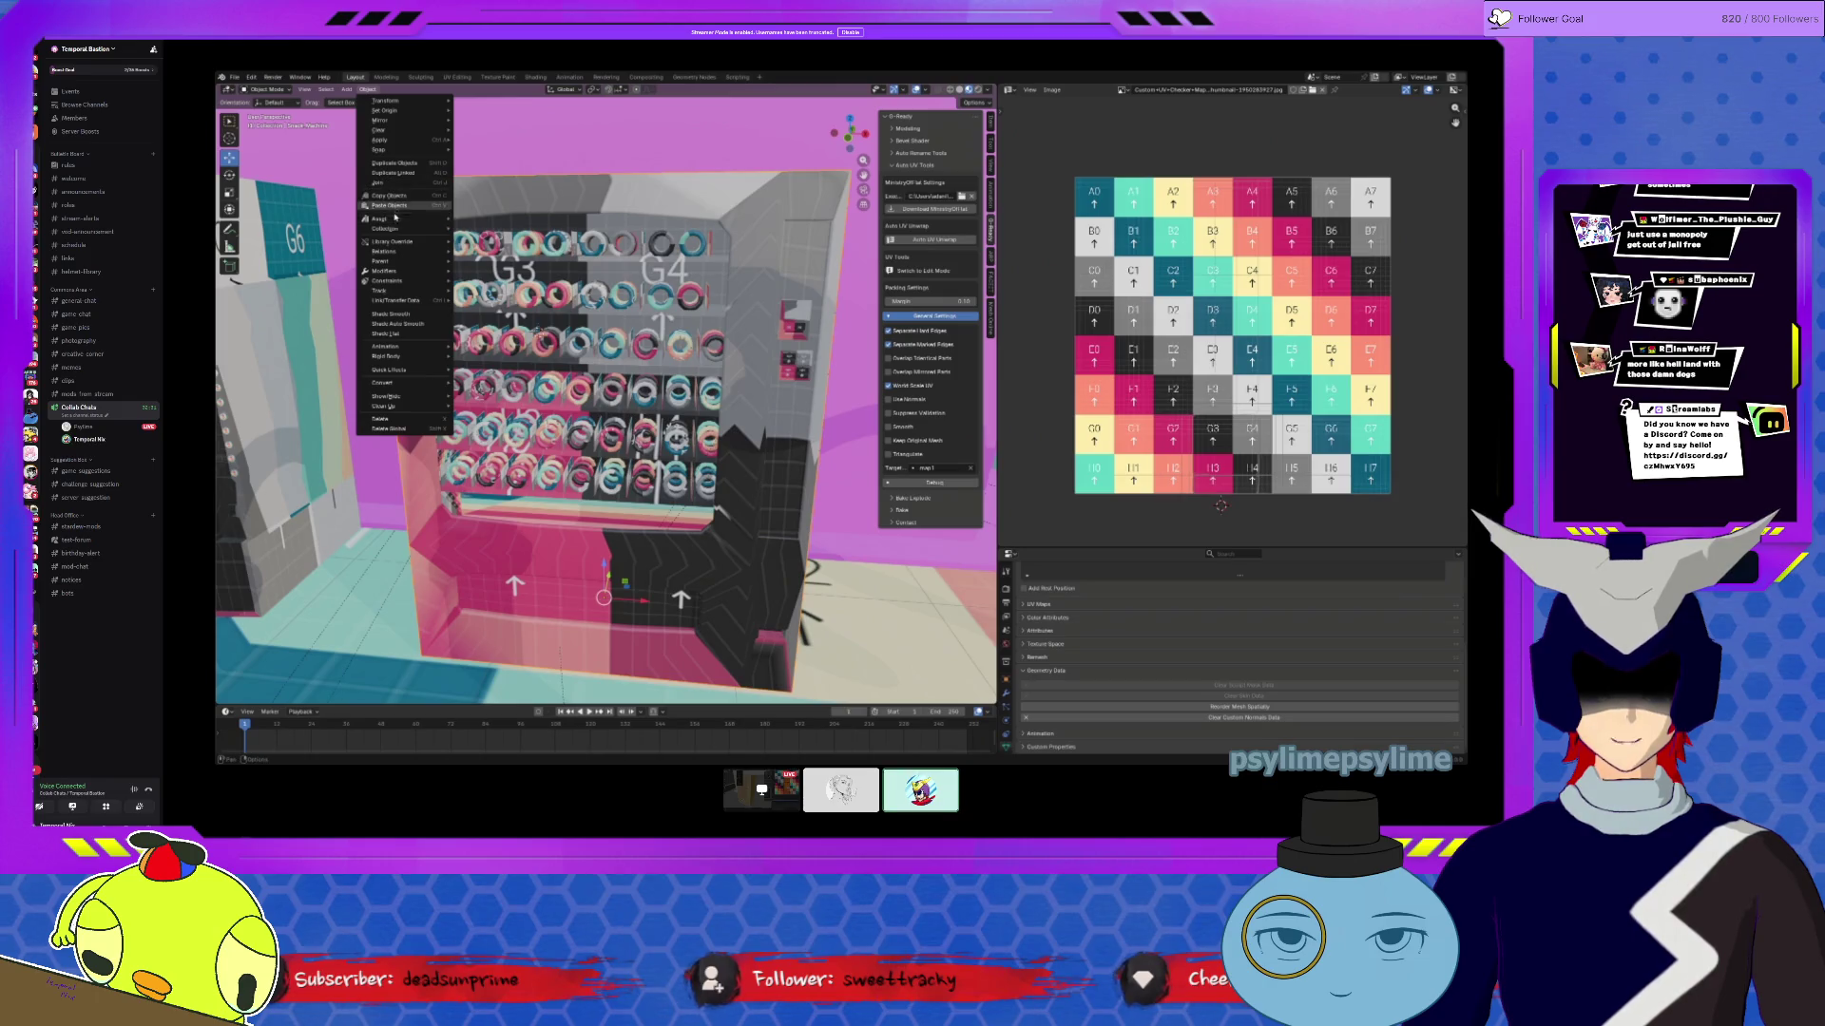
pyautogui.moveTo(390, 264)
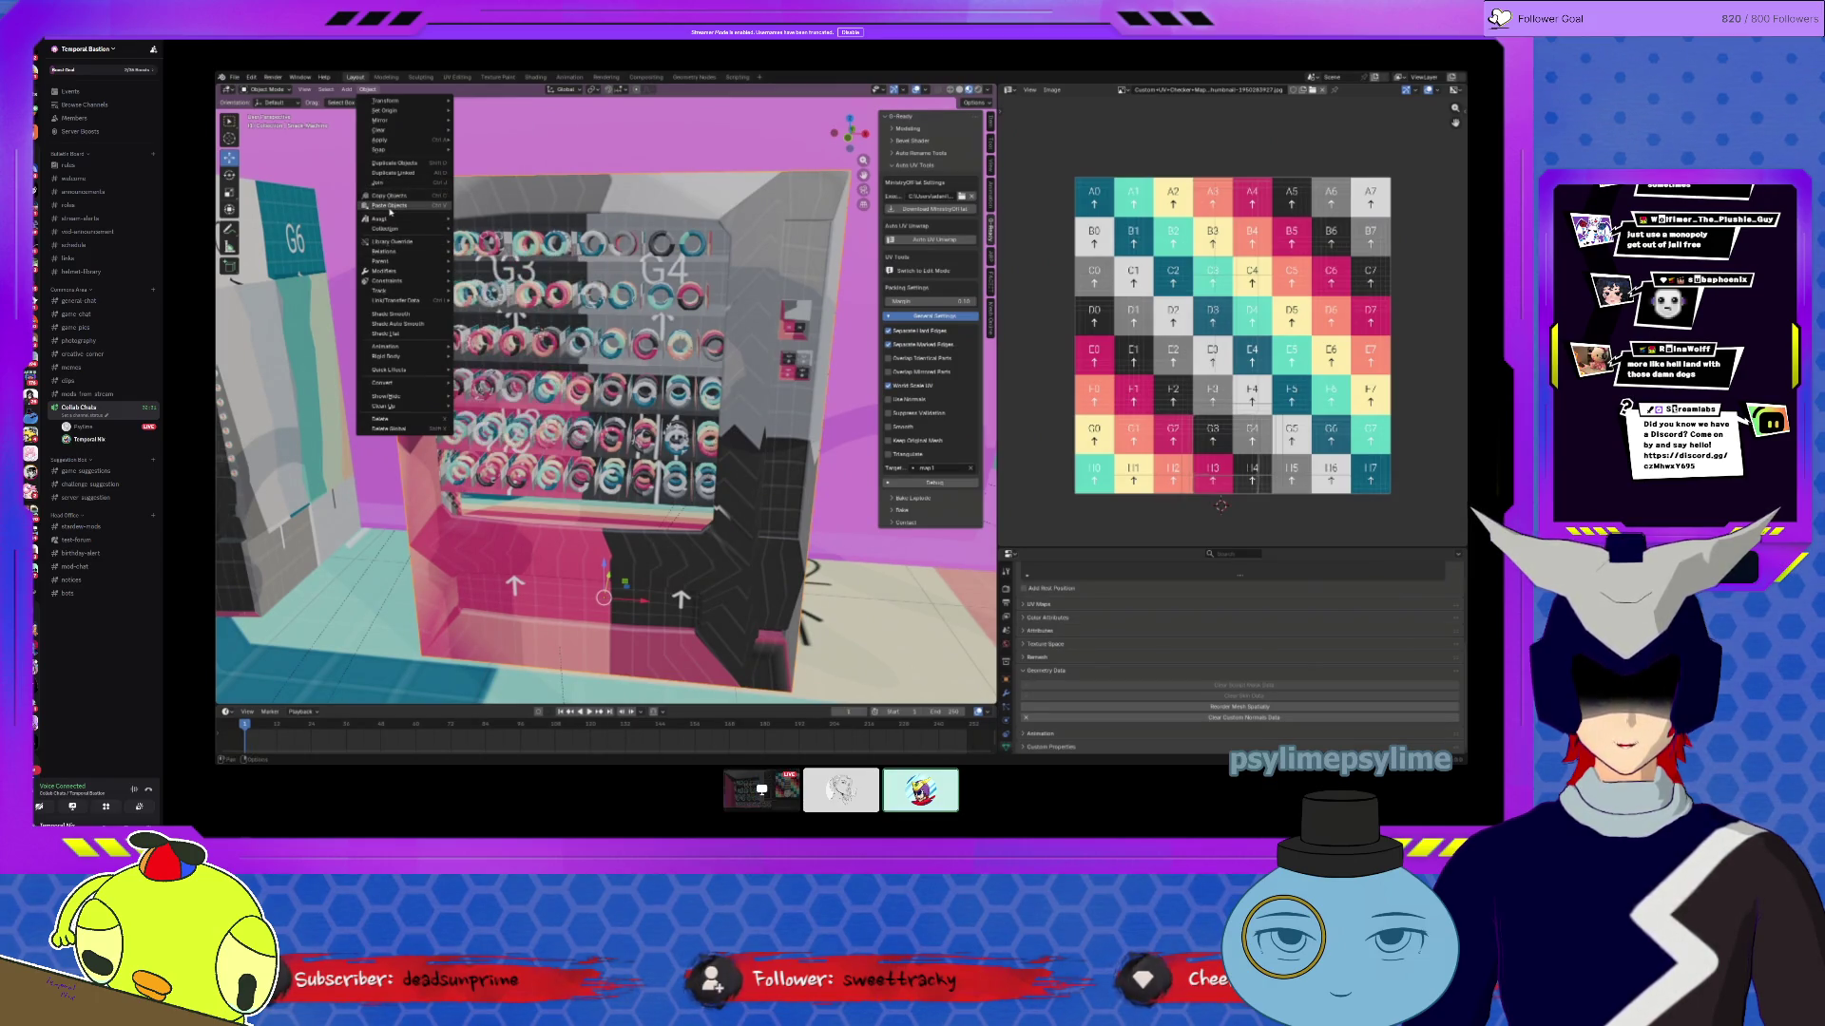
pyautogui.moveTo(421, 142)
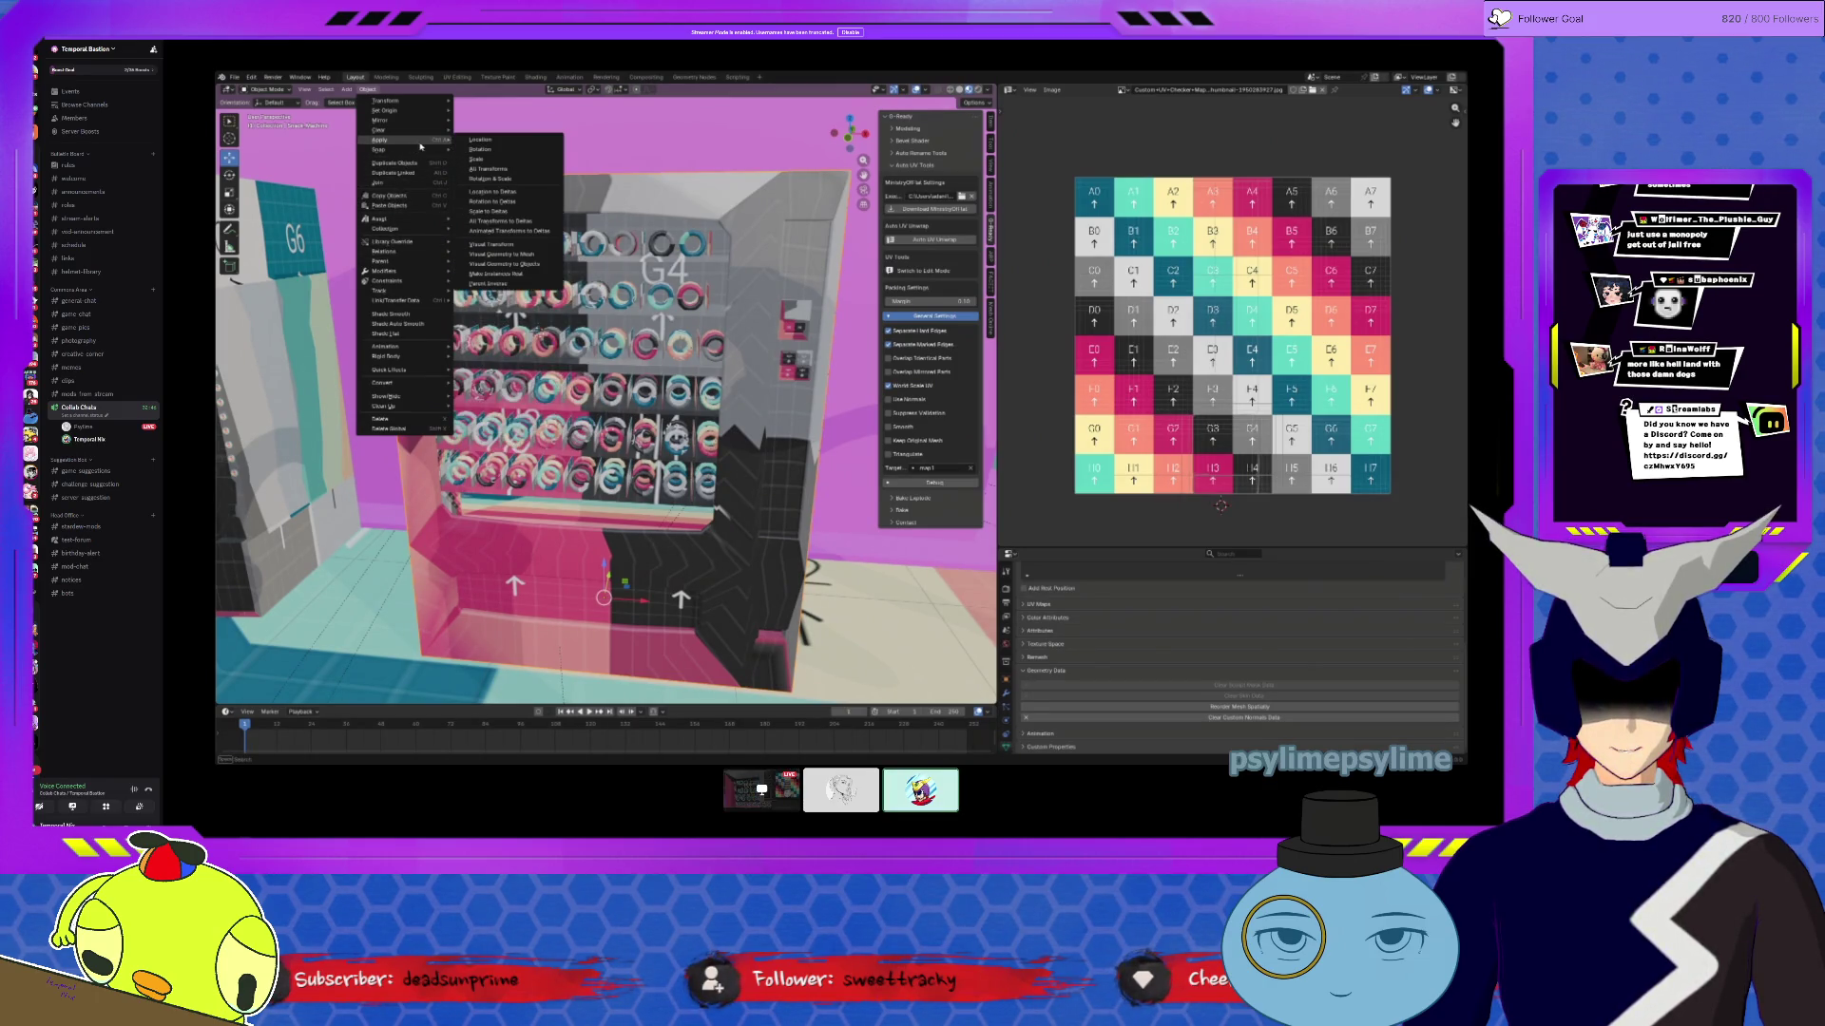
pyautogui.click(494, 170)
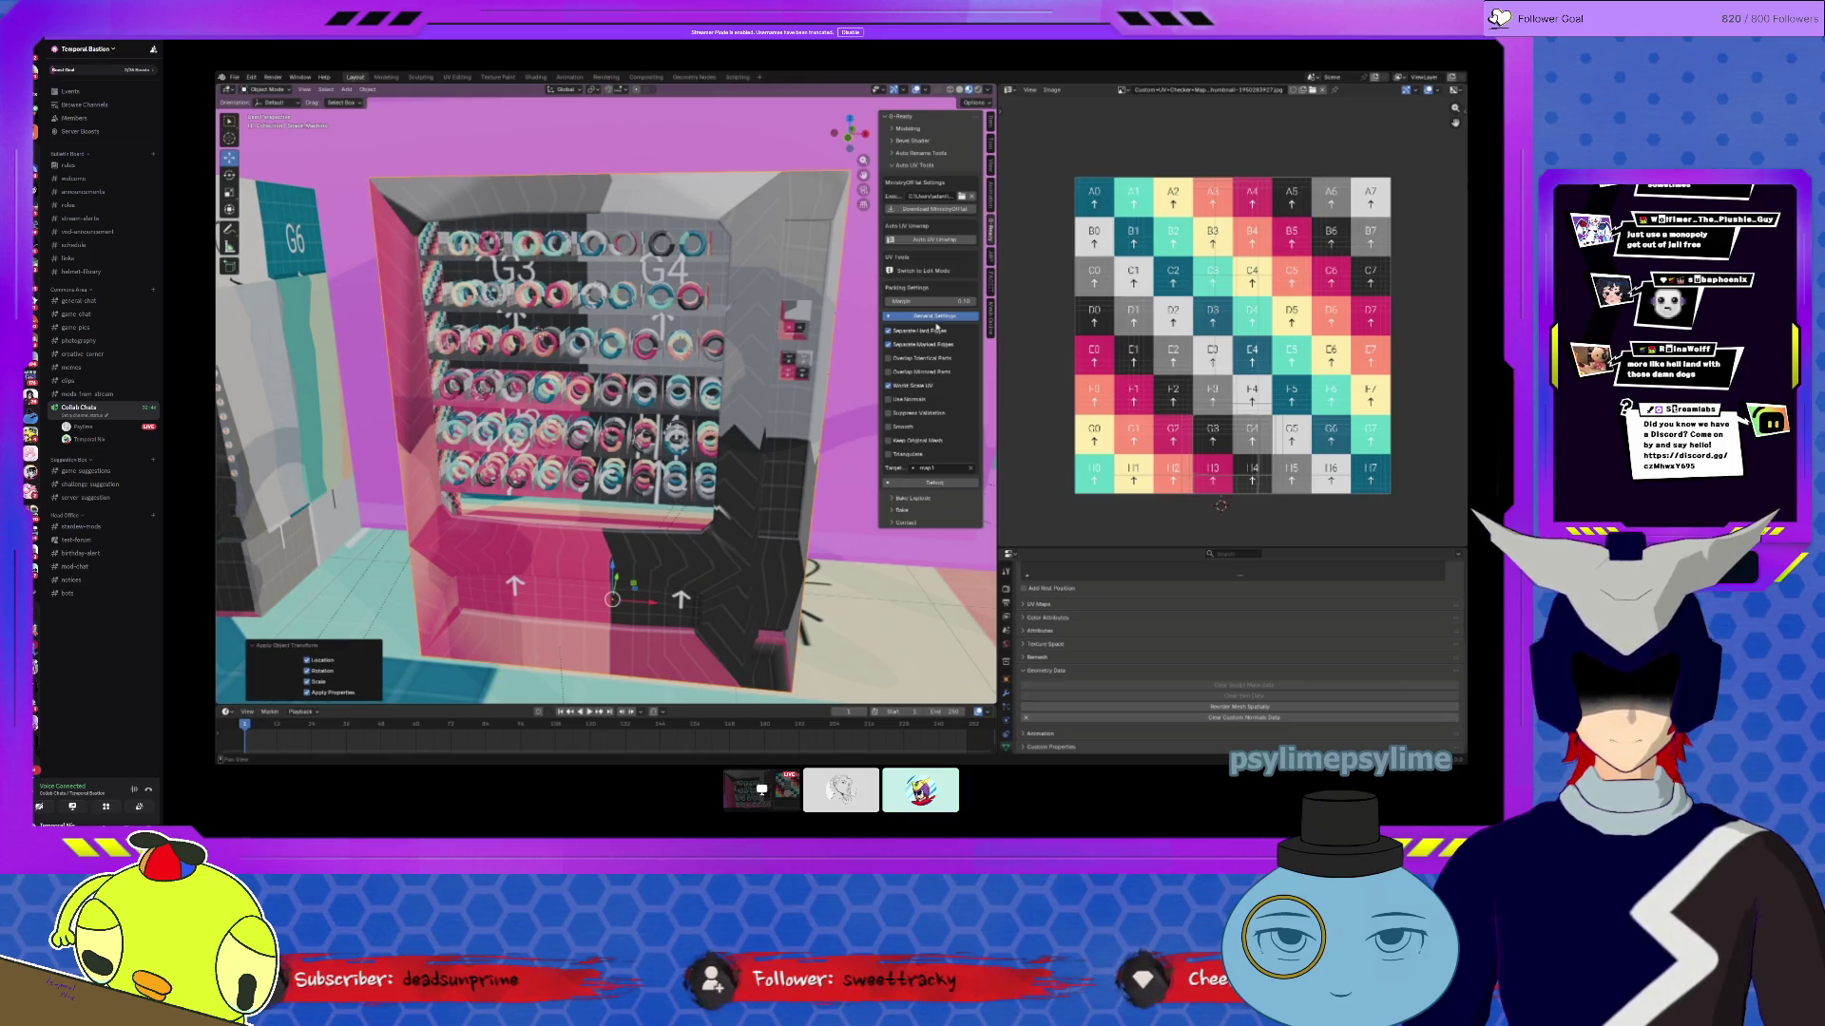
# Step: Auto-unwrap the body, then unwrap all its faces from Edit Mode
pyautogui.click(934, 239)
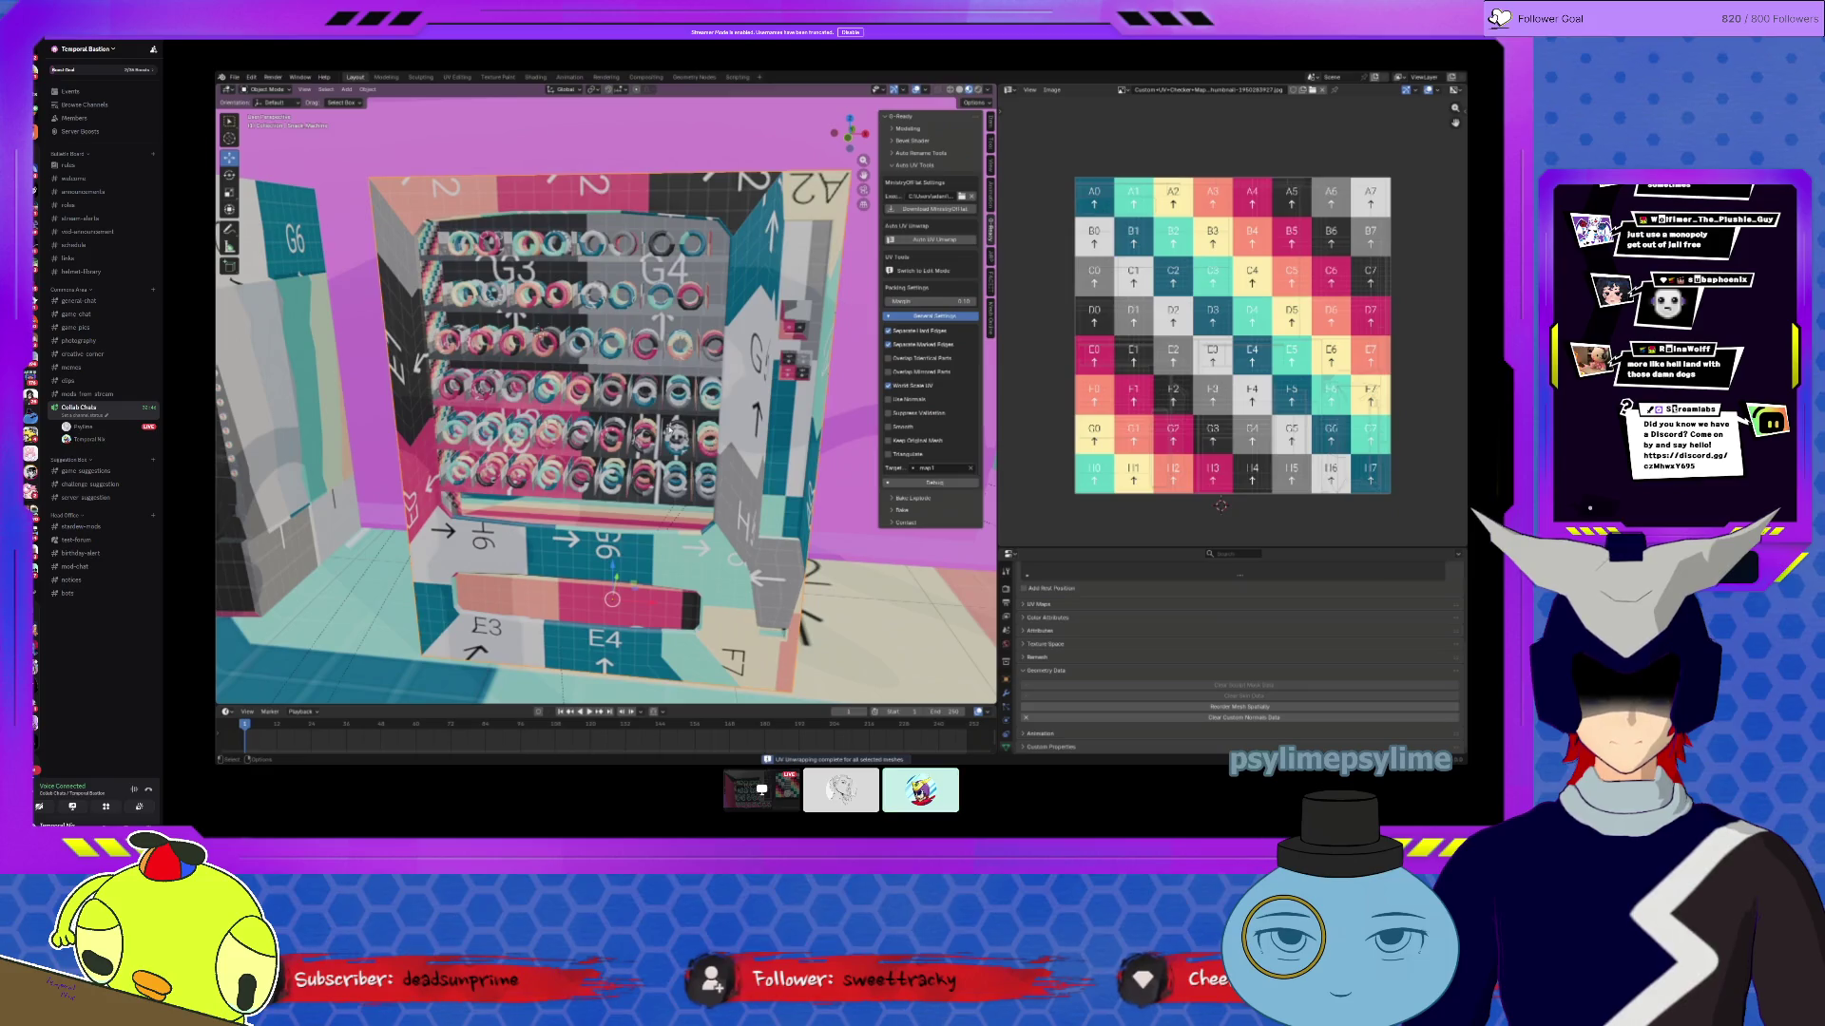
pyautogui.press('Tab')
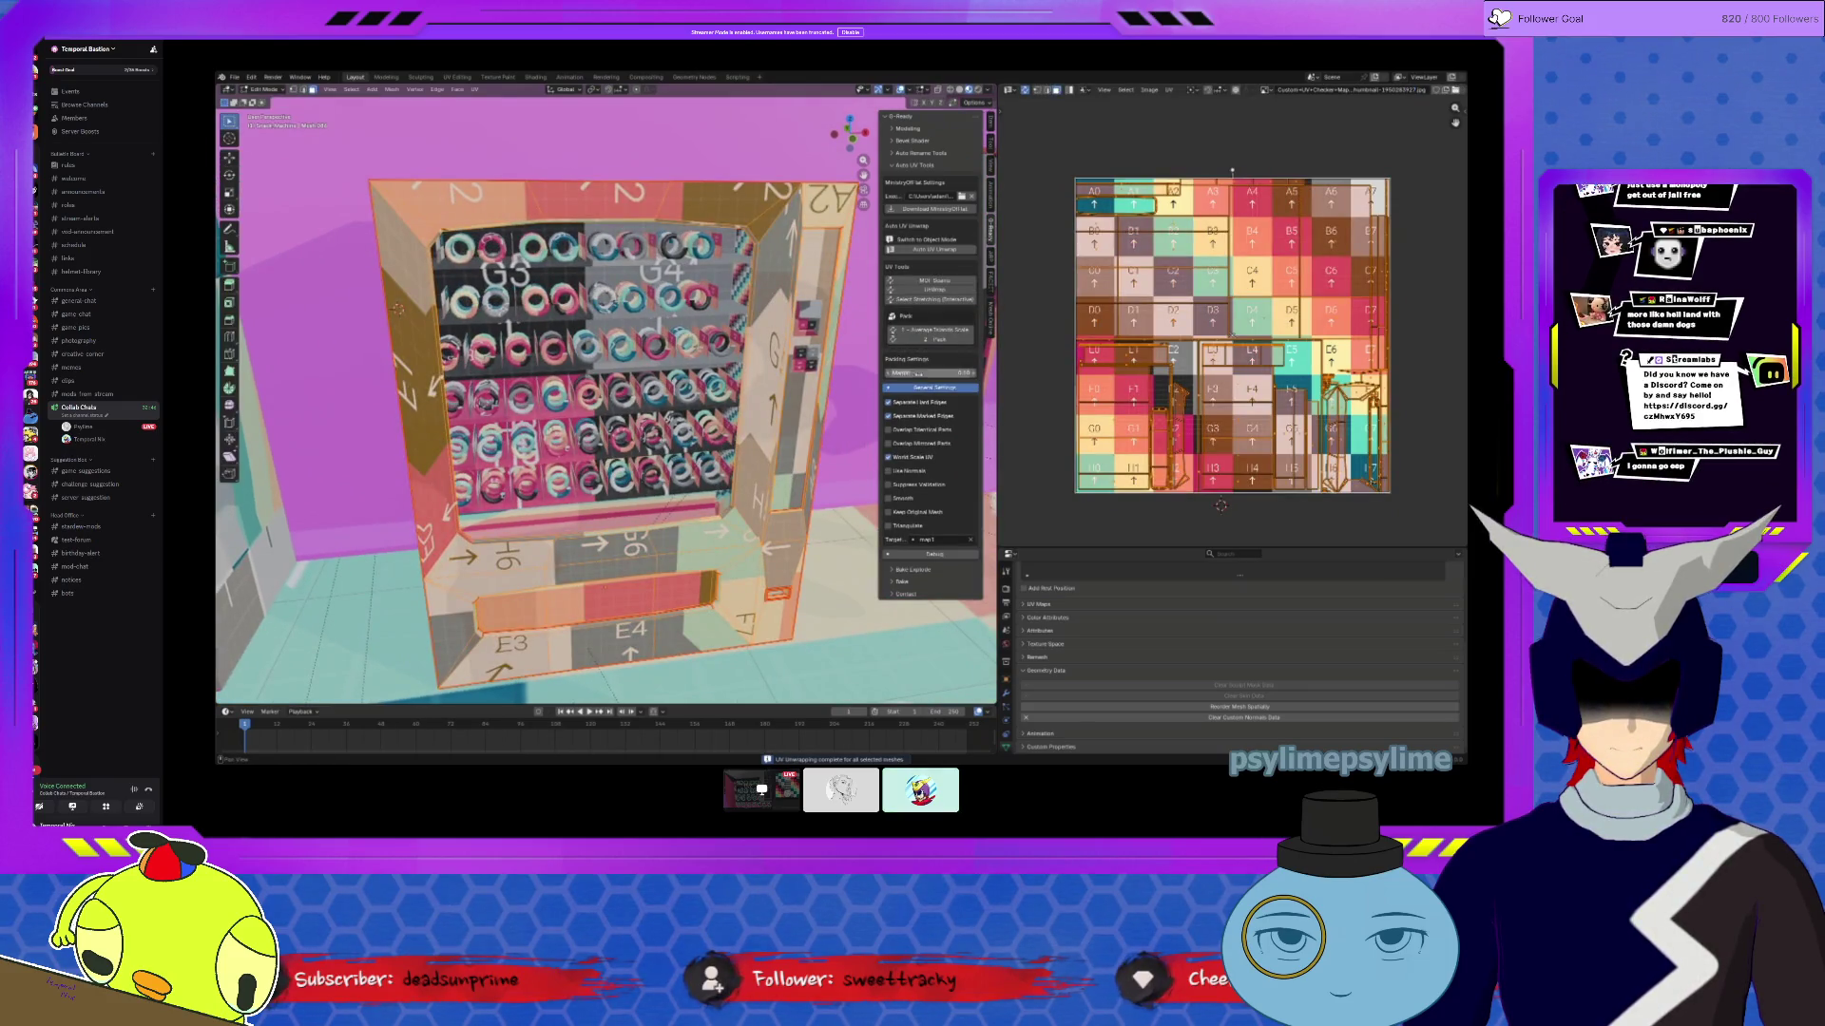
pyautogui.click(474, 89)
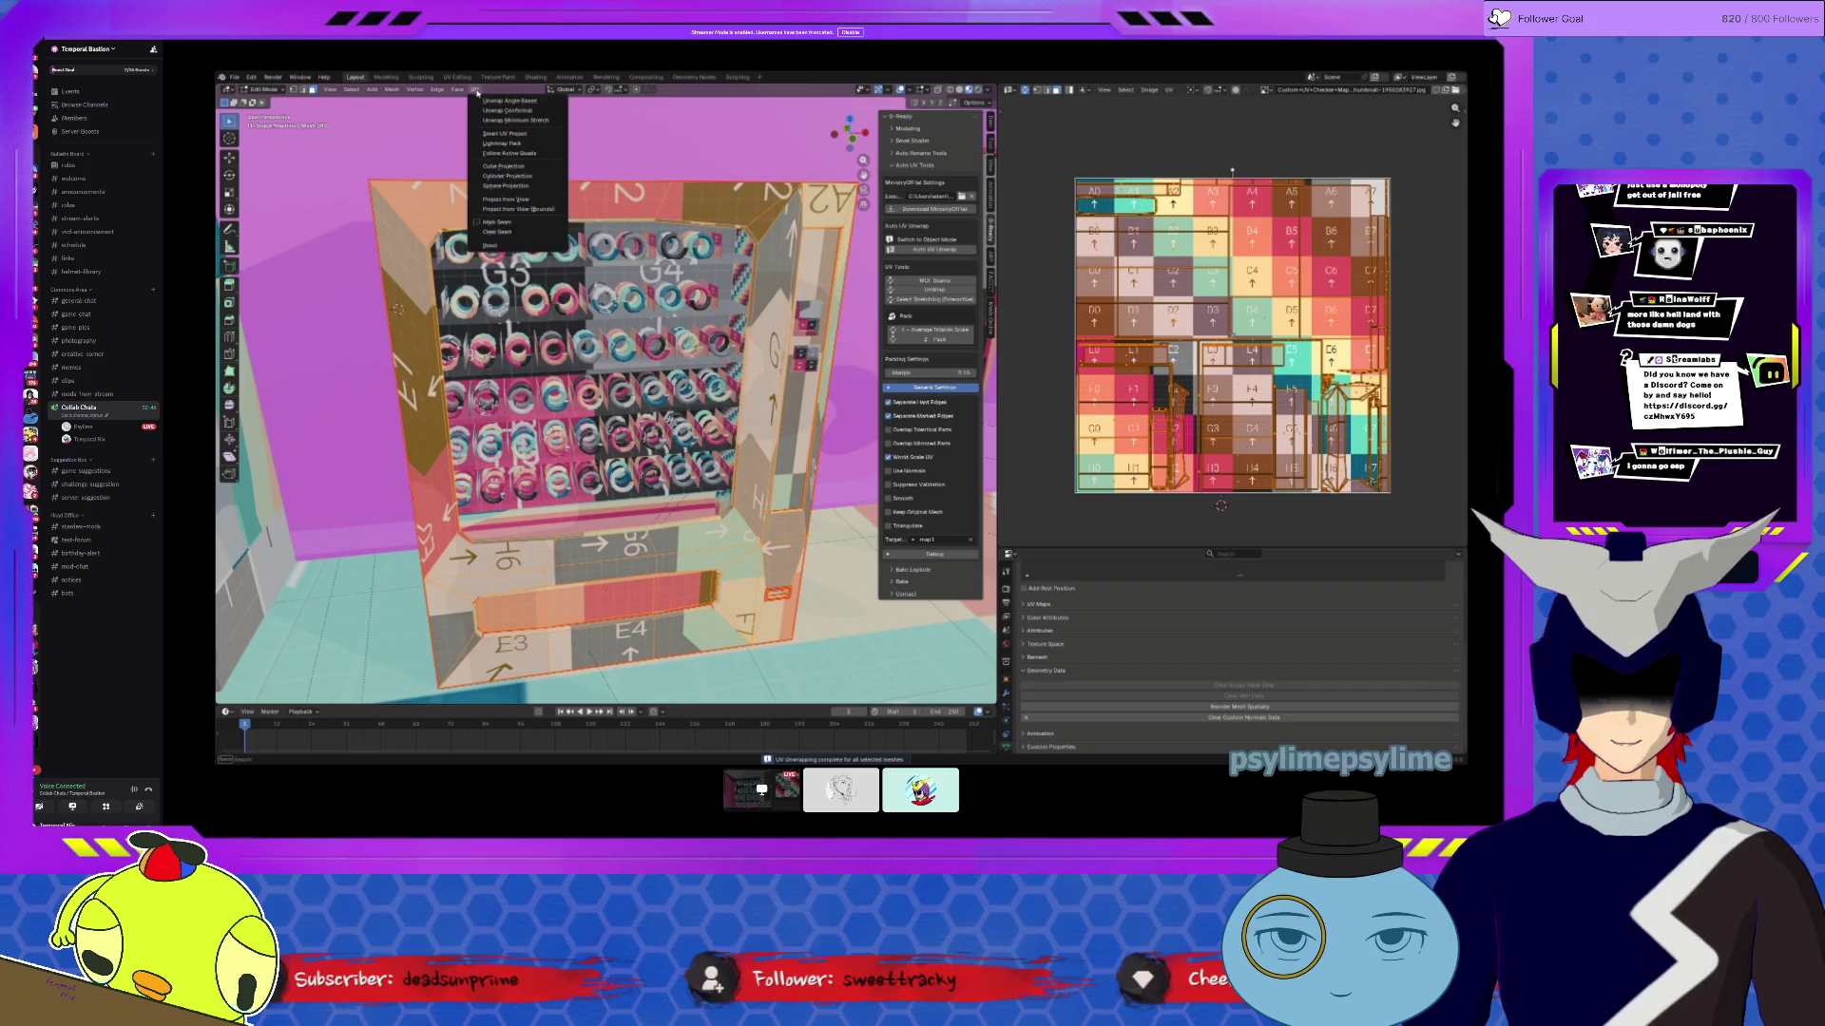
pyautogui.click(494, 103)
# Step: Redo the machine's unwrap, select the UV island at cells B1–B2, and return to Object Mode
pyautogui.moveTo(608, 400); pyautogui.dragTo(856, 375, button='middle')
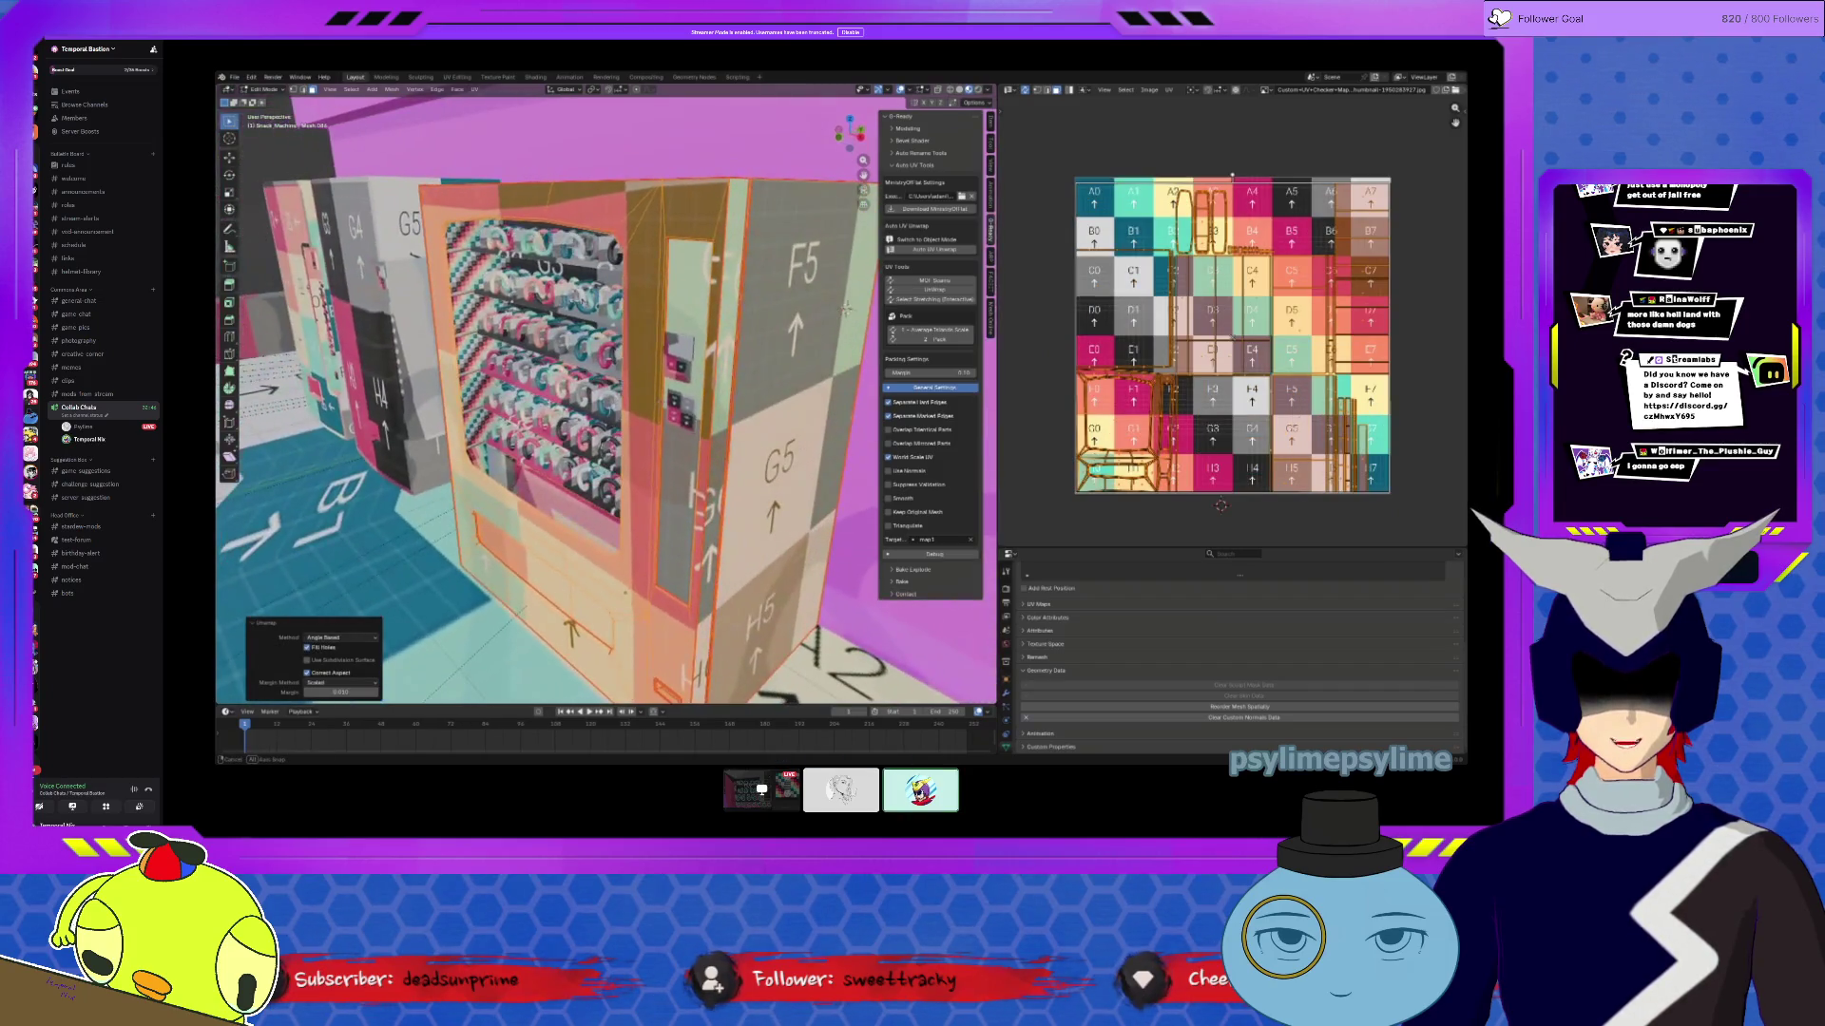
pyautogui.moveTo(722, 399); pyautogui.dragTo(608, 399, button='middle')
pyautogui.hotkey('ctrl', 'z')
pyautogui.moveTo(806, 258)
pyautogui.mouseDown(button='middle')
pyautogui.moveTo(646, 285)
pyautogui.moveTo(579, 446)
pyautogui.moveTo(627, 342)
pyautogui.moveTo(570, 380)
pyautogui.moveTo(646, 352)
pyautogui.mouseUp(button='middle')
pyautogui.moveTo(706, 178); pyautogui.dragTo(634, 175, button='middle')
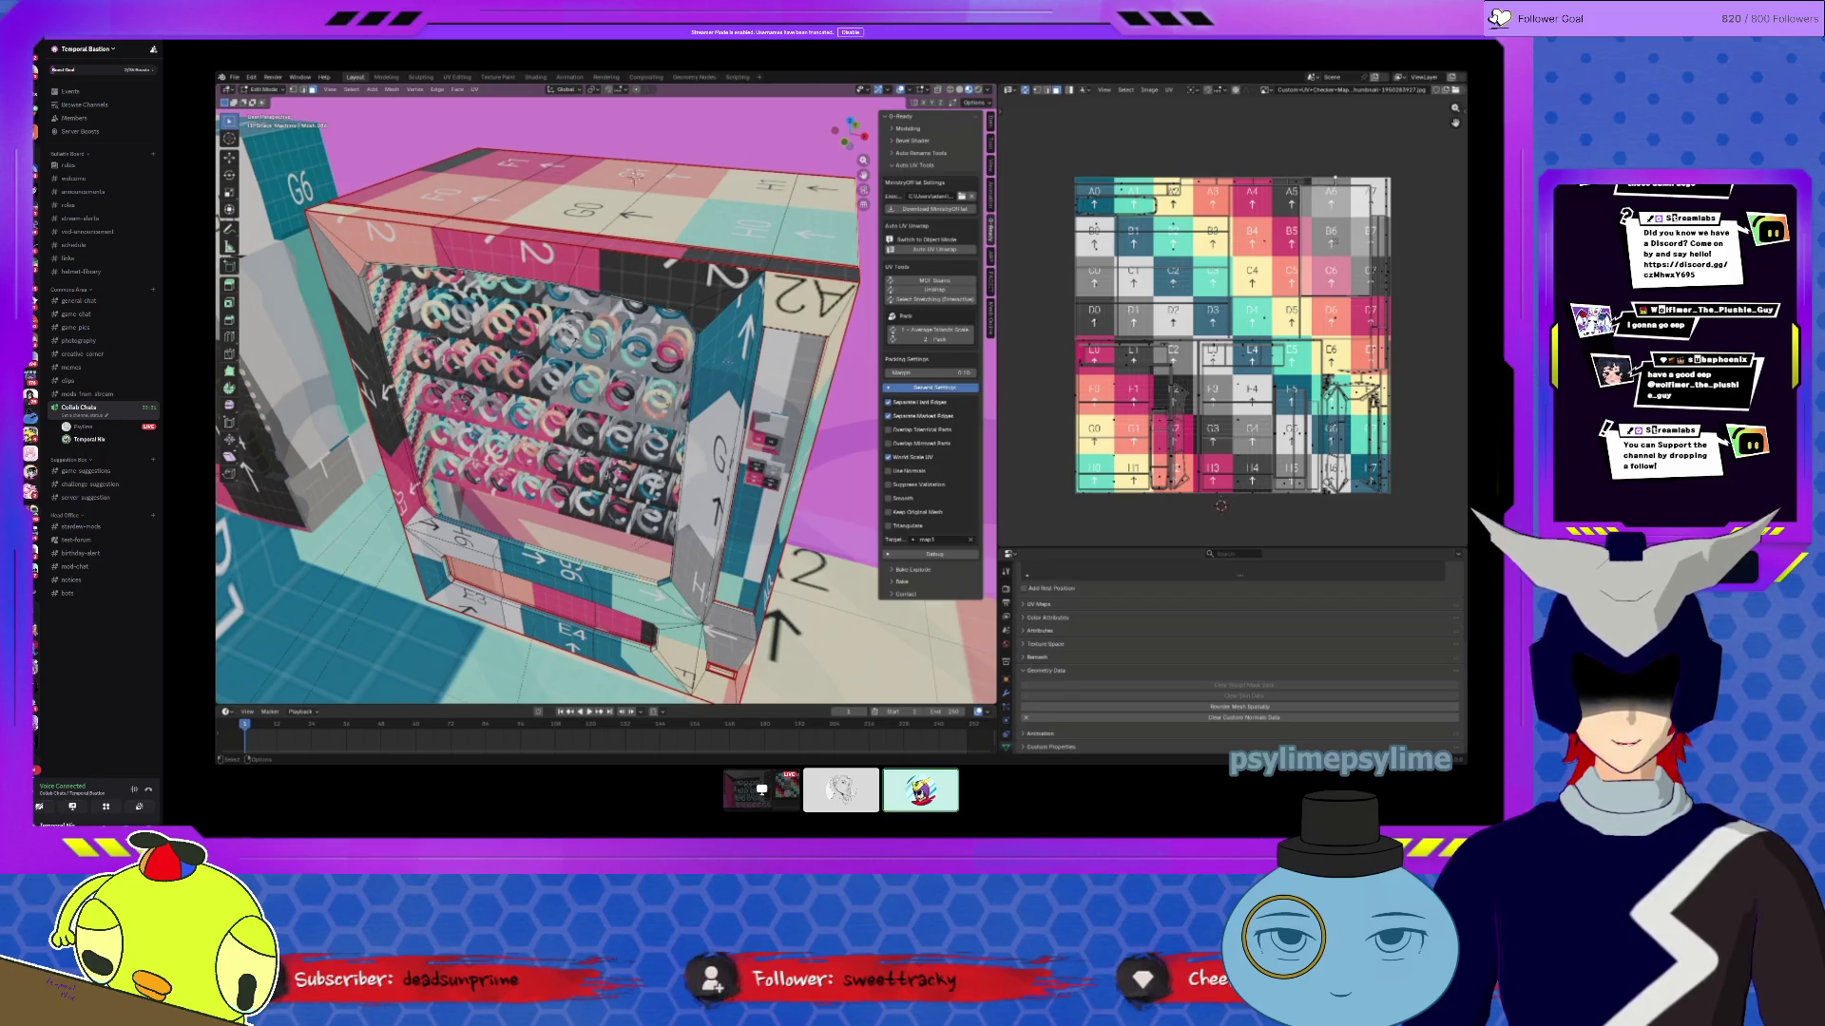
pyautogui.click(1172, 246)
pyautogui.moveTo(609, 380)
pyautogui.mouseDown(button='middle')
pyautogui.moveTo(494, 210)
pyautogui.moveTo(259, 335)
pyautogui.mouseUp(button='middle')
pyautogui.press('Tab')
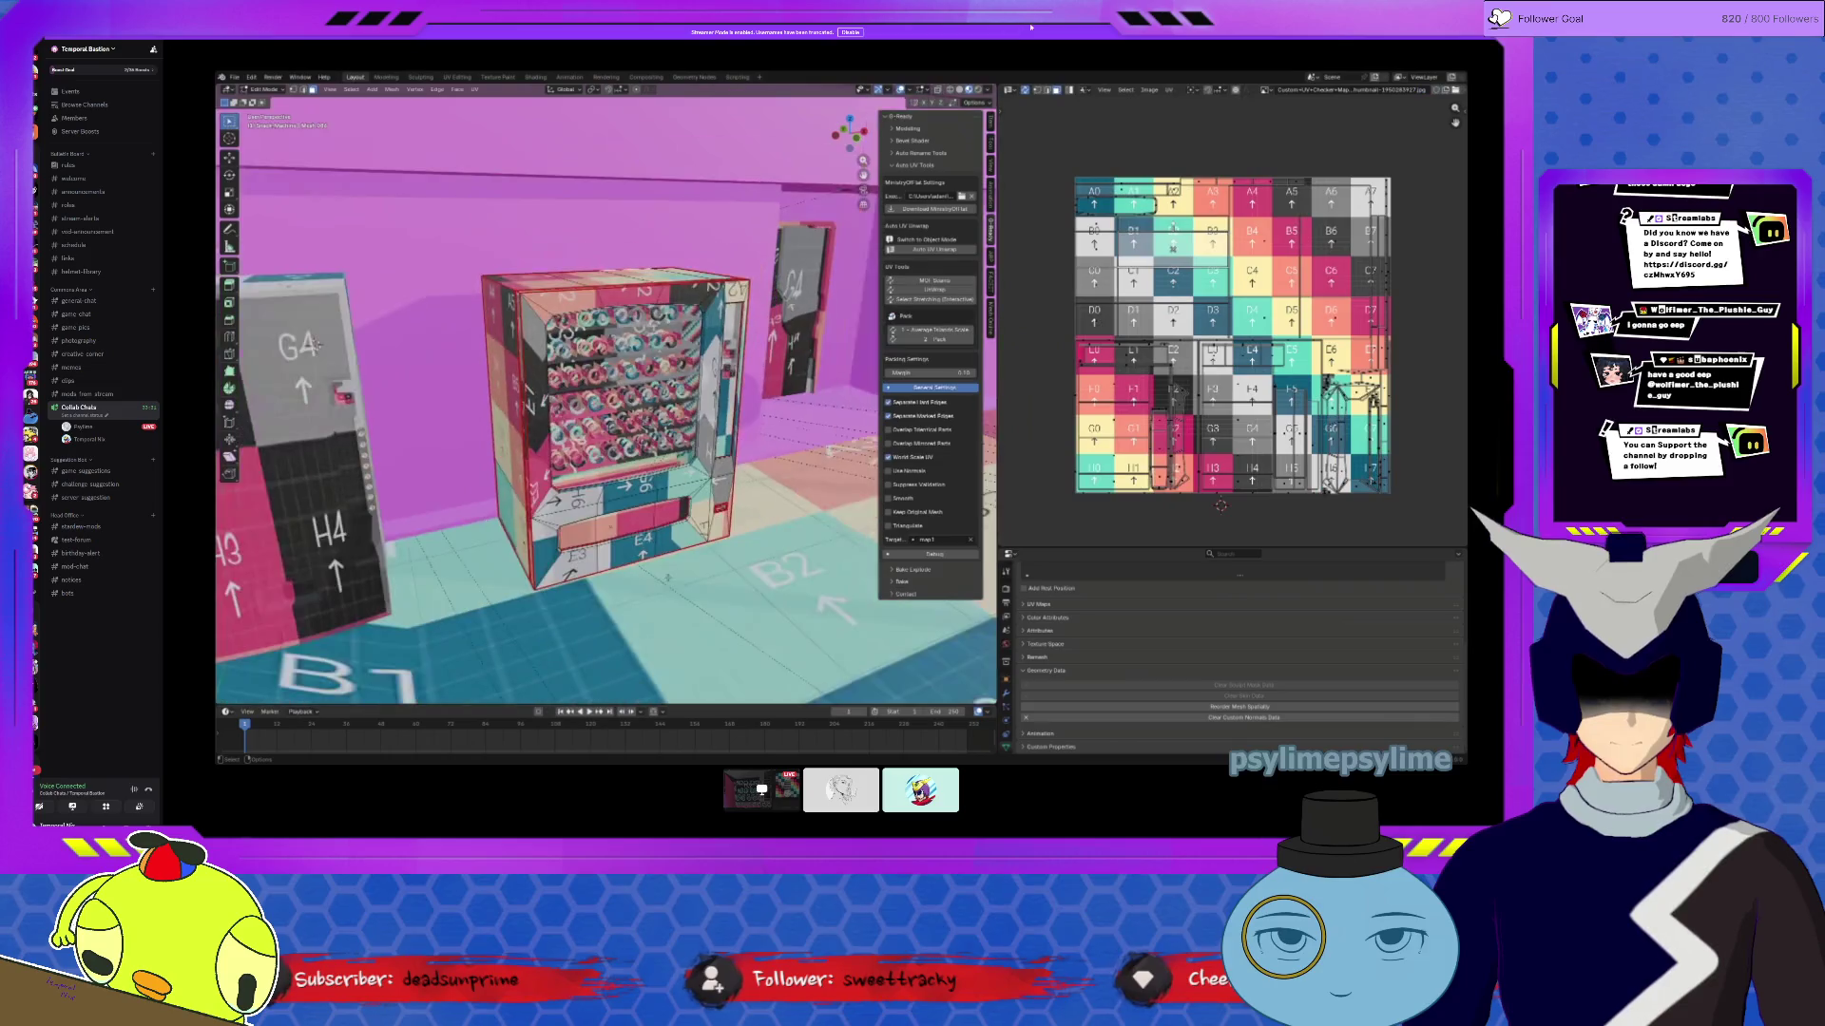